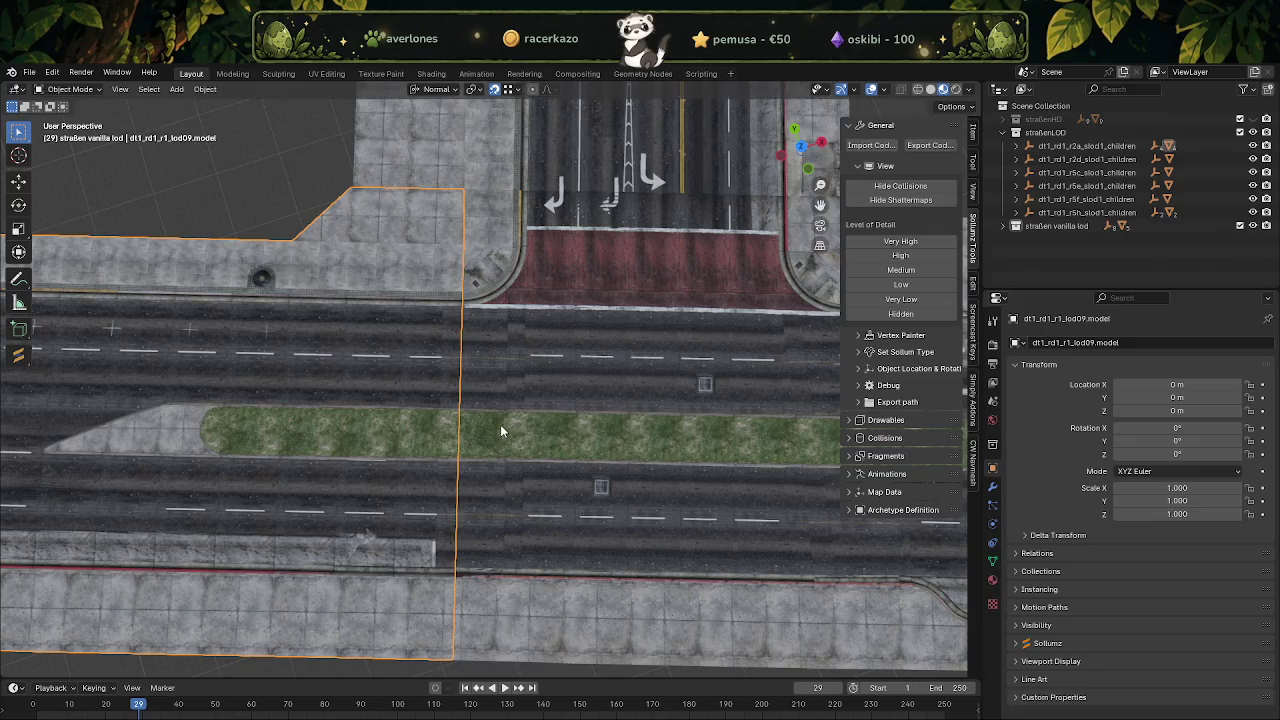
scroll(614, 346, down, 2)
Centre the view on a vertex of the dt1_rd1_r1_lod10 road mesh in Edit Mode.
scroll(583, 327, up, 2)
scroll(583, 327, up, 3)
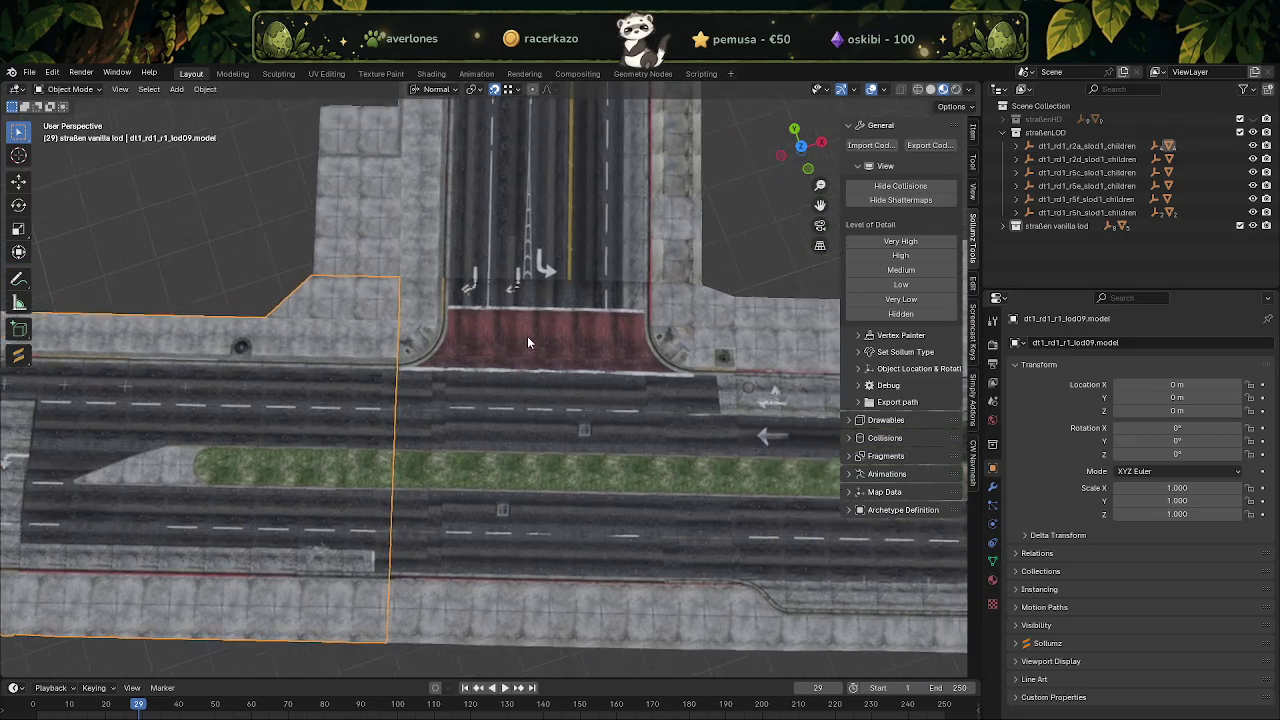
scroll(527, 336, up, 3)
click(544, 320)
key(Tab)
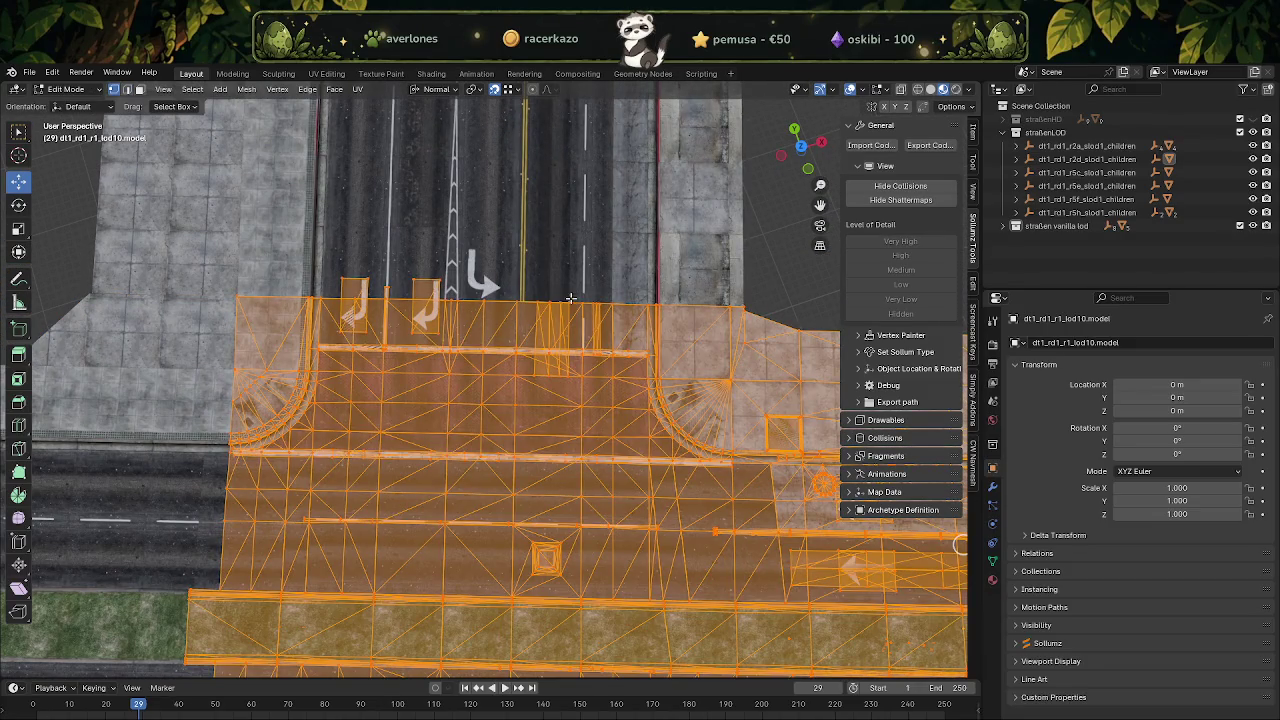
click(603, 298)
scroll(600, 300, up, 3)
key(KP_Decimal)
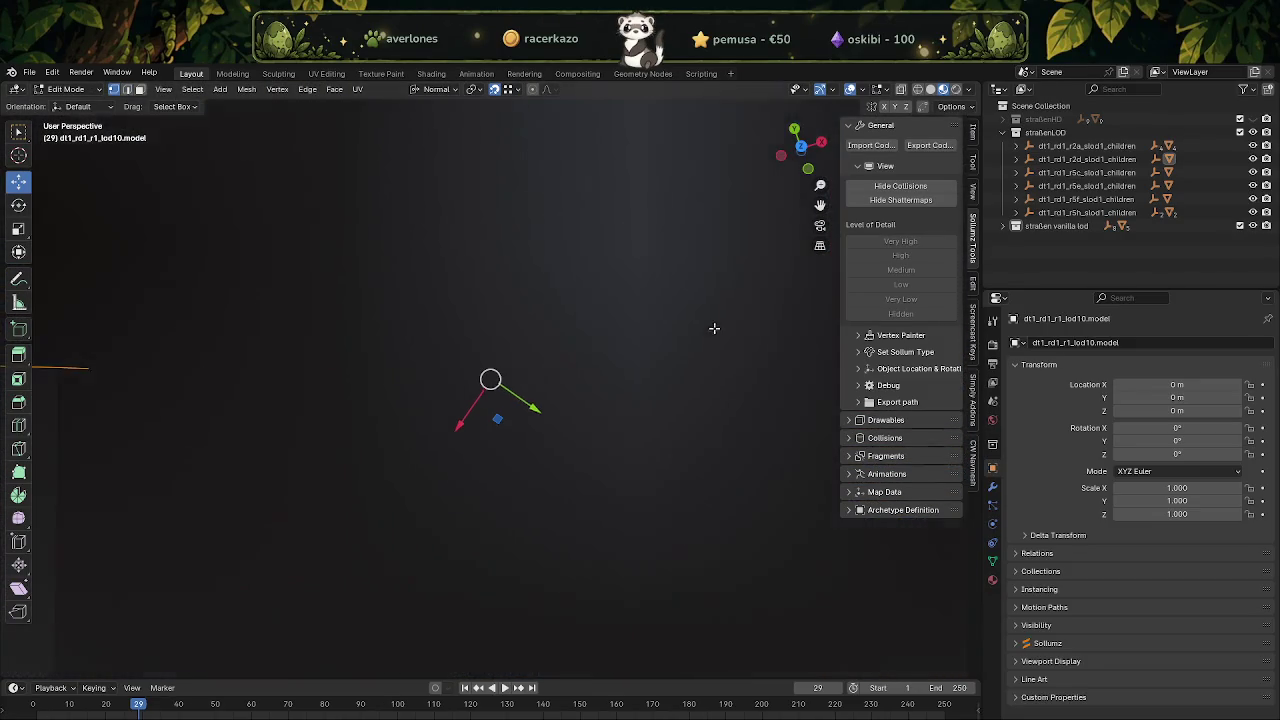
key(Tab)
Tilt and turn the view across the intersection so the road runs horizontally.
scroll(651, 400, down, 2)
scroll(648, 395, down, 2)
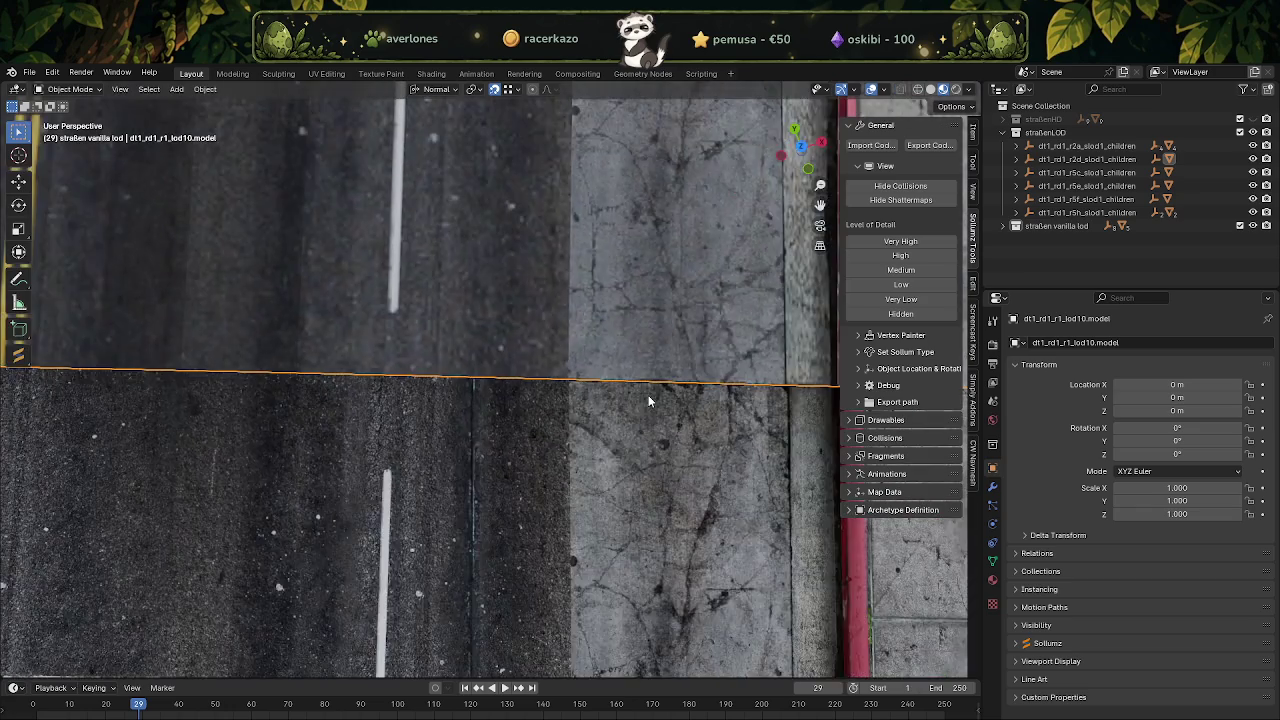
scroll(651, 449, down, 2)
scroll(648, 400, down, 2)
scroll(645, 340, down, 2)
mouse_move(645, 340)
middle_down()
mouse_move(741, 368)
mouse_move(644, 281)
mouse_move(593, 388)
middle_up()
scroll(696, 397, up, 2)
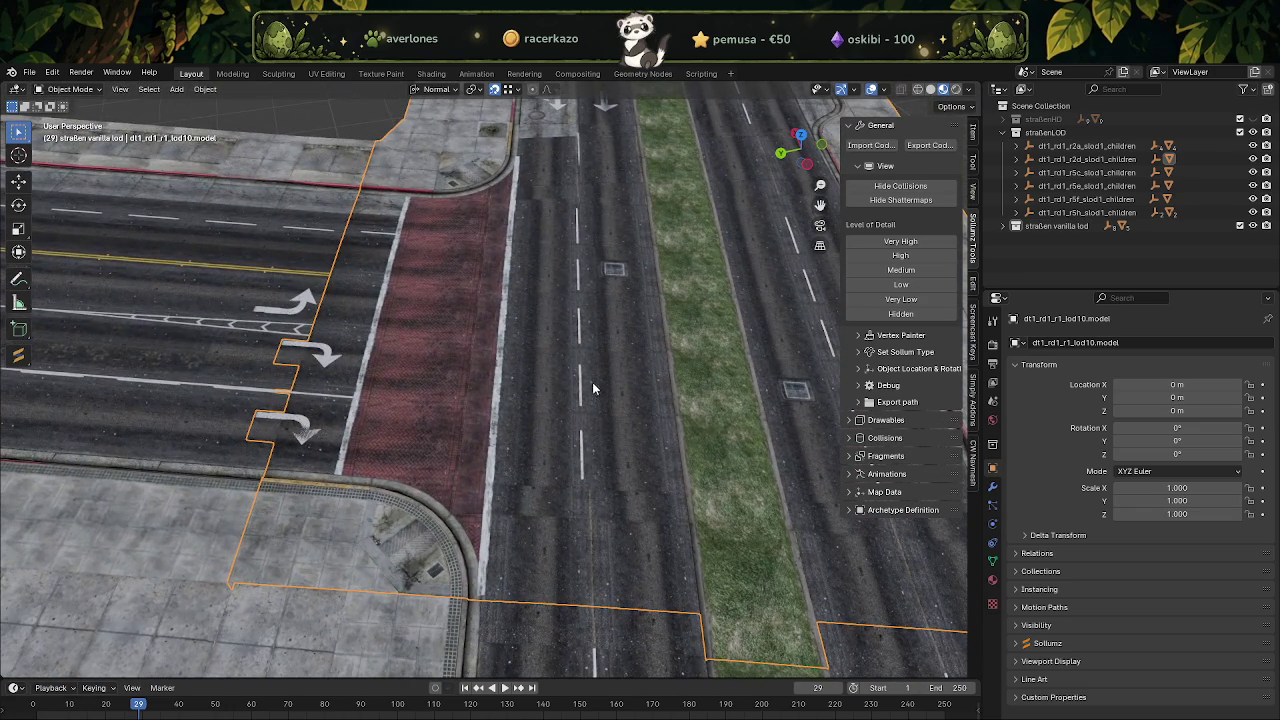
scroll(520, 380, down, 1)
scroll(420, 360, down, 1)
scroll(390, 300, down, 3)
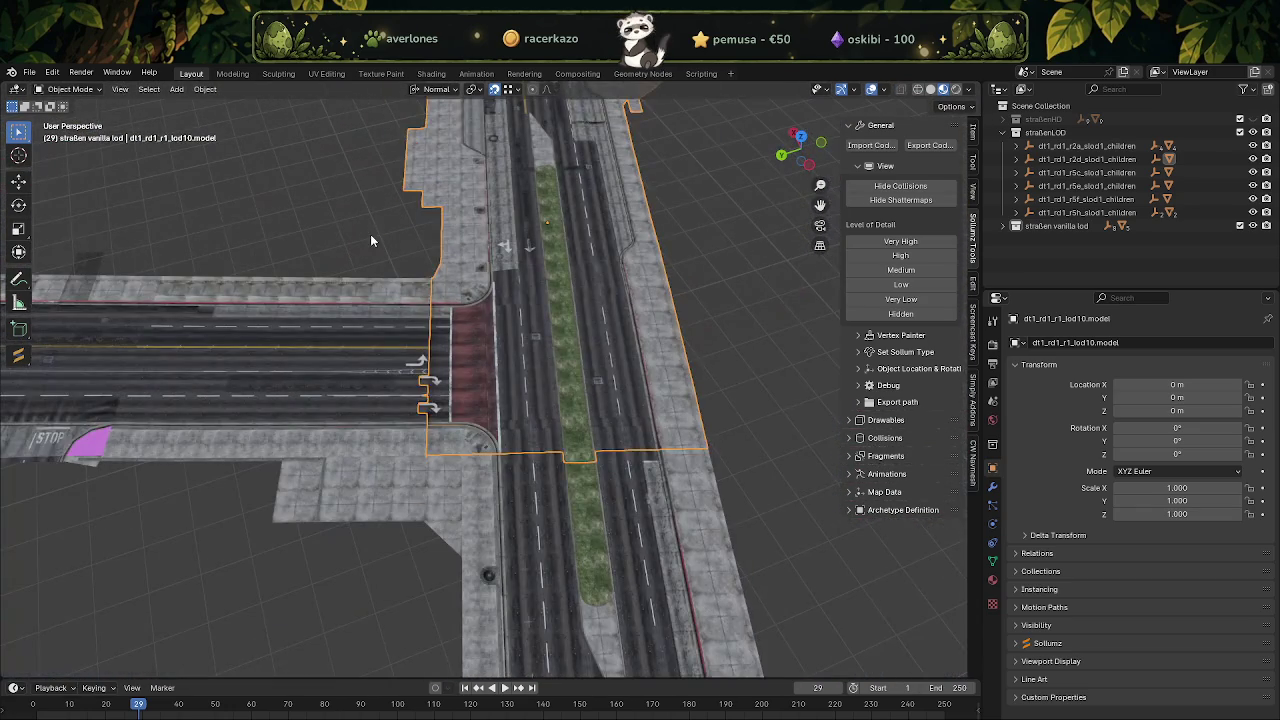
mouse_move(342, 236)
middle_down()
mouse_move(480, 280)
mouse_move(484, 350)
middle_up()
scroll(466, 372, up, 2)
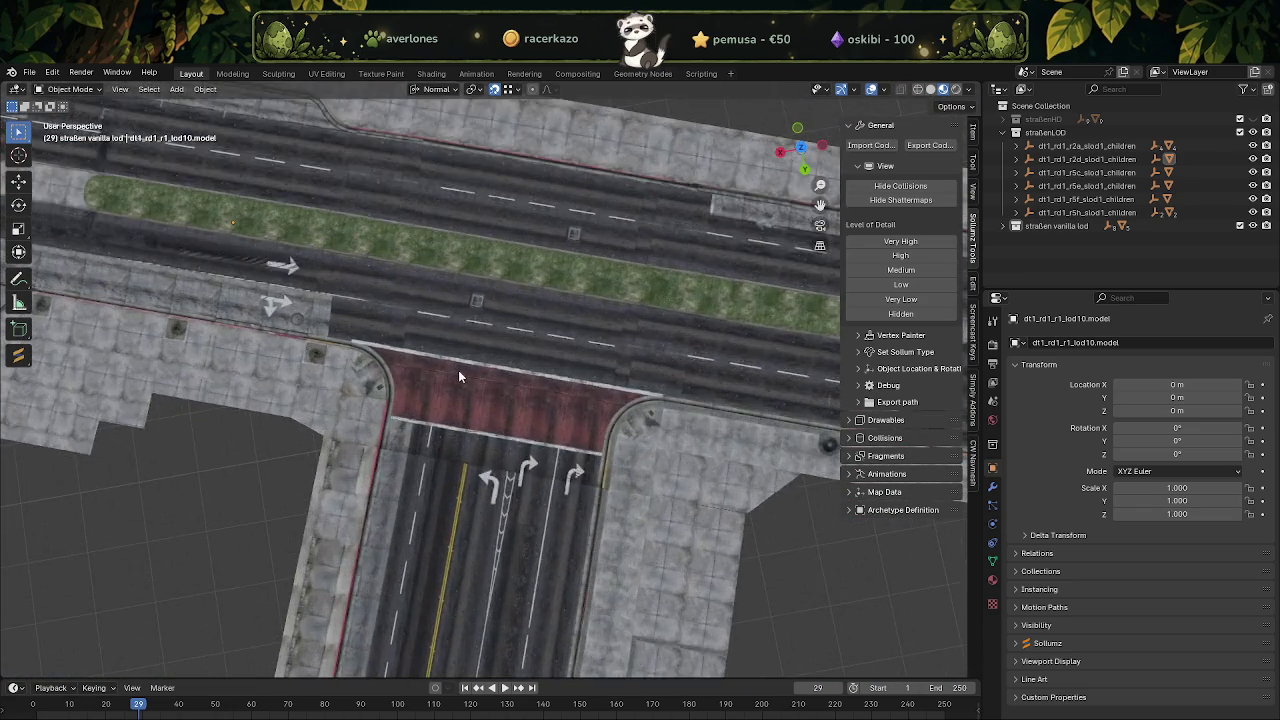
scroll(460, 397, up, 2)
scroll(460, 403, down, 3)
mouse_move(359, 367)
middle_down()
mouse_move(574, 388)
mouse_move(484, 503)
middle_up()
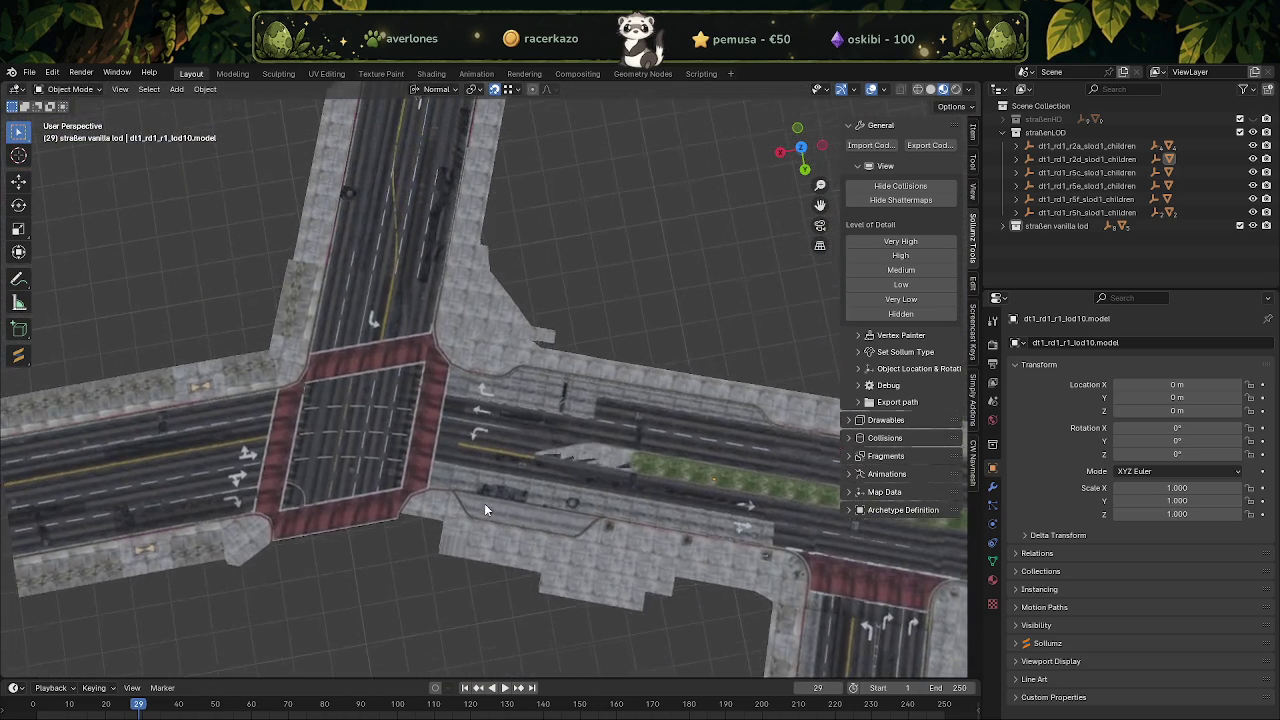
scroll(473, 360, up, 4)
Switch the selection between the overlapping lod10 sidewalk and lod29 road meshes.
click(494, 304)
click(455, 238)
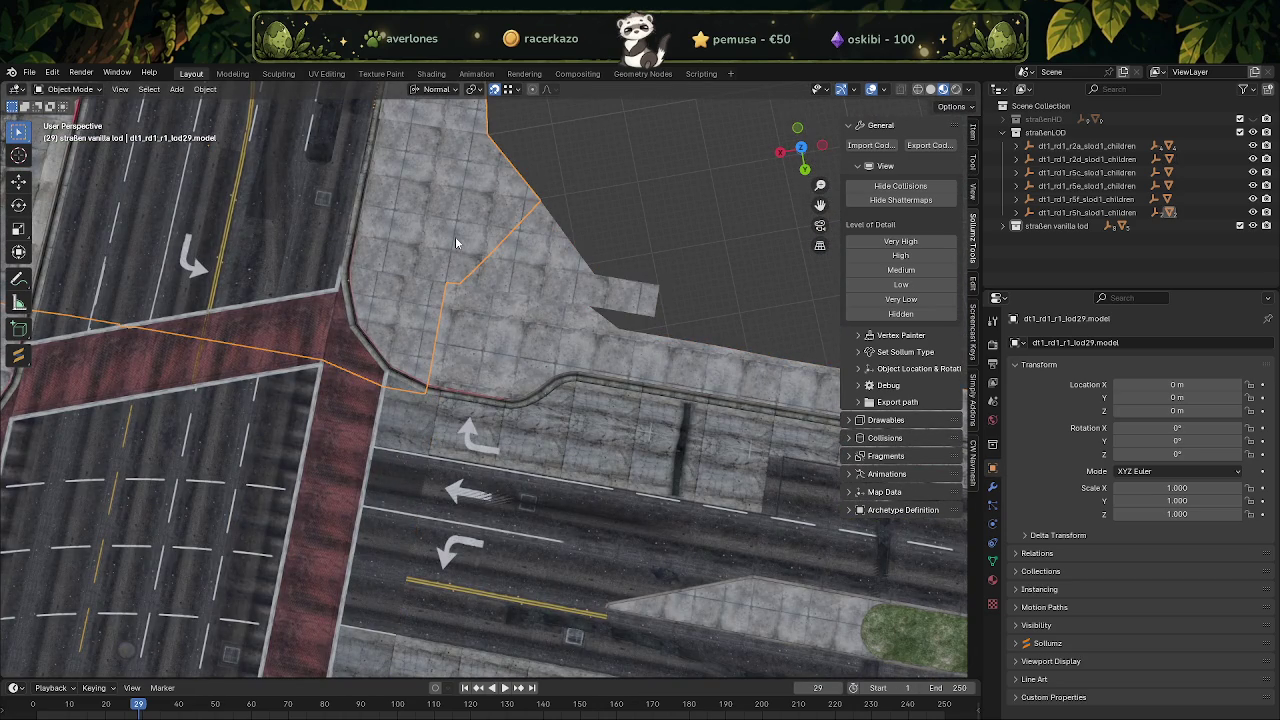
click(532, 285)
click(548, 285)
click(563, 285)
click(470, 237)
mouse_move(470, 237)
middle_down()
mouse_move(515, 329)
mouse_move(604, 317)
mouse_move(367, 390)
mouse_move(524, 331)
mouse_move(526, 350)
mouse_move(533, 337)
mouse_move(649, 324)
mouse_move(705, 256)
mouse_move(444, 488)
mouse_move(573, 397)
mouse_move(496, 425)
mouse_move(524, 400)
mouse_move(461, 386)
mouse_move(564, 339)
mouse_move(581, 357)
mouse_move(563, 385)
mouse_move(527, 384)
mouse_move(631, 416)
mouse_move(554, 494)
mouse_move(561, 339)
middle_up()
scroll(573, 397, down, 3)
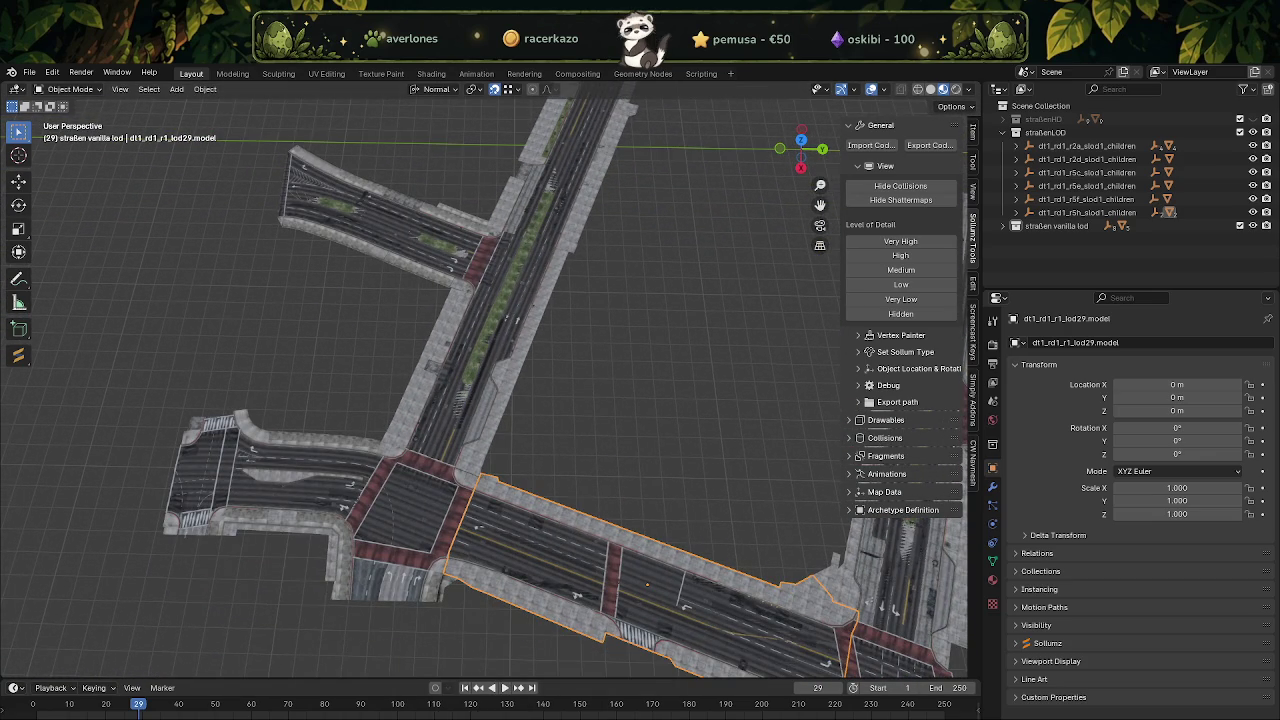
Maximize CodeWalker and set the View tab's Max LOD to SLOD1.
key(alt+Tab)
click(878, 100)
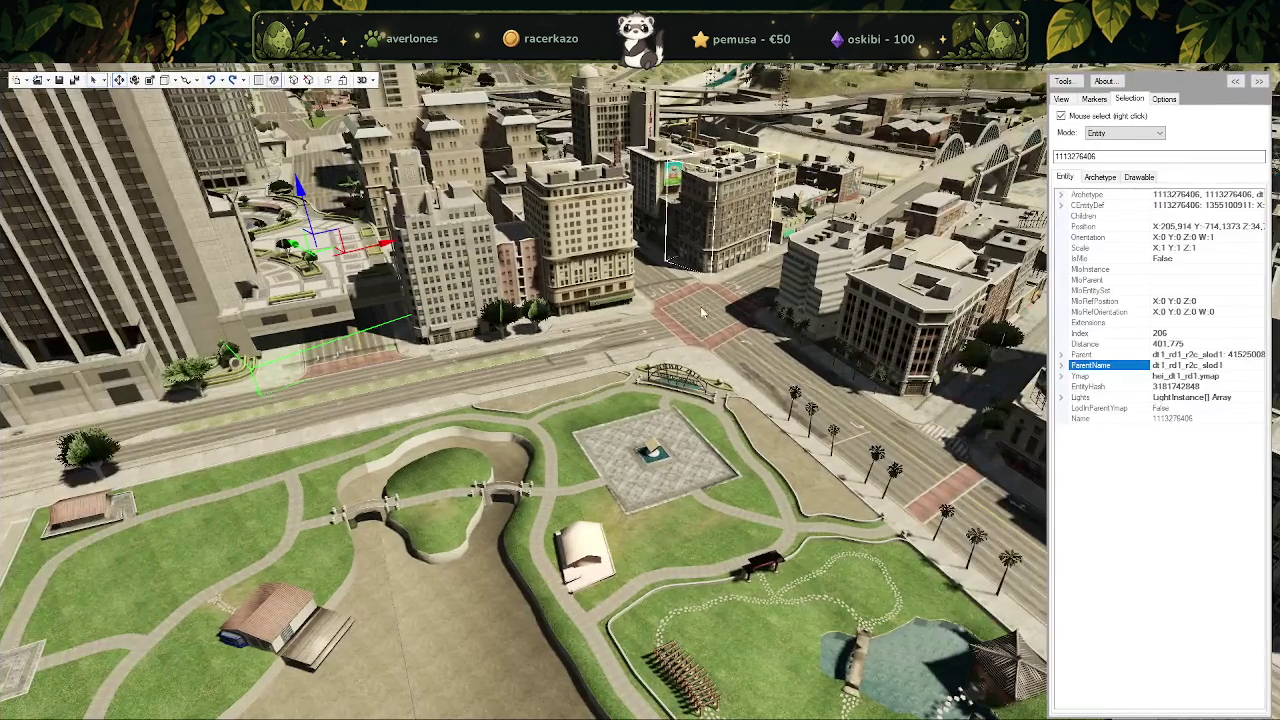
drag(684, 407, 600, 405)
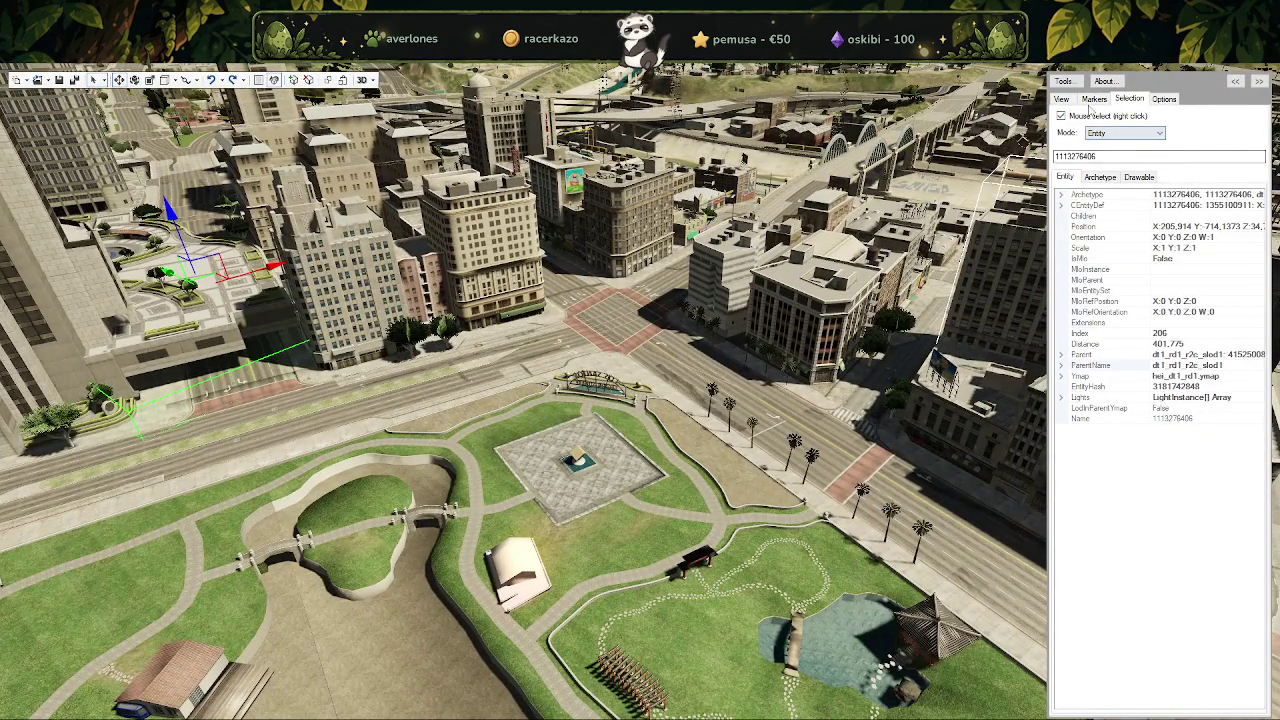
click(1061, 99)
click(1135, 153)
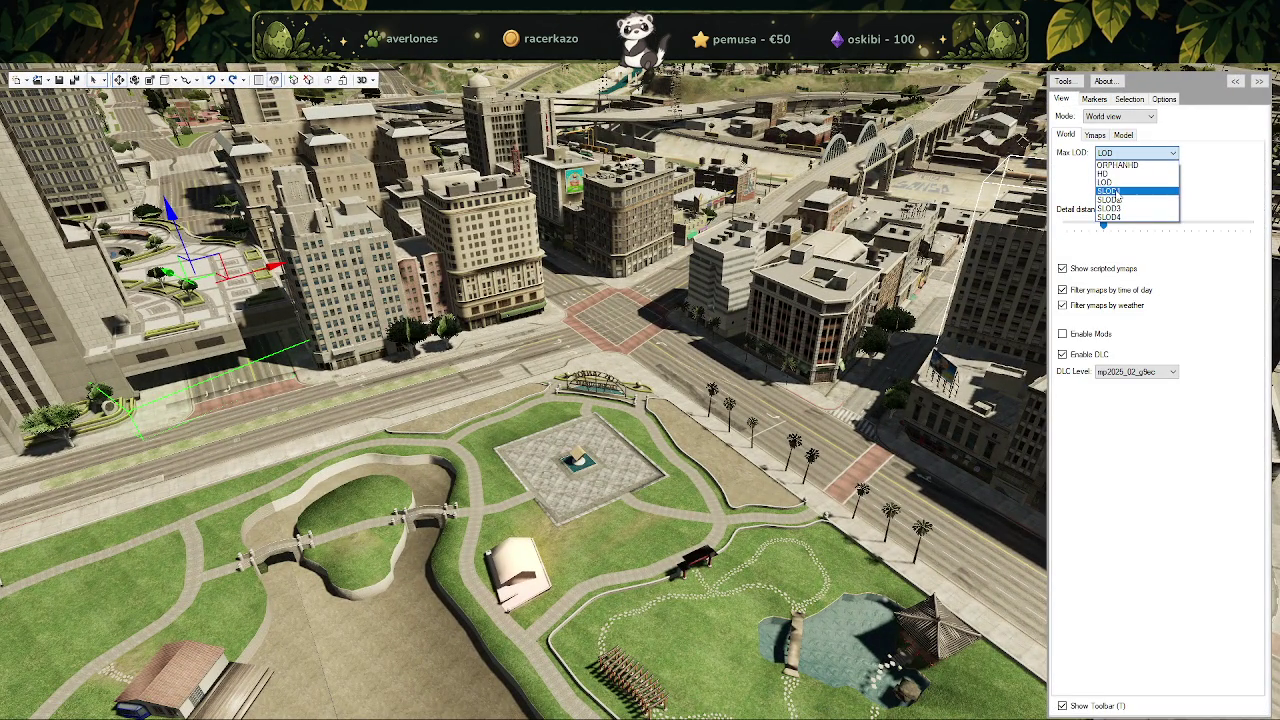
click(1117, 196)
Zoom down toward the park paths and select an object near the park intersection.
drag(560, 420, 500, 470)
scroll(480, 470, down, 5)
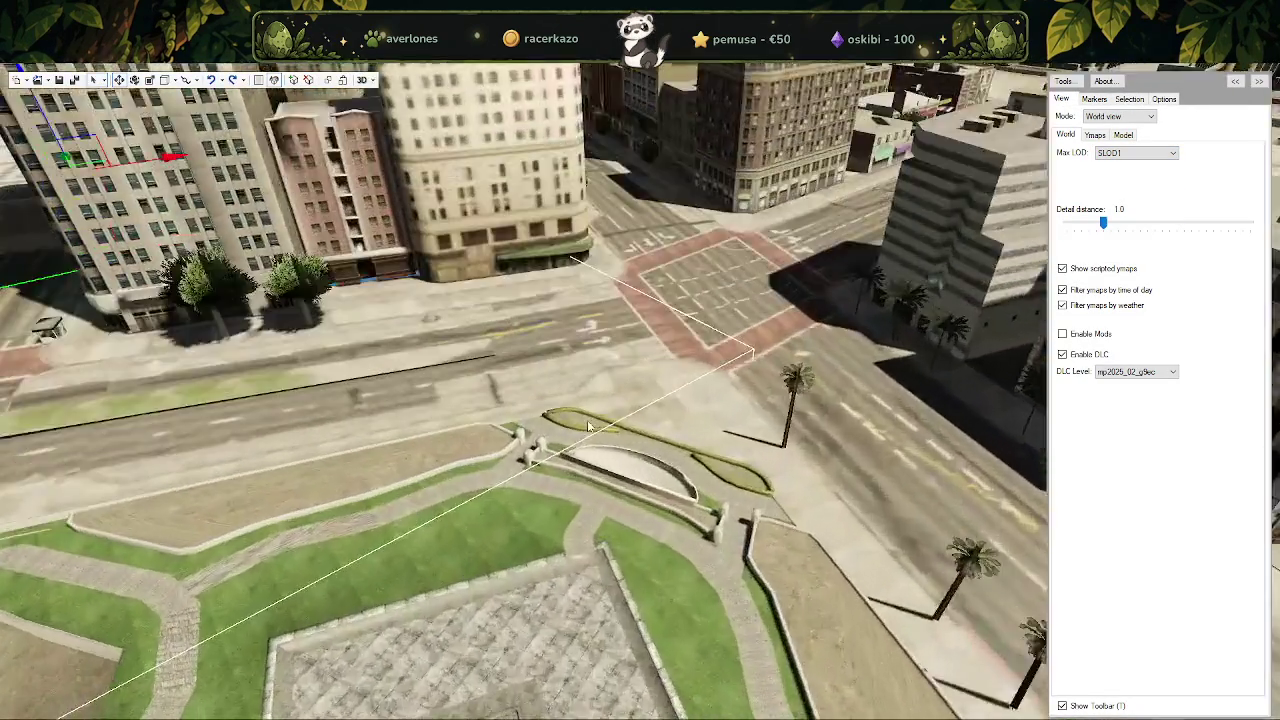
scroll(480, 470, down, 3)
scroll(480, 470, down, 3)
scroll(480, 471, down, 3)
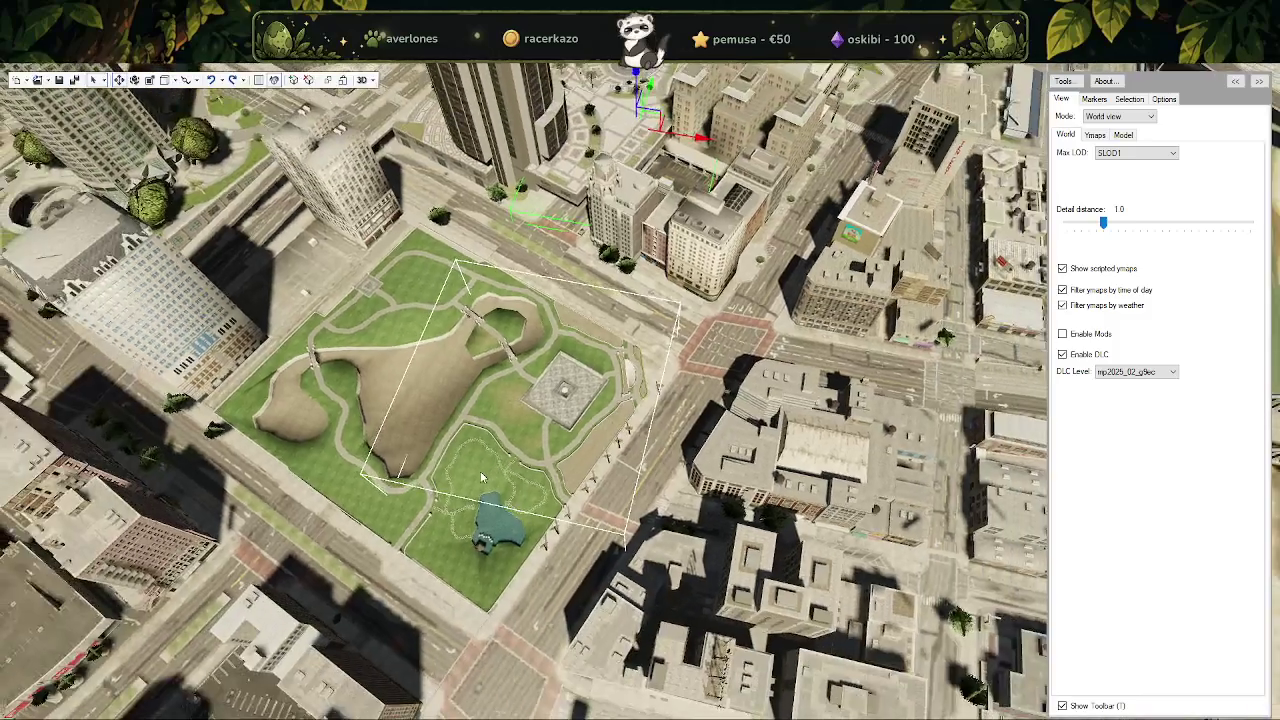
scroll(480, 471, down, 2)
scroll(480, 471, up, 3)
scroll(480, 471, up, 3)
scroll(480, 471, up, 2)
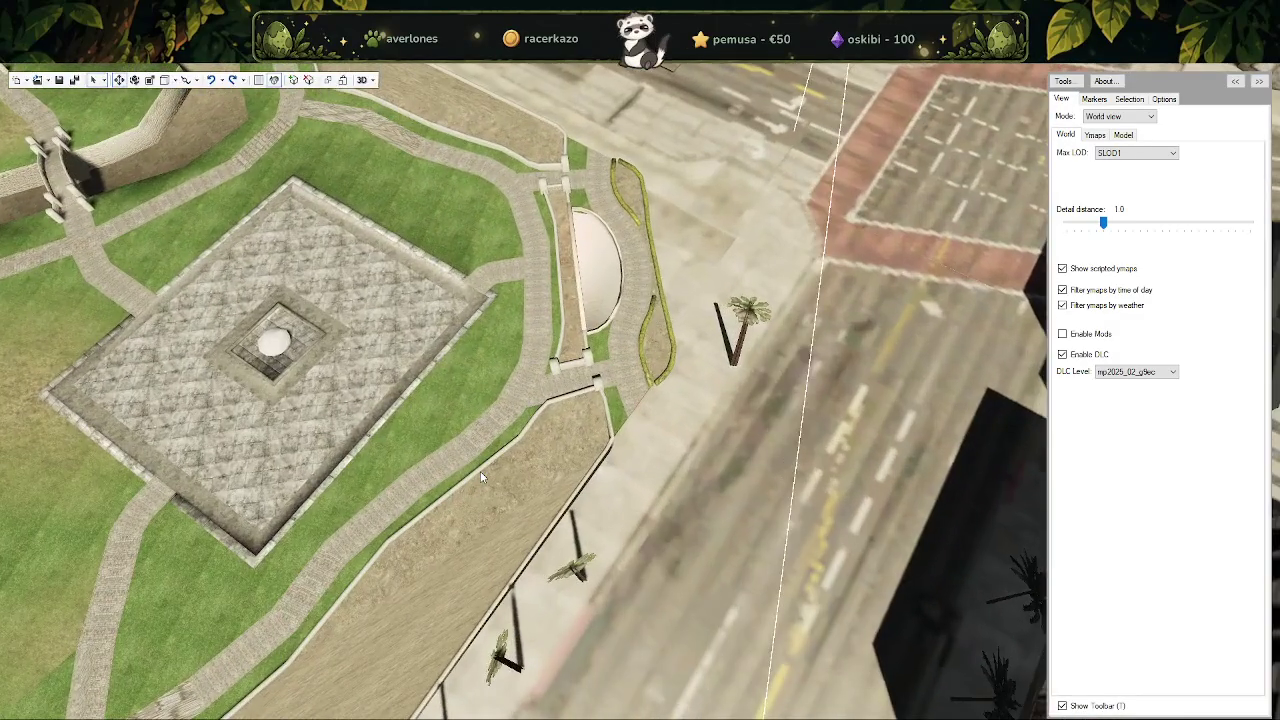
scroll(480, 471, down, 2)
scroll(481, 478, down, 3)
scroll(481, 478, up, 2)
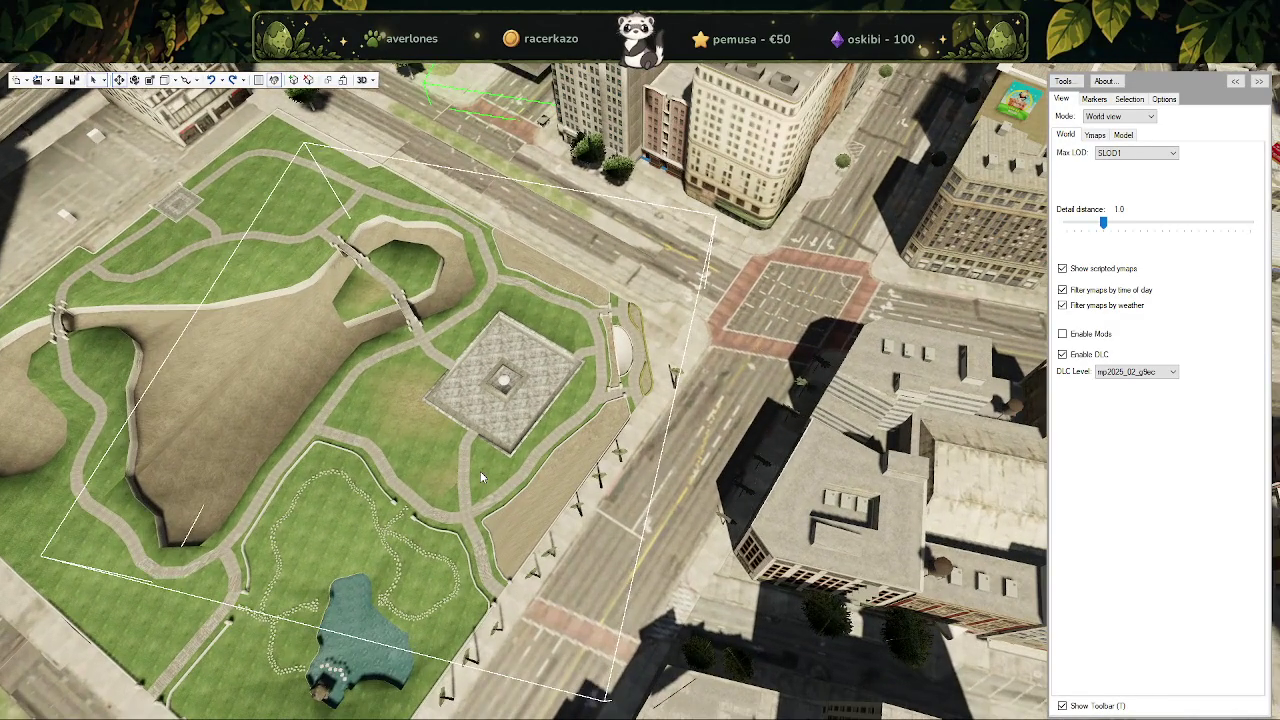
click(733, 308)
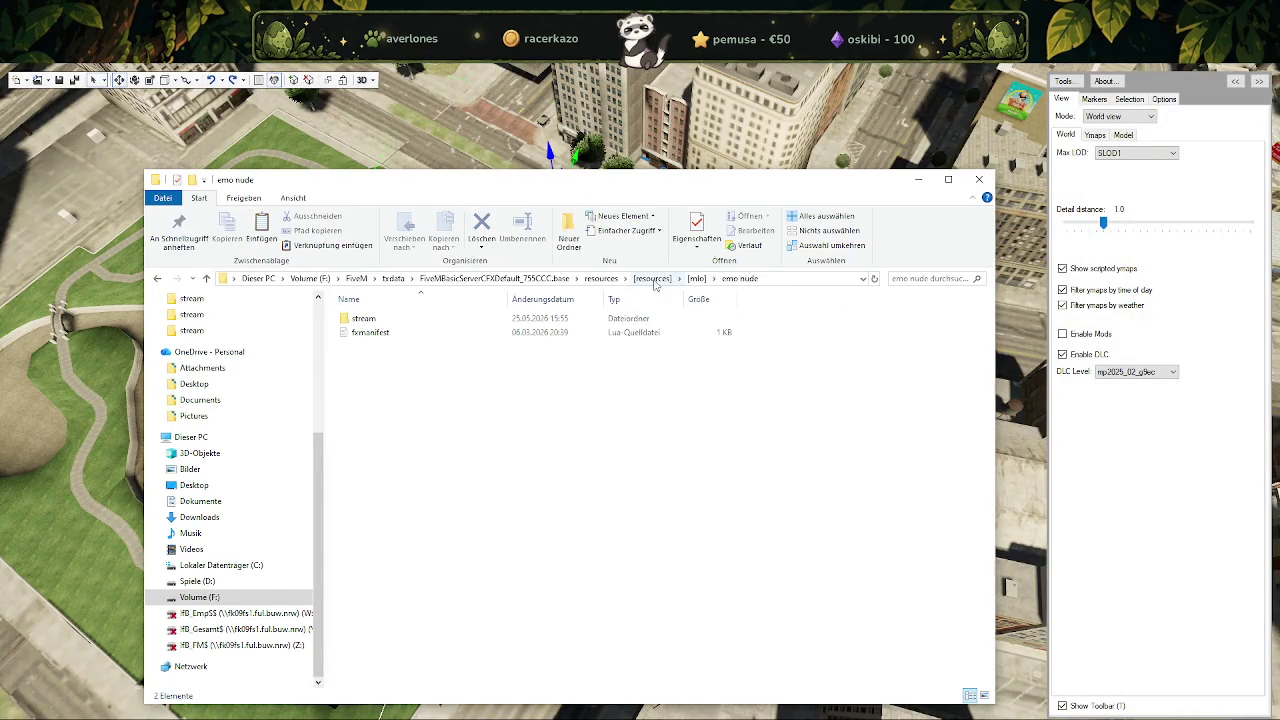
Open resources > [resources] > [niiri_park_los_santos] > nora_ls_park_lod > stream, sorted by type descending.
click(605, 278)
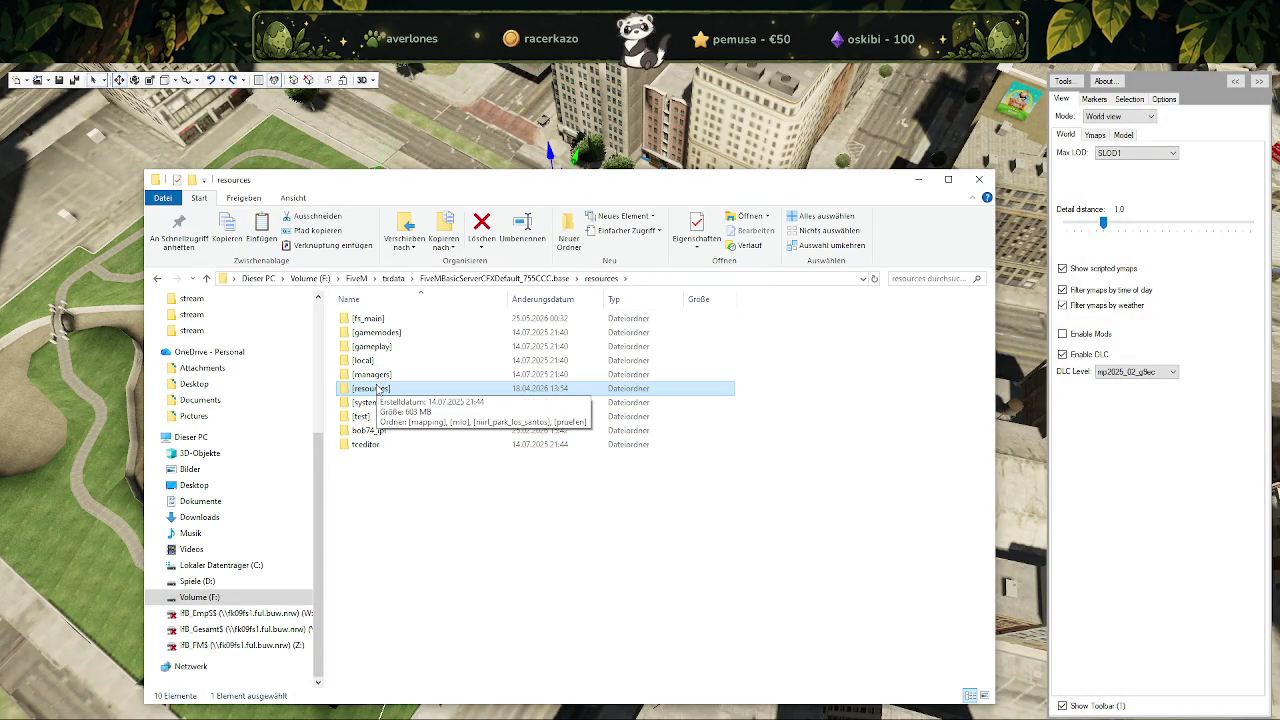
double_click(375, 389)
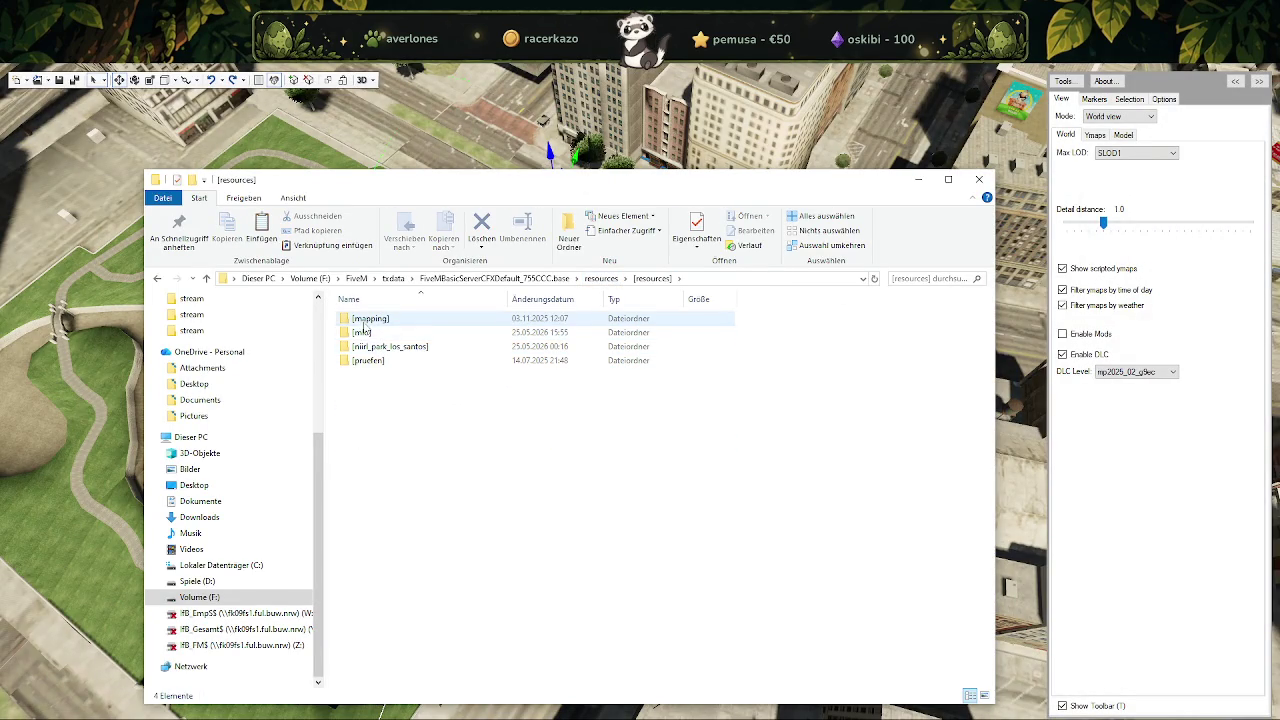
double_click(371, 351)
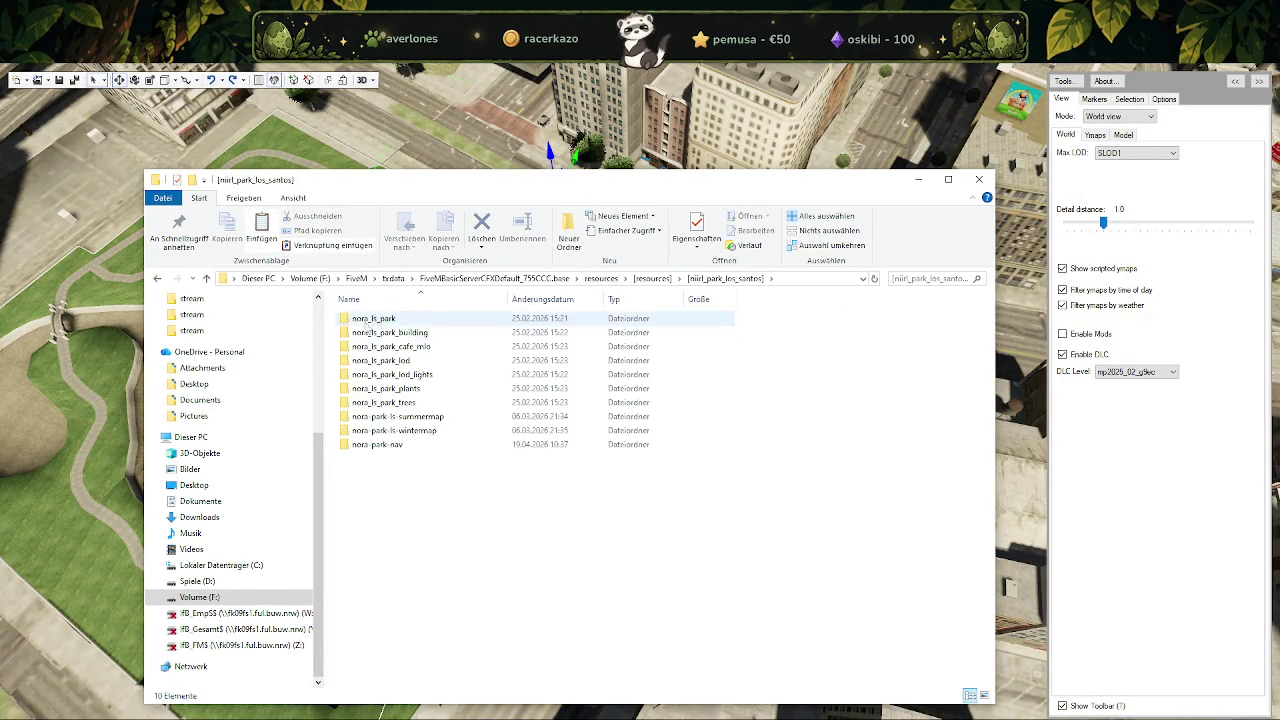
double_click(388, 362)
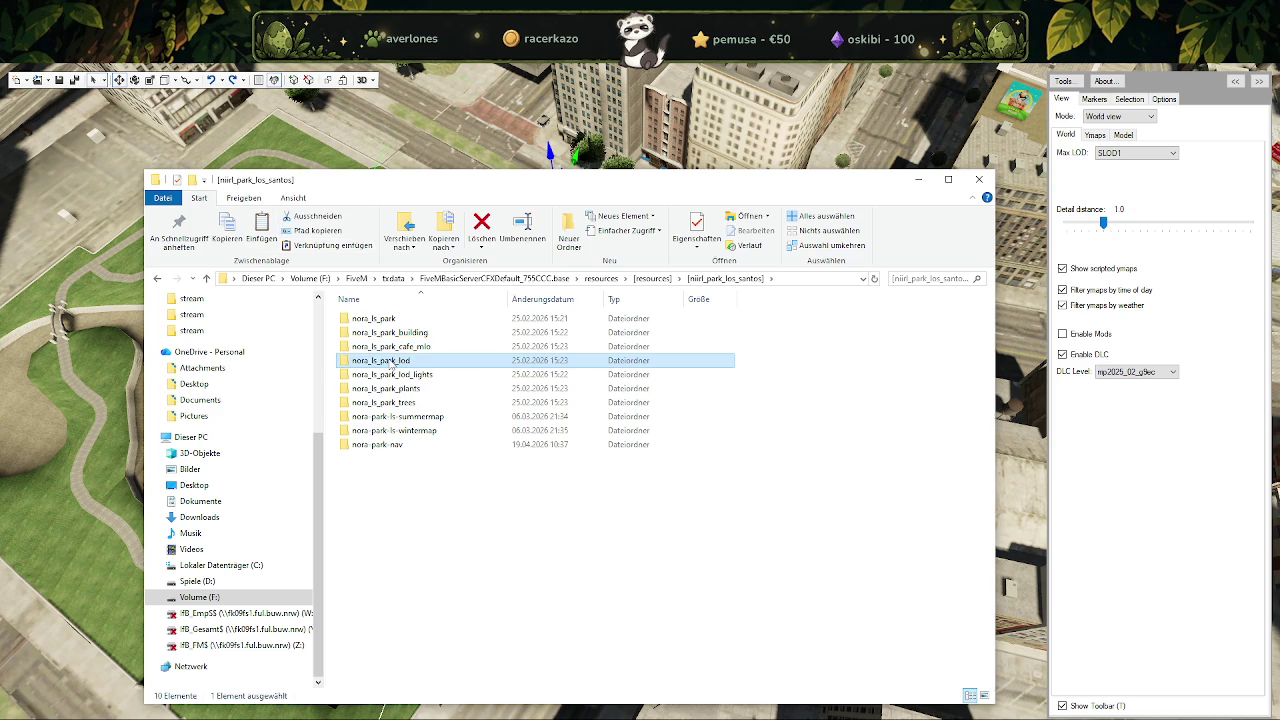
click(376, 321)
double_click(376, 321)
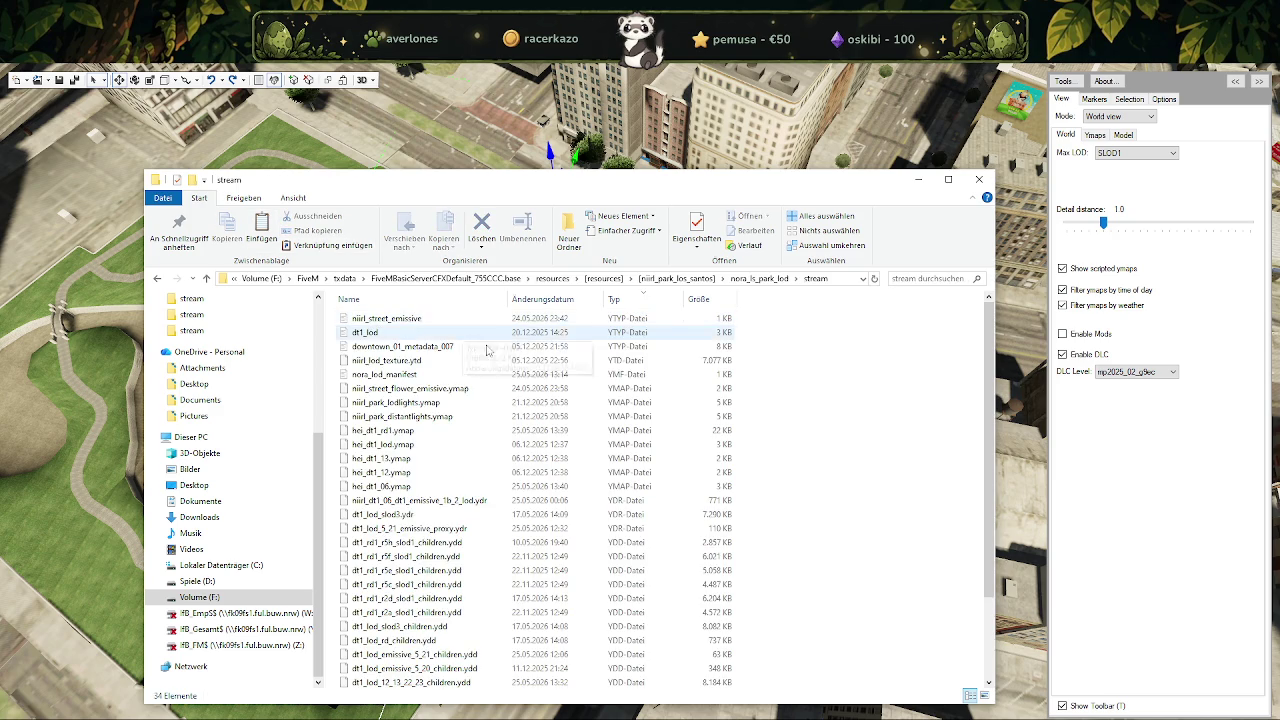
click(632, 303)
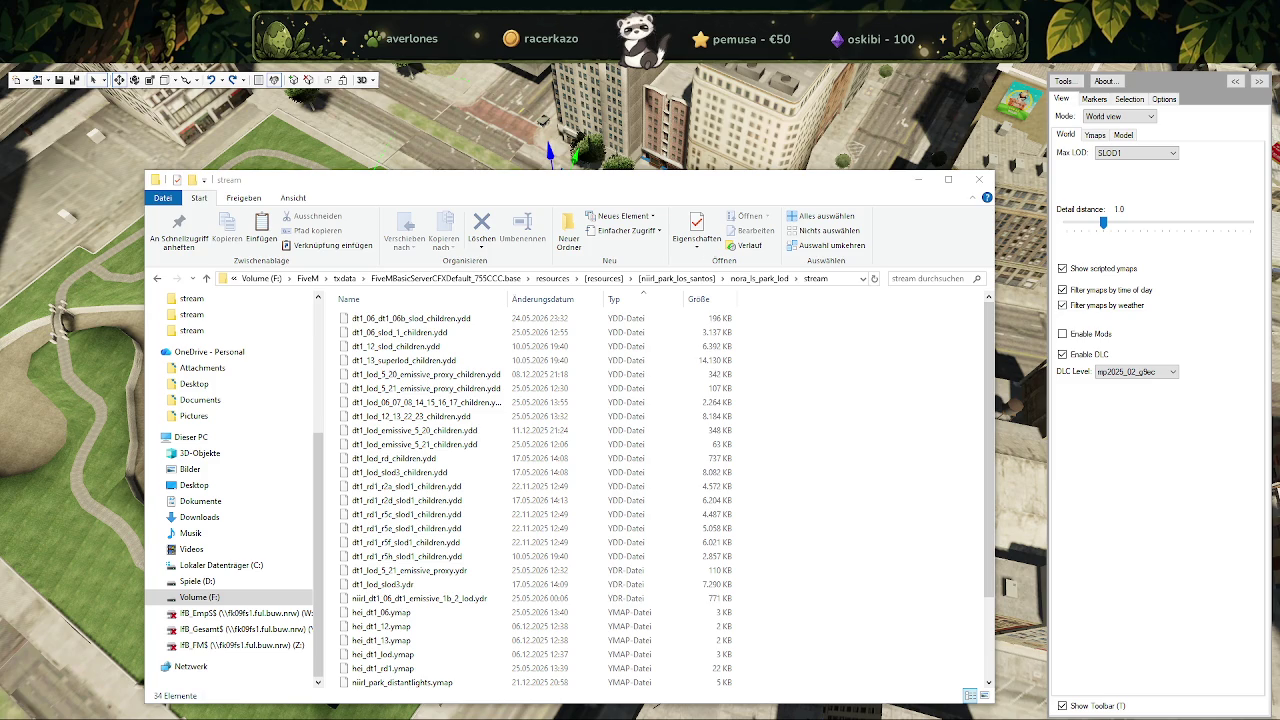
Step CodeWalker's Max LOD through SLOD2 and SLOD3 to SLOD4.
click(1214, 187)
click(1159, 155)
click(1122, 192)
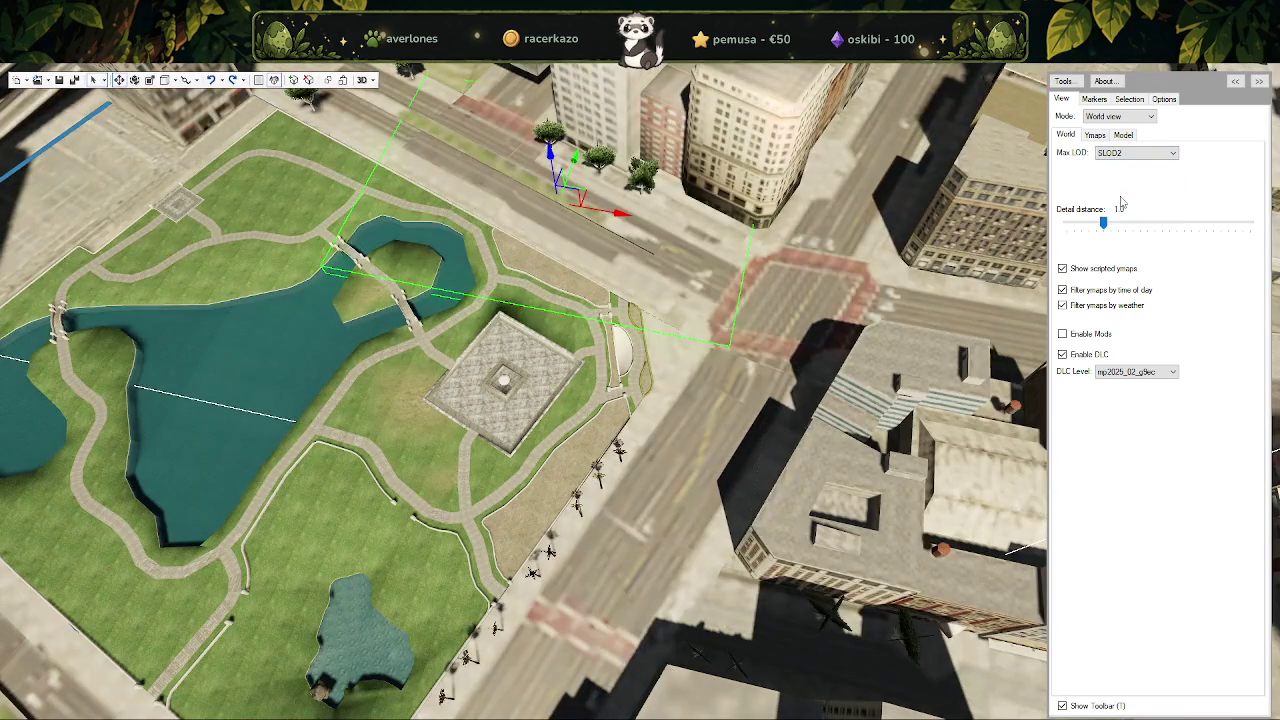
click(1142, 155)
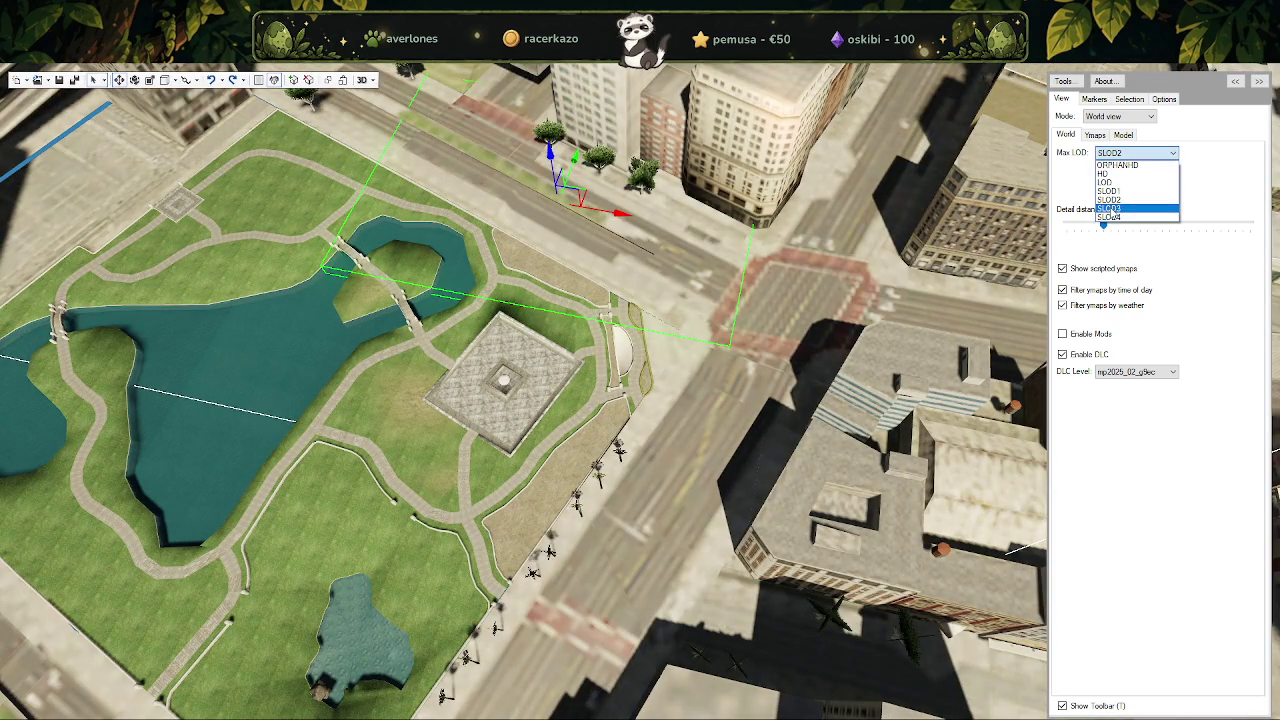
click(1112, 208)
click(1135, 155)
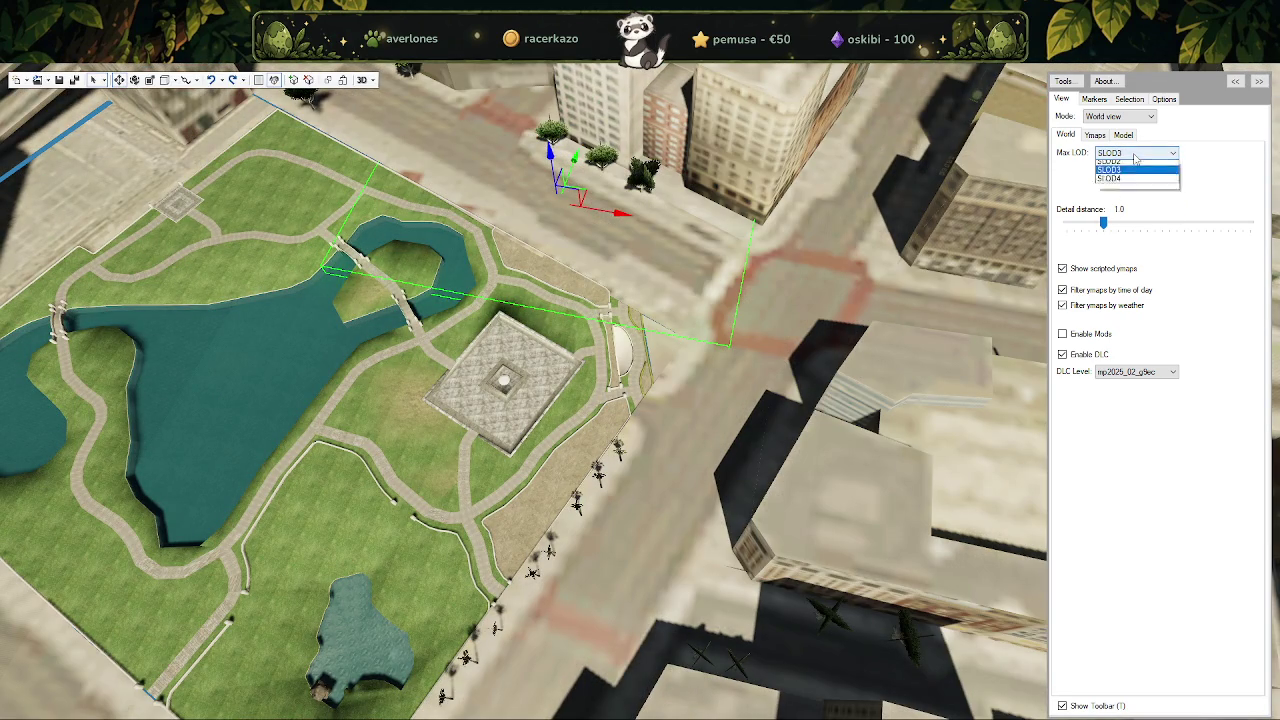
click(1125, 214)
Set Max LOD to LOD, then select the park and the intersection road piece.
click(1135, 155)
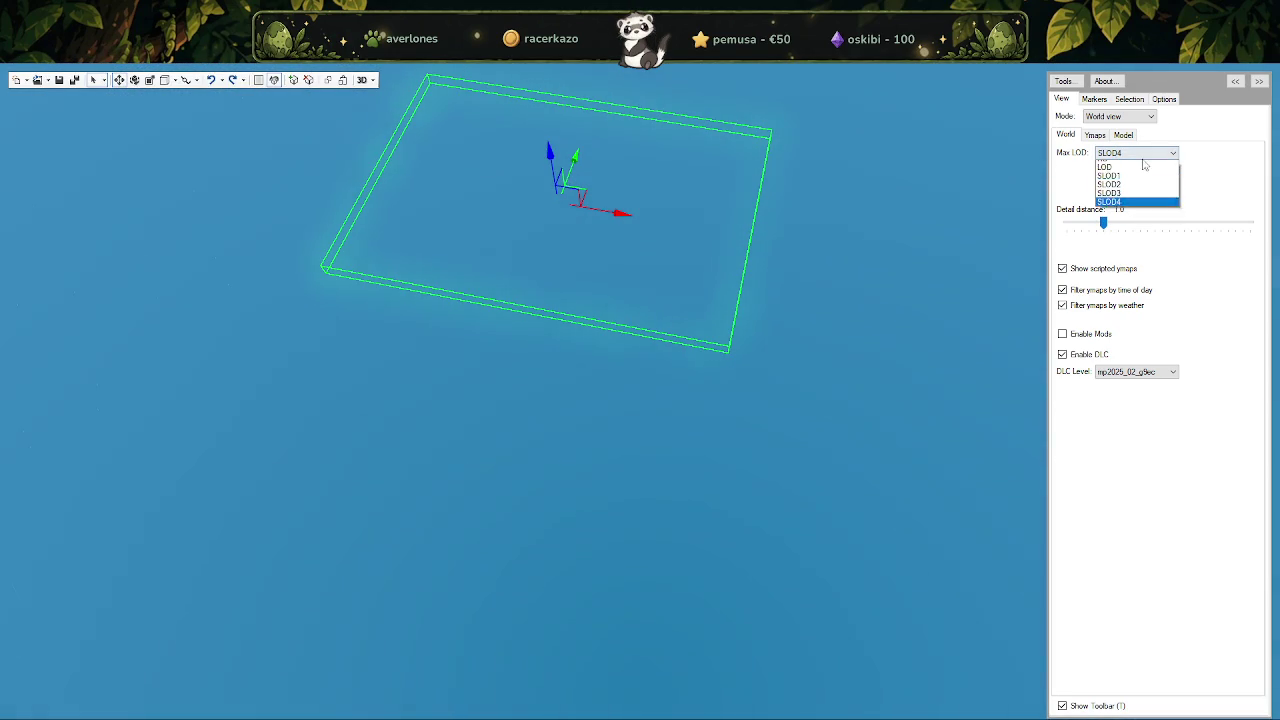
click(1133, 187)
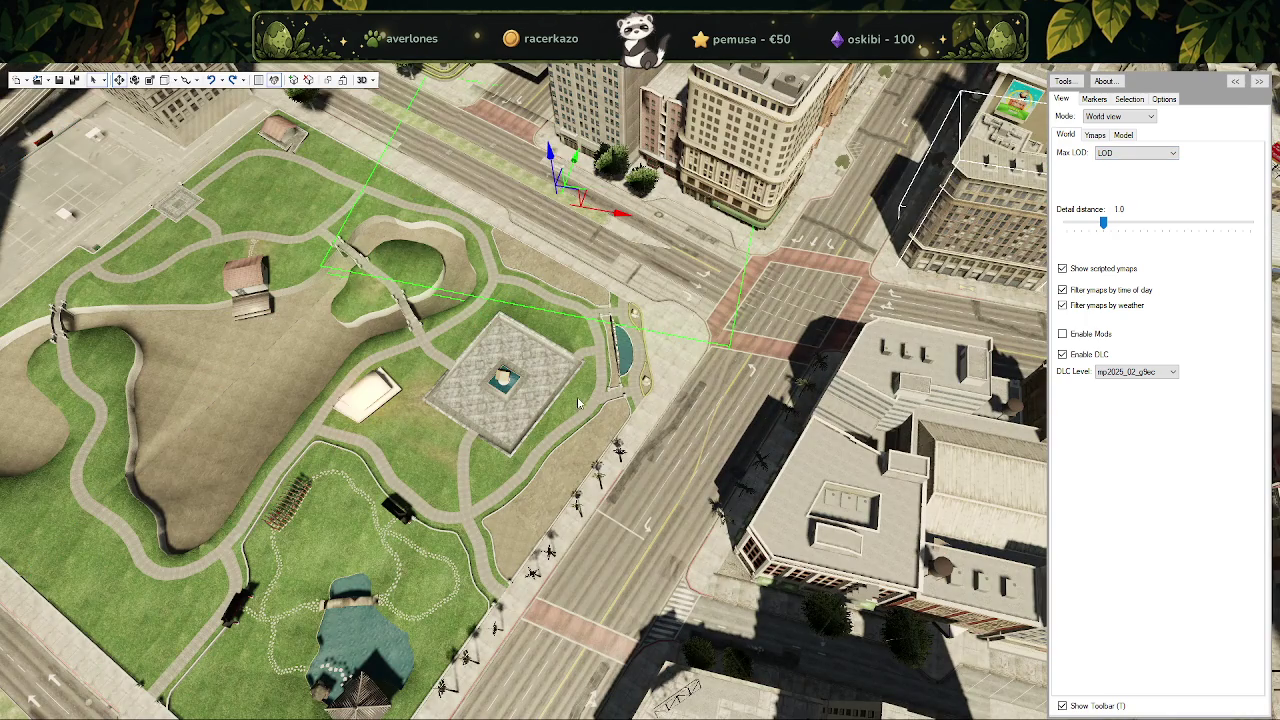
click(578, 403)
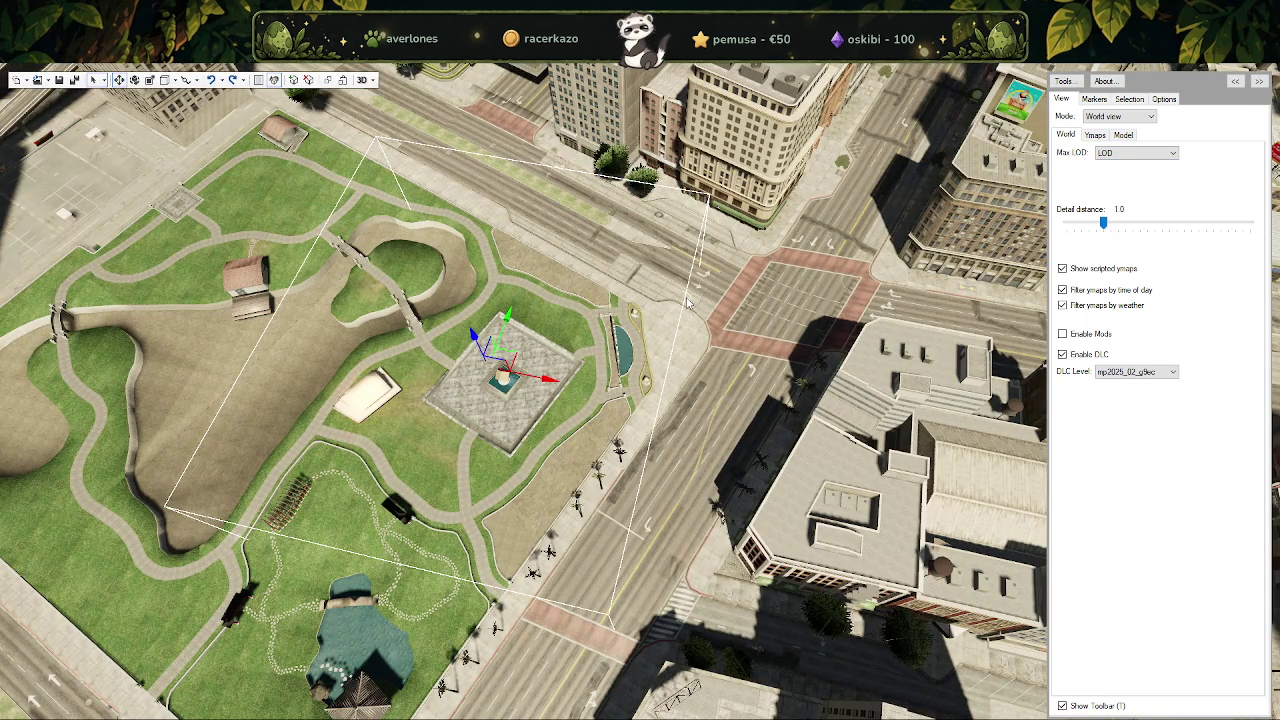
click(726, 275)
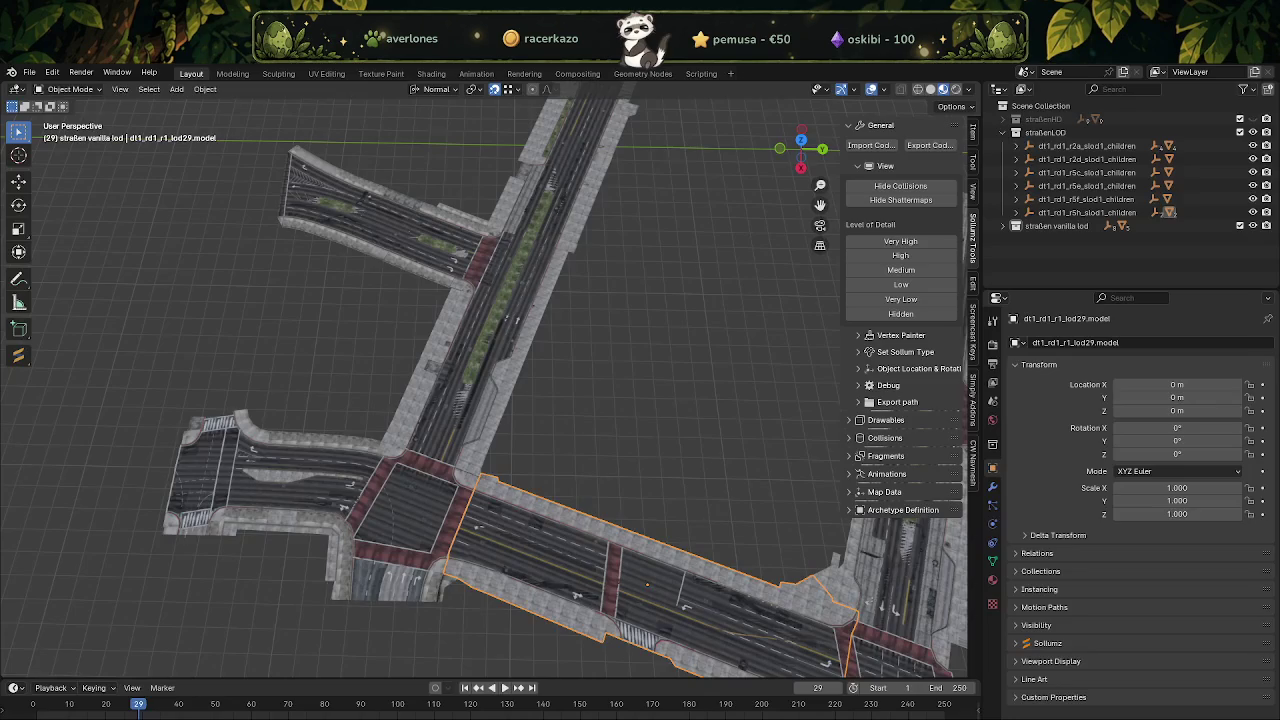
Switch from the lod10 road piece to the lod29 road piece for editing.
mouse_move(585, 431)
middle_down()
mouse_move(608, 443)
mouse_move(691, 434)
mouse_move(473, 451)
mouse_move(579, 452)
mouse_move(506, 513)
mouse_move(502, 336)
mouse_move(552, 490)
mouse_move(599, 529)
mouse_move(546, 519)
mouse_move(481, 533)
middle_up()
click(465, 544)
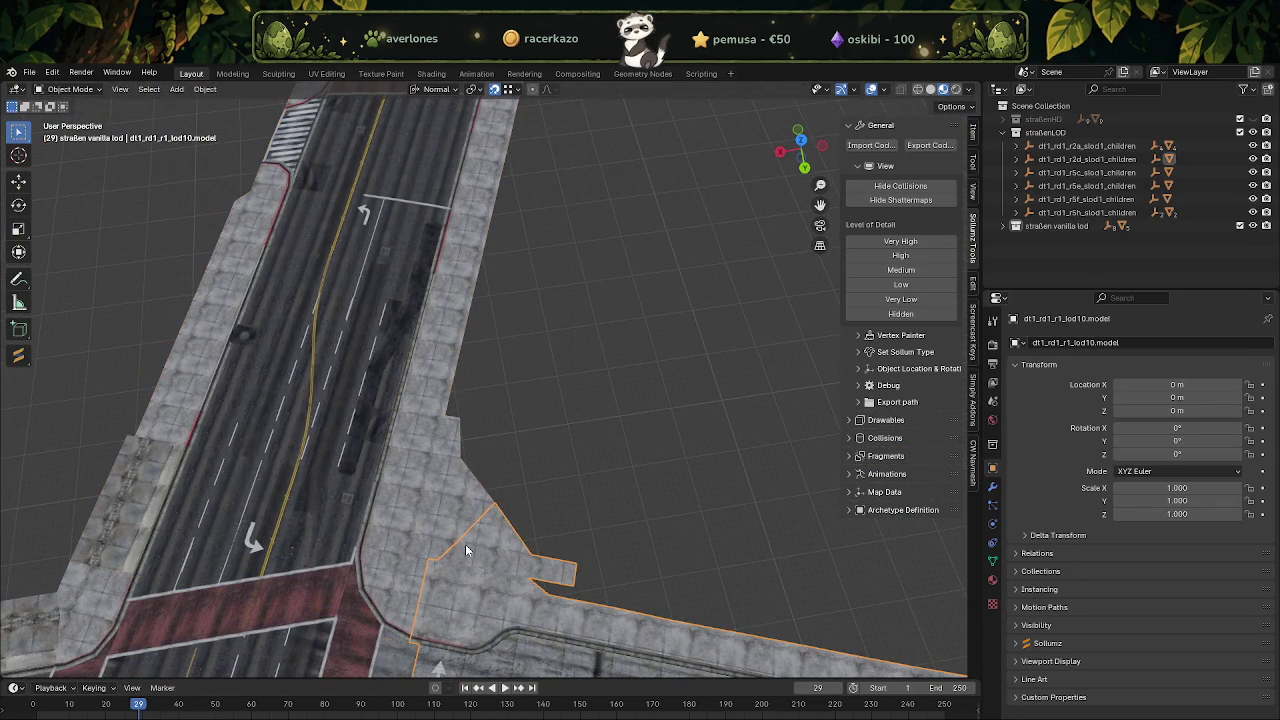
key(Tab)
key(Tab)
click(429, 502)
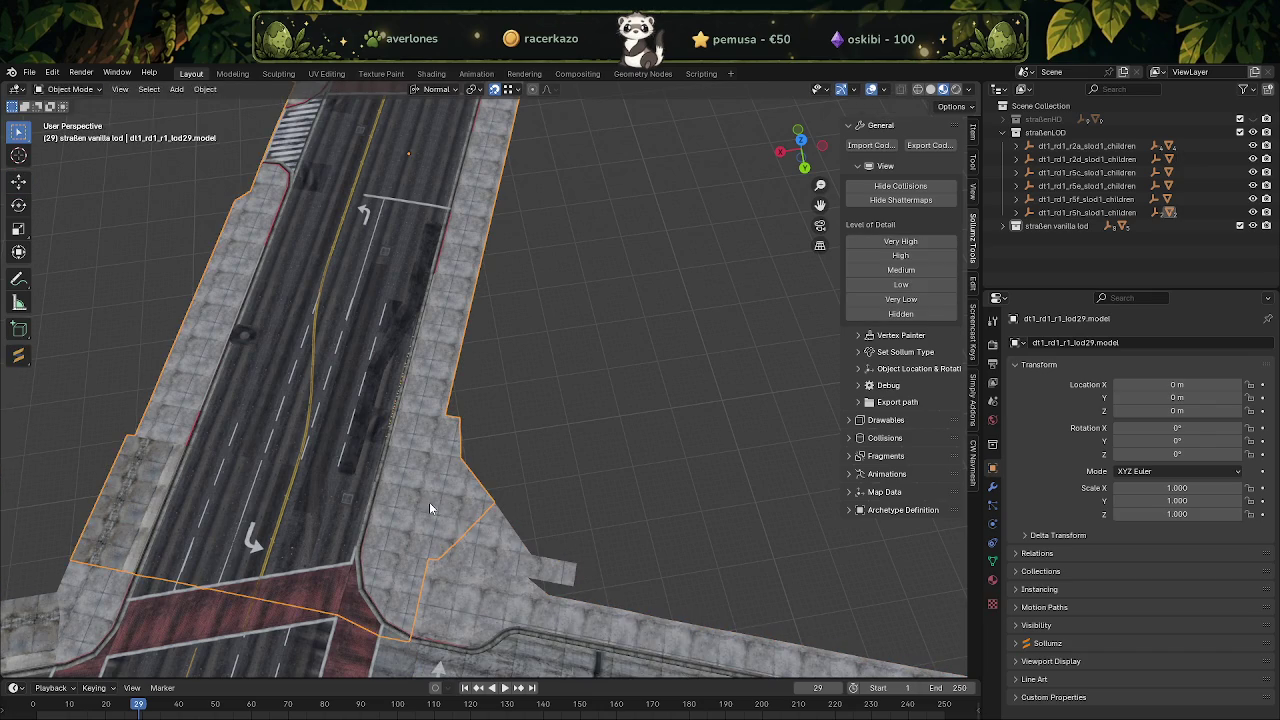
key(Tab)
middle_drag(446, 508, 483, 531)
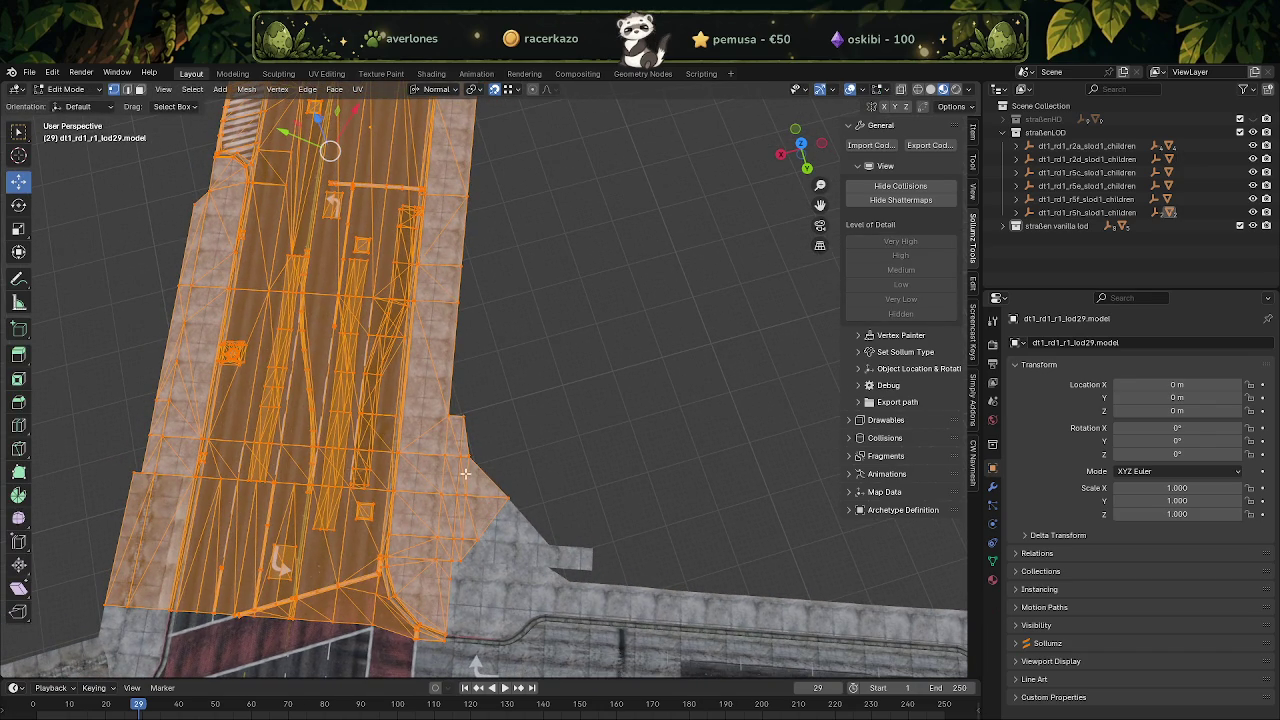
Duplicate a corner triangle of lod29 in place and separate it into its own object.
click(497, 545)
middle_drag(499, 553, 559, 548)
key(shift+d)
key(Escape)
key(ctrl+f)
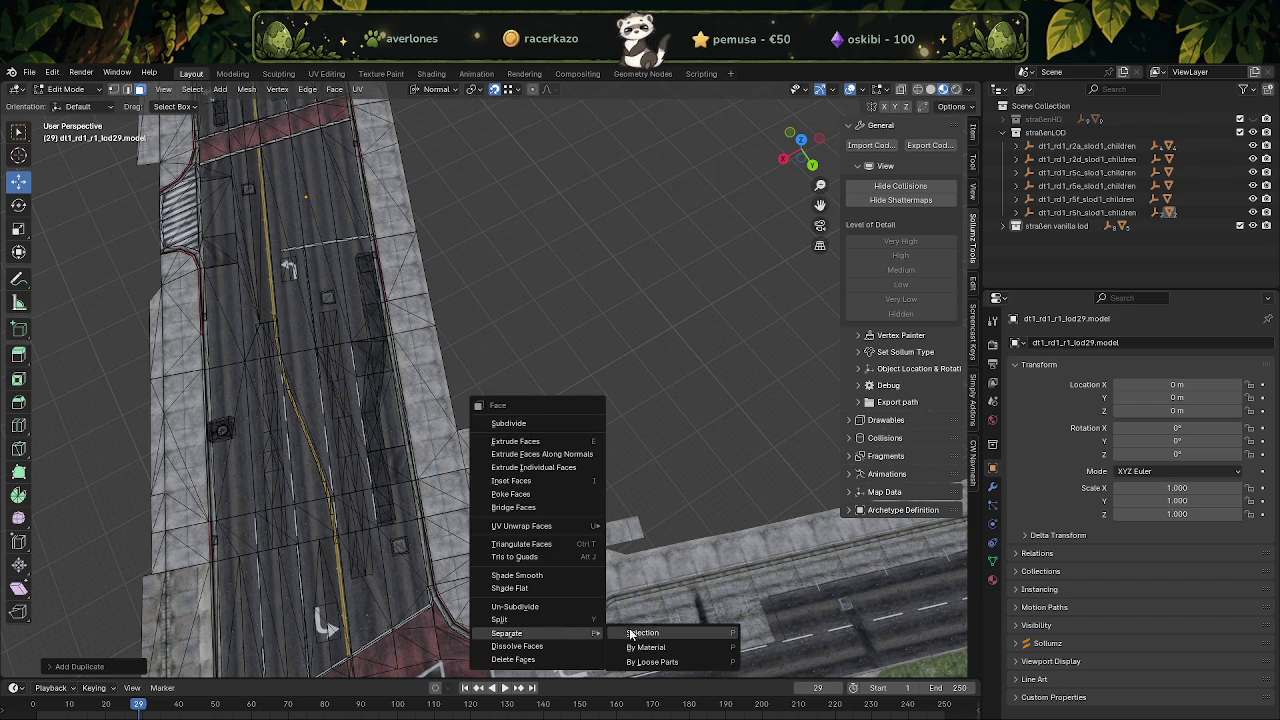
click(630, 633)
key(Tab)
Select the new triangle object, then the large sidewalk mesh, checking its context menu.
click(531, 505)
click(554, 534)
right_click(520, 490)
key(Escape)
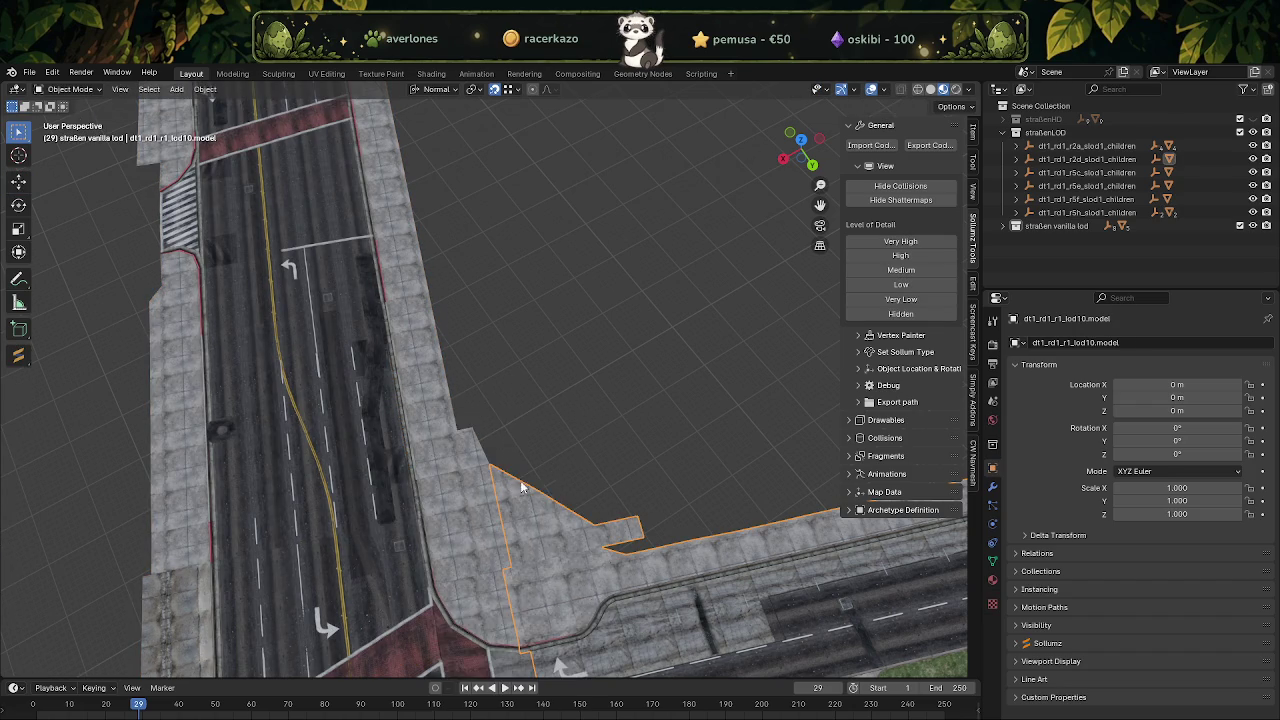
scroll(521, 487, down, 2)
mouse_move(545, 450)
middle_down()
mouse_move(561, 422)
mouse_move(617, 469)
mouse_move(503, 412)
mouse_move(624, 483)
mouse_move(654, 442)
mouse_move(531, 421)
mouse_move(549, 486)
middle_up()
scroll(521, 428, down, 3)
scroll(529, 455, down, 3)
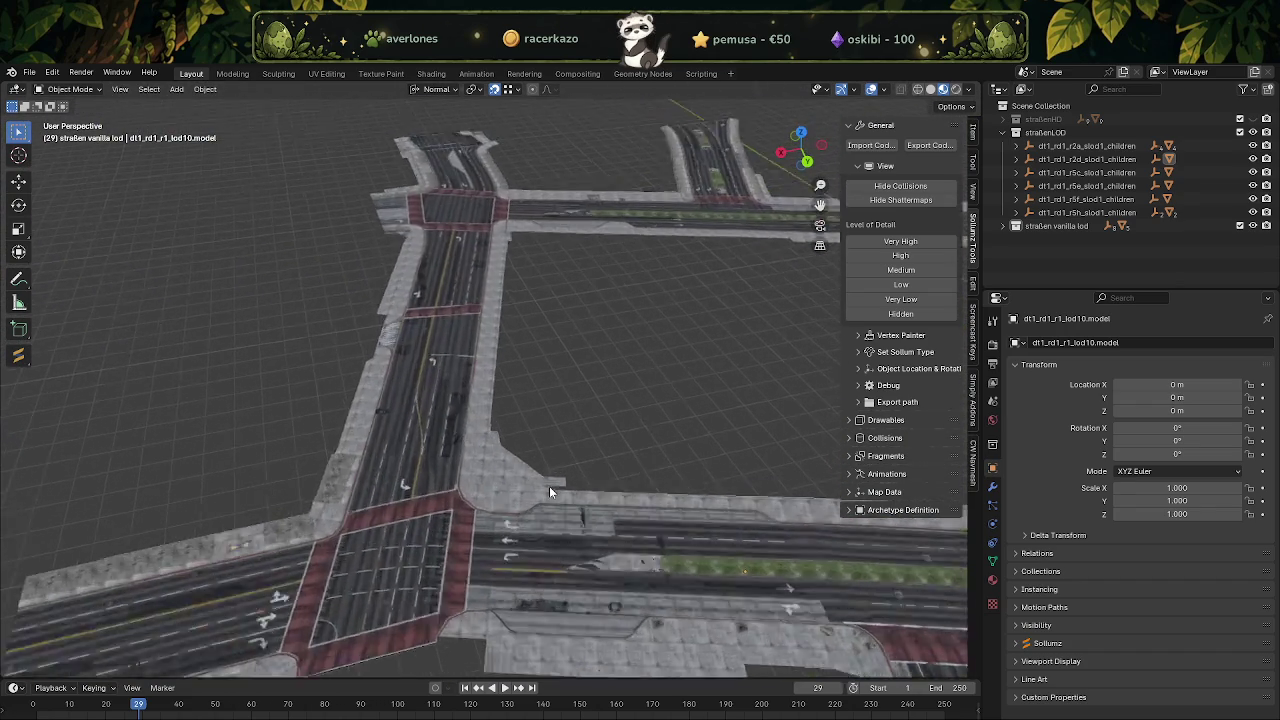
scroll(549, 490, up, 3)
Centre the view on a vertex of the lod29 road mesh in Edit Mode.
click(514, 565)
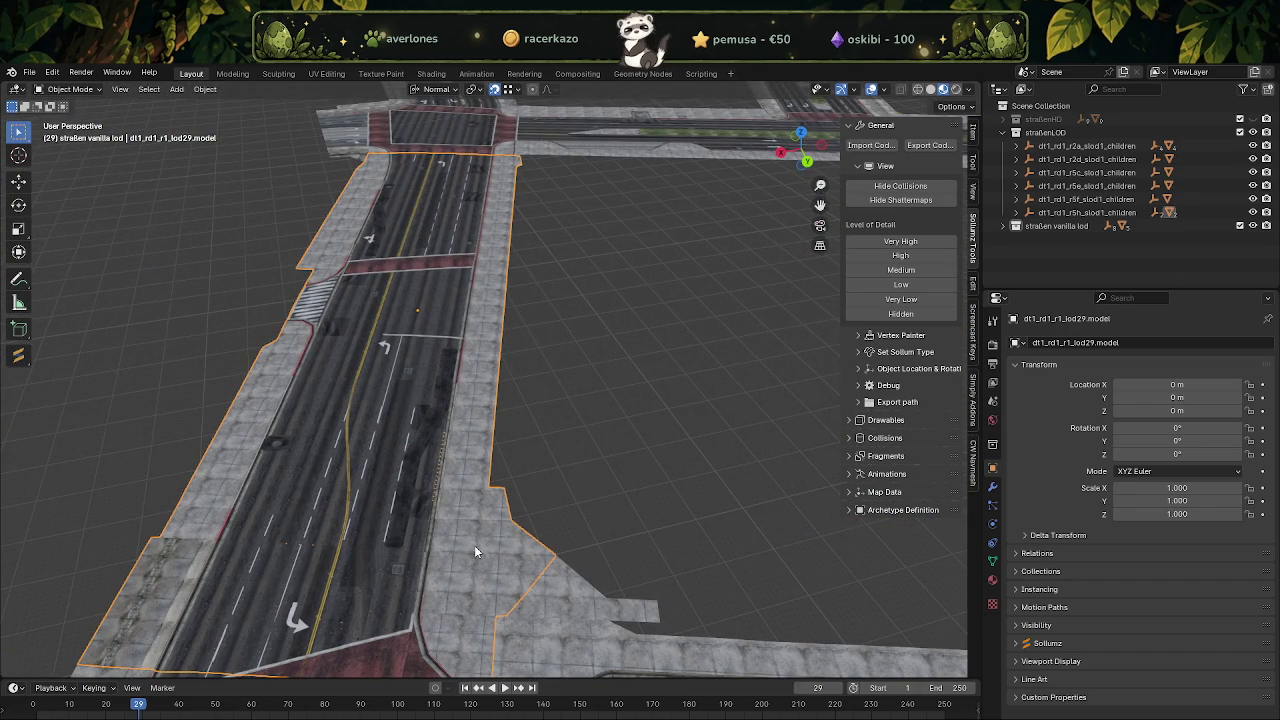
scroll(474, 545, up, 2)
middle_drag(514, 546, 557, 560)
key(Tab)
scroll(557, 562, down, 3)
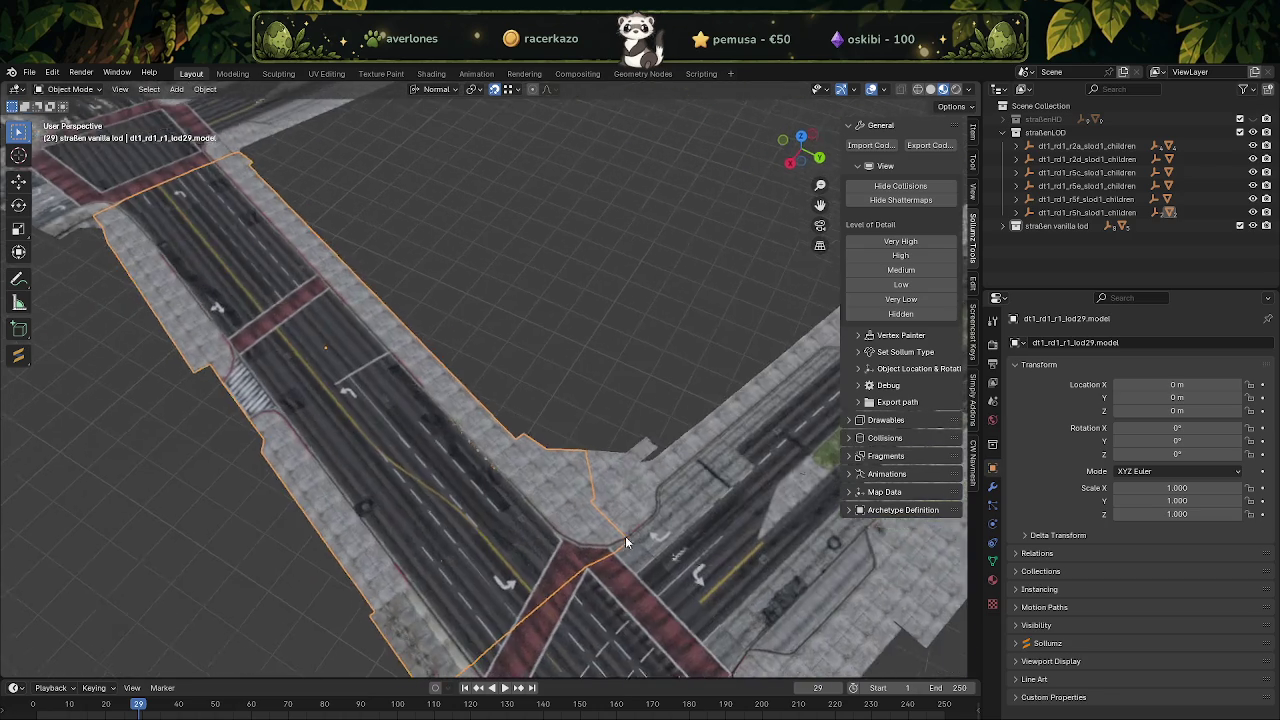
middle_drag(625, 536, 531, 522)
scroll(505, 547, up, 3)
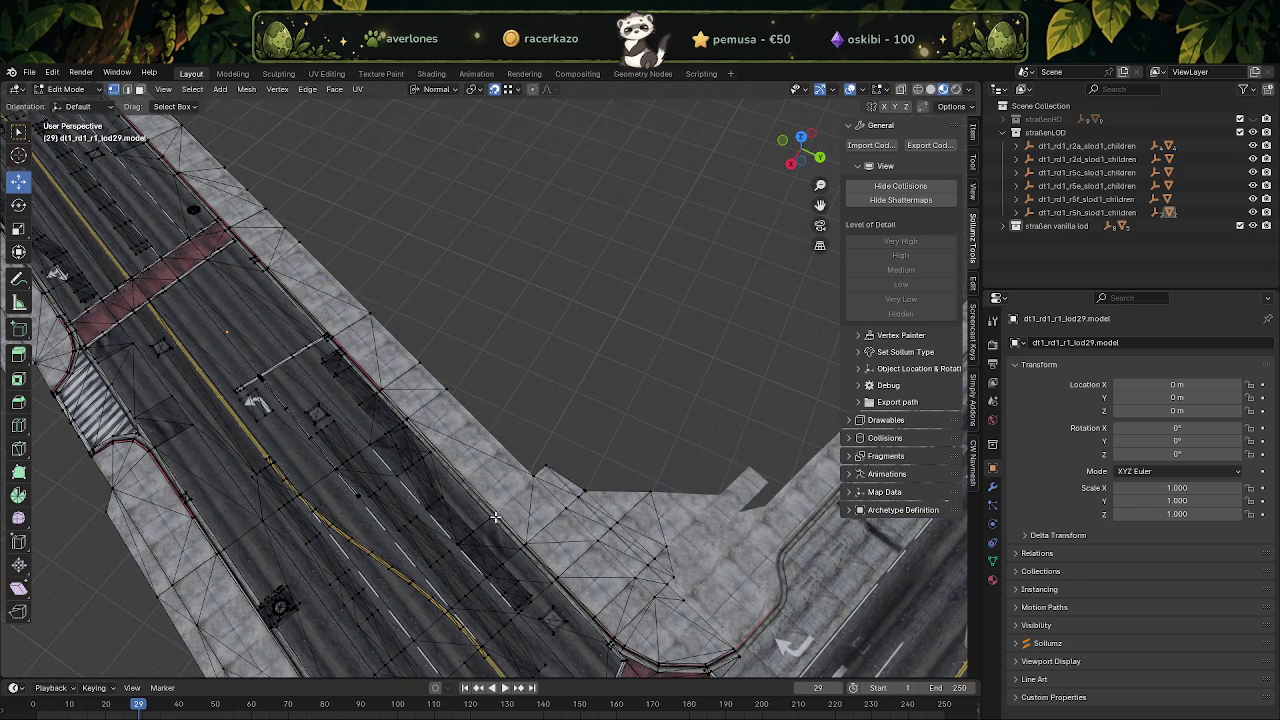
key(KP_Decimal)
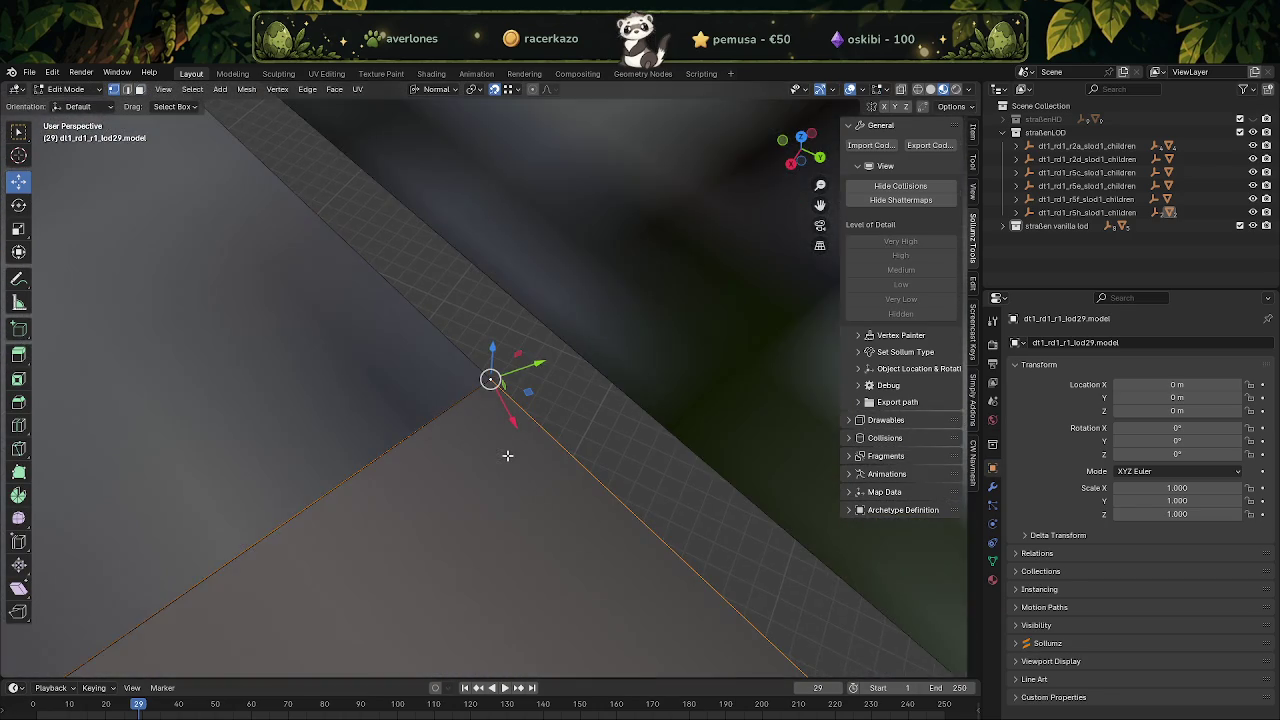
scroll(452, 475, down, 3)
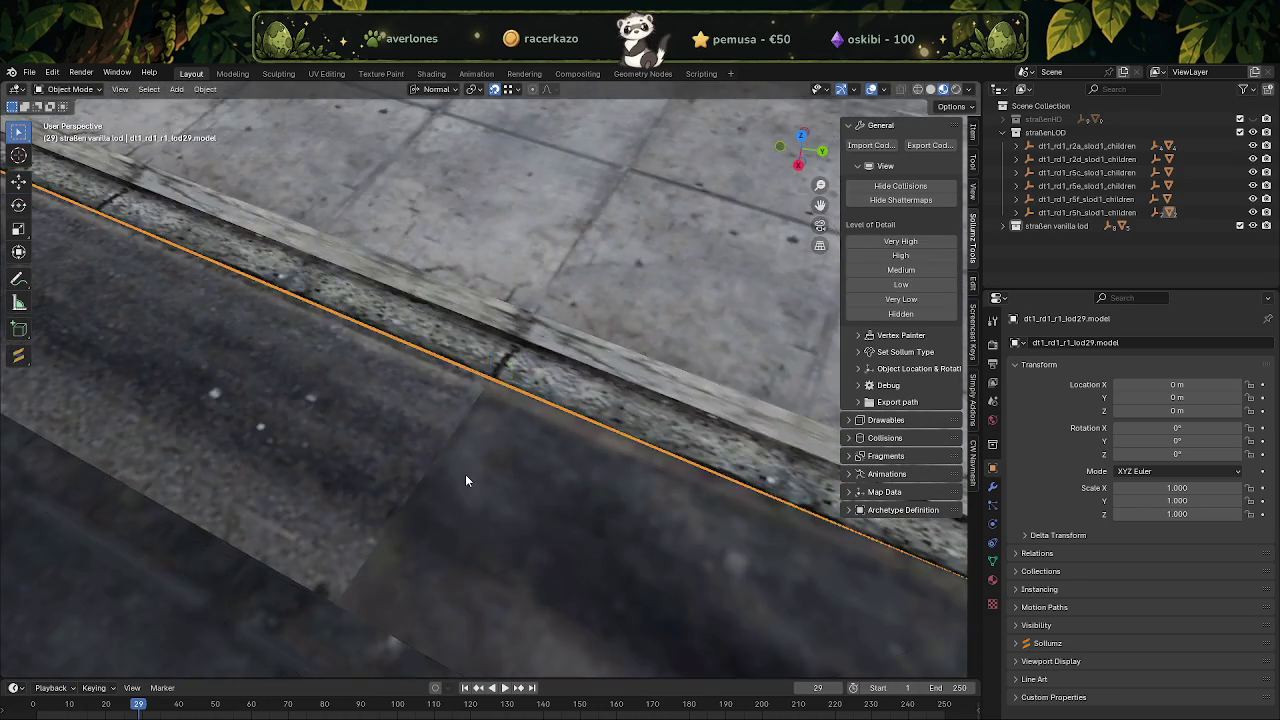
scroll(479, 471, down, 3)
key(Tab)
Select the lod29 and lod10 road objects and survey the road network from new angles.
scroll(558, 297, down, 2)
middle_drag(558, 297, 678, 300)
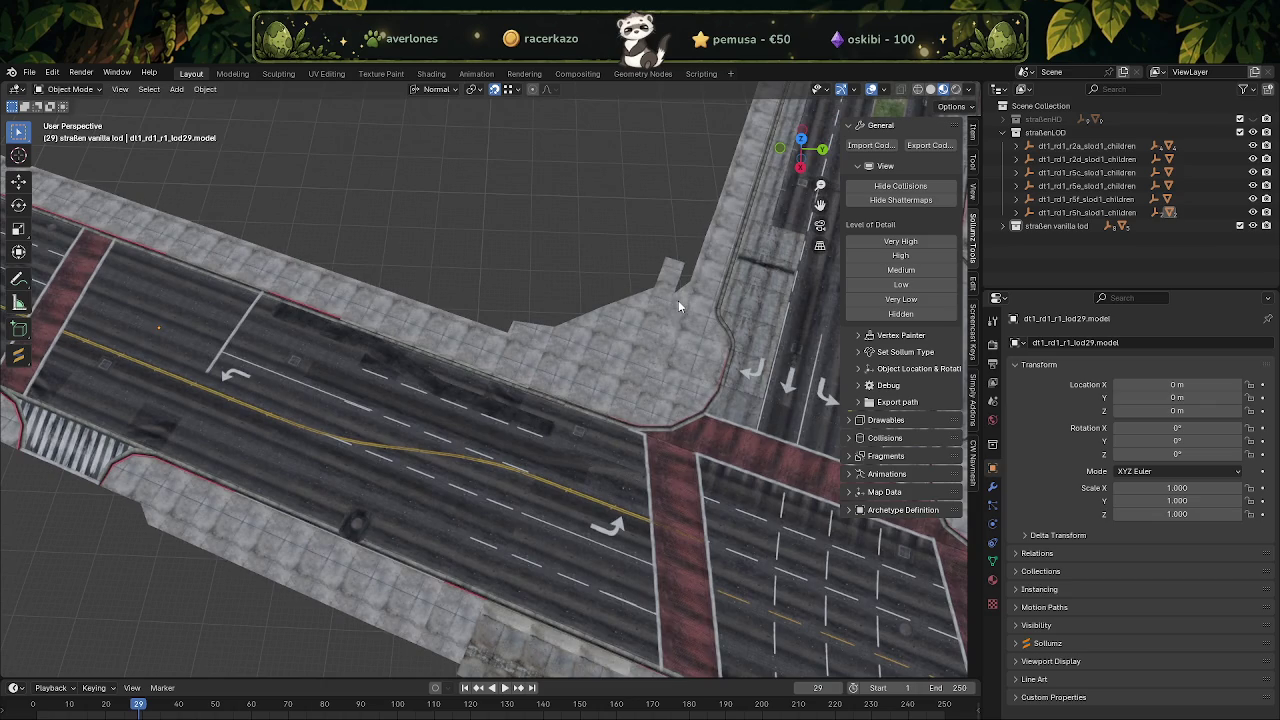
click(572, 356)
scroll(672, 327, down, 2)
click(672, 327)
scroll(566, 299, down, 3)
mouse_move(566, 299)
middle_down()
mouse_move(370, 335)
mouse_move(462, 389)
mouse_move(380, 408)
mouse_move(430, 407)
middle_up()
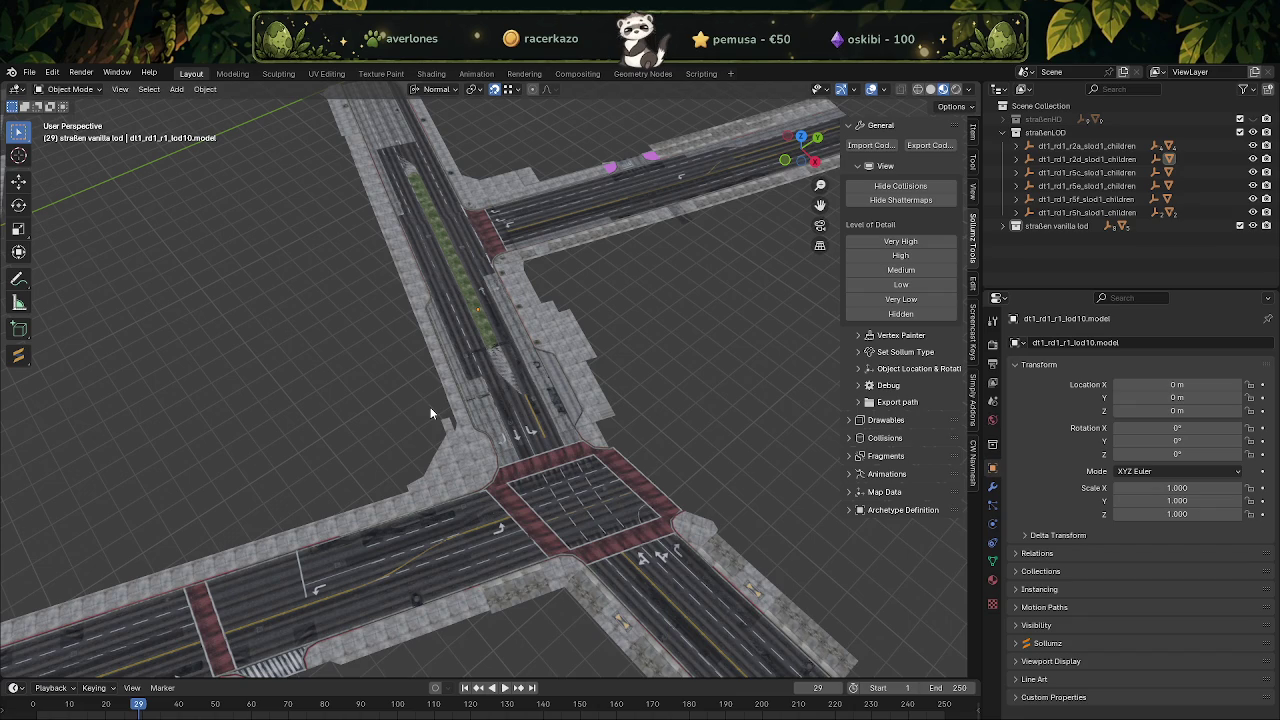
mouse_move(262, 433)
shift+middle_down()
mouse_move(392, 362)
mouse_move(376, 401)
shift+middle_up()
mouse_move(308, 457)
middle_down()
mouse_move(384, 457)
mouse_move(371, 500)
mouse_move(433, 486)
mouse_move(457, 451)
mouse_move(456, 476)
middle_up()
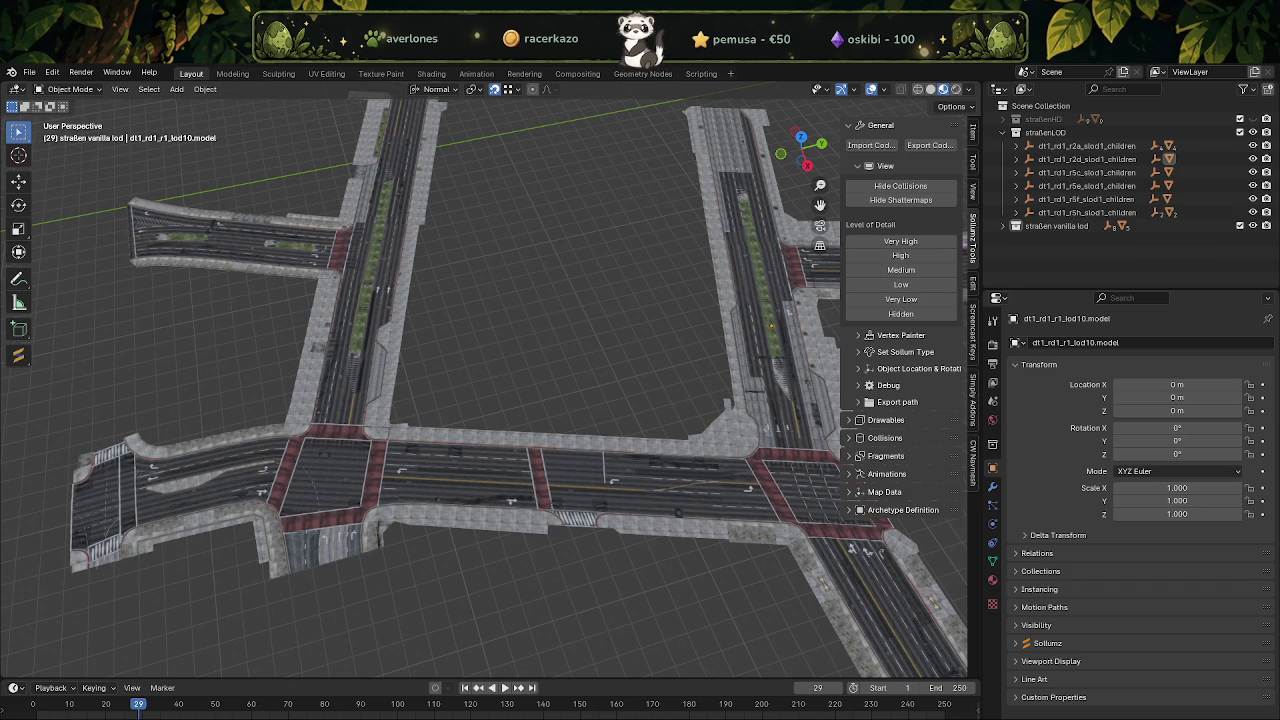
Centre the view on a vertex of the lod28 intersection mesh, then return to Object Mode.
scroll(524, 295, up, 2)
mouse_move(524, 295)
middle_down()
mouse_move(552, 305)
mouse_move(527, 382)
mouse_move(516, 263)
middle_up()
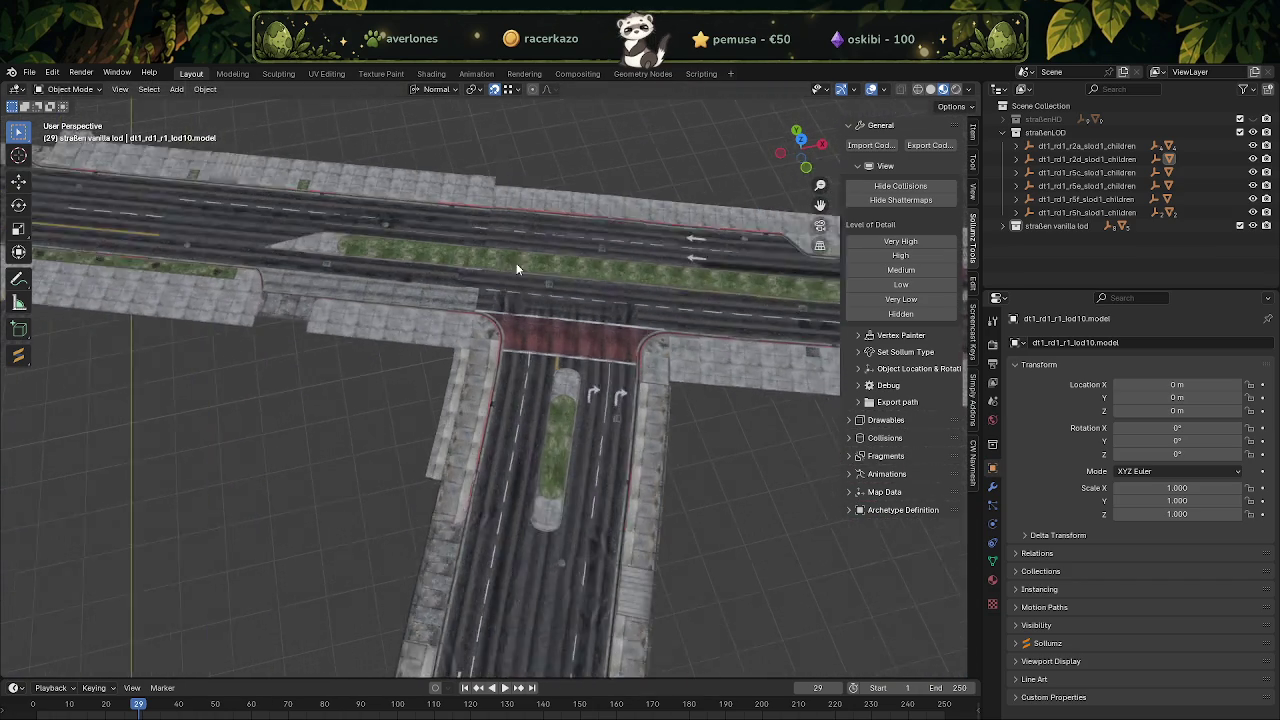
scroll(477, 185, up, 2)
key(Tab)
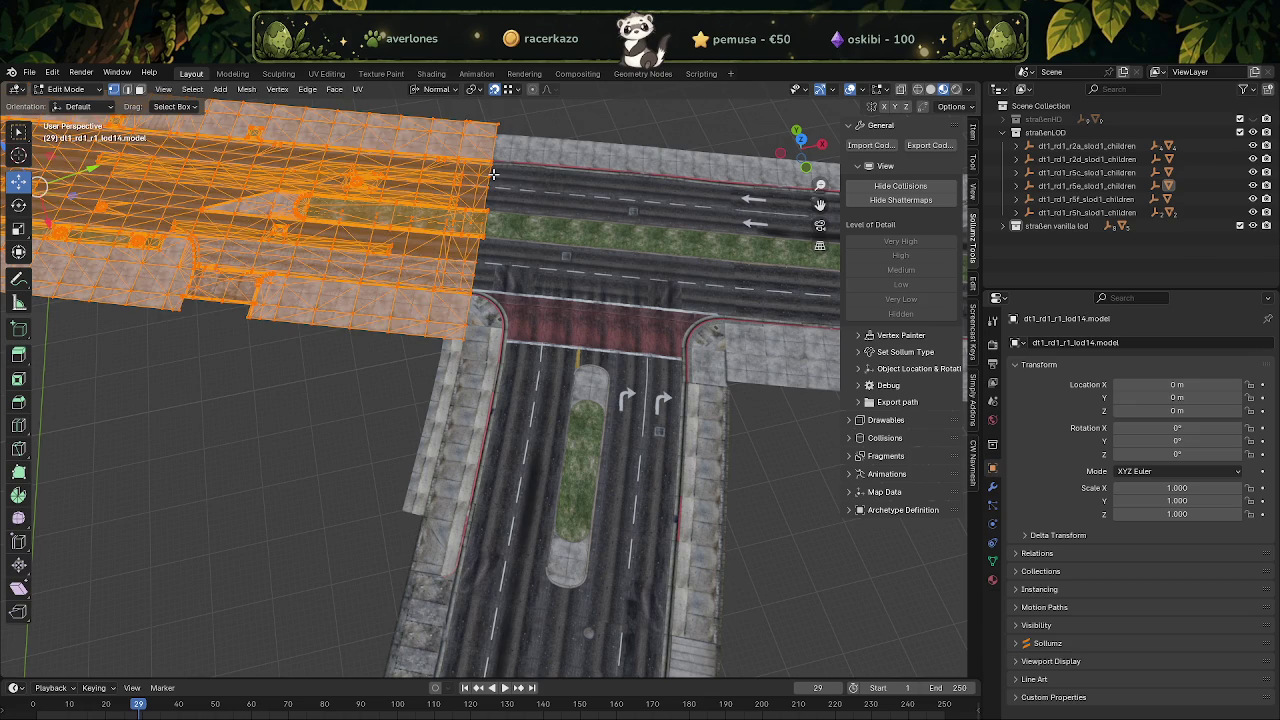
key(Tab)
click(494, 178)
key(Tab)
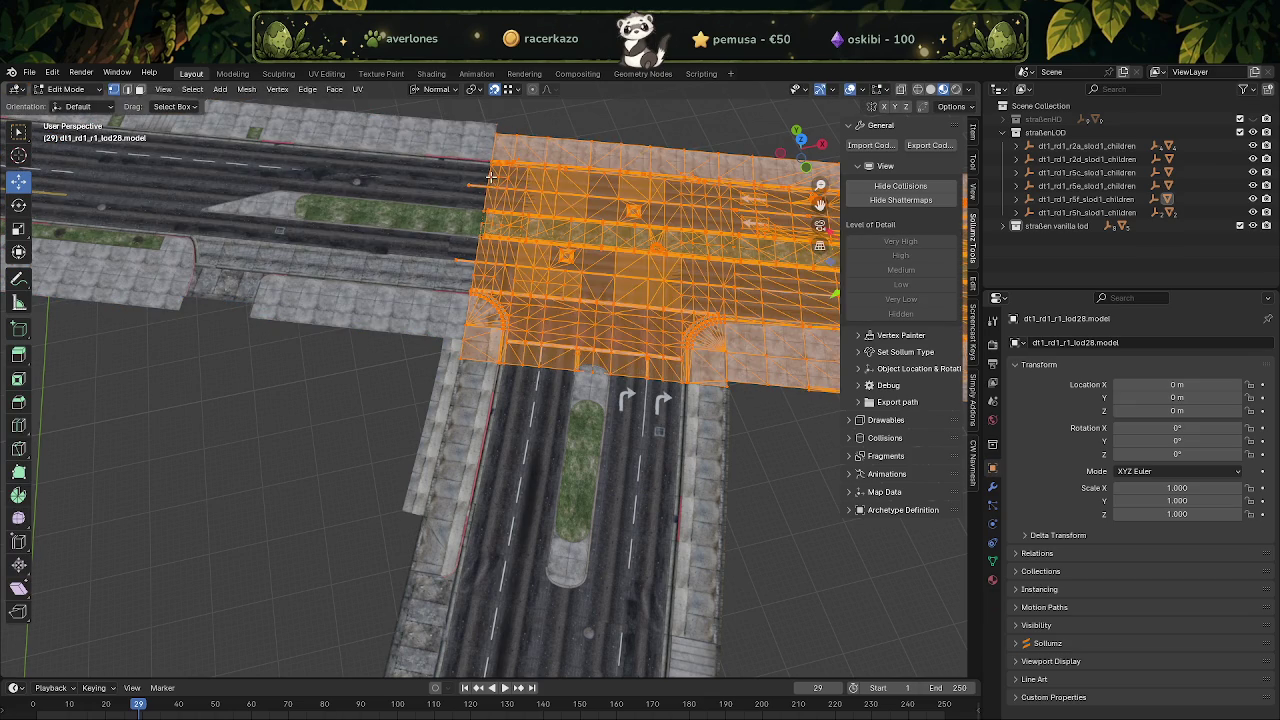
click(491, 177)
key(KP_Decimal)
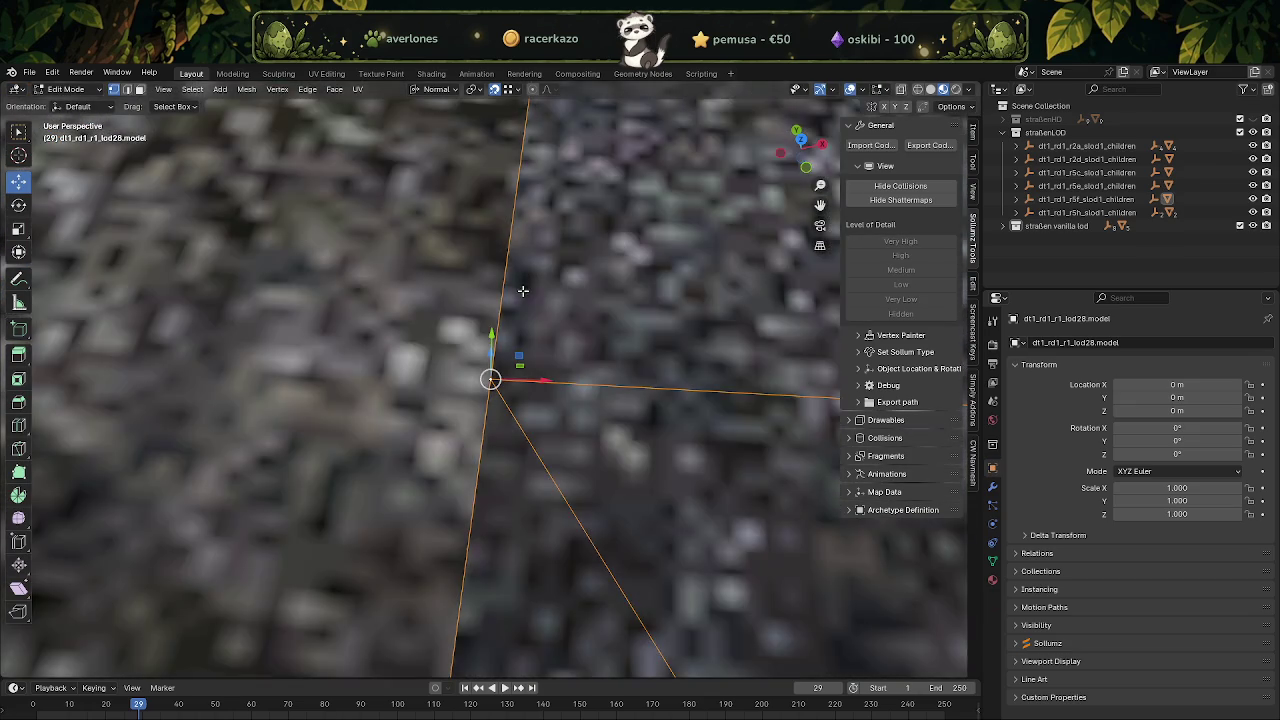
mouse_move(523, 290)
middle_down()
mouse_move(538, 258)
mouse_move(501, 266)
mouse_move(680, 305)
mouse_move(740, 282)
middle_up()
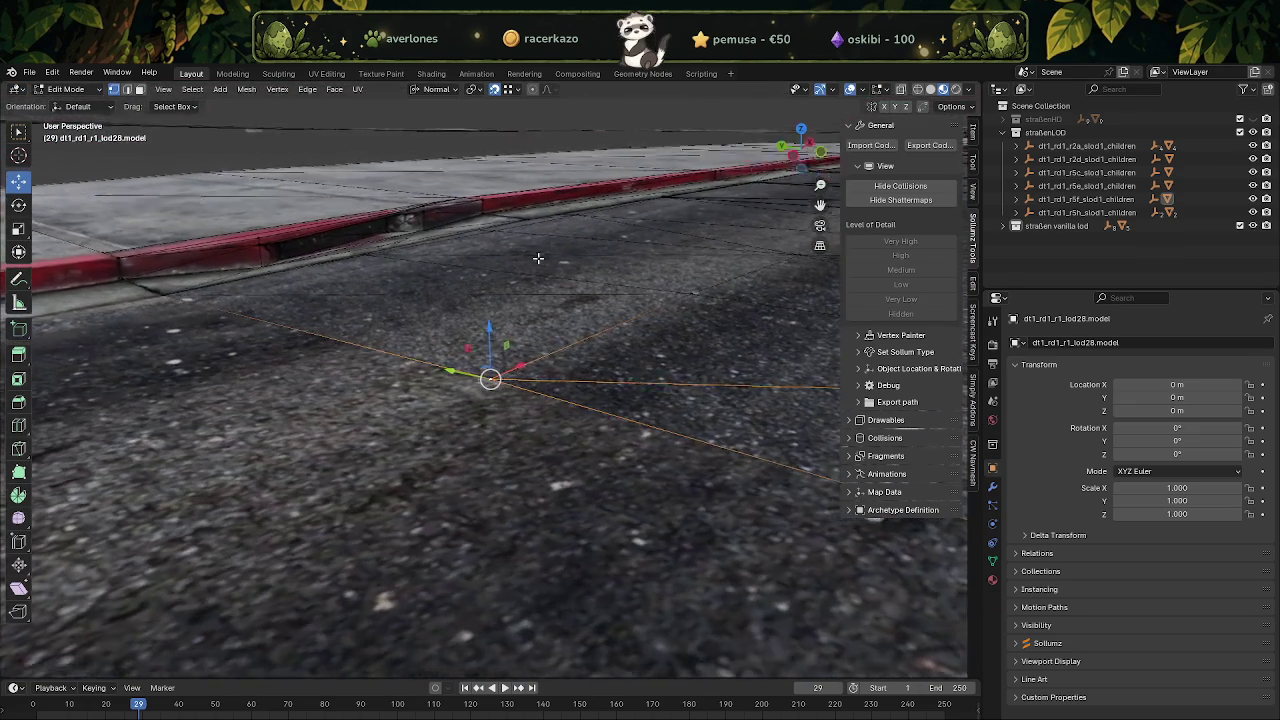
key(Tab)
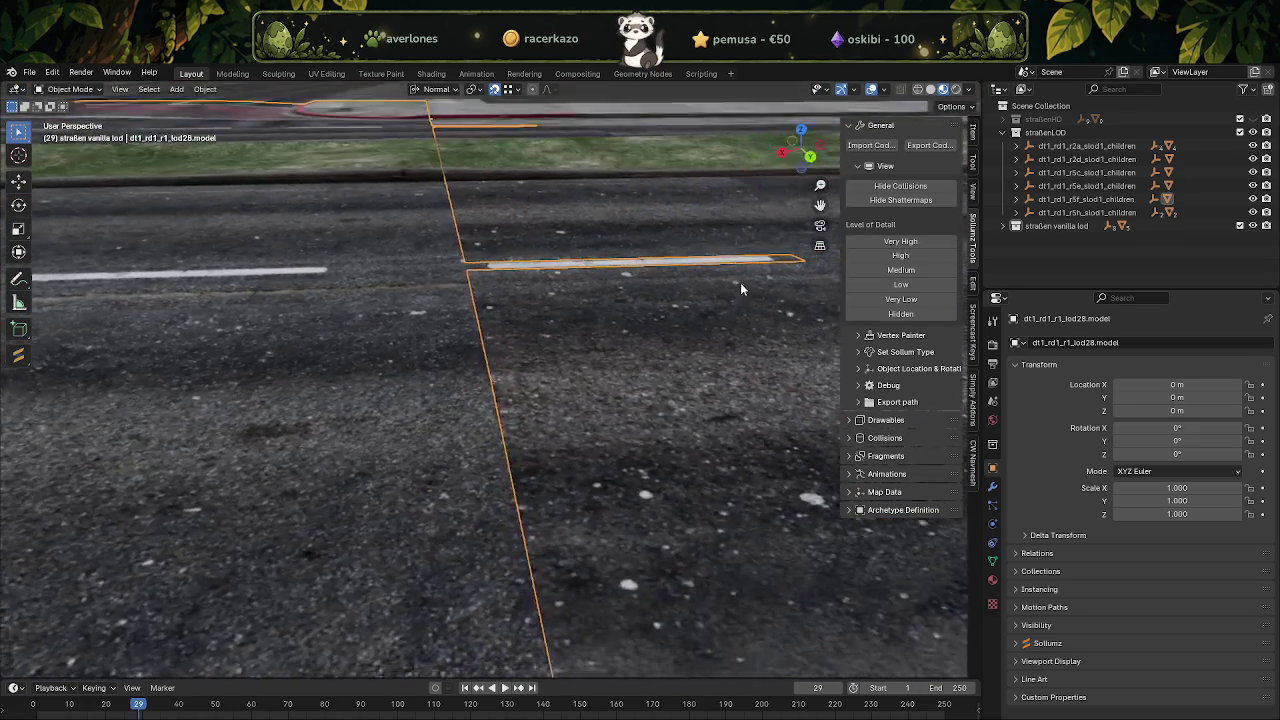
Look down onto the red curb, then view the road network obliquely.
scroll(740, 282, down, 3)
scroll(562, 259, down, 3)
scroll(544, 190, up, 3)
mouse_move(544, 196)
middle_down()
mouse_move(616, 206)
mouse_move(640, 400)
mouse_move(613, 409)
middle_up()
scroll(643, 403, up, 3)
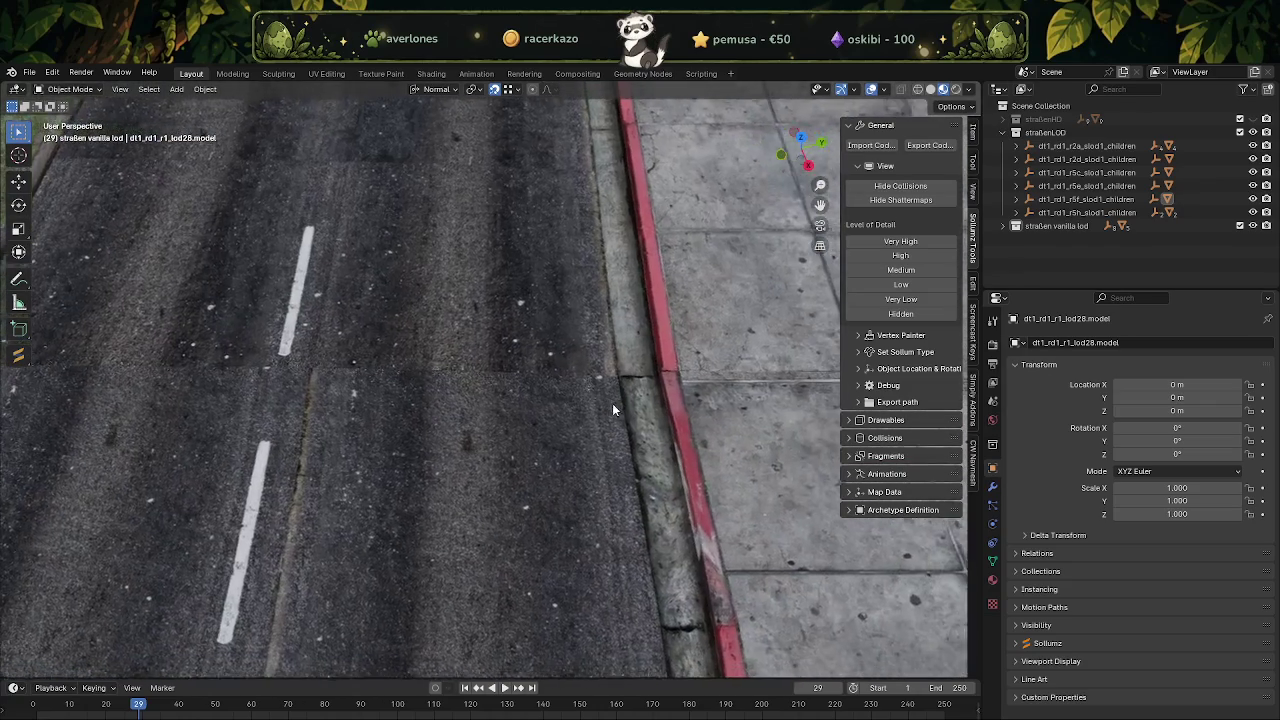
scroll(613, 400, down, 2)
scroll(590, 381, down, 3)
scroll(520, 376, down, 2)
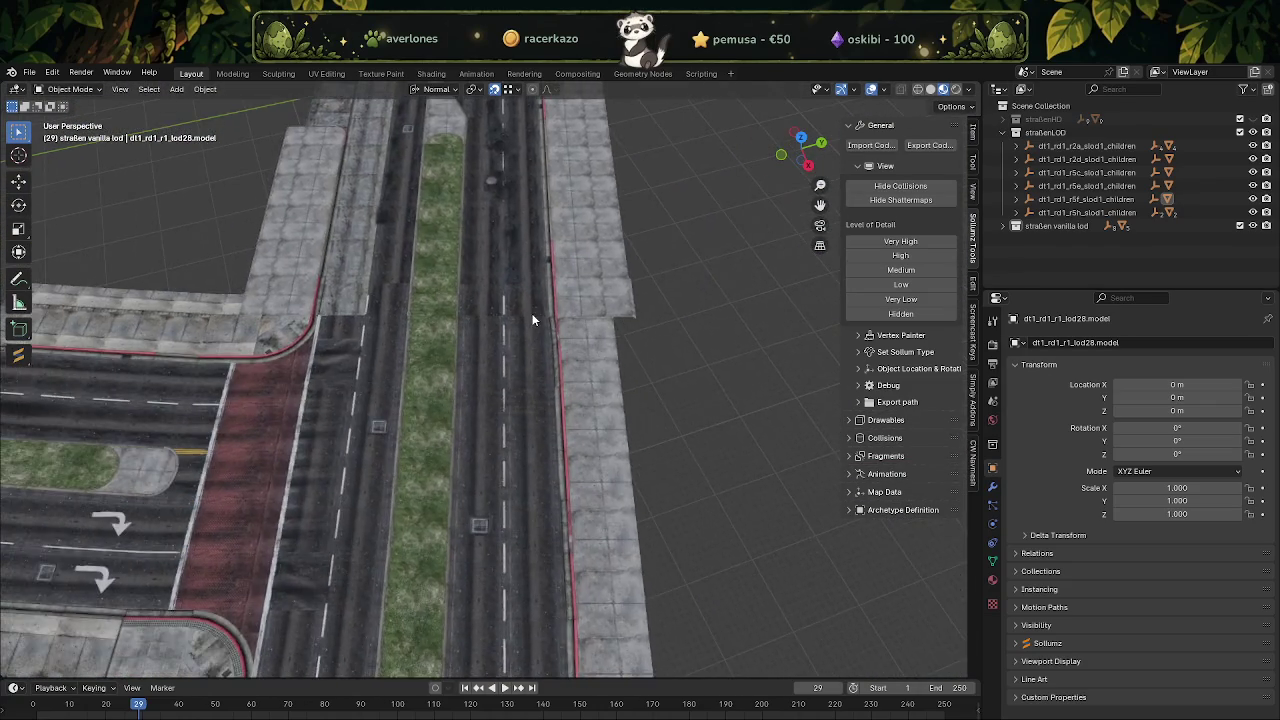
scroll(540, 340, down, 3)
scroll(540, 345, down, 3)
mouse_move(535, 340)
middle_down()
mouse_move(446, 272)
mouse_move(534, 372)
mouse_move(491, 381)
middle_up()
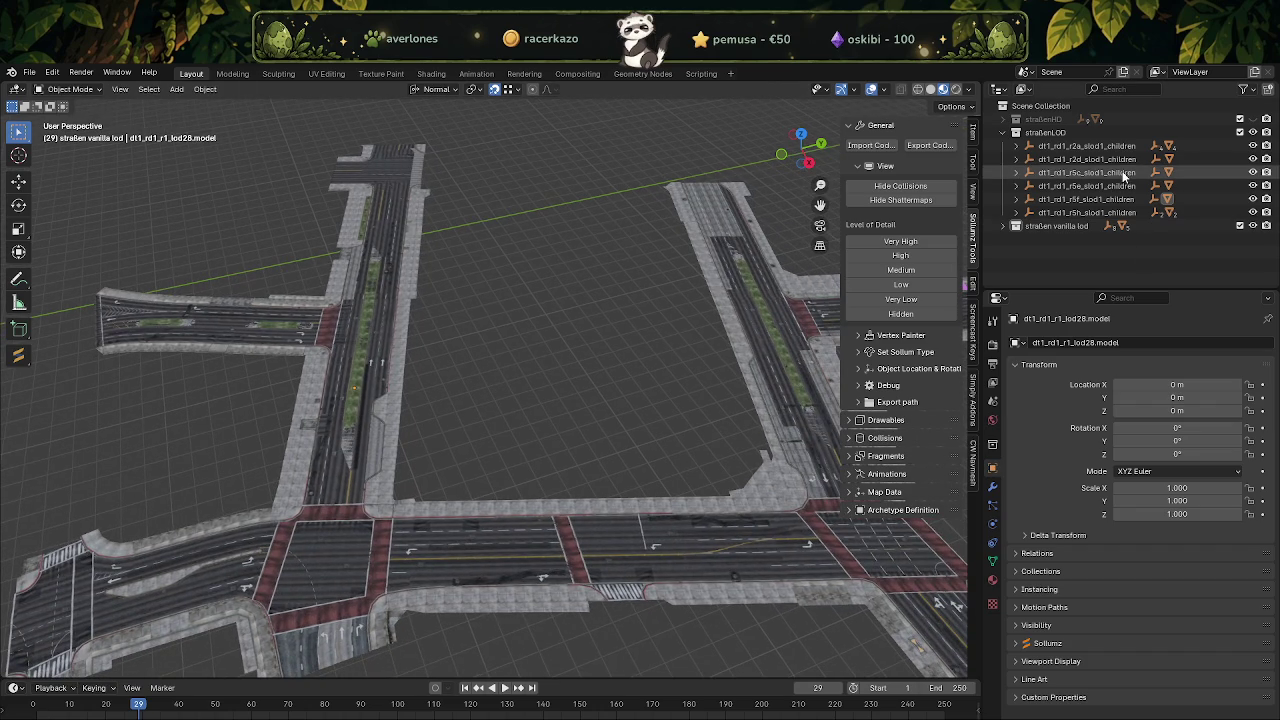
Zero dt1_rd1_r1_lod09's remaining location values and X rotation, then collapse the r2a slod1_children group.
click(1078, 147)
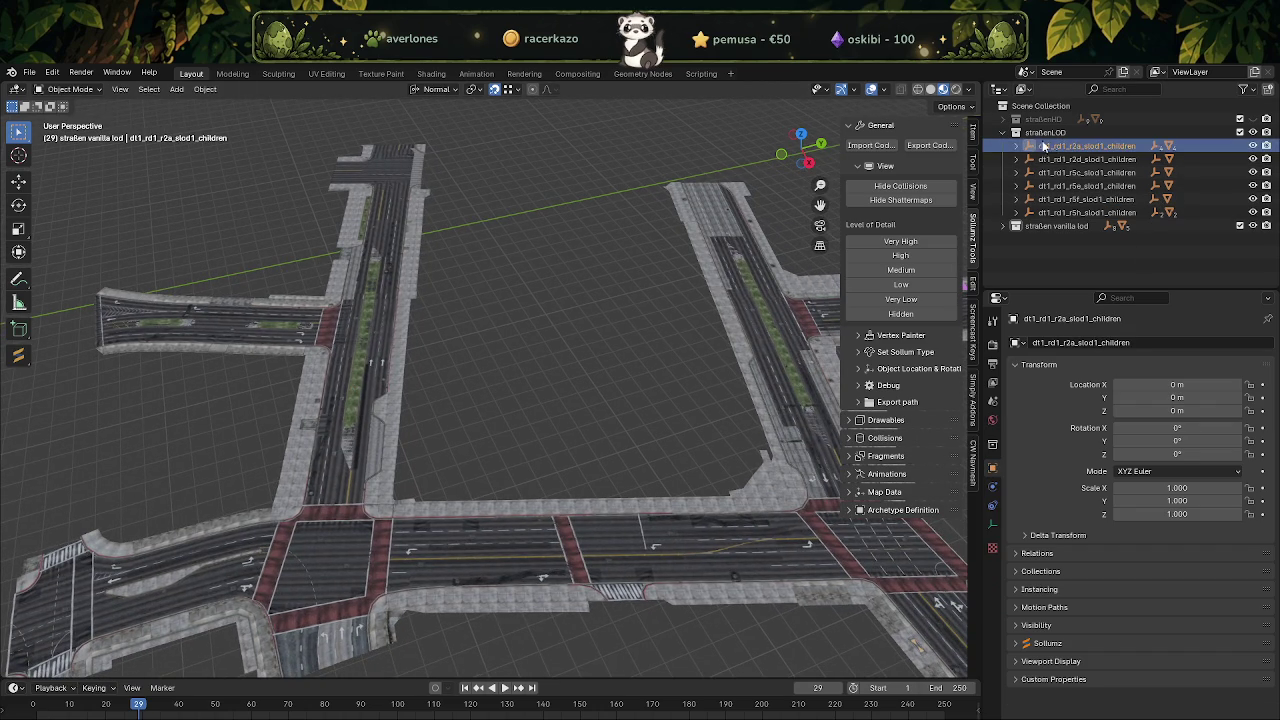
click(1016, 146)
click(1082, 186)
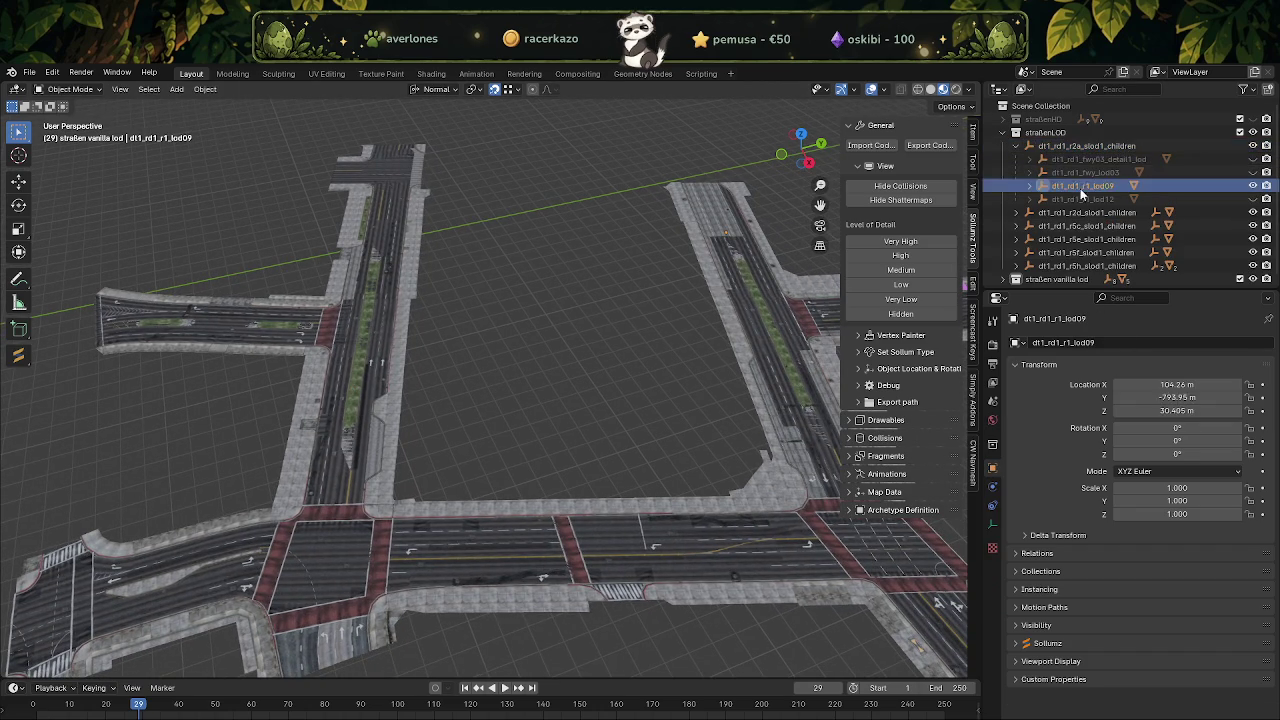
text(0)
key(Tab)
text(0)
key(Tab)
text(0)
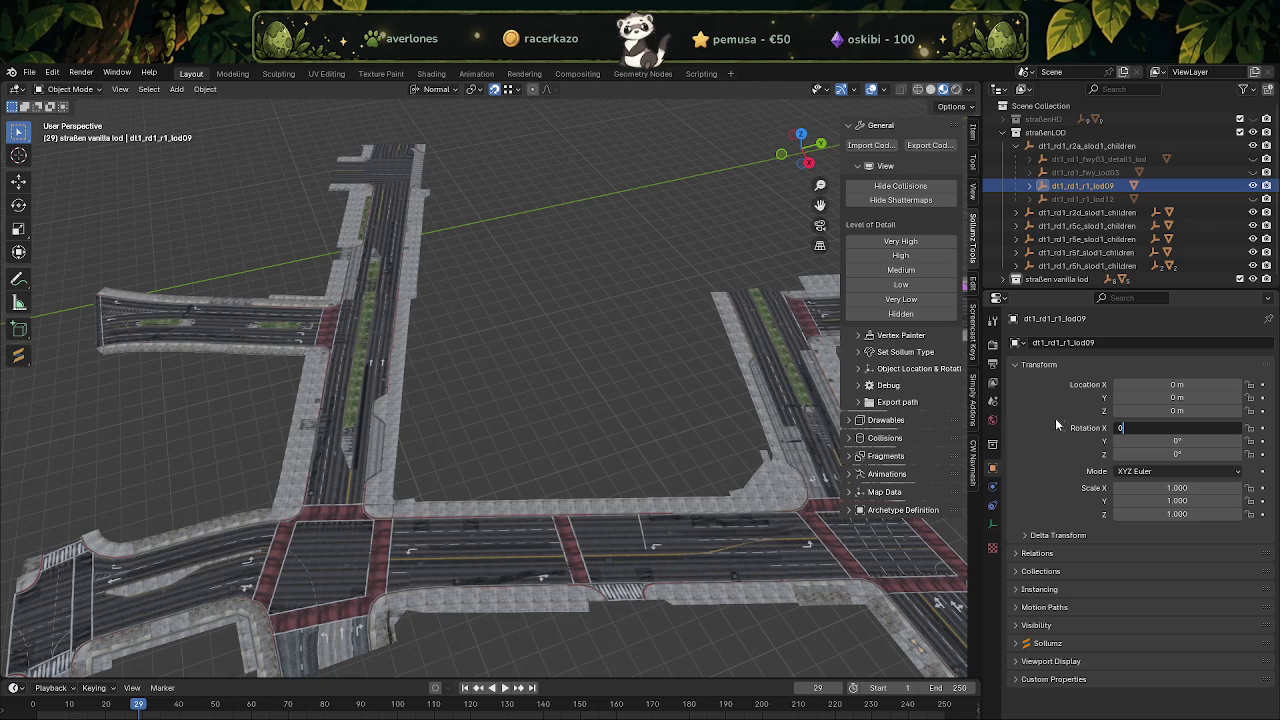
key(Return)
click(1022, 147)
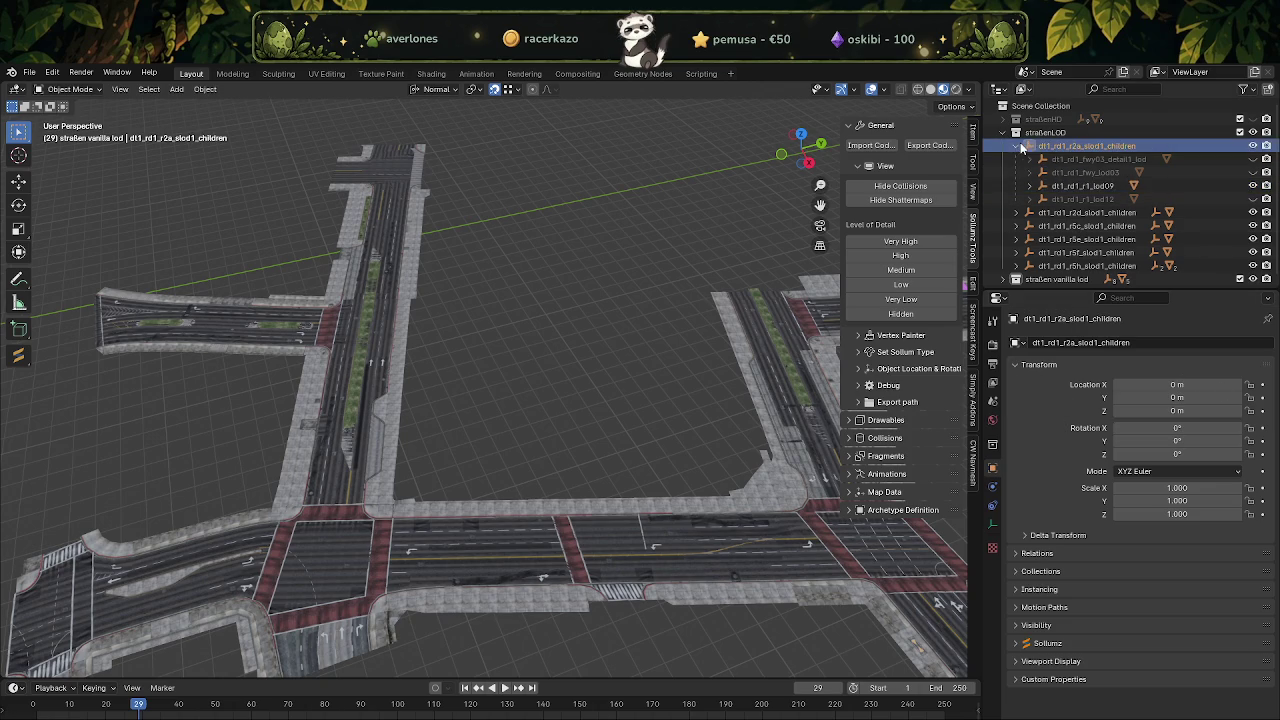
click(1016, 147)
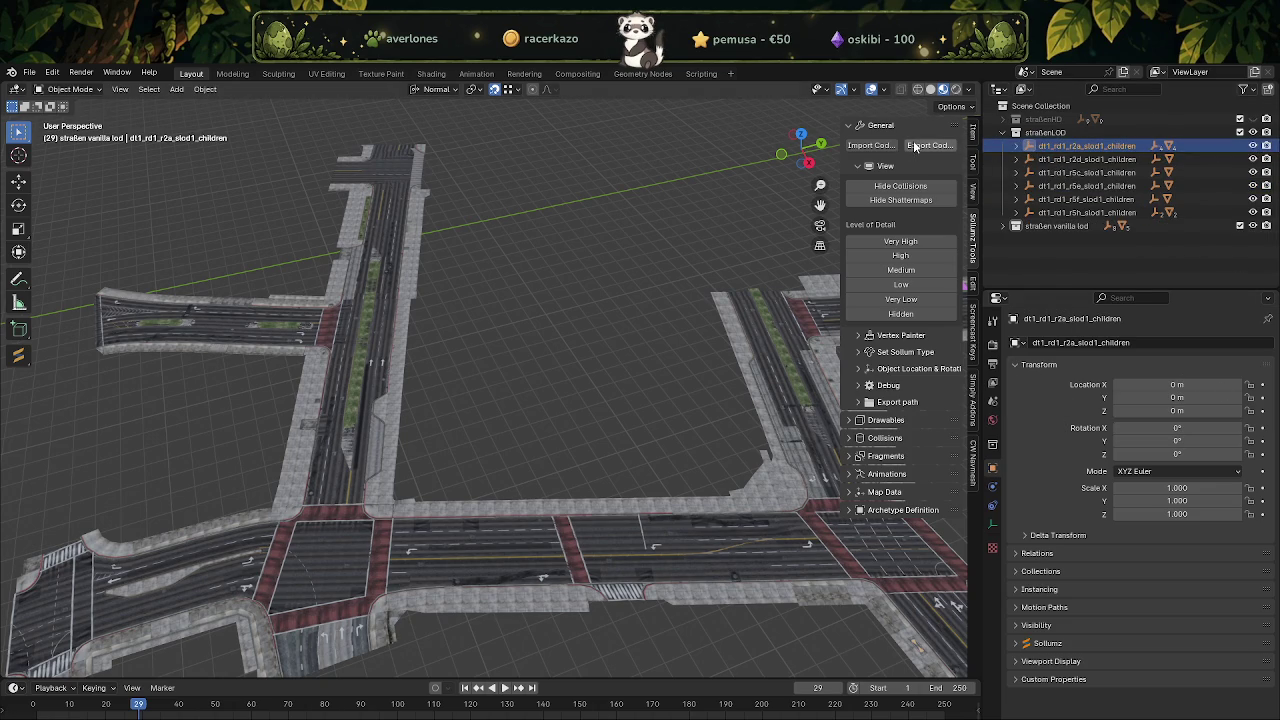
Export the dt1_rd1_r2a_slod1_children group as CodeWalker XML via Sollumz.
click(914, 147)
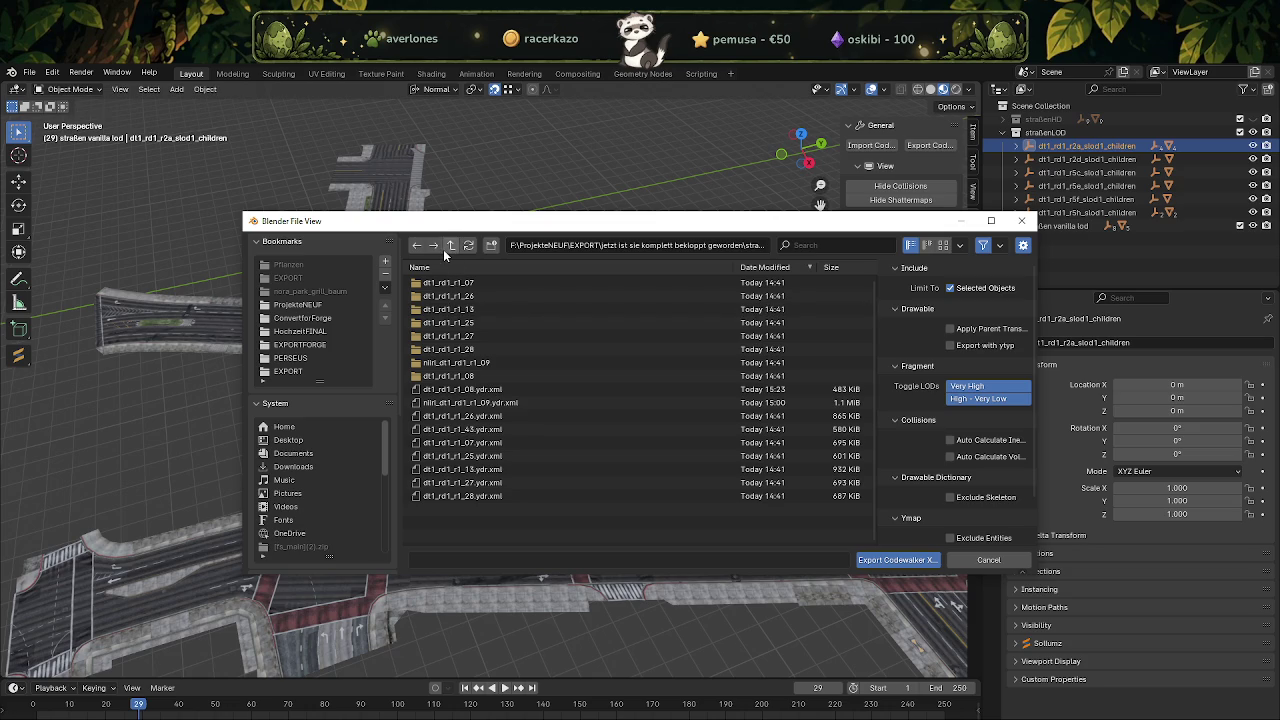
click(897, 560)
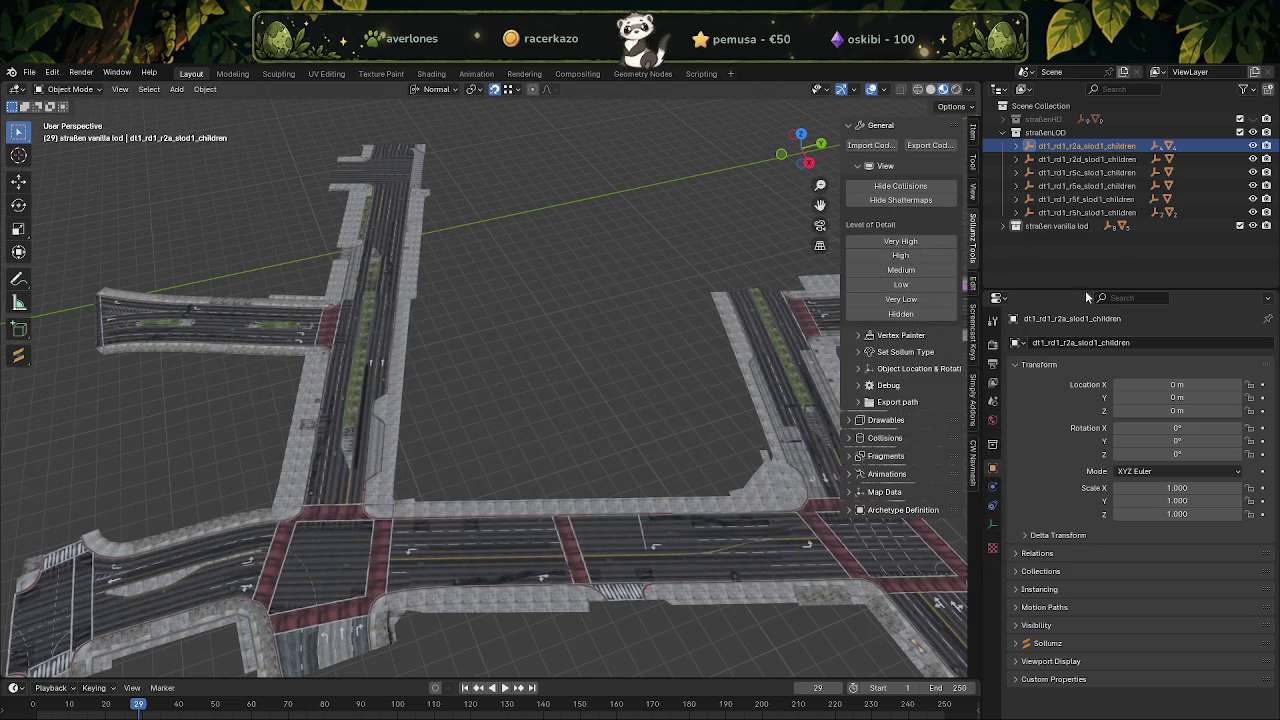
click(786, 474)
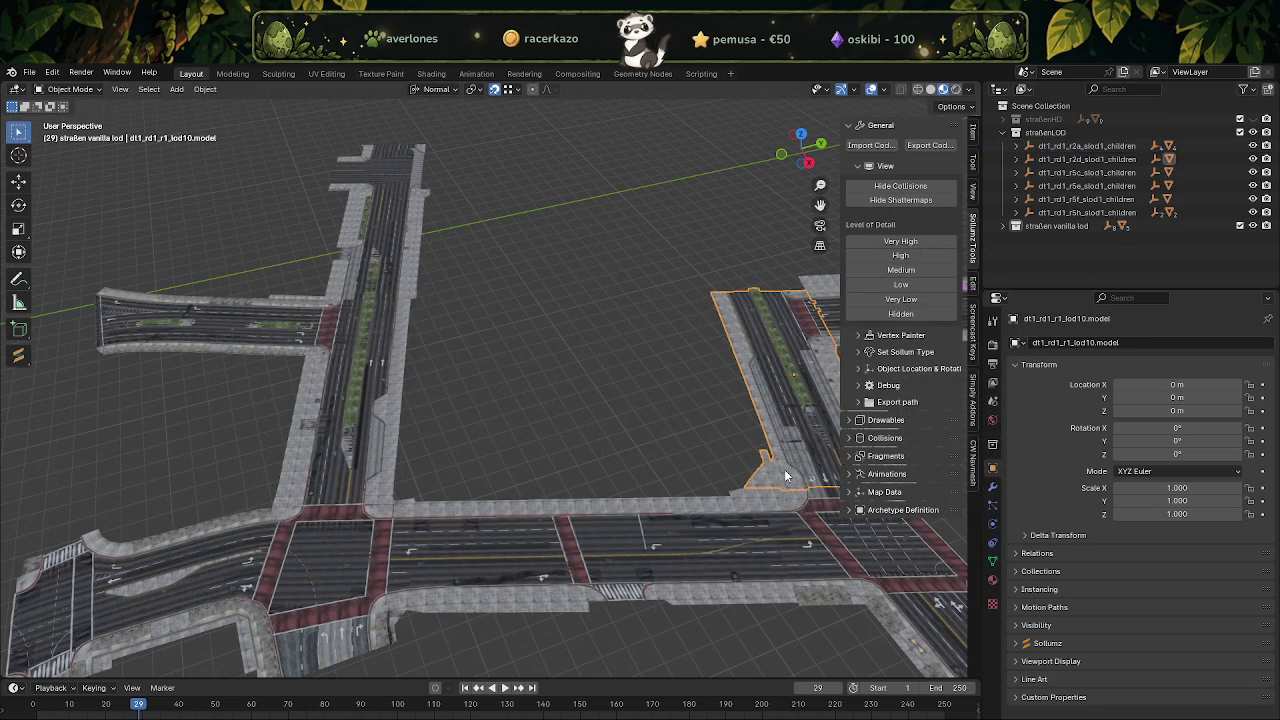
click(205, 89)
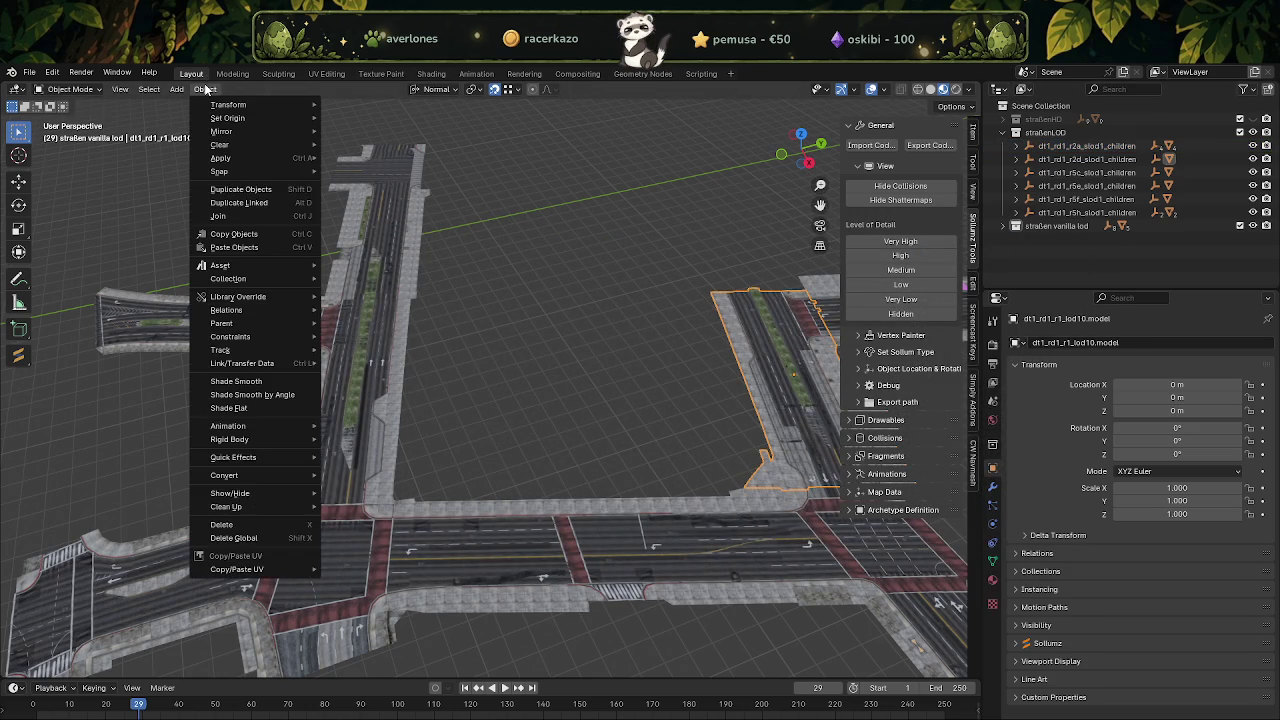
click(368, 537)
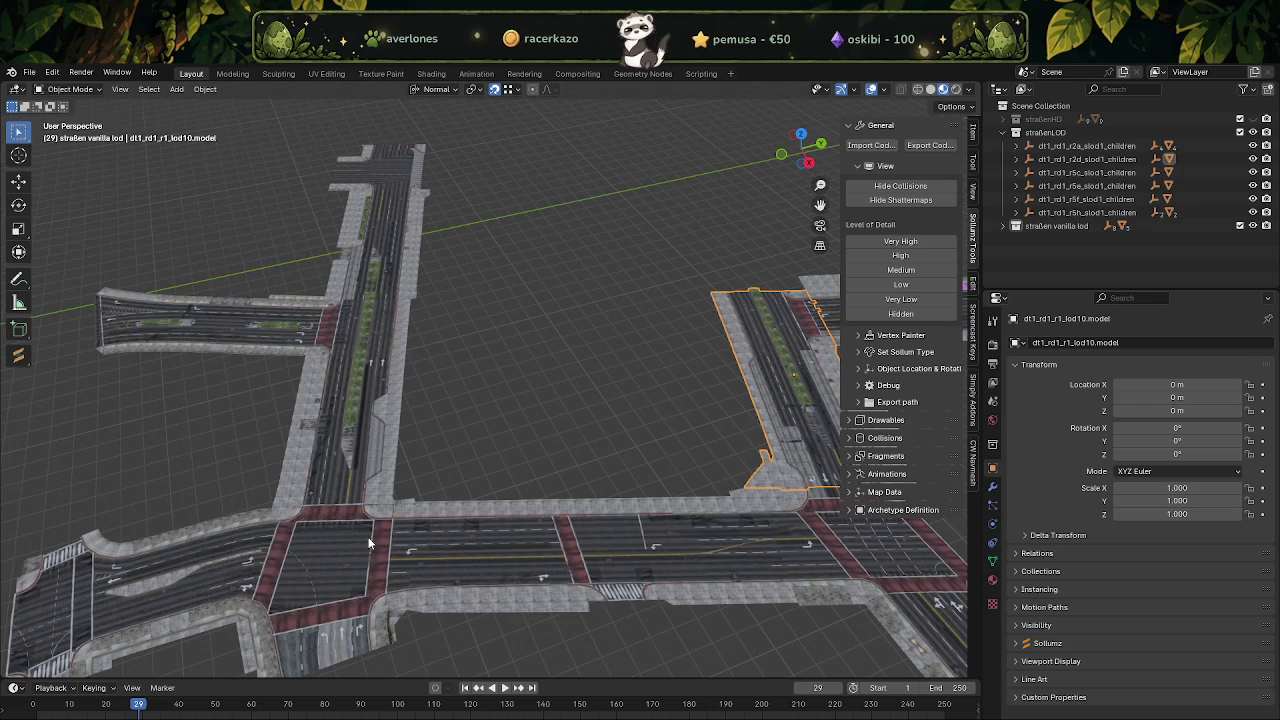
shift+middle_drag(558, 384, 494, 358)
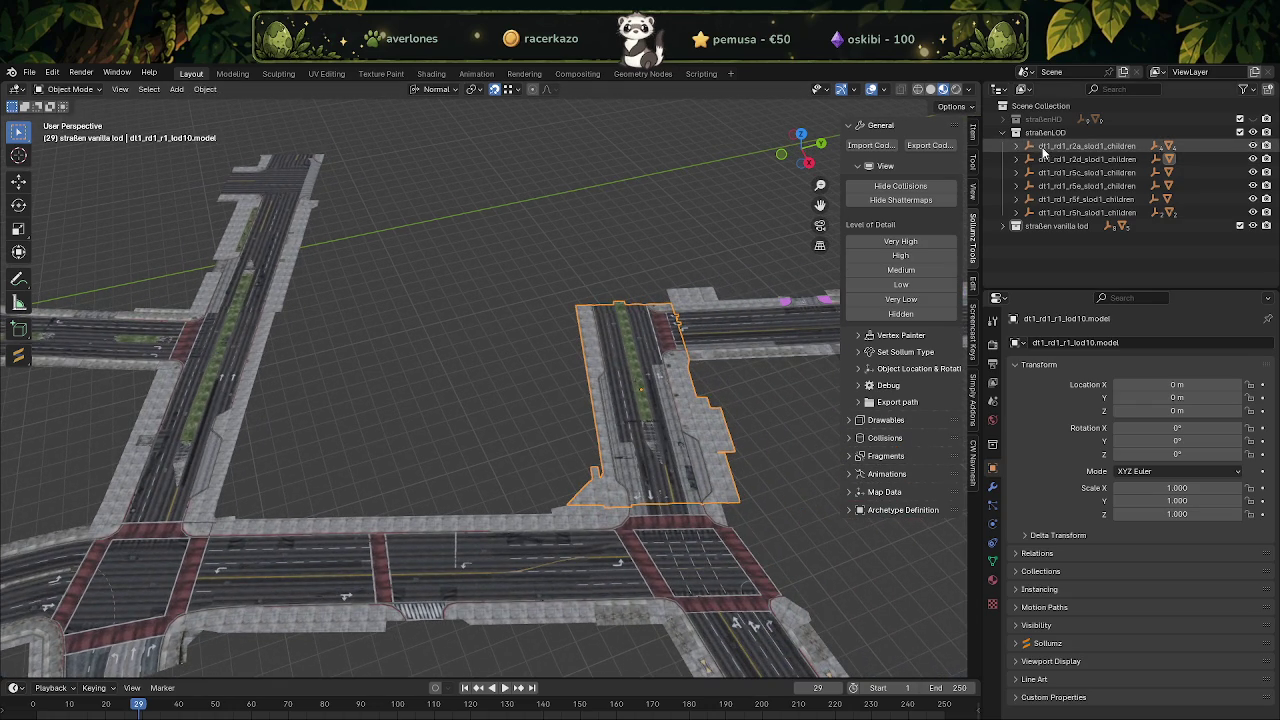
Set dt1_rd1_r1_lod10's location in the r2d group to 0, 0, 0.
click(1017, 147)
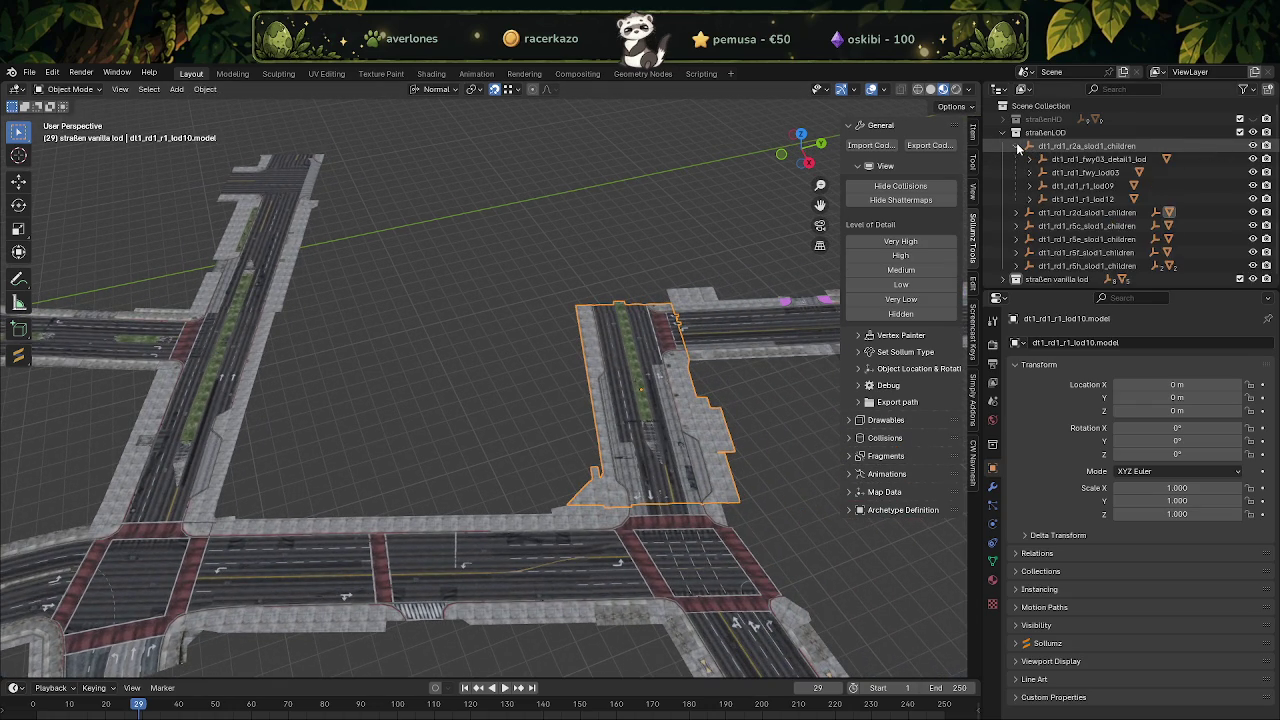
click(1017, 147)
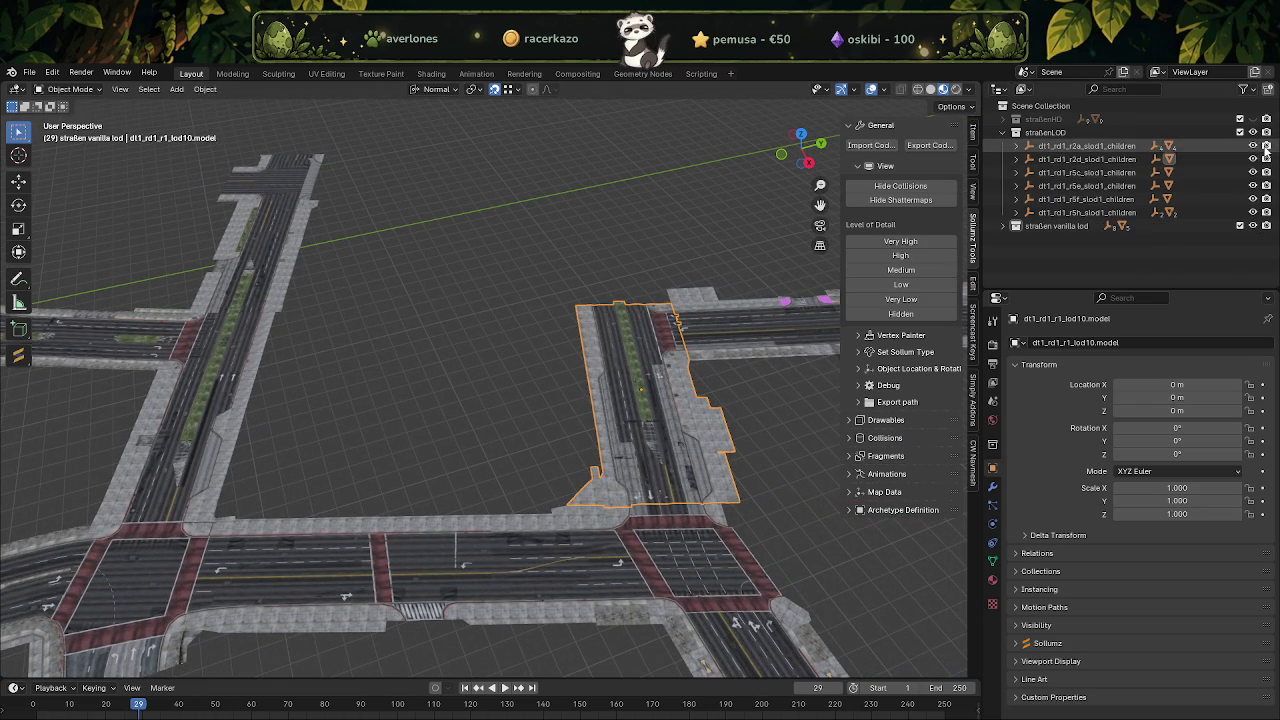
click(1017, 159)
click(1083, 172)
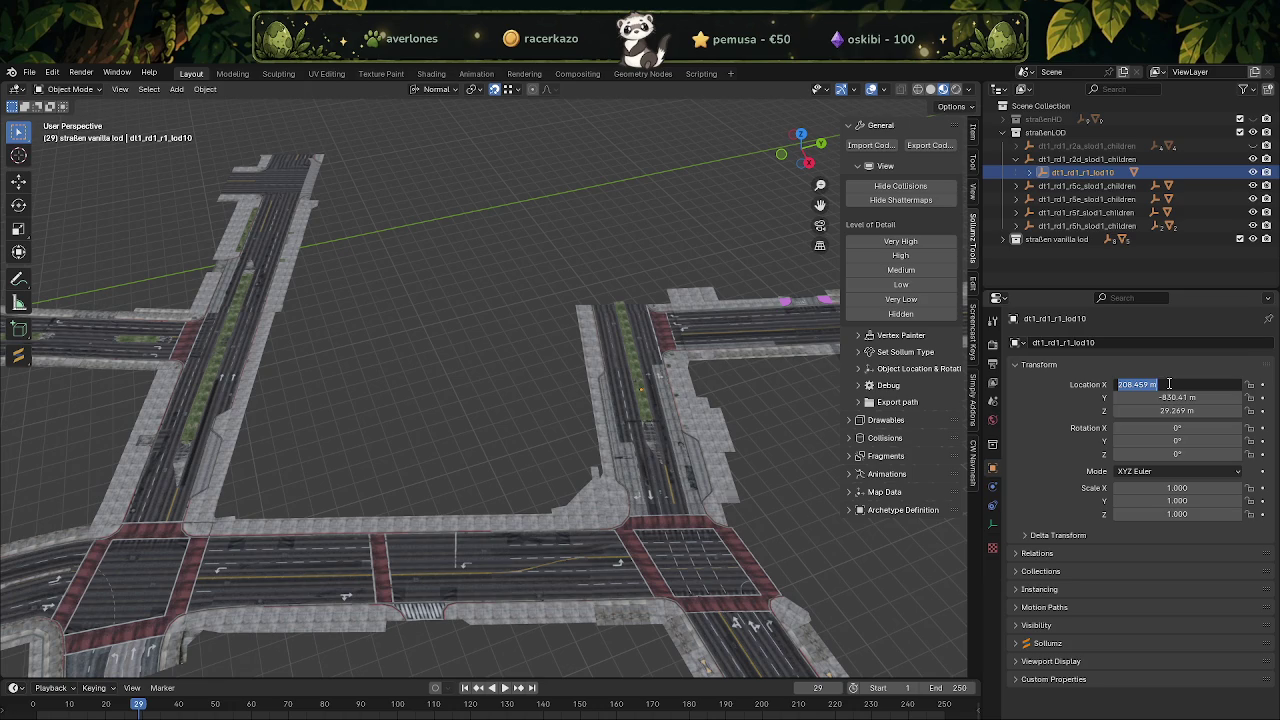
key(Tab)
text(0)
key(Tab)
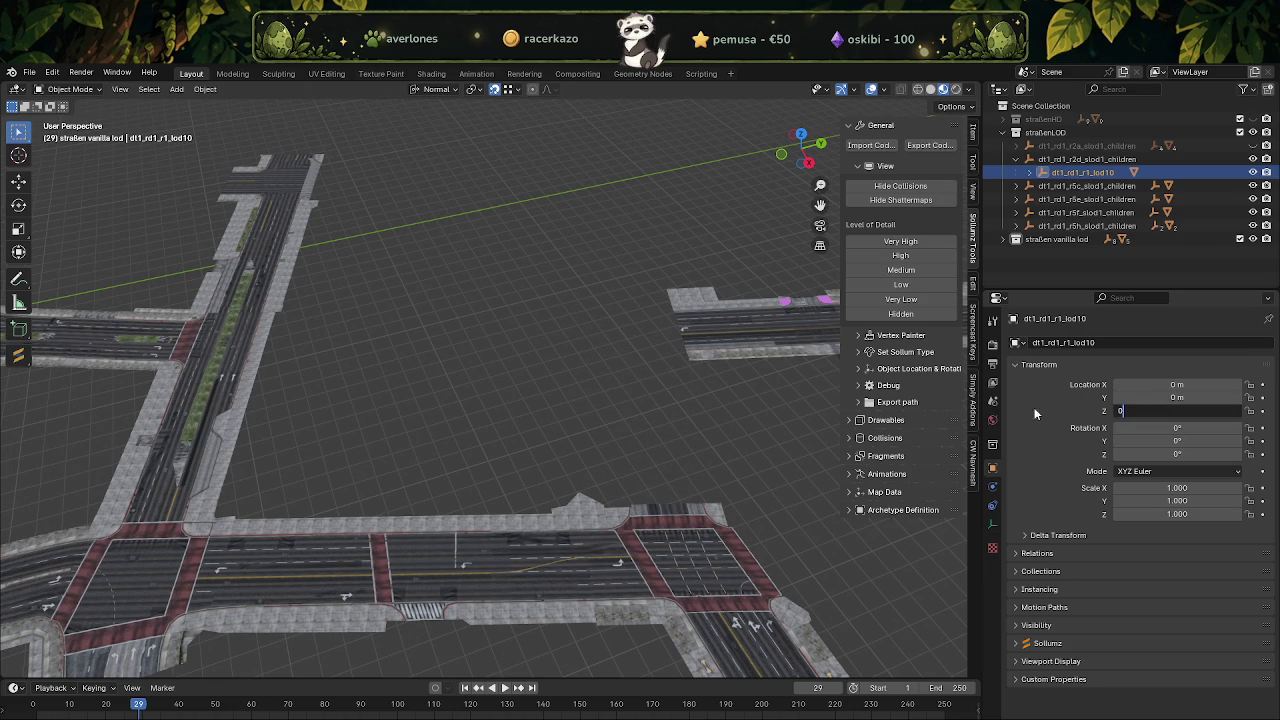
click(1017, 159)
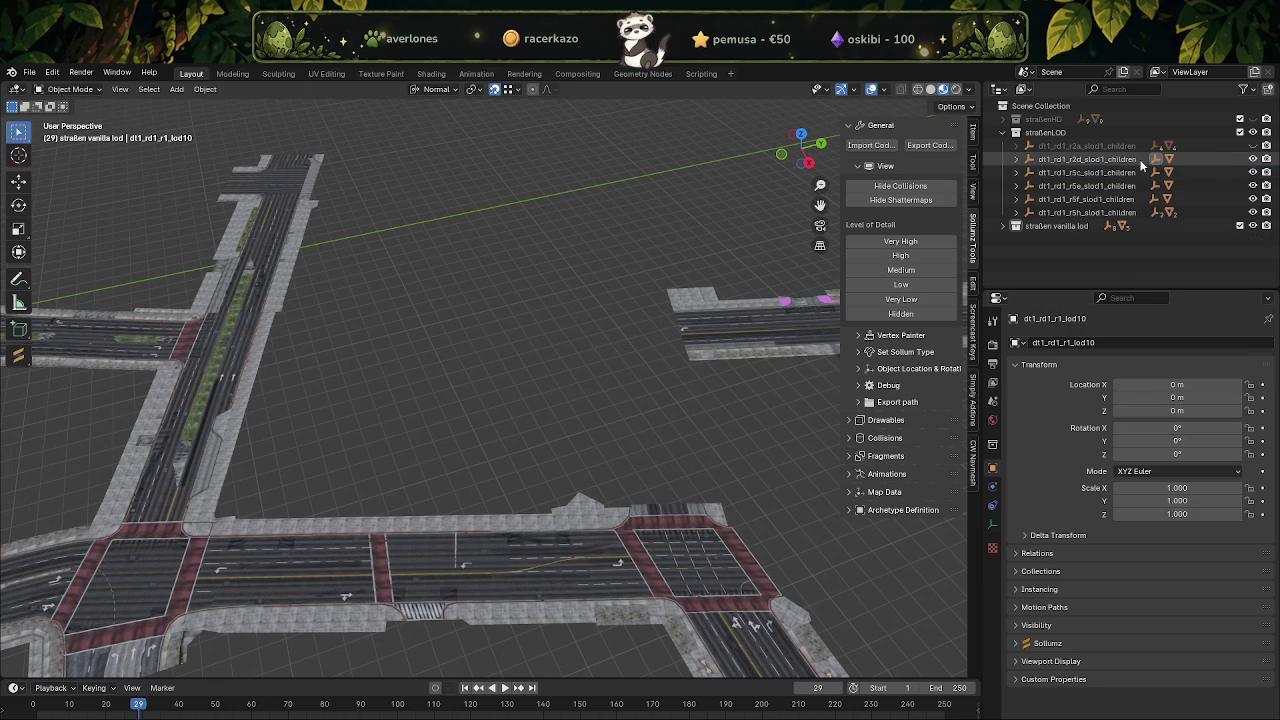
Export the r2d slod1_children group for CodeWalker and hide it.
click(900, 566)
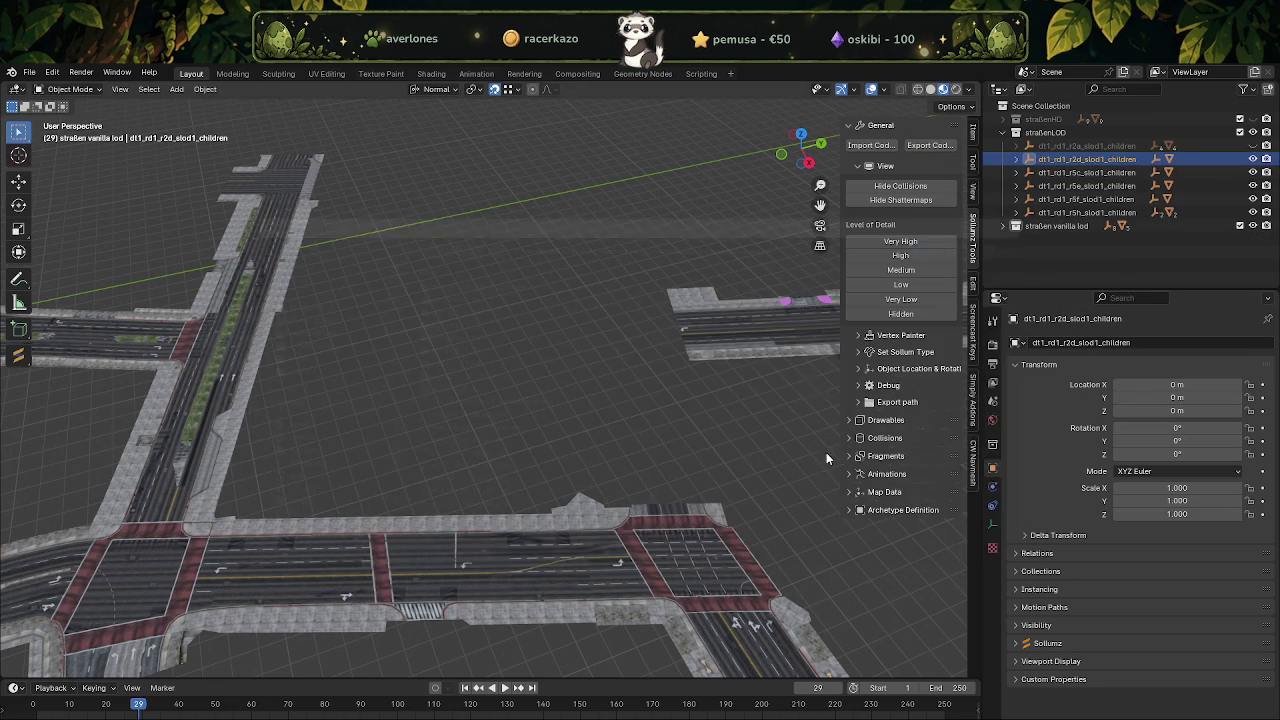
click(1183, 157)
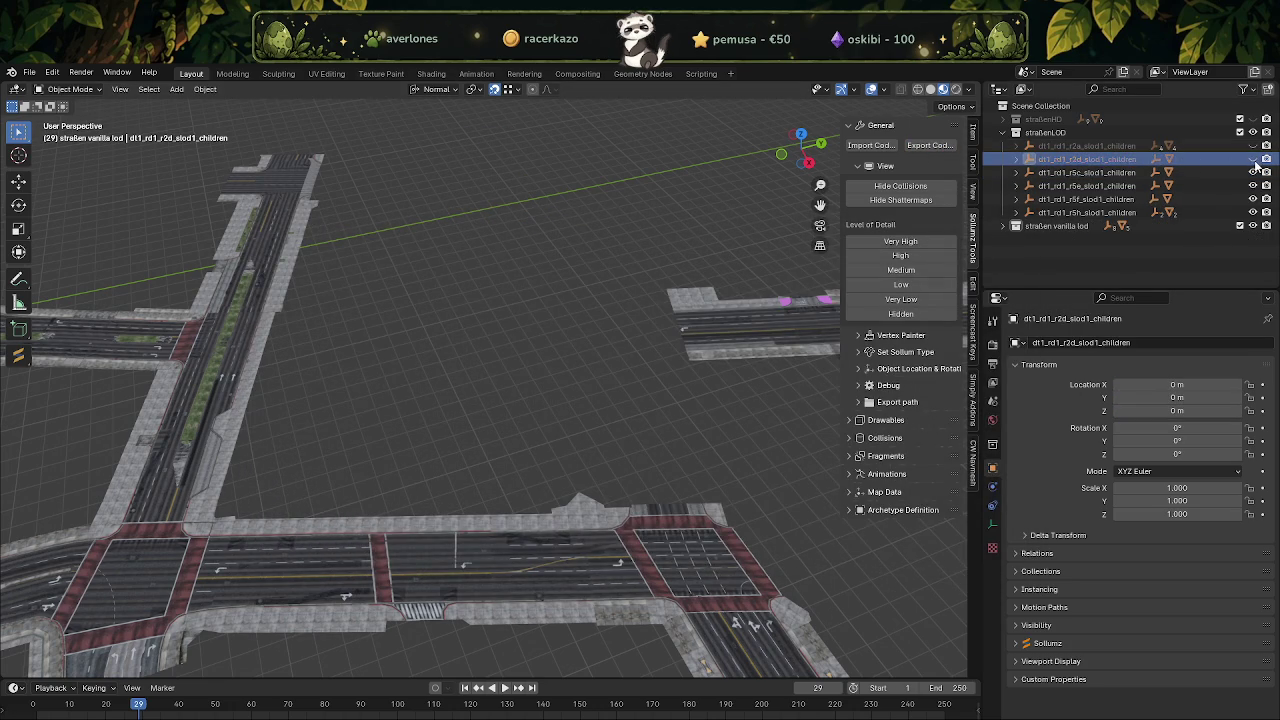
click(1085, 172)
Set dt1_rd1_r1_lod26's location in the r5c group to 0, 0, 0.
click(1017, 172)
click(1078, 186)
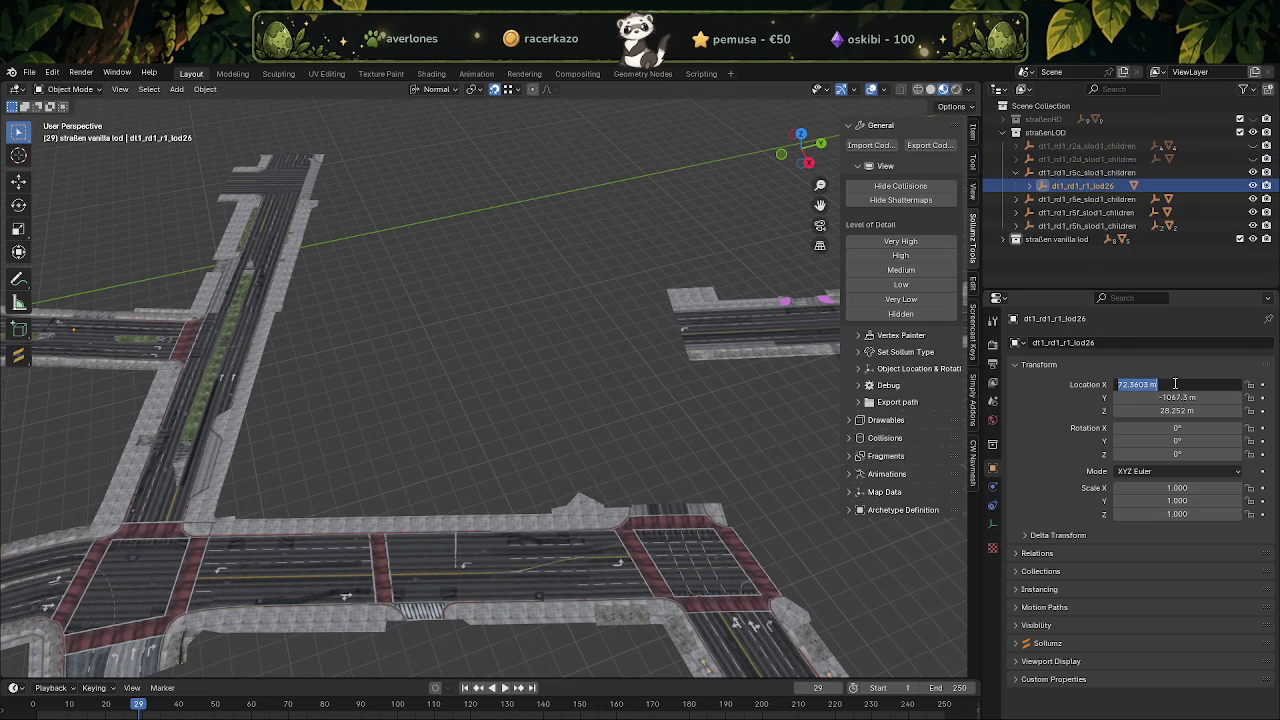
text(0)
key(Tab)
text(0)
key(Tab)
text(0)
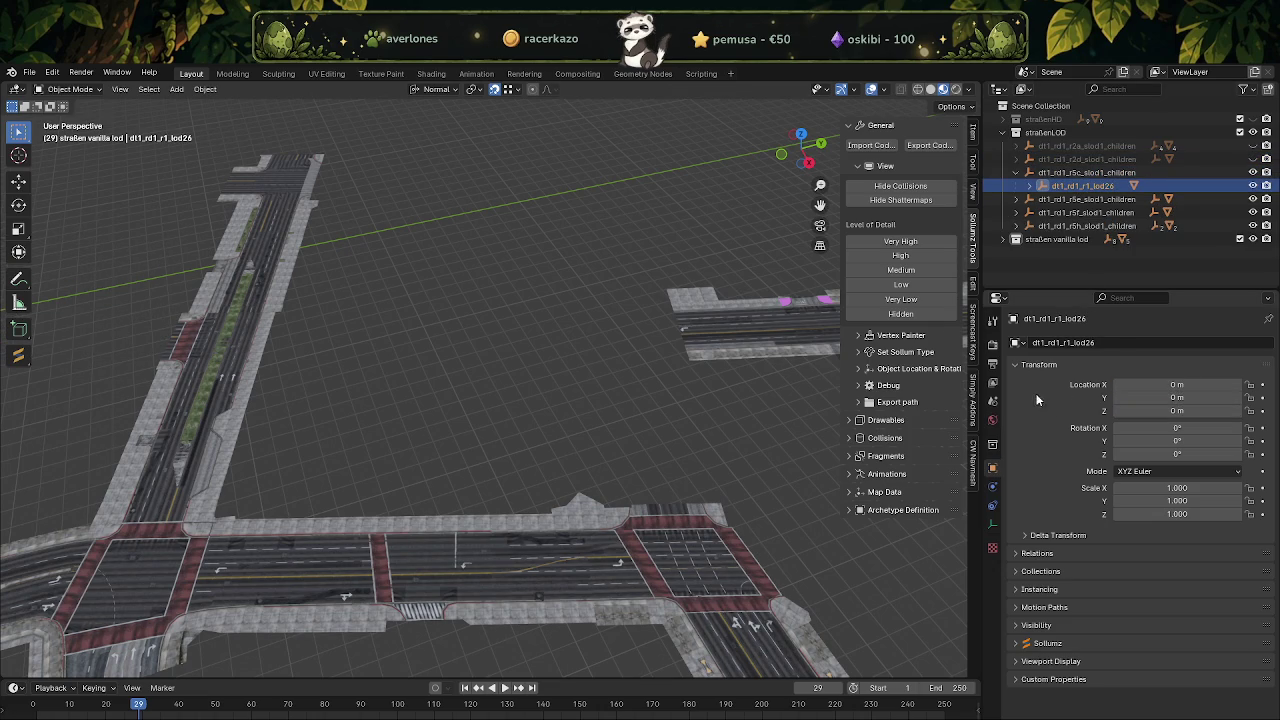
click(1017, 172)
Export the r5c slod1_children group as CodeWalker XML.
click(930, 145)
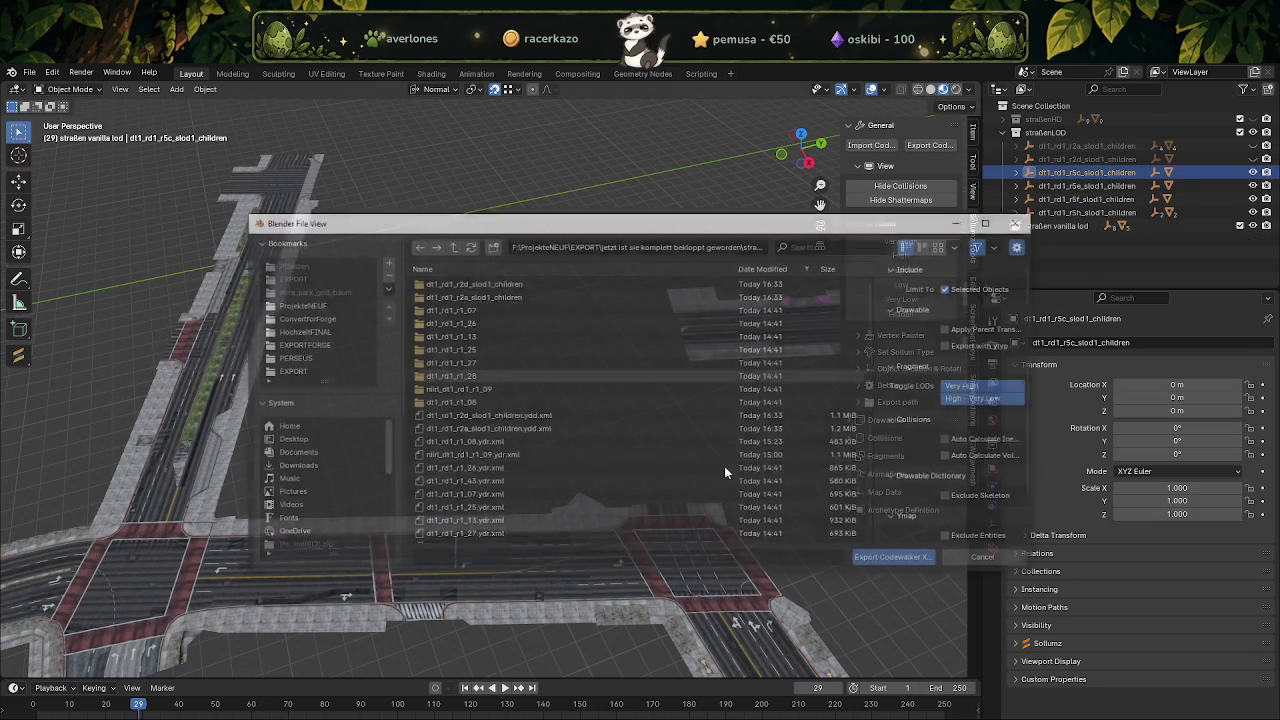
click(895, 561)
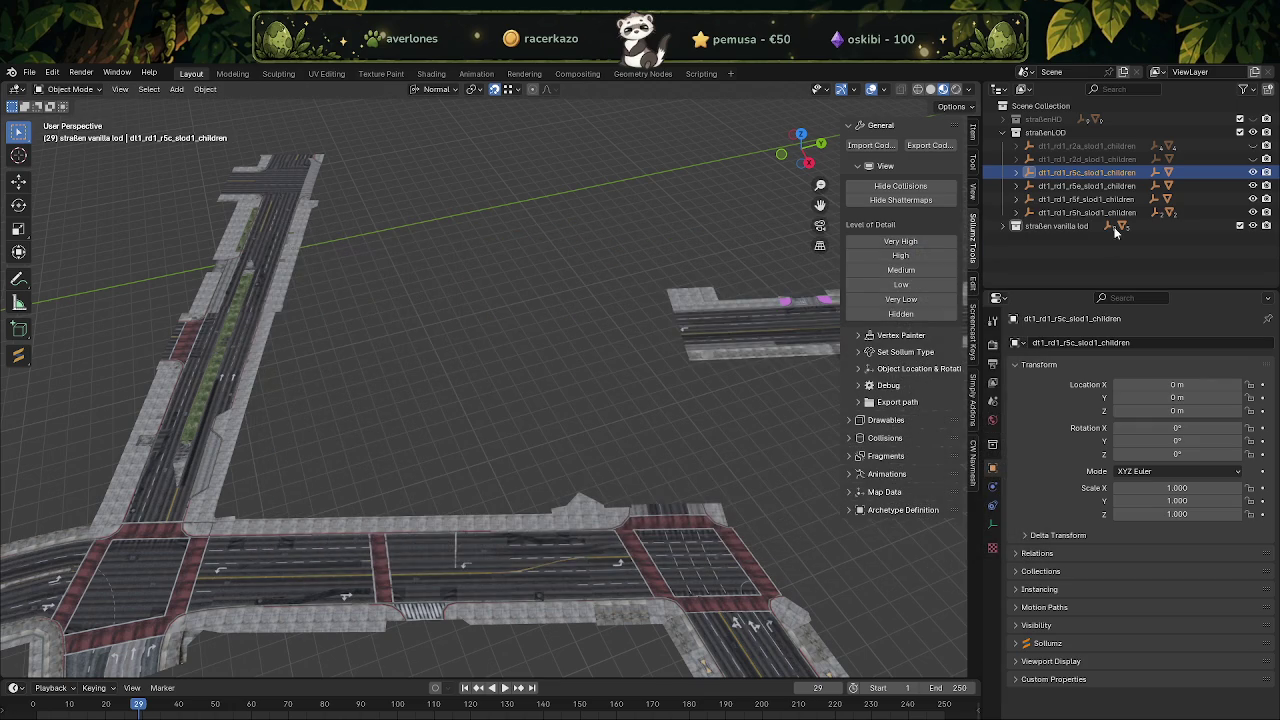
click(1015, 187)
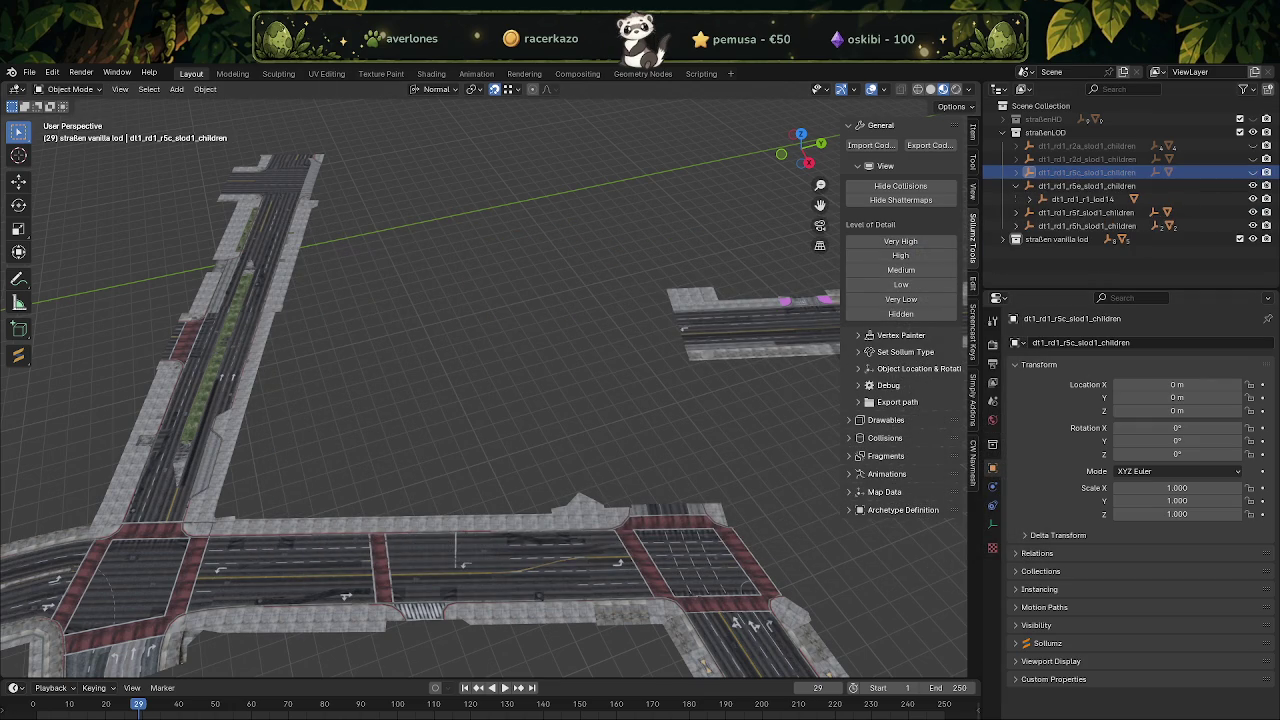
Set dt1_rd1_r1_lod14's location in the r5e group to 0, 0, 0.
click(1065, 201)
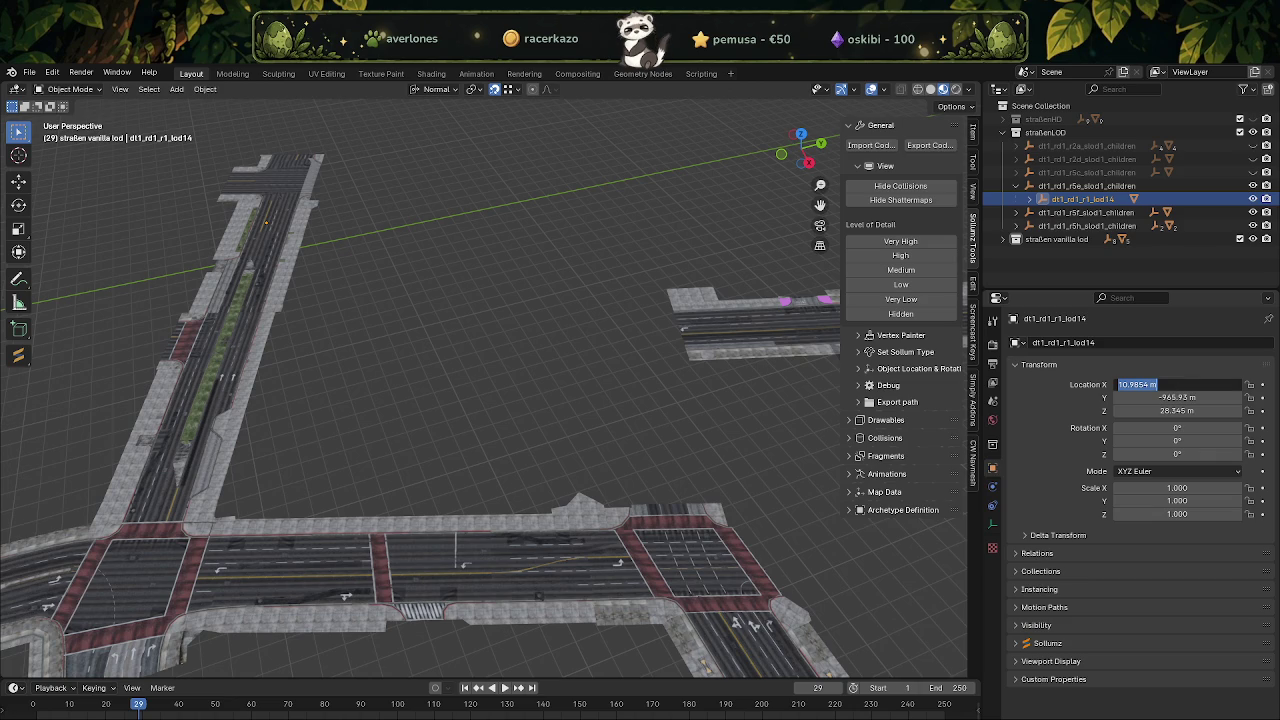
click(1110, 199)
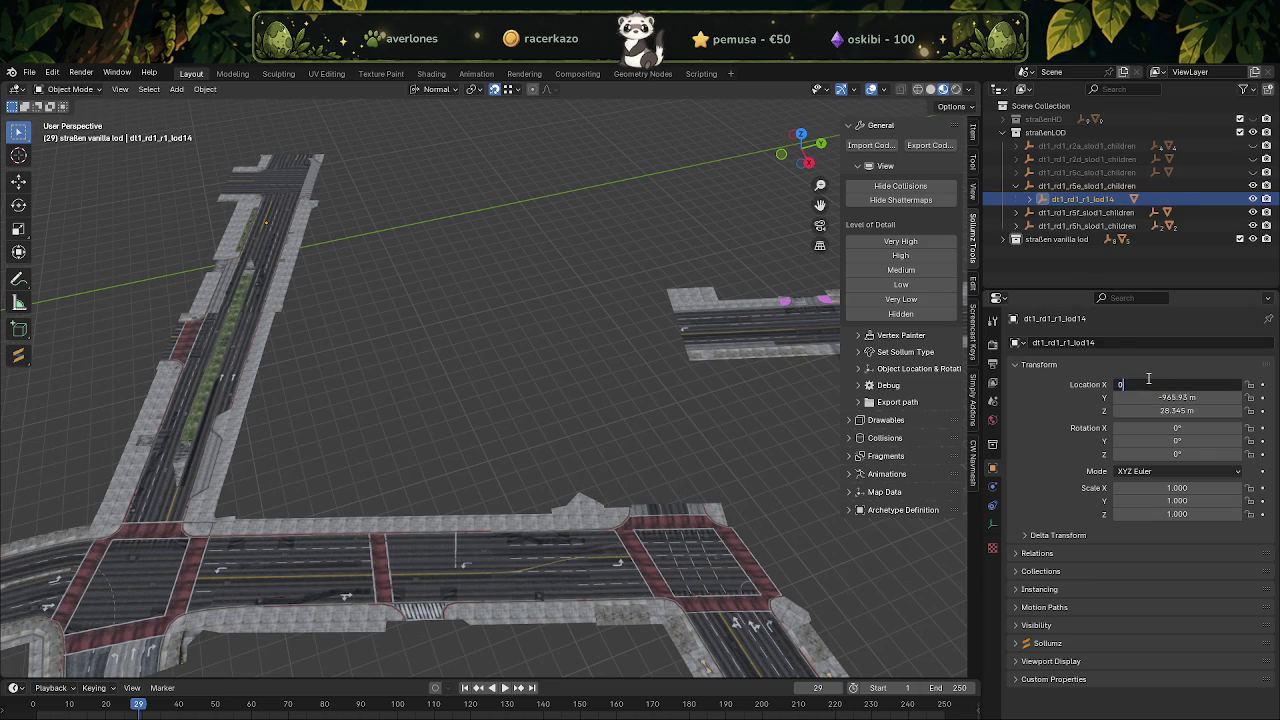
key(Tab)
text(0)
key(Tab)
text(0)
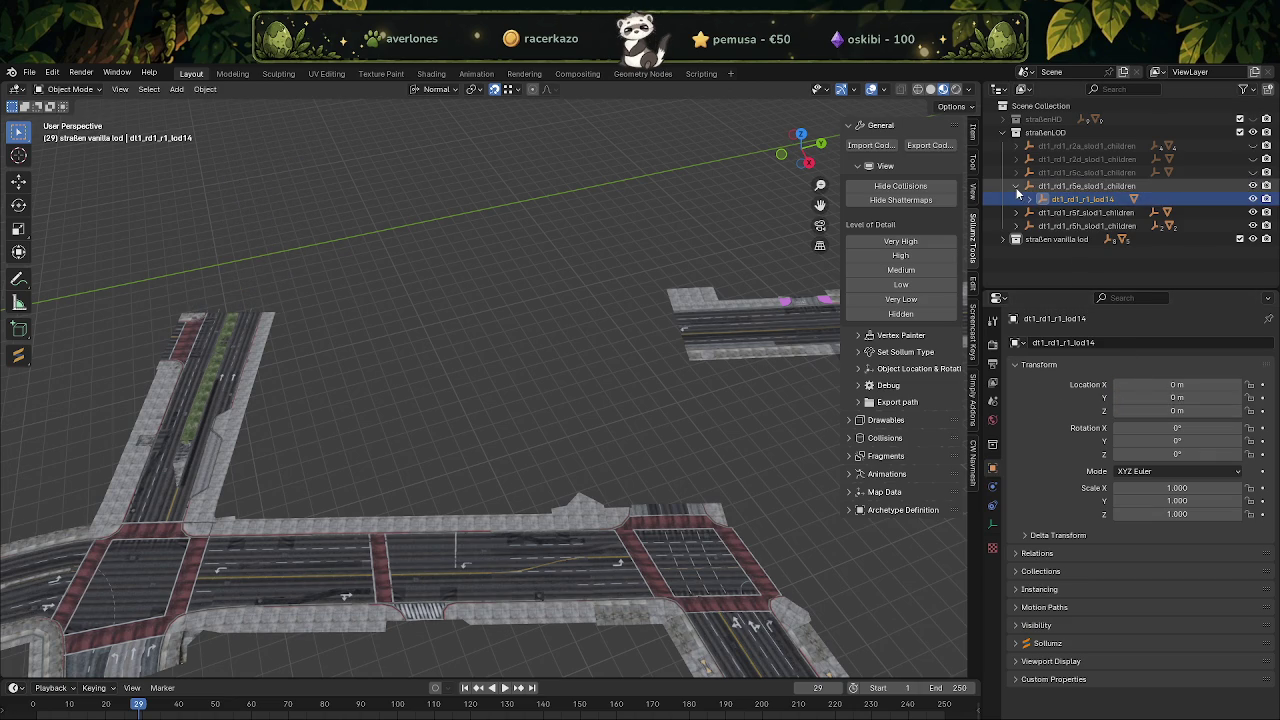
click(1017, 186)
Export the r5e slod1_children group for CodeWalker and hide it.
click(1087, 186)
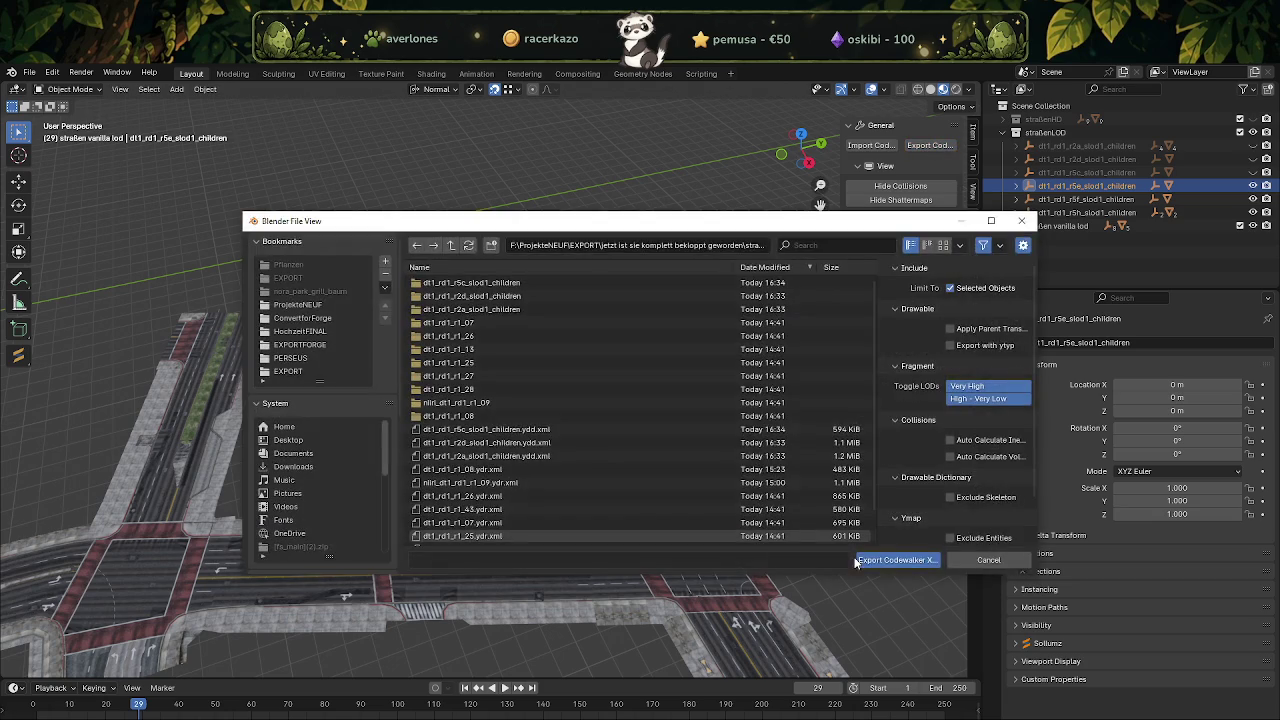
click(898, 562)
click(1252, 186)
Set dt1_rd1_r1_lod28's location in the r5f group to 0, 0, 0.
click(1086, 199)
click(1016, 199)
click(1068, 213)
double_click(1160, 384)
text(0)
key(Tab)
text(0)
key(Tab)
text(0)
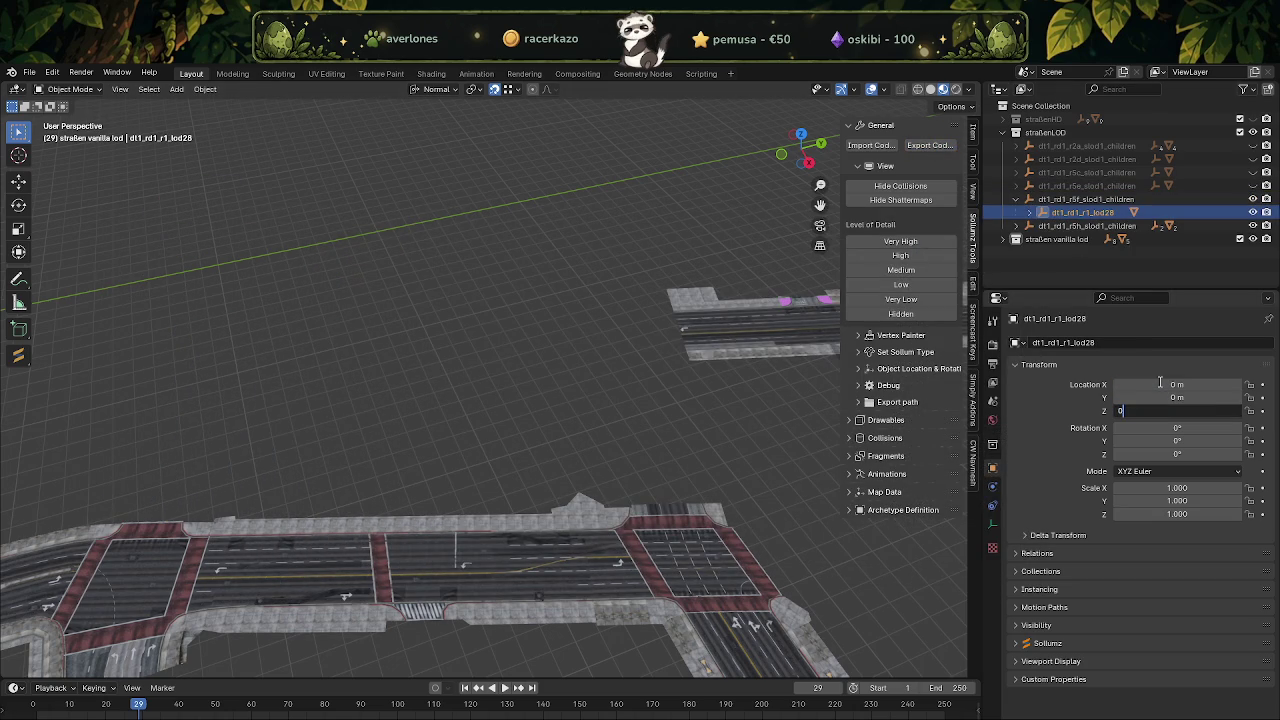
key(Return)
Export the r5f slod1_children group as CodeWalker XML.
click(1086, 199)
click(1016, 199)
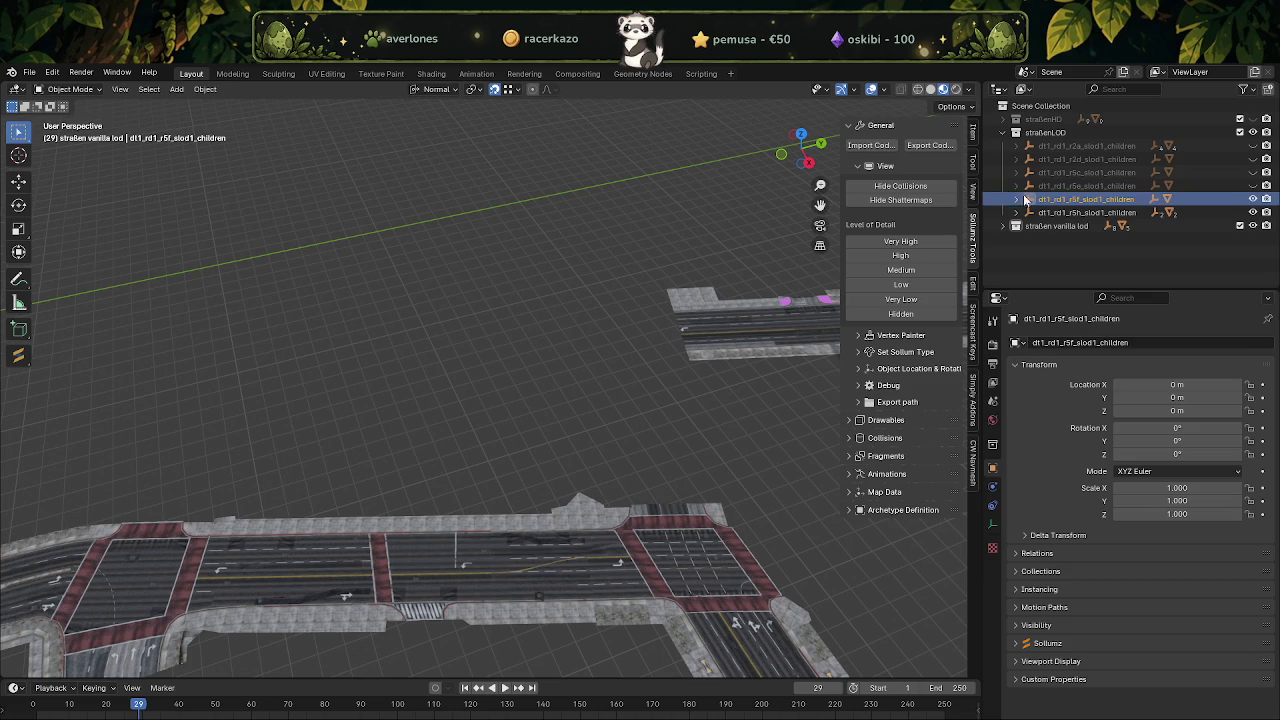
click(930, 145)
click(900, 556)
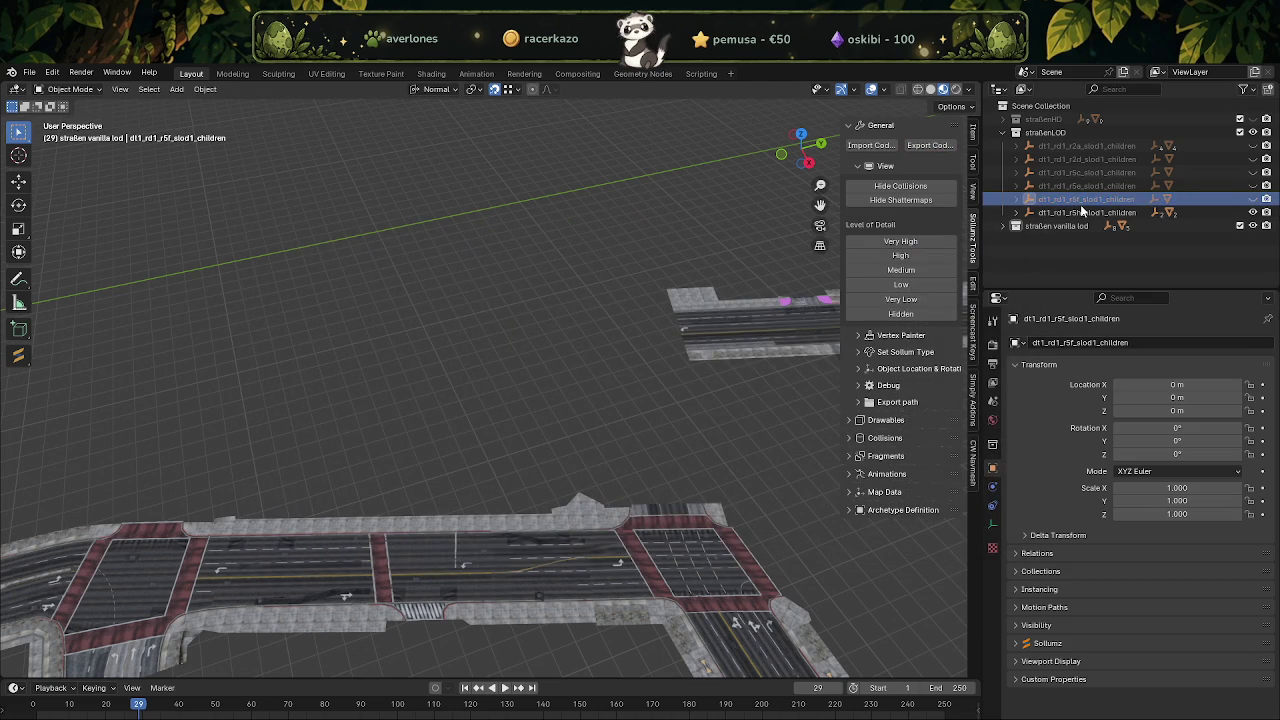
Set dt1_rd1_r1_lod29's location in the r5h group to 0, 0, 0.
click(1075, 212)
click(1016, 212)
click(1082, 239)
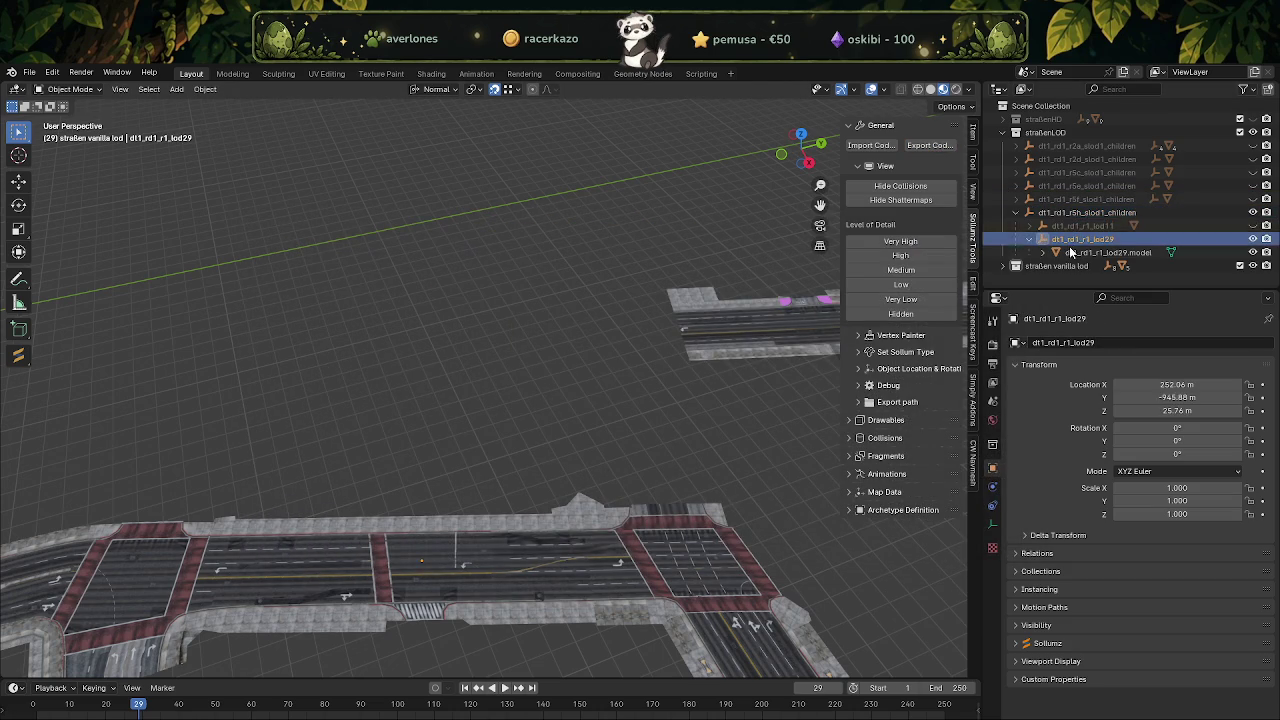
click(1155, 385)
text(0)
key(Tab)
text(0)
key(Tab)
text(0)
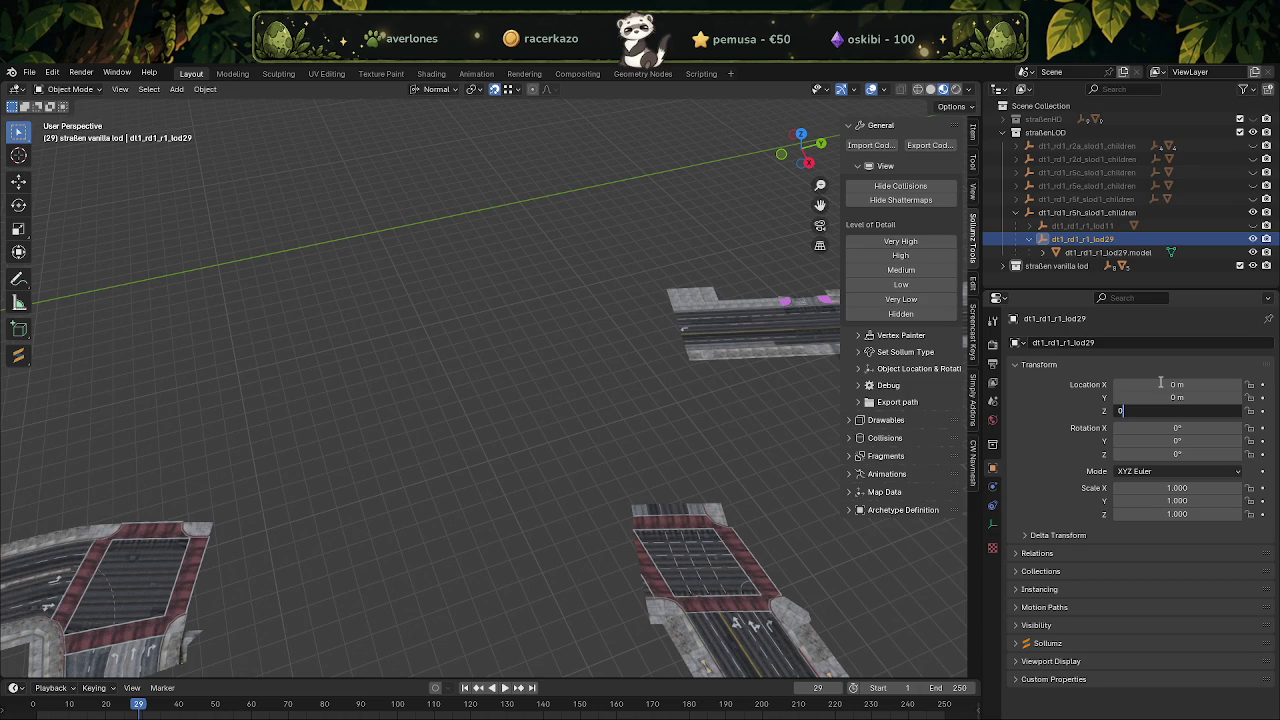
key(Return)
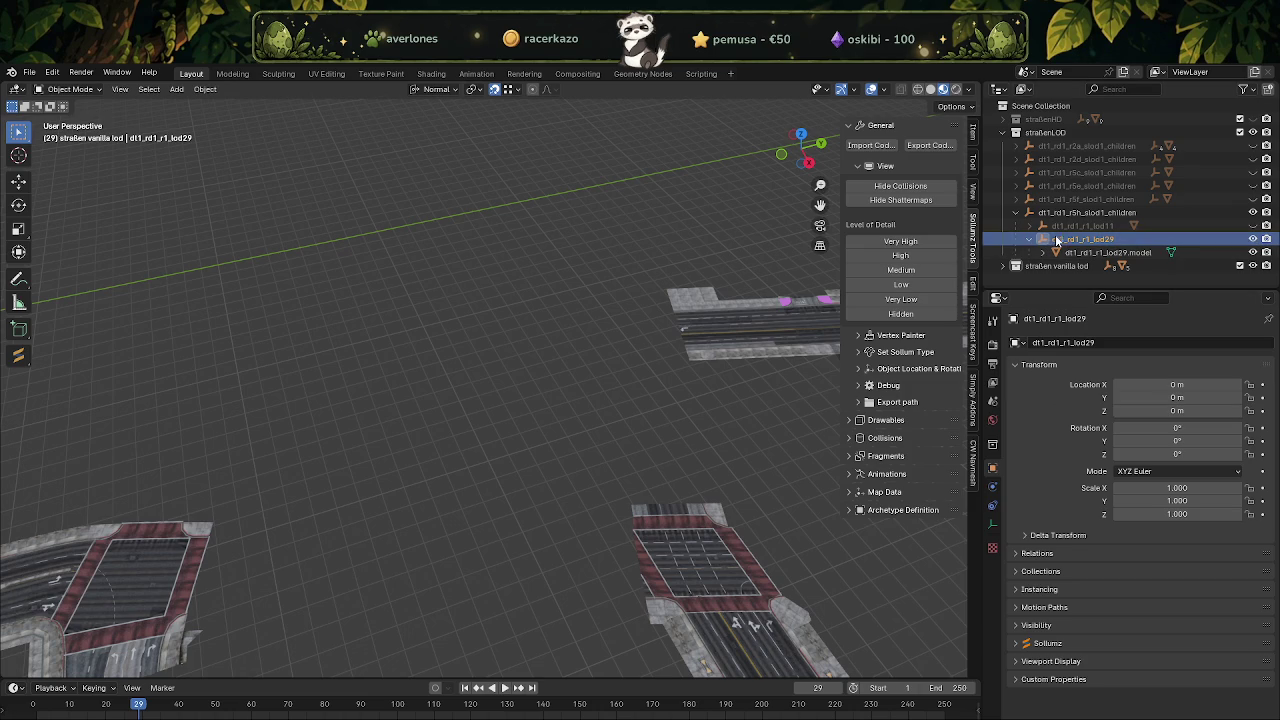
Export the dt1_rd1_r5h_slod1_children group as CodeWalker XML.
click(1016, 212)
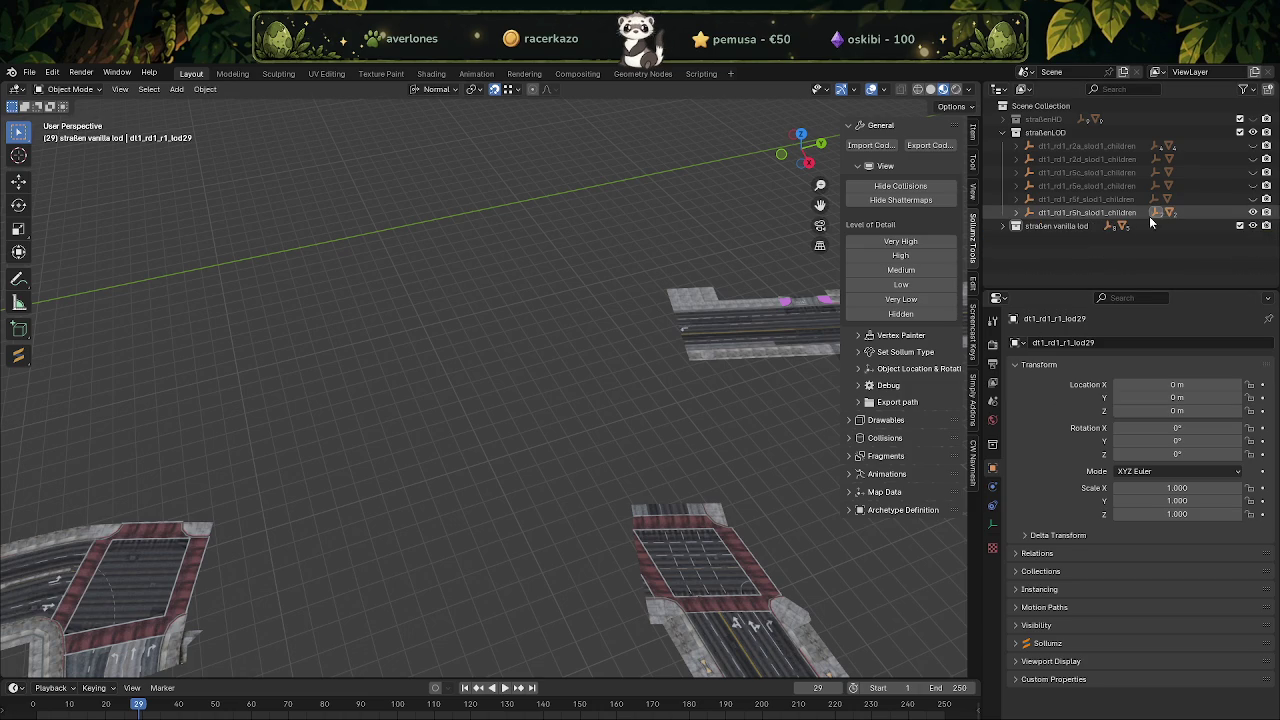
click(1253, 212)
click(1253, 212)
click(1130, 212)
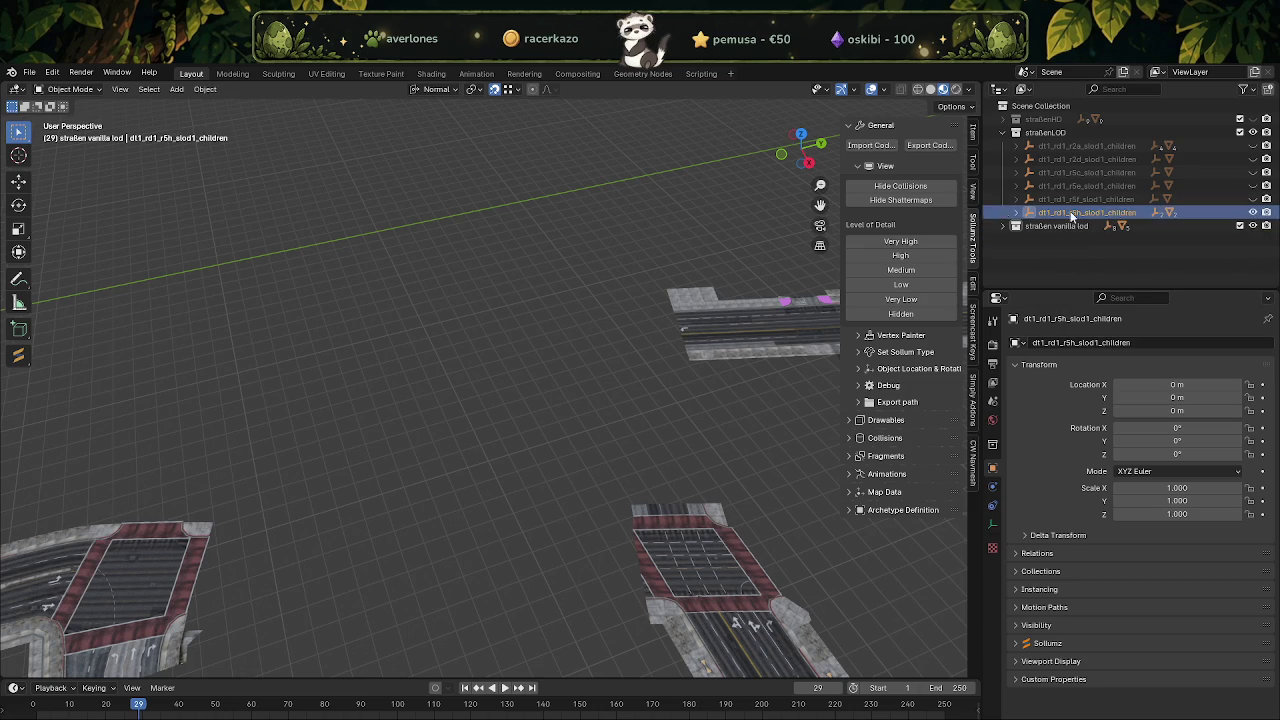
click(929, 145)
click(897, 560)
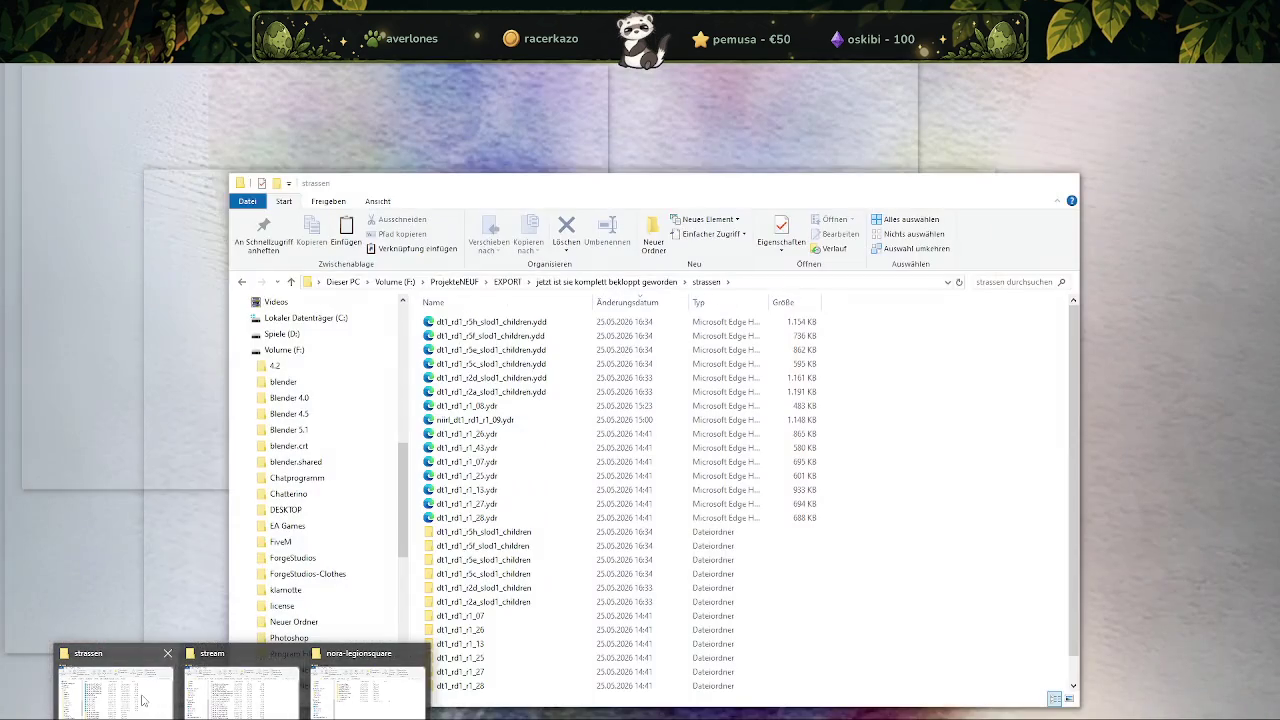
Sort strassen by modification date and copy the six newest .ydd files into stream, replacing old copies.
click(160, 690)
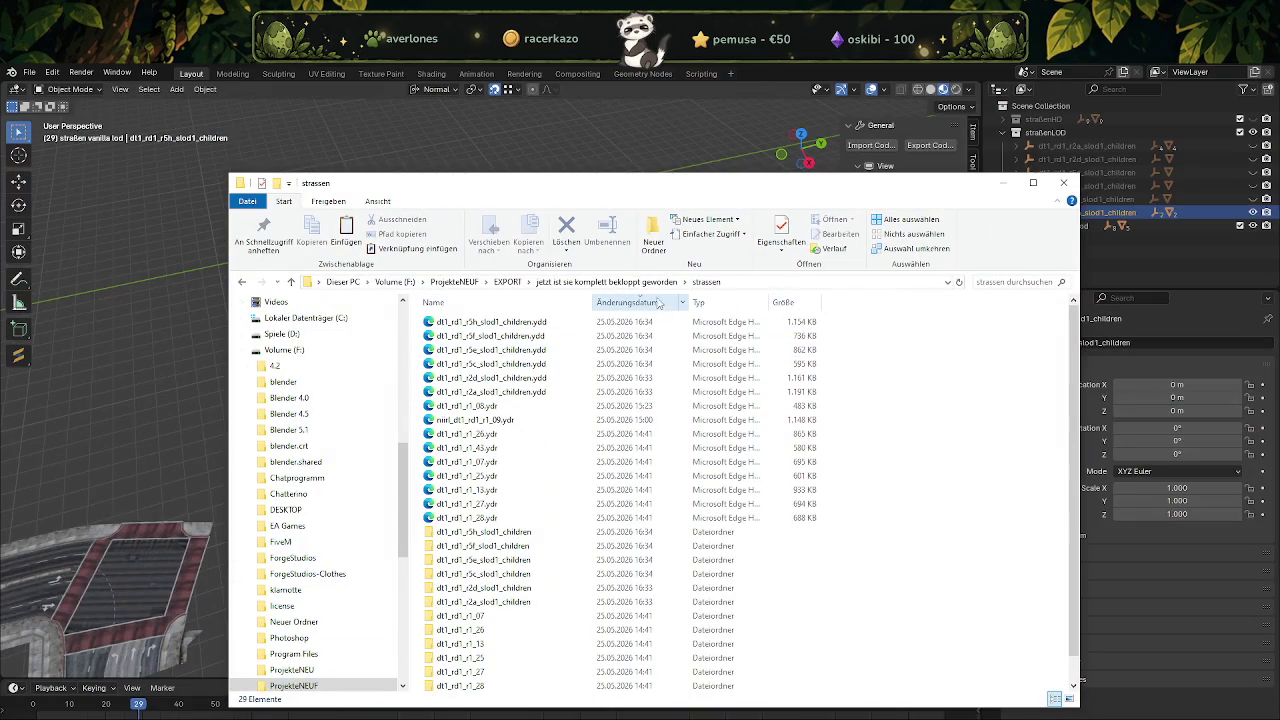
click(655, 313)
click(655, 313)
click(533, 322)
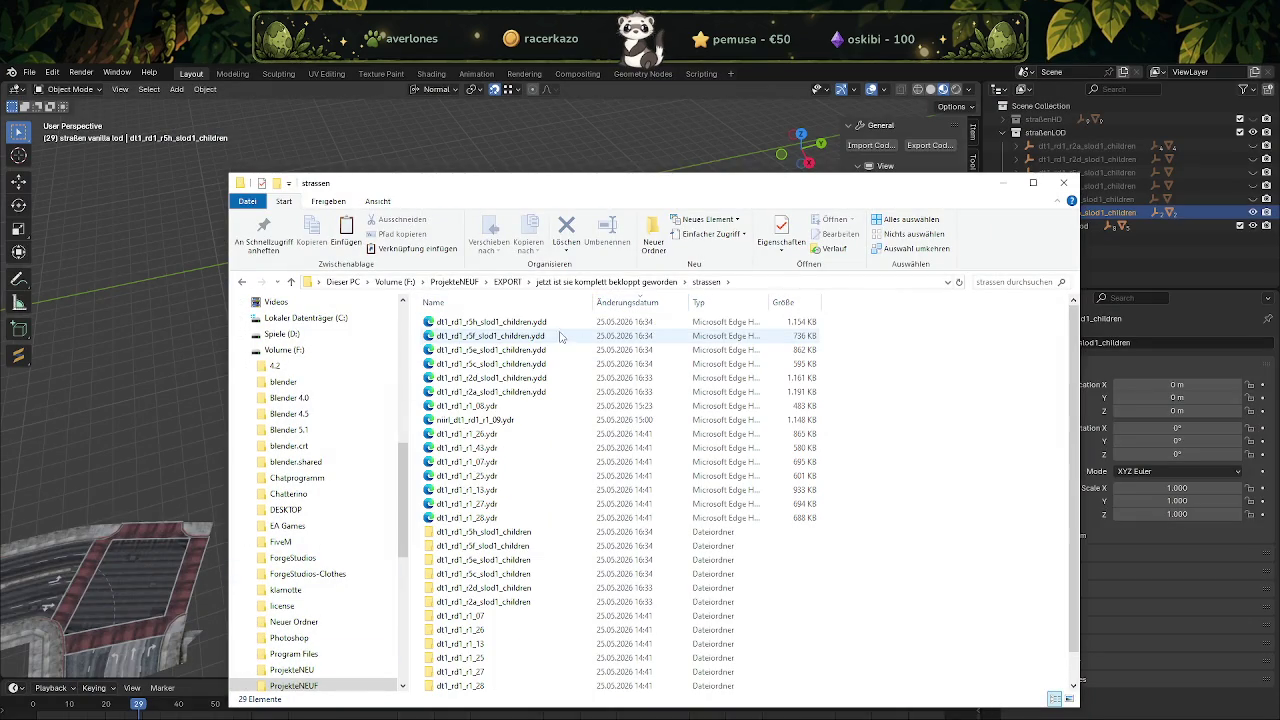
shift+click(530, 393)
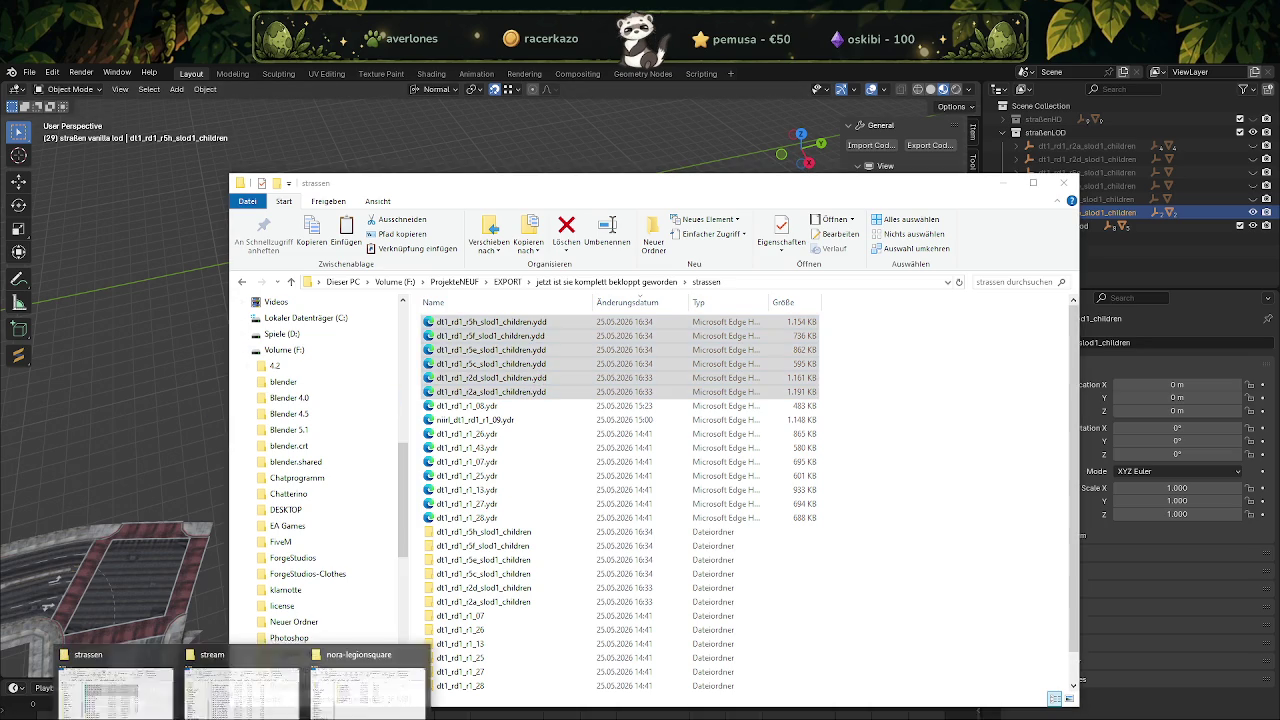
click(370, 680)
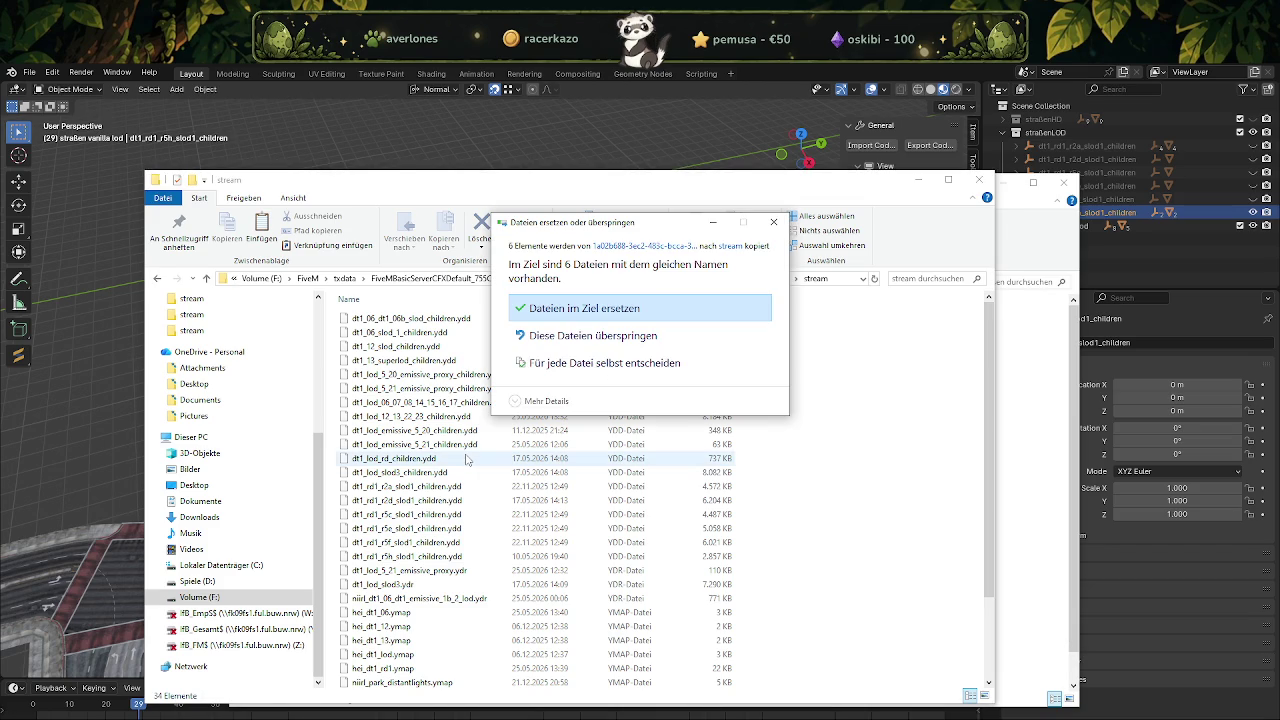
click(586, 310)
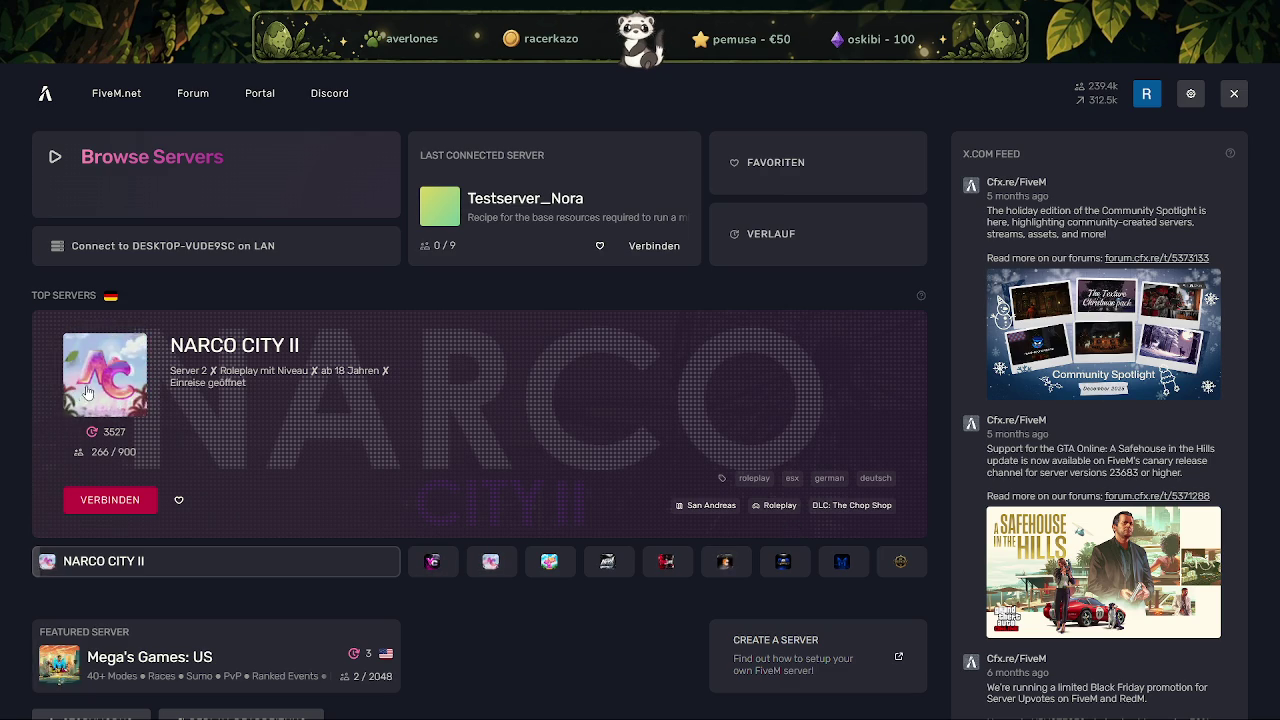
Connect to the last-used test server from the FiveM home screen.
click(253, 246)
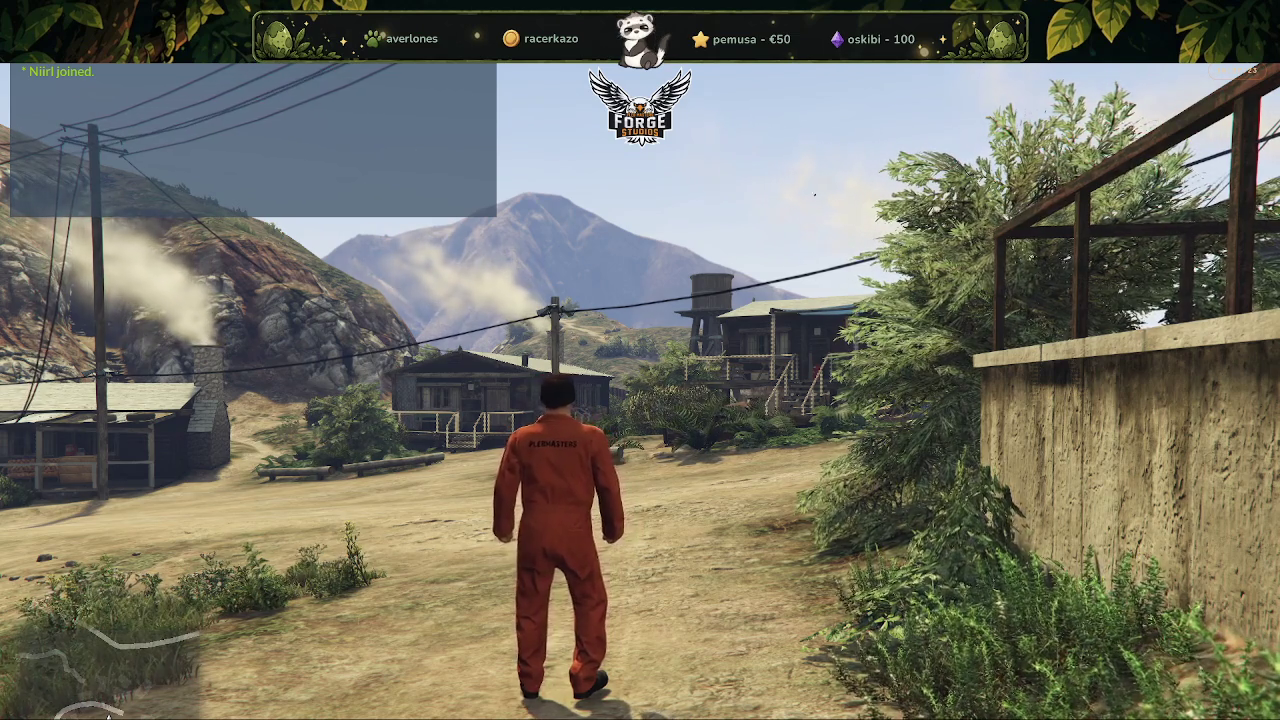
Set a map waypoint in downtown Los Santos and teleport to it.
key(Escape)
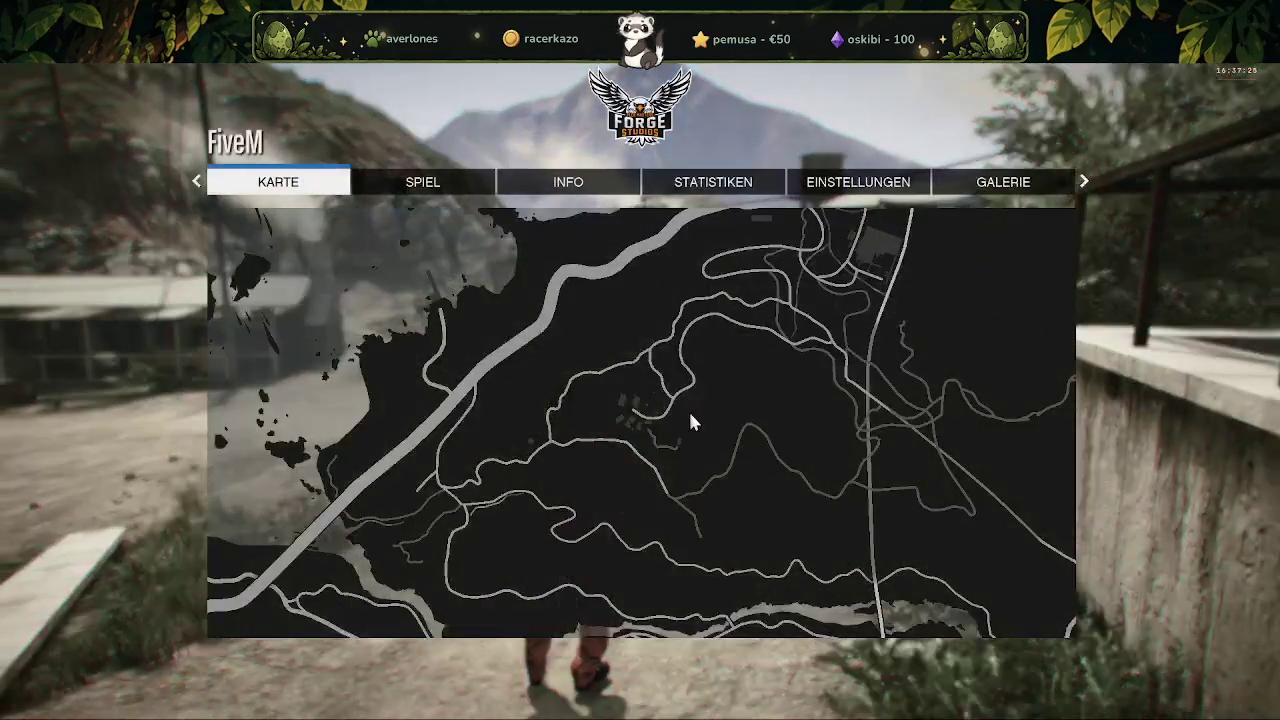
click(691, 421)
scroll(560, 306, down, 5)
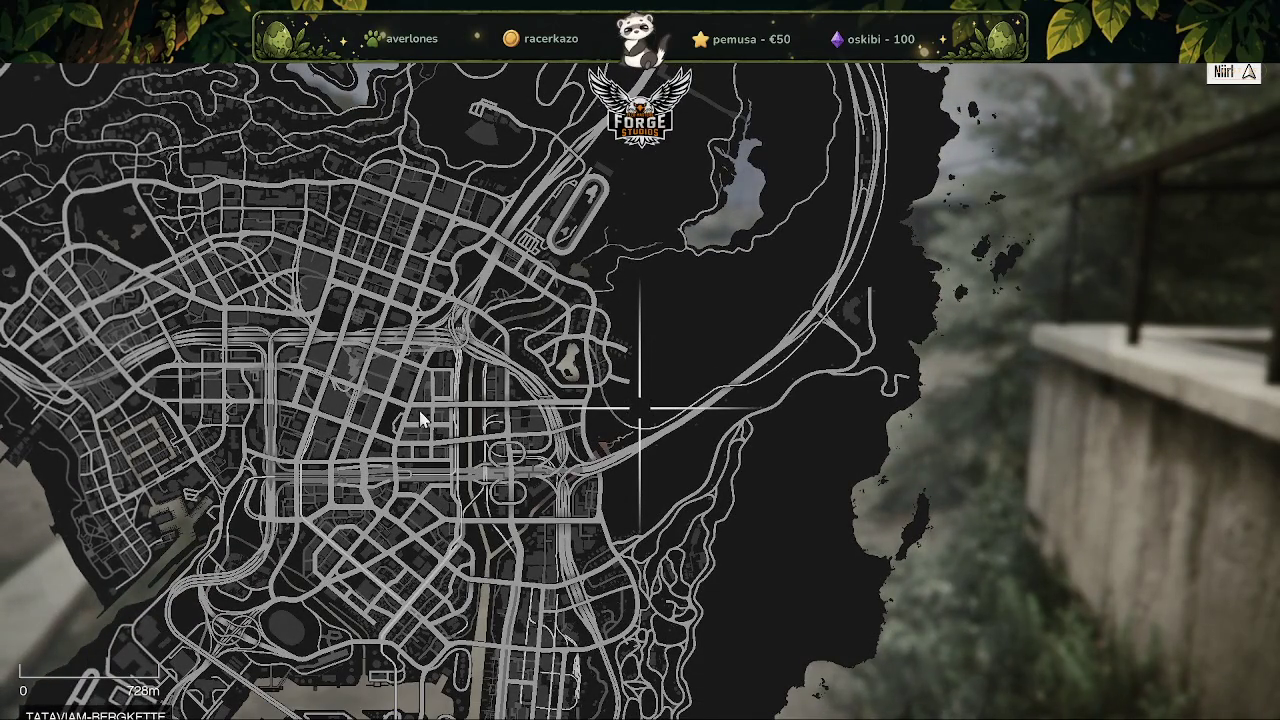
click(407, 412)
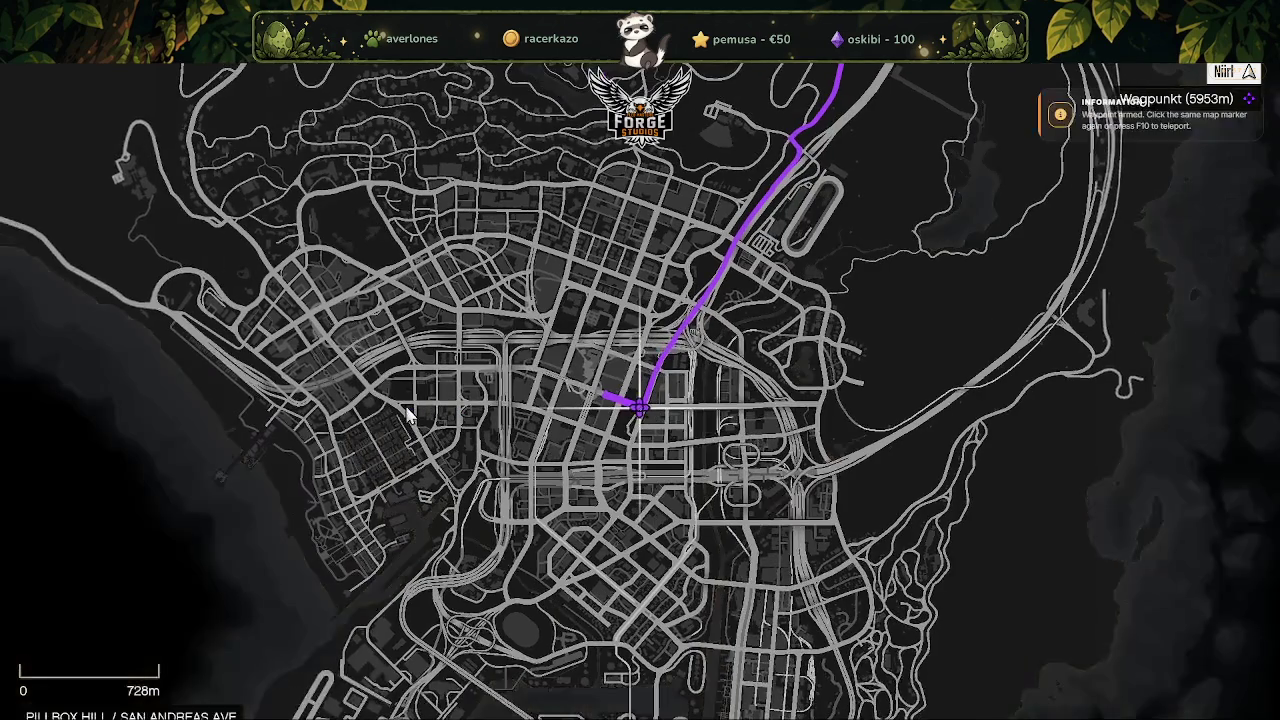
click(639, 408)
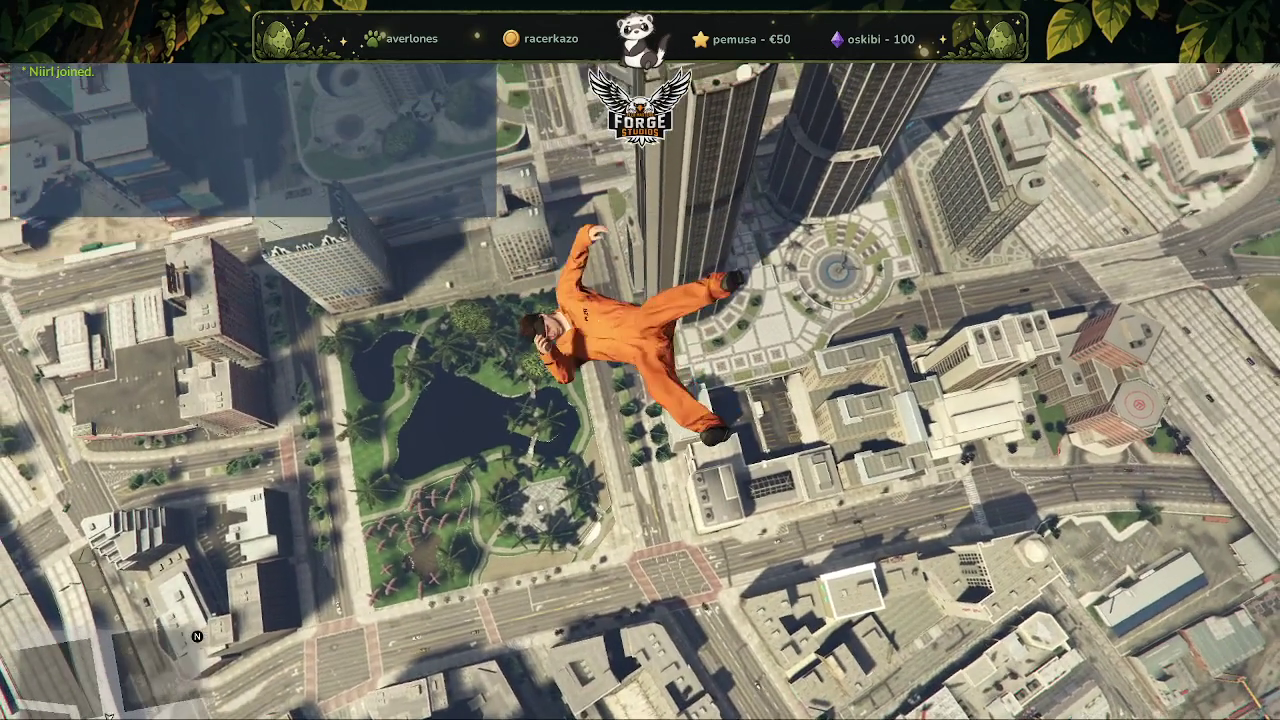
Noclip down to the street with the F5 admin menu, then turn noclip off.
key(F5)
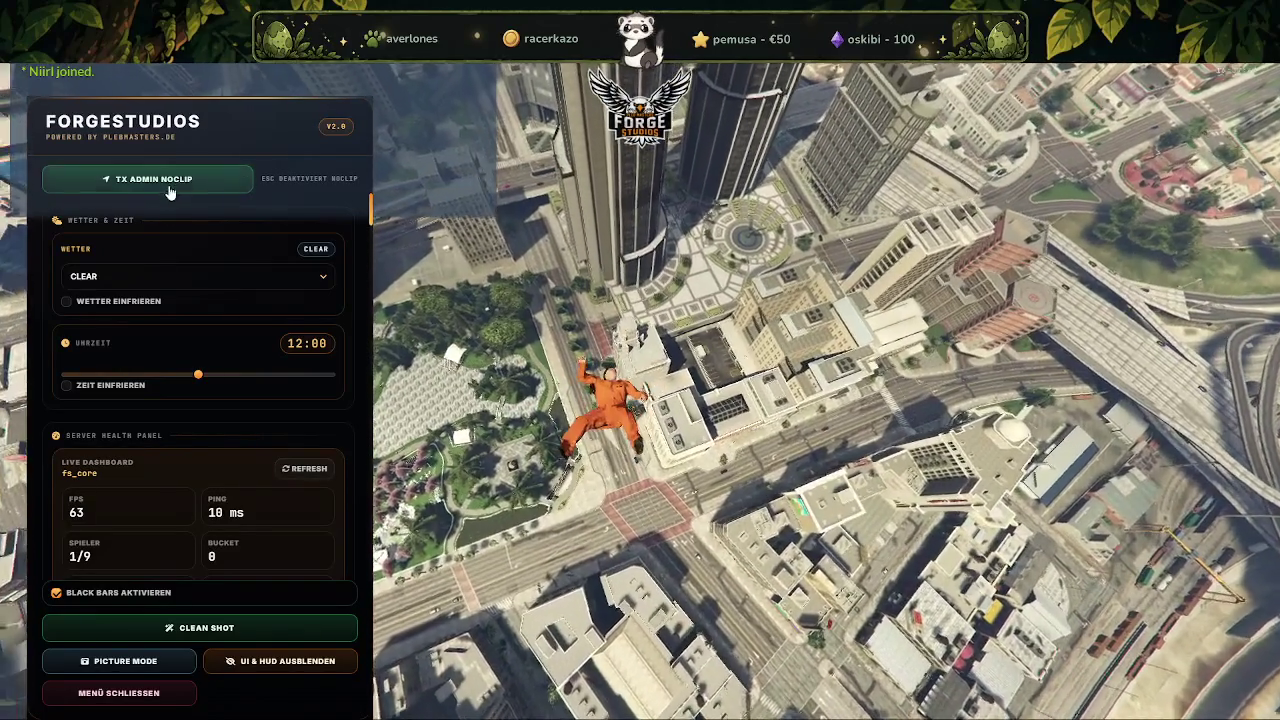
click(165, 180)
key(w)
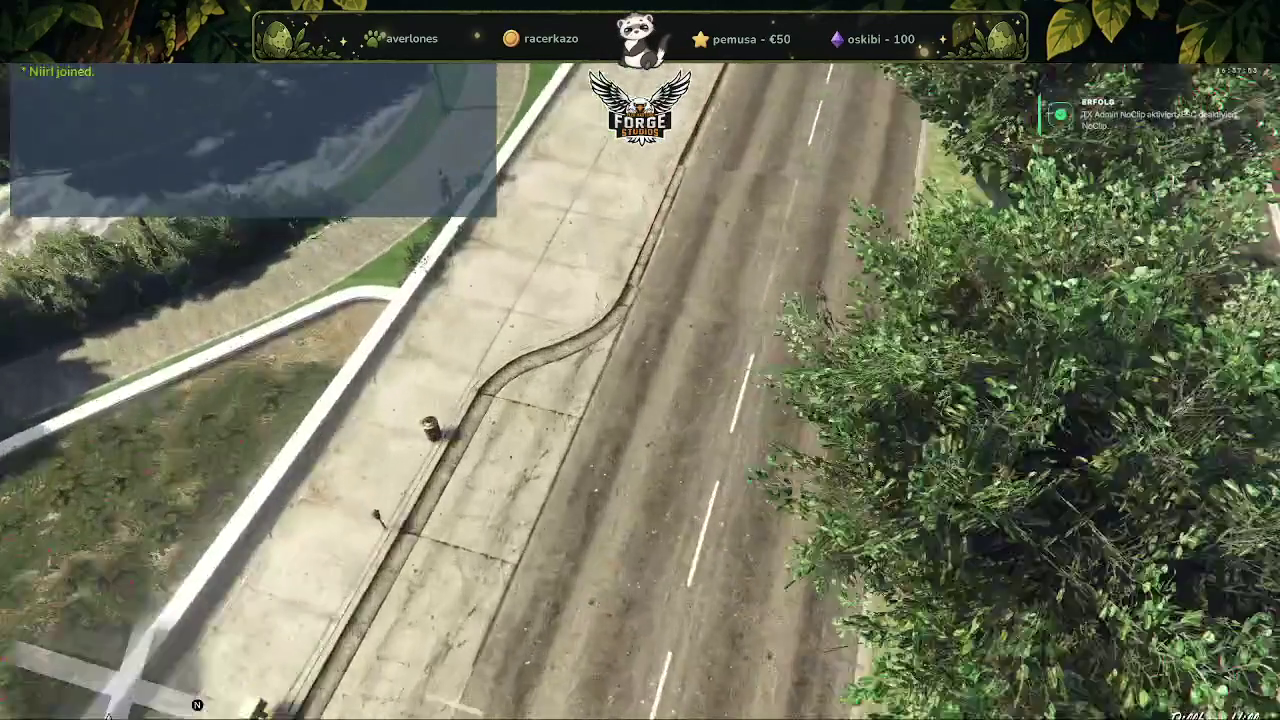
key(Escape)
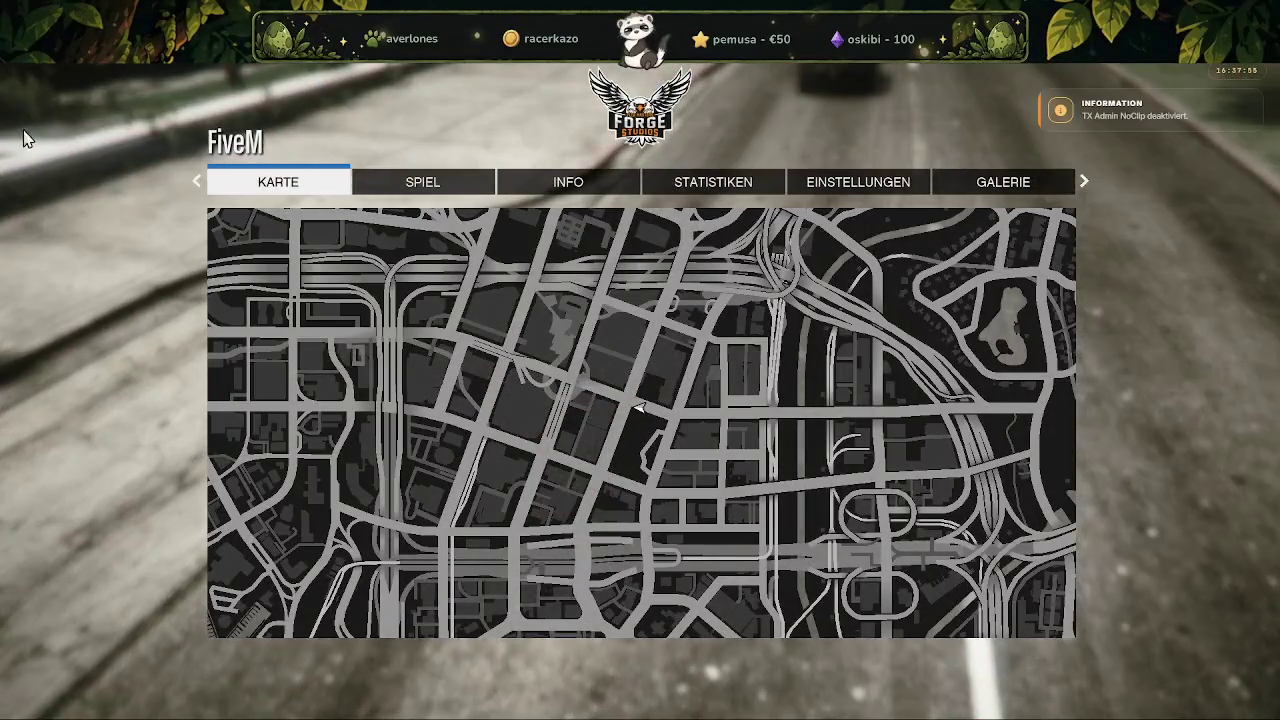
key(Escape)
Walk the character along the sidewalk, turning to look down the street.
key(w)
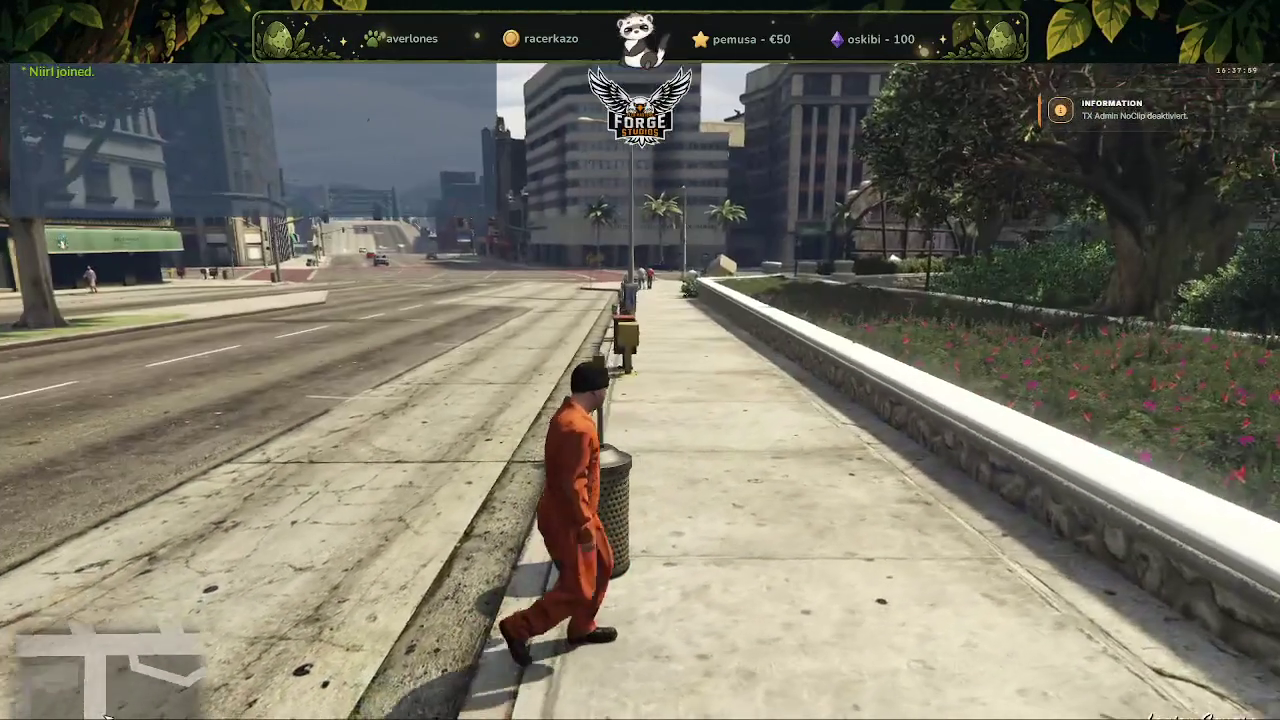
key(w)
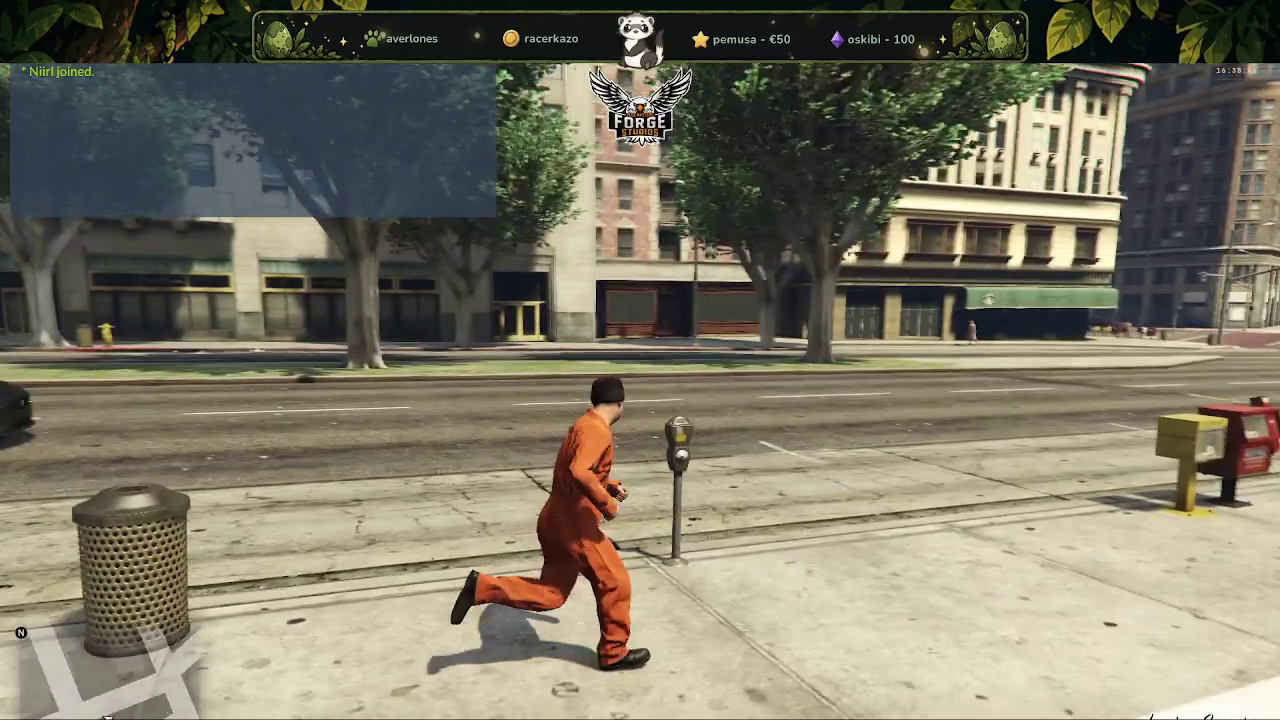
key(s)
key(w)
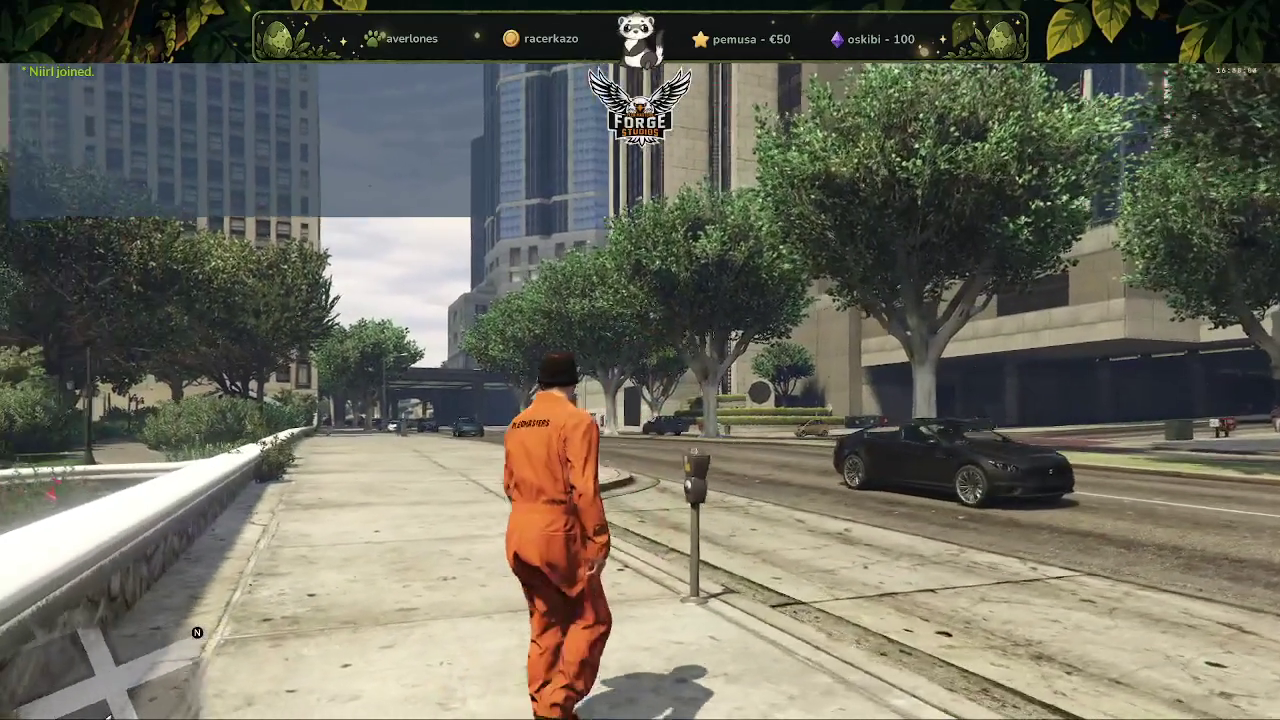
Re-enable noclip and fly over downtown toward the park corner intersection.
key(F5)
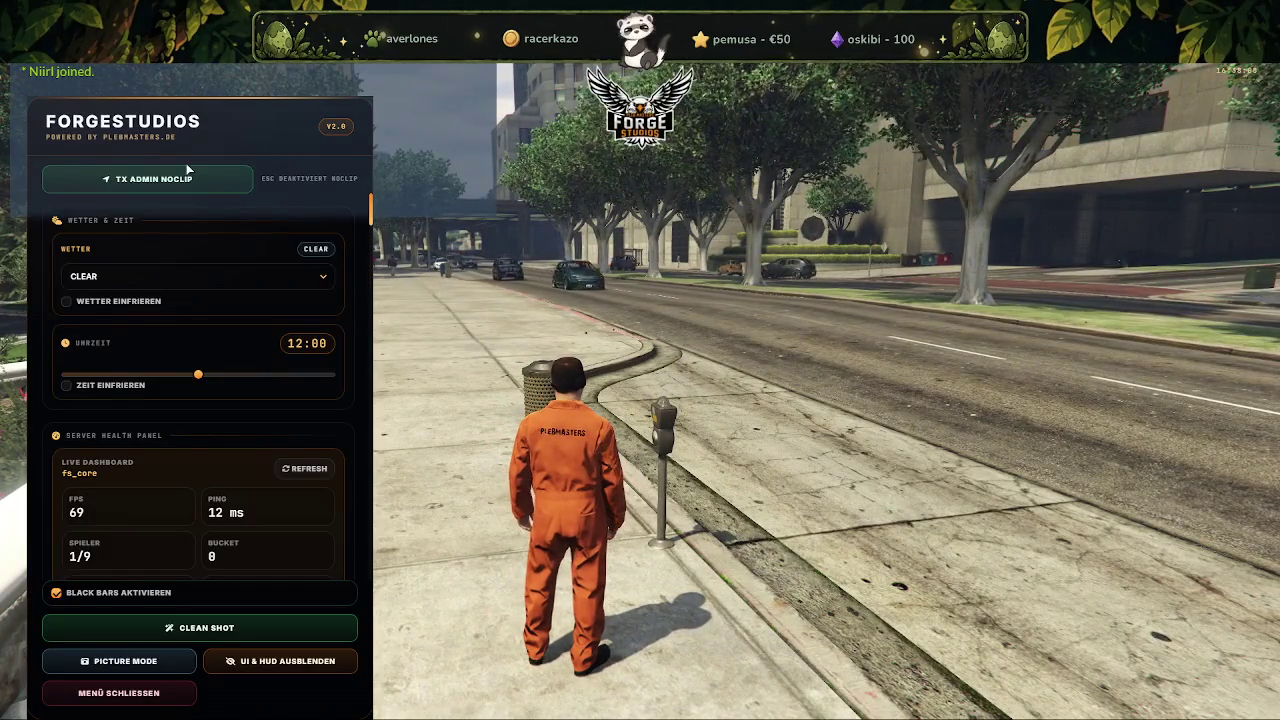
click(187, 170)
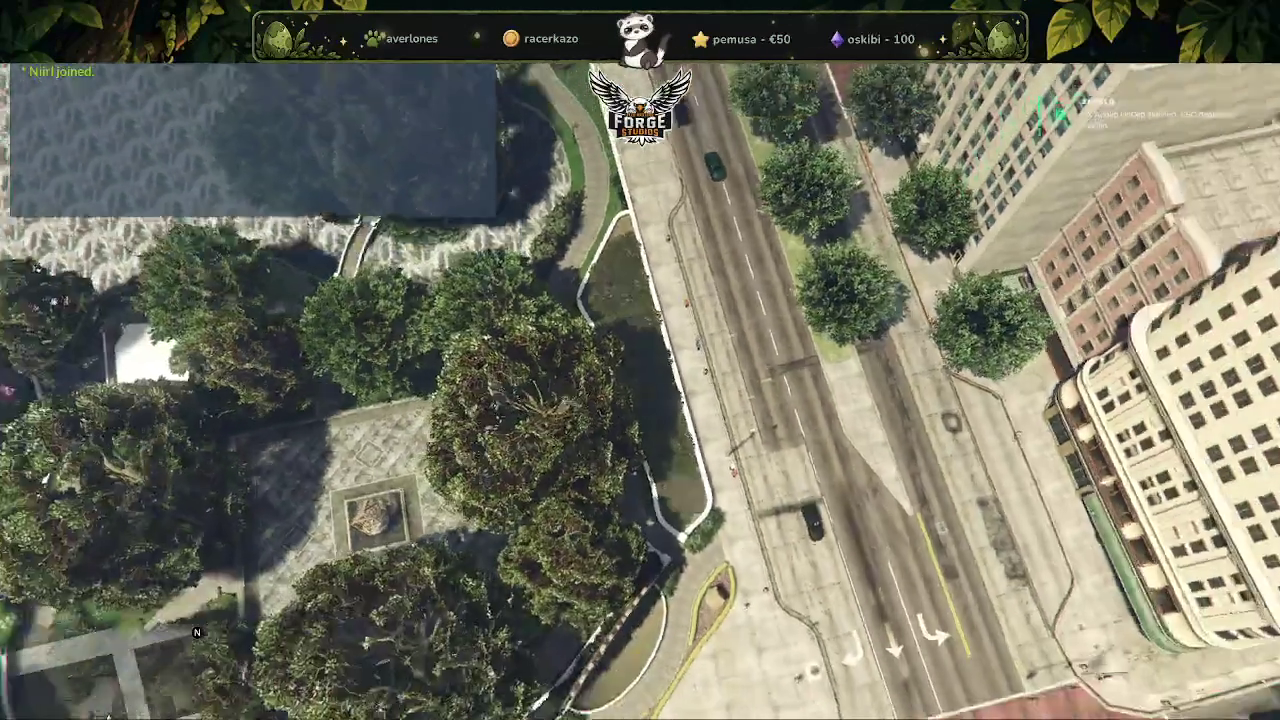
key(q)
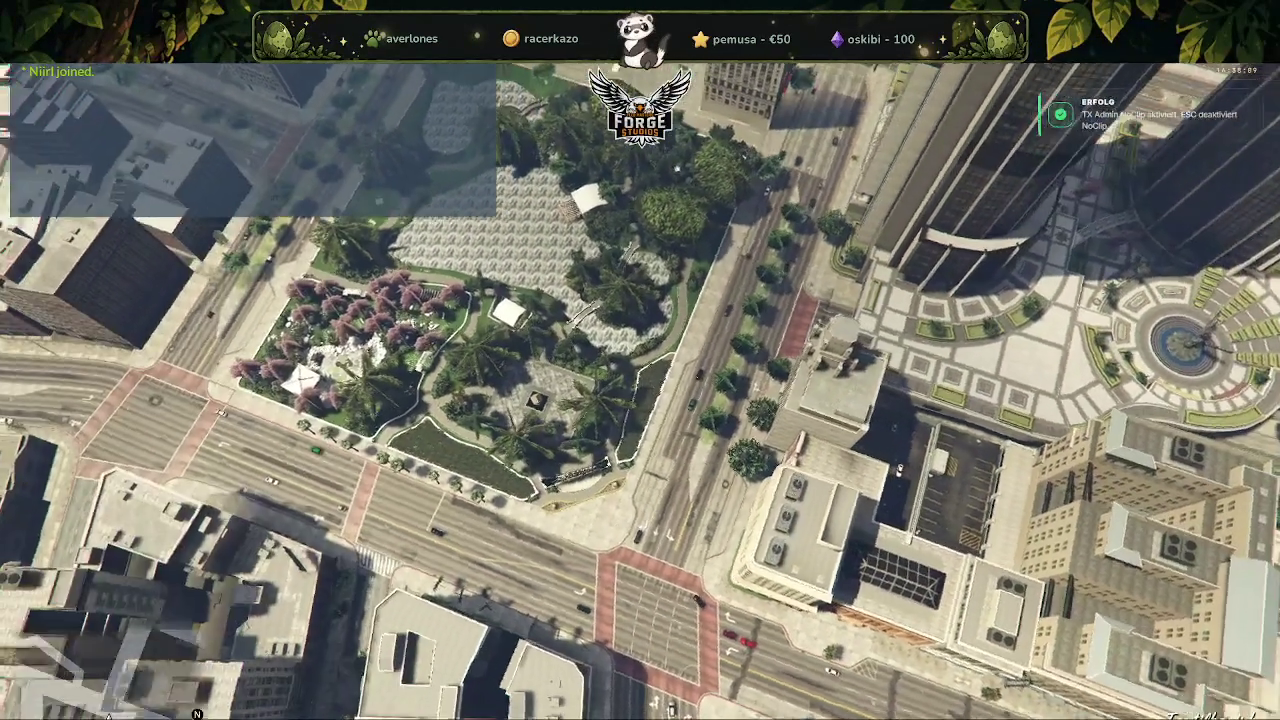
key(e)
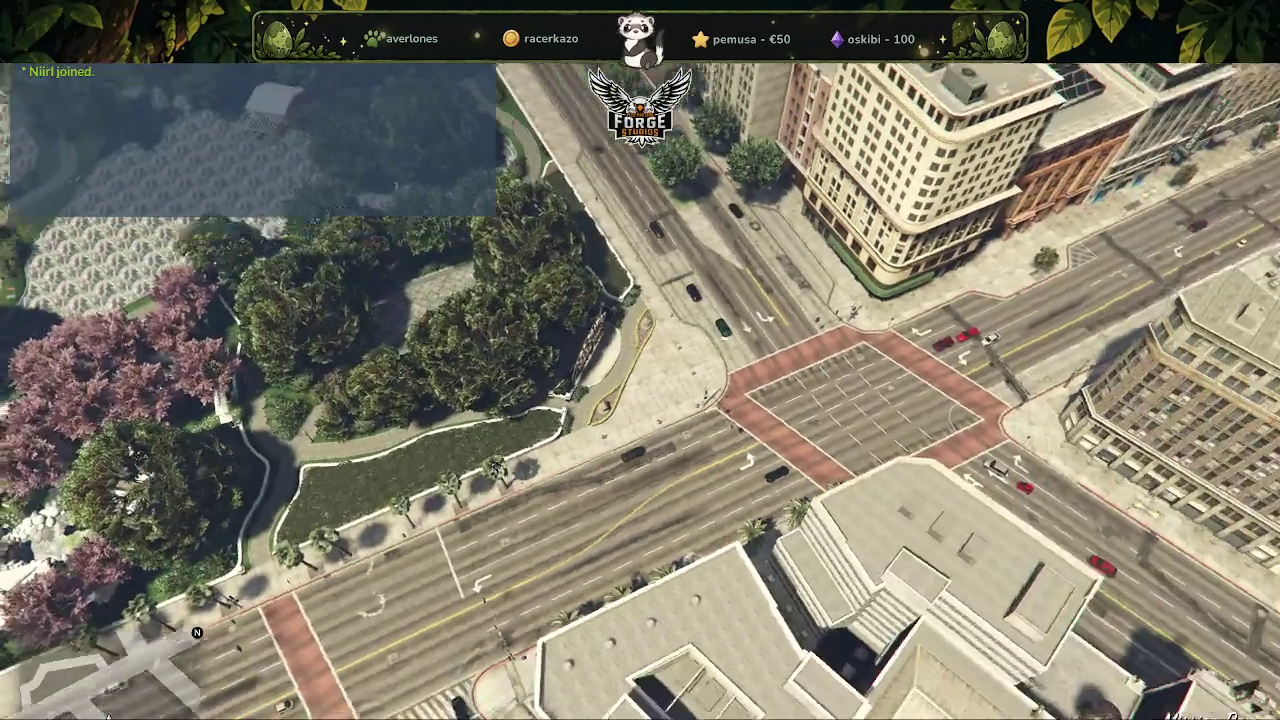
key(q)
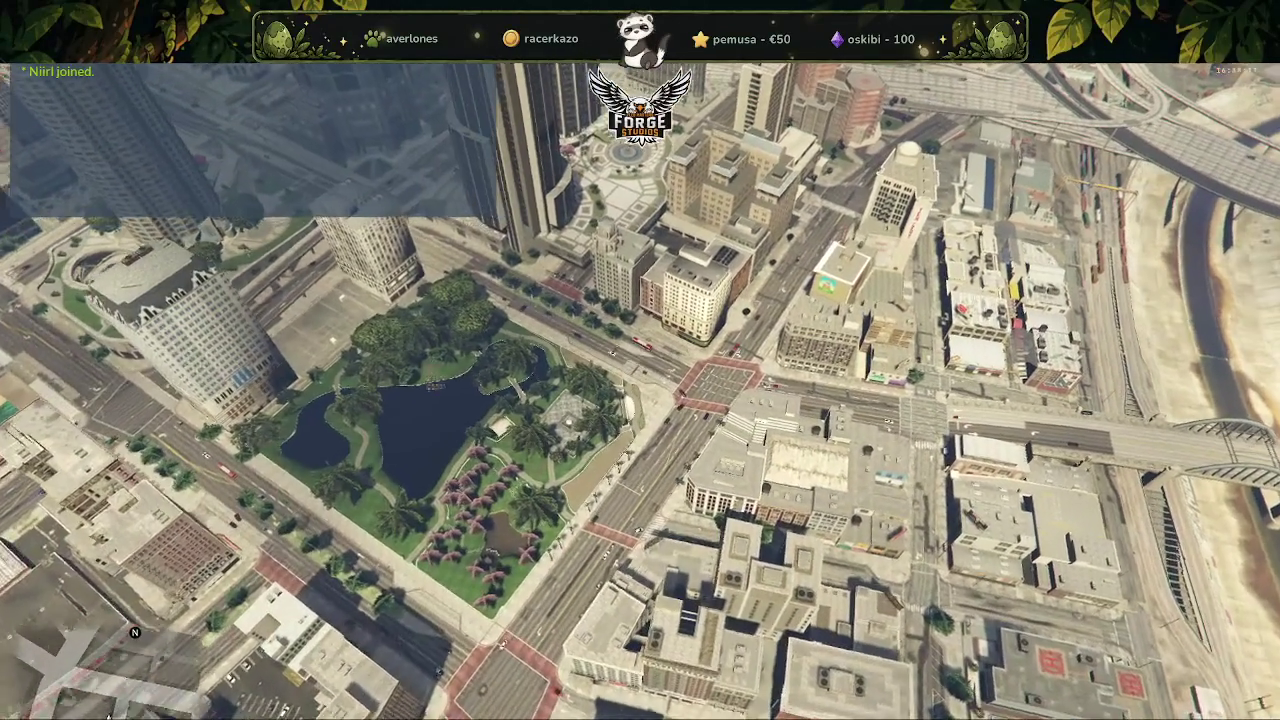
key(w)
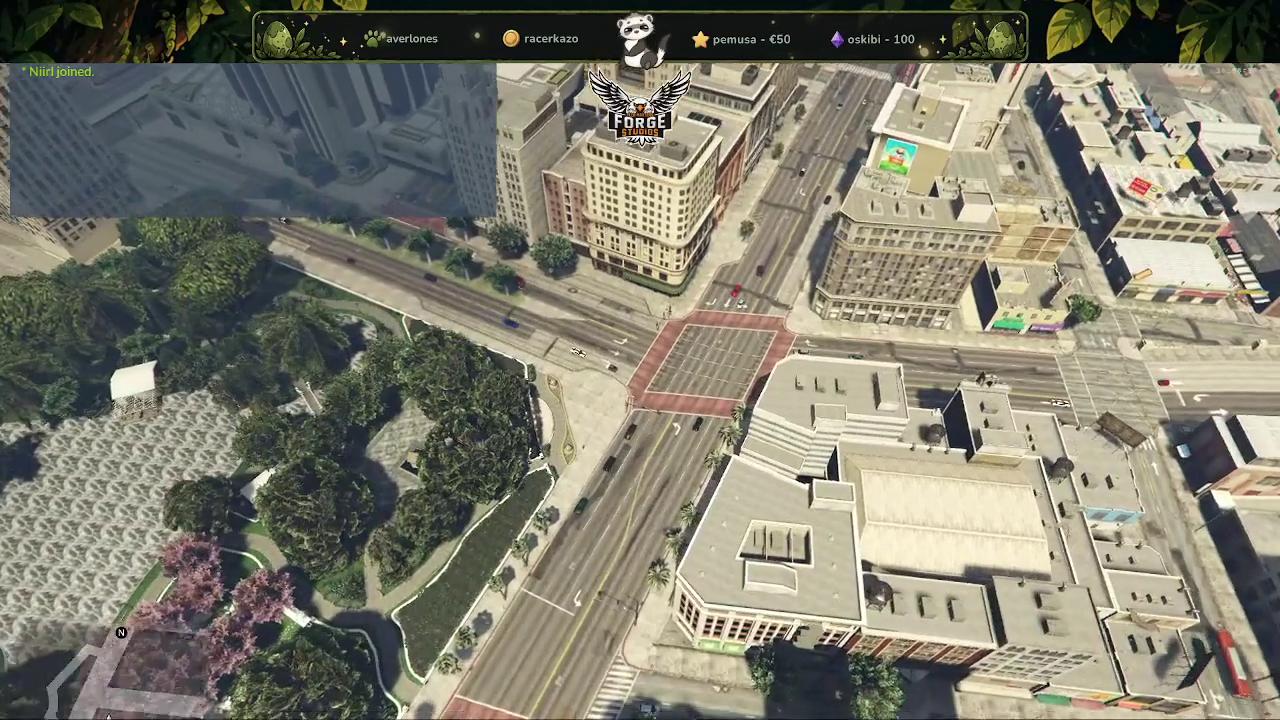
key(w)
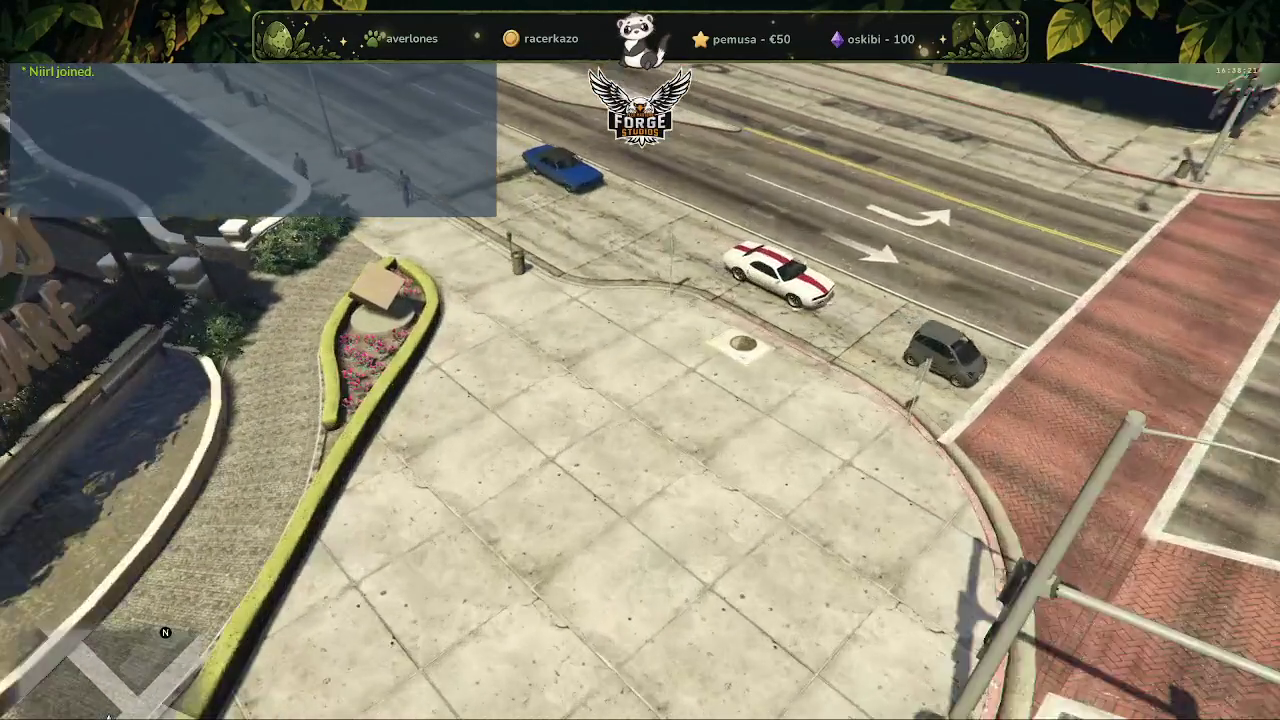
Switch off noclip, resume play, and leave the game for the desktop.
key(Escape)
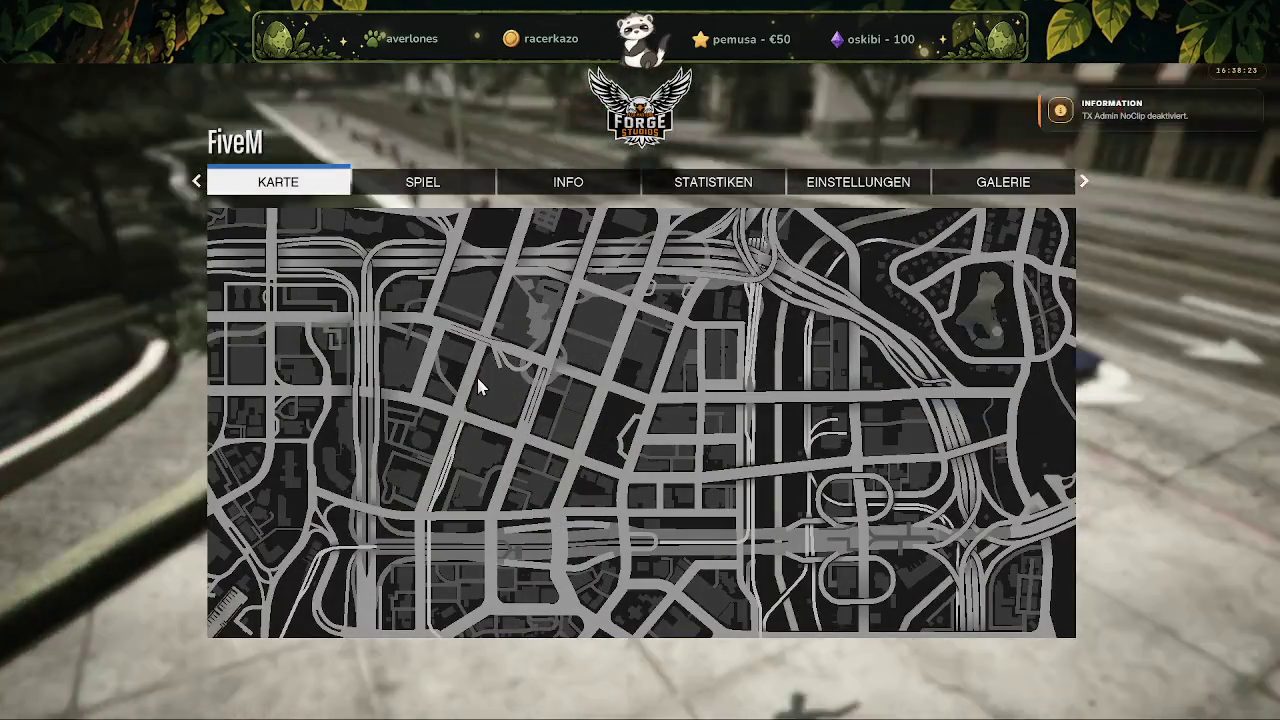
key(Escape)
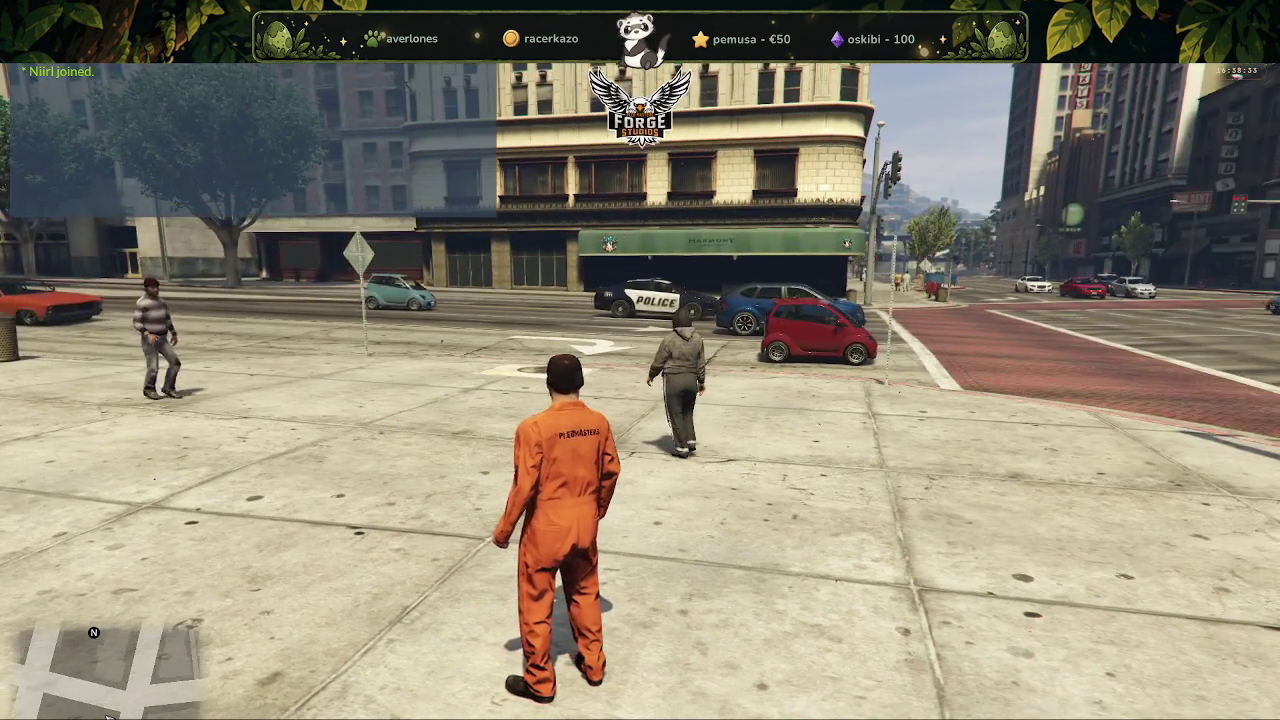
key(alt+Tab)
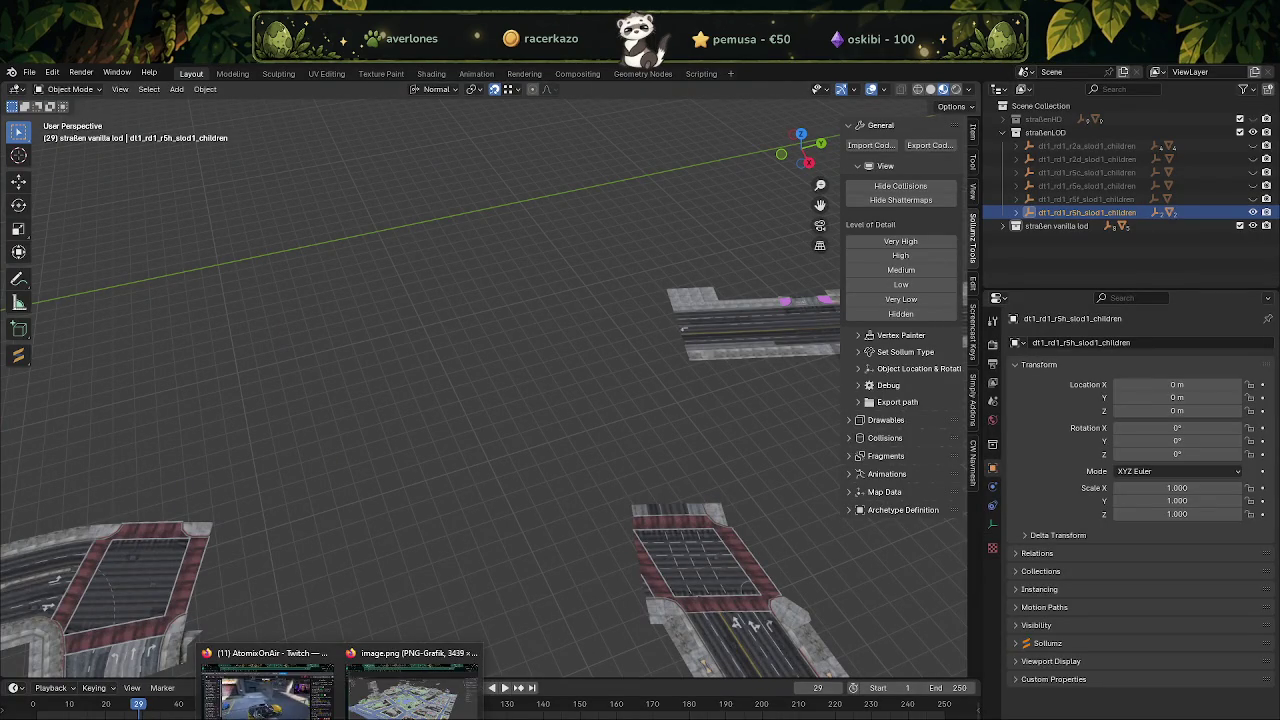
Open the shared image.png and zoom into the park city screenshot.
click(403, 699)
ctrl+scroll(822, 435, up, 3)
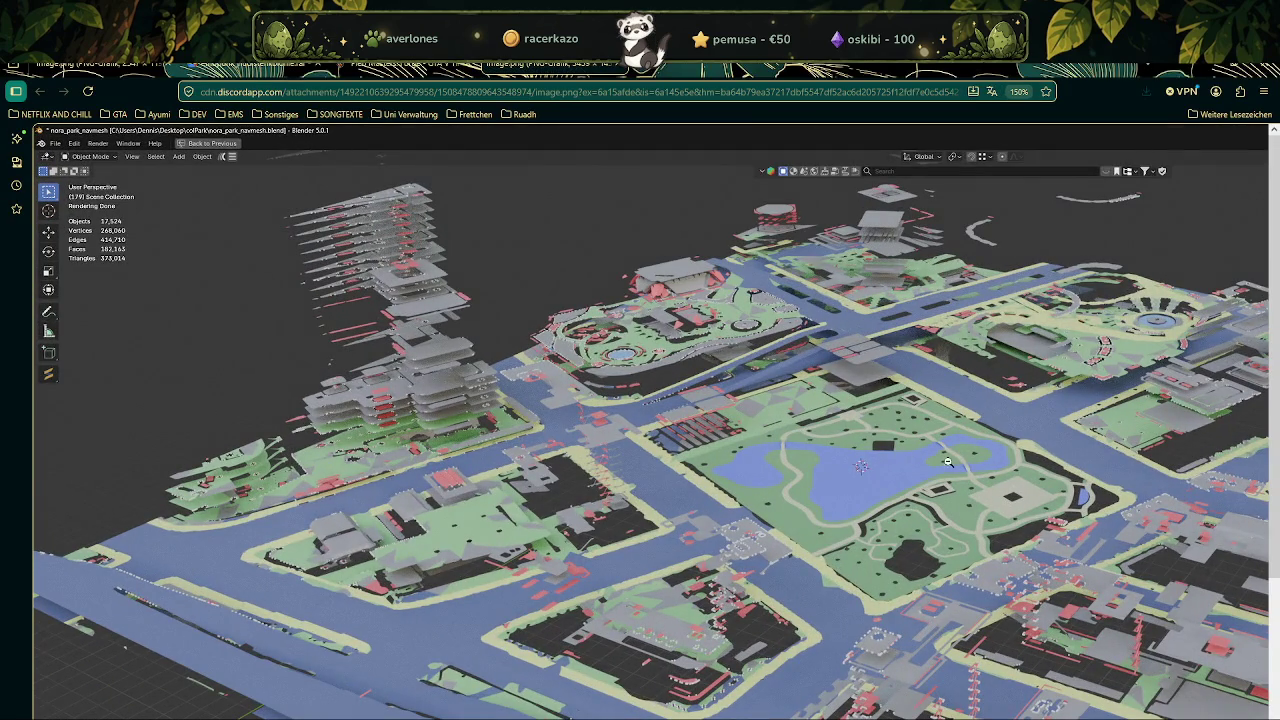
click(1149, 471)
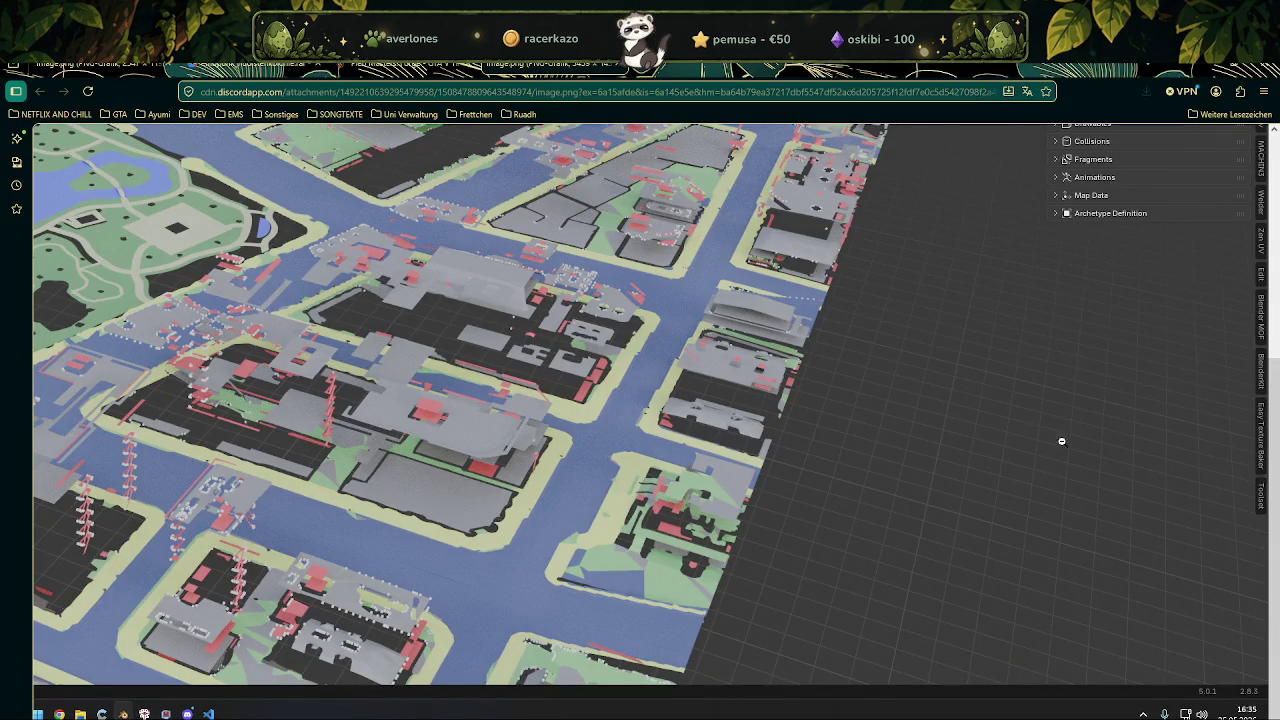
click(370, 181)
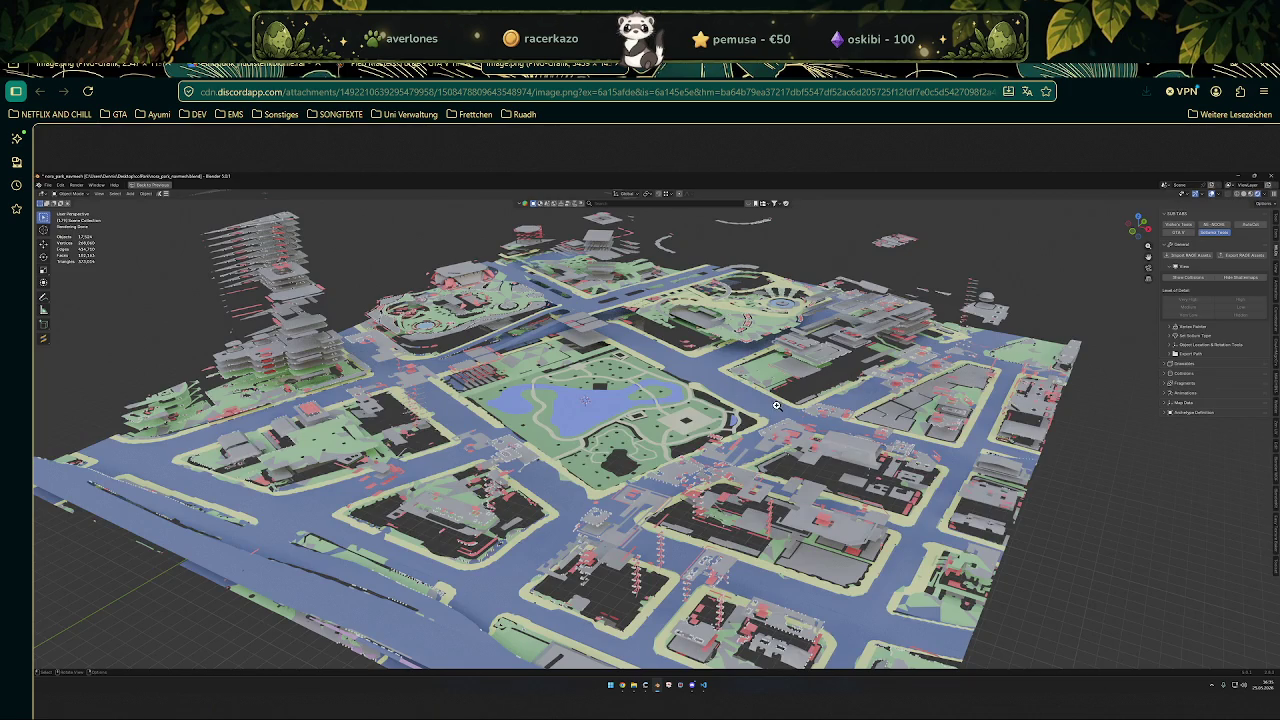
click(776, 405)
ctrl+scroll(714, 394, up, 1)
ctrl+scroll(793, 442, up, 1)
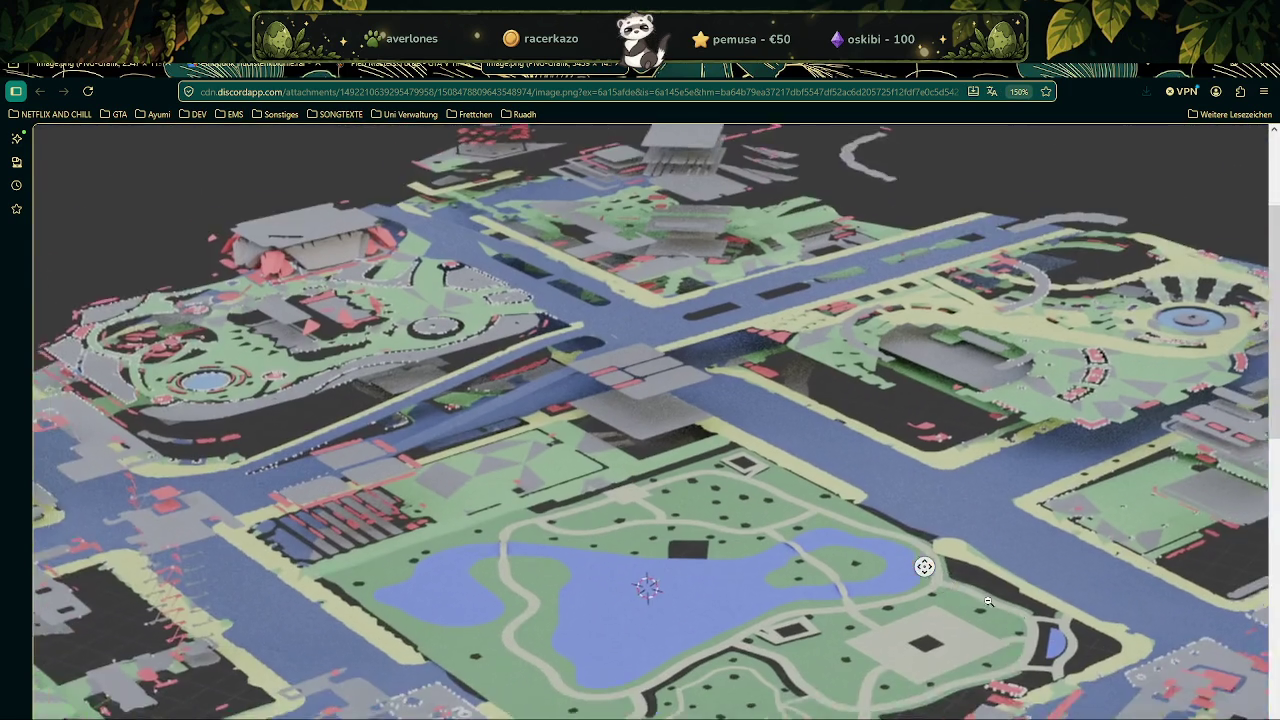
ctrl+scroll(660, 570, up, 2)
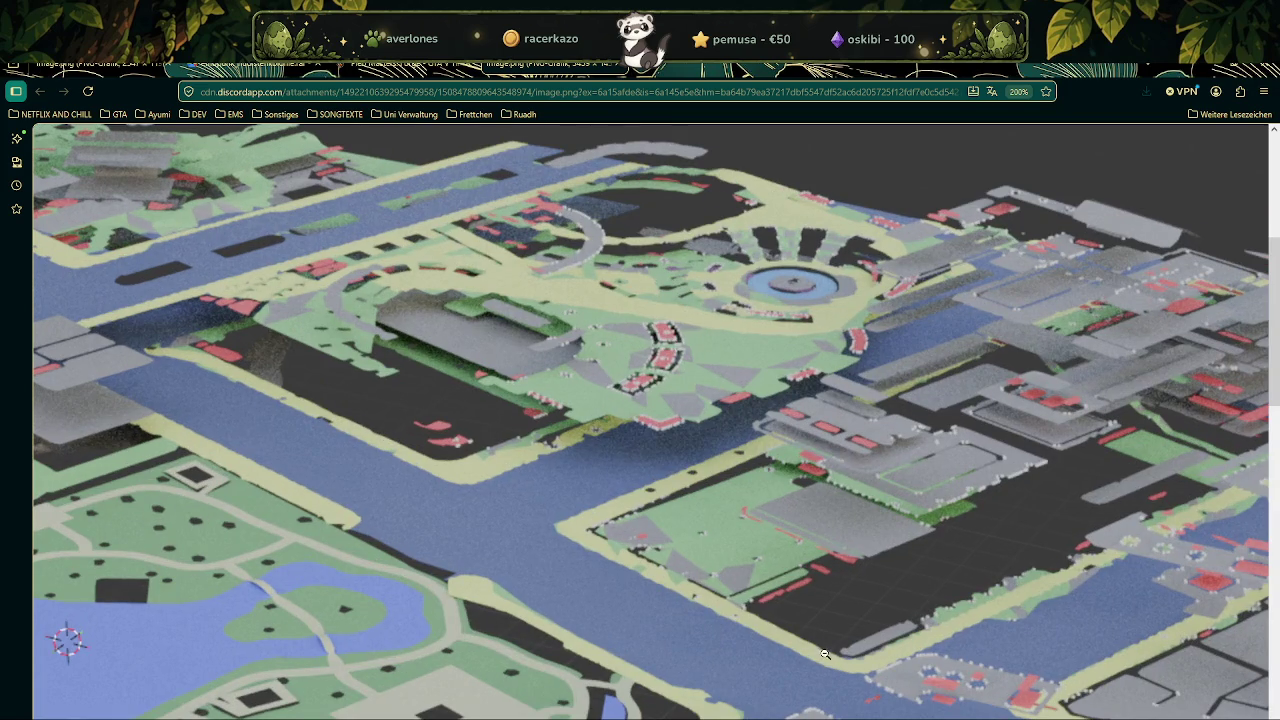
scroll(776, 465, down, 2)
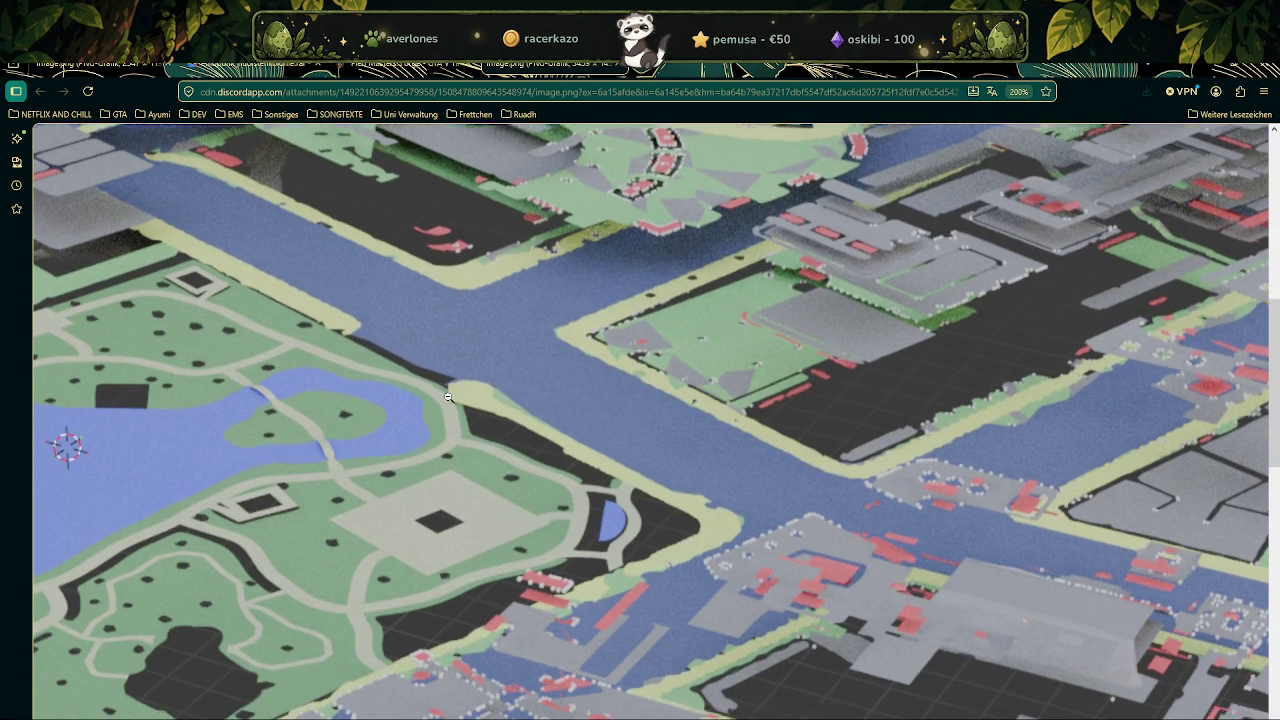
Inspect parts of the screenshot, fit it back to the window, and close the image.png tab.
middle_click(281, 436)
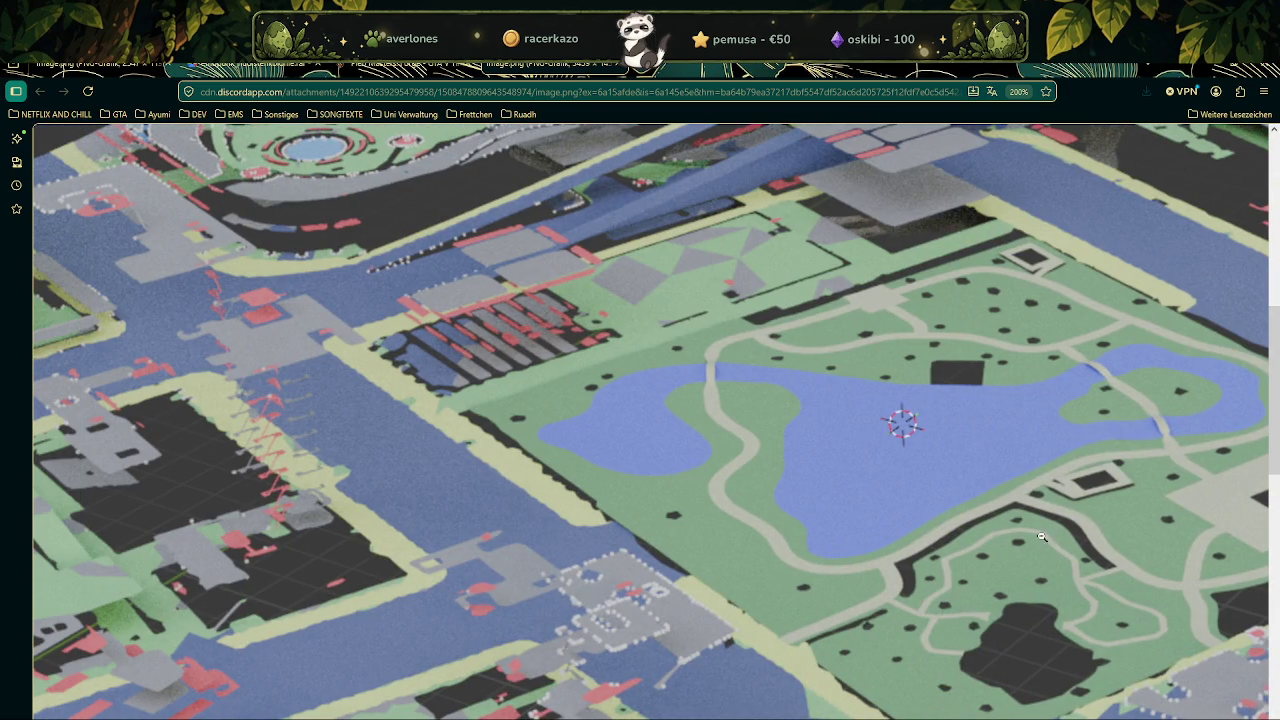
middle_click(861, 395)
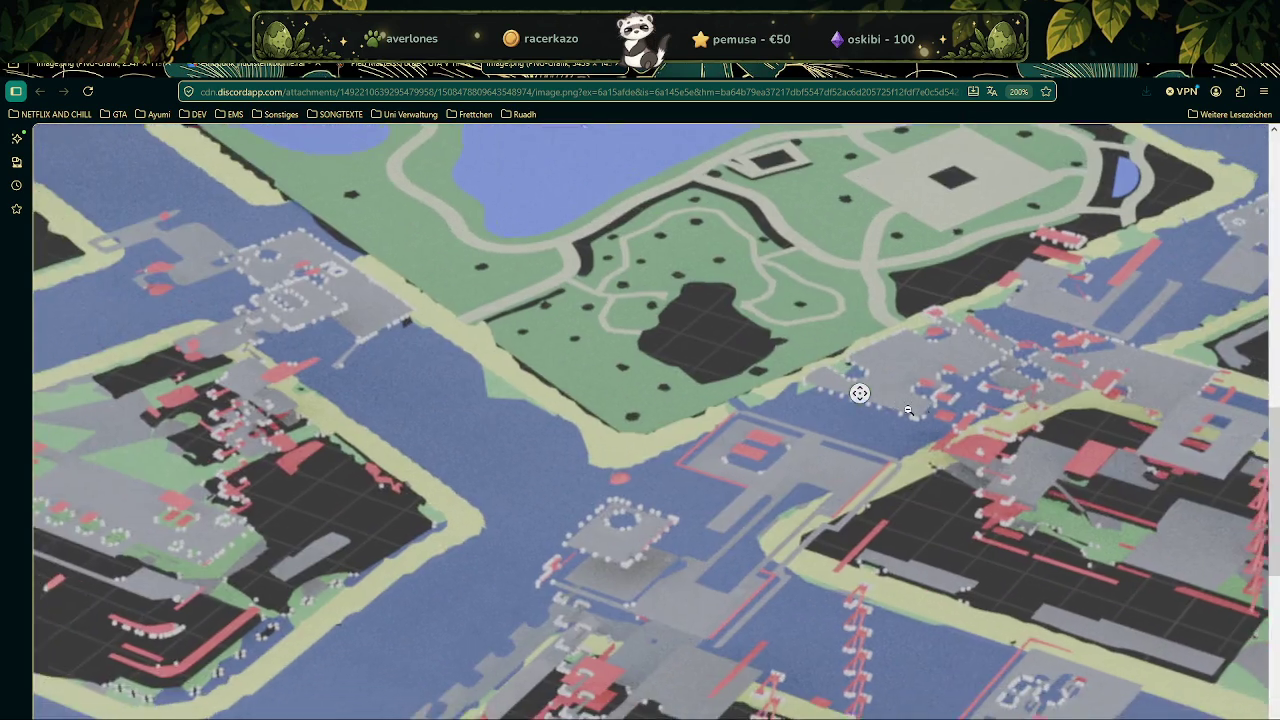
middle_click(746, 474)
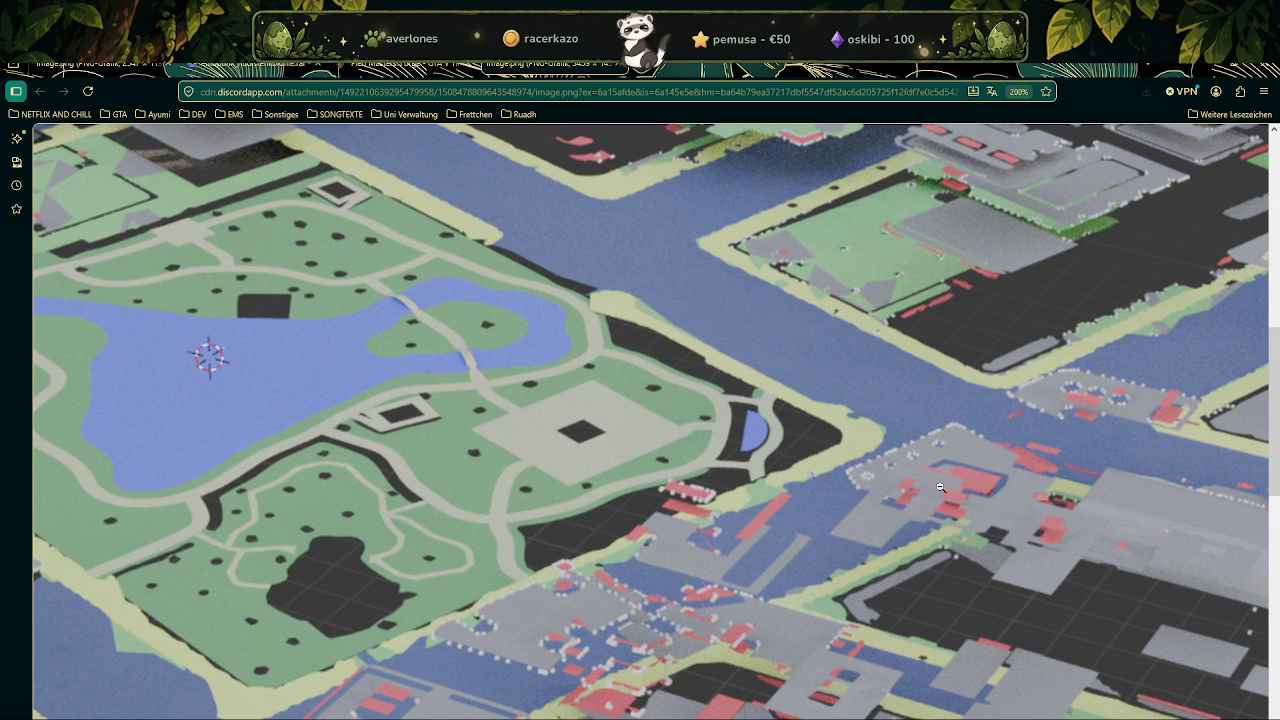
click(857, 513)
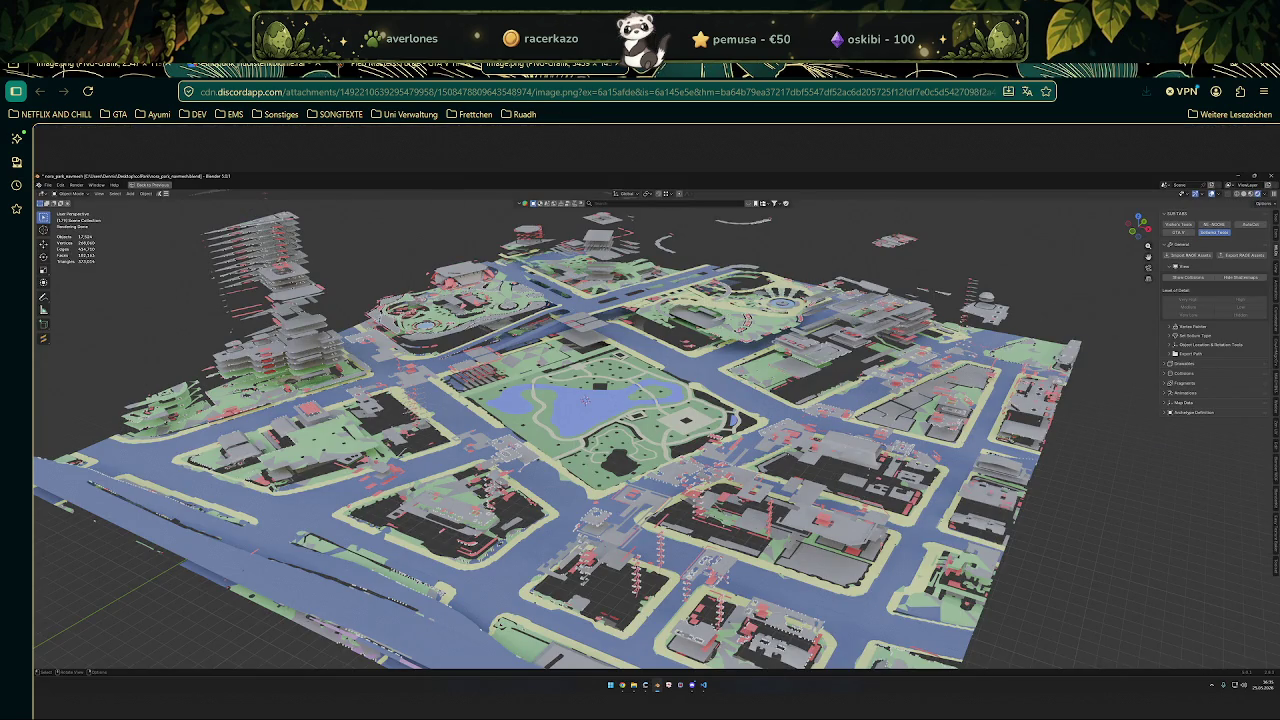
key(ctrl+minus)
key(ctrl+plus)
key(ctrl+plus)
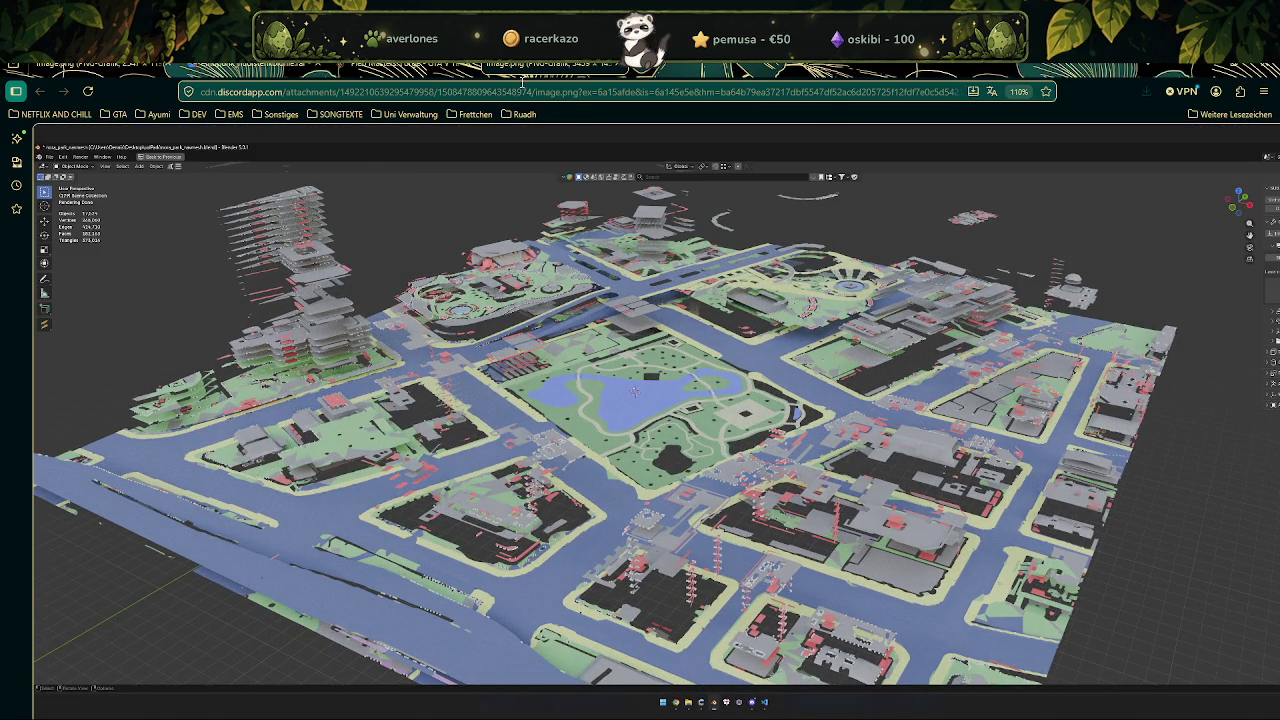
key(ctrl+w)
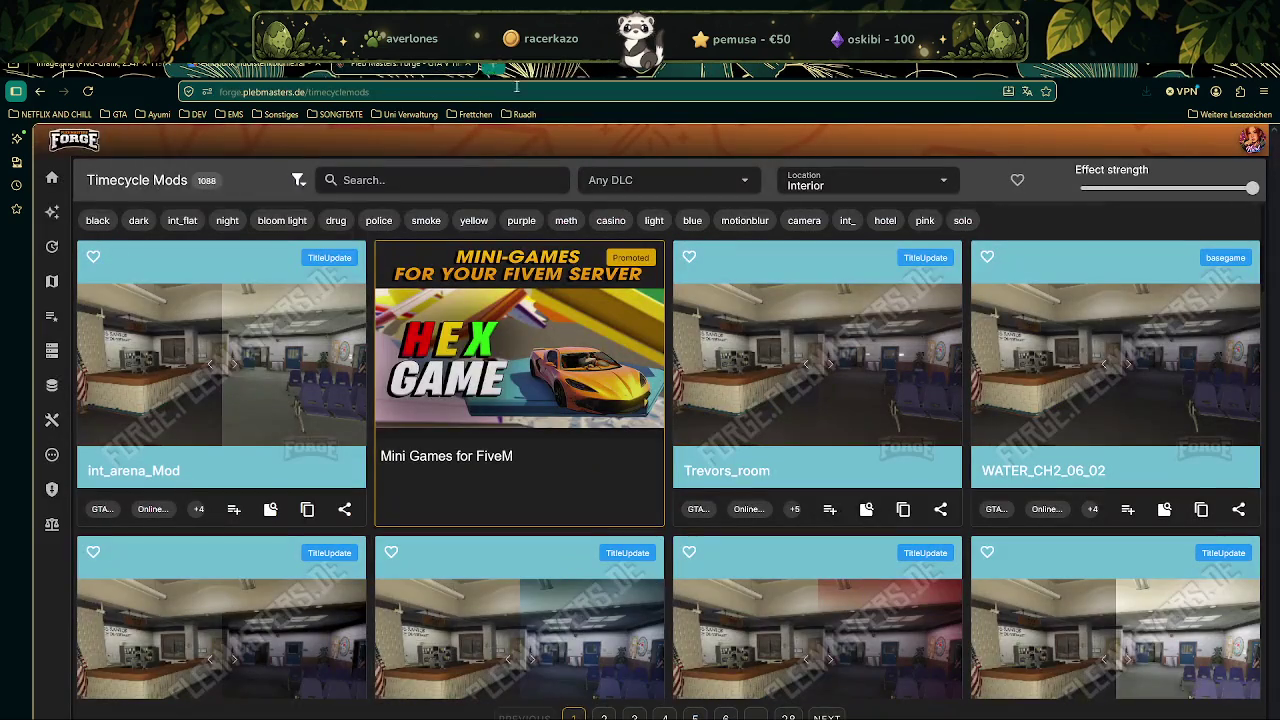
Minimize the browser, return to GTA V, and walk across the crosswalk toward Legion Square.
click(1203, 68)
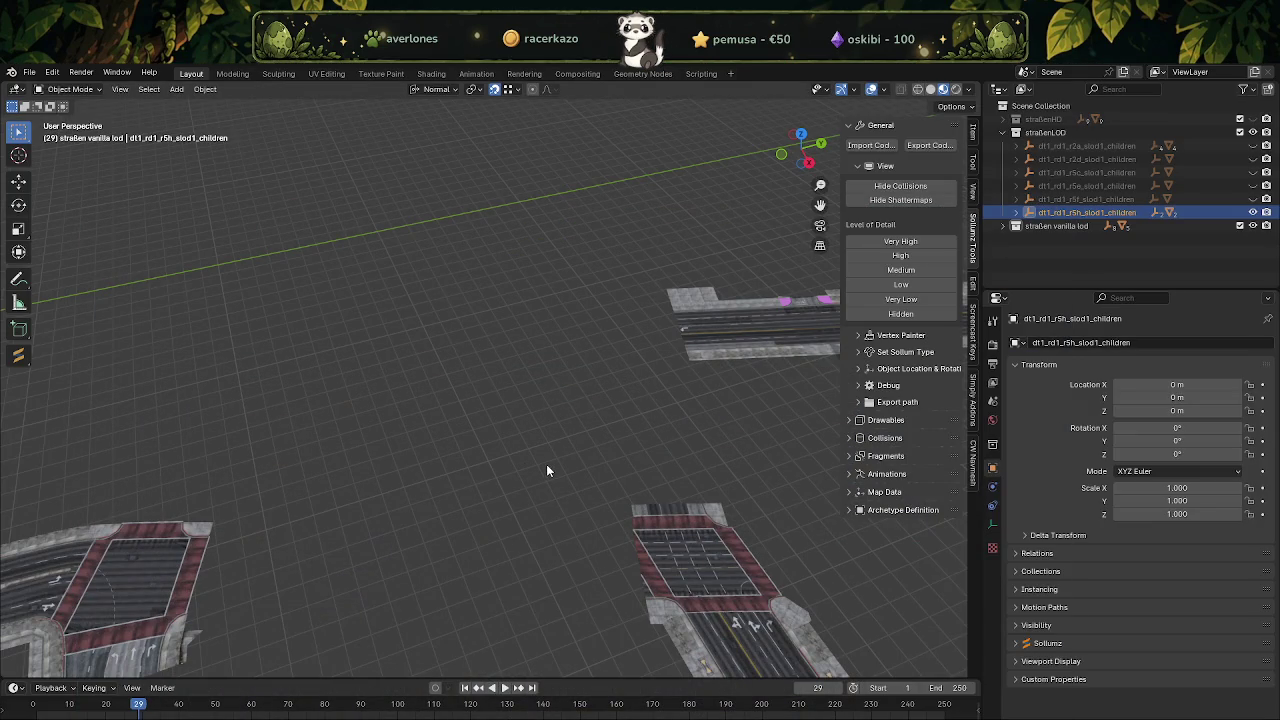
key(alt+Tab)
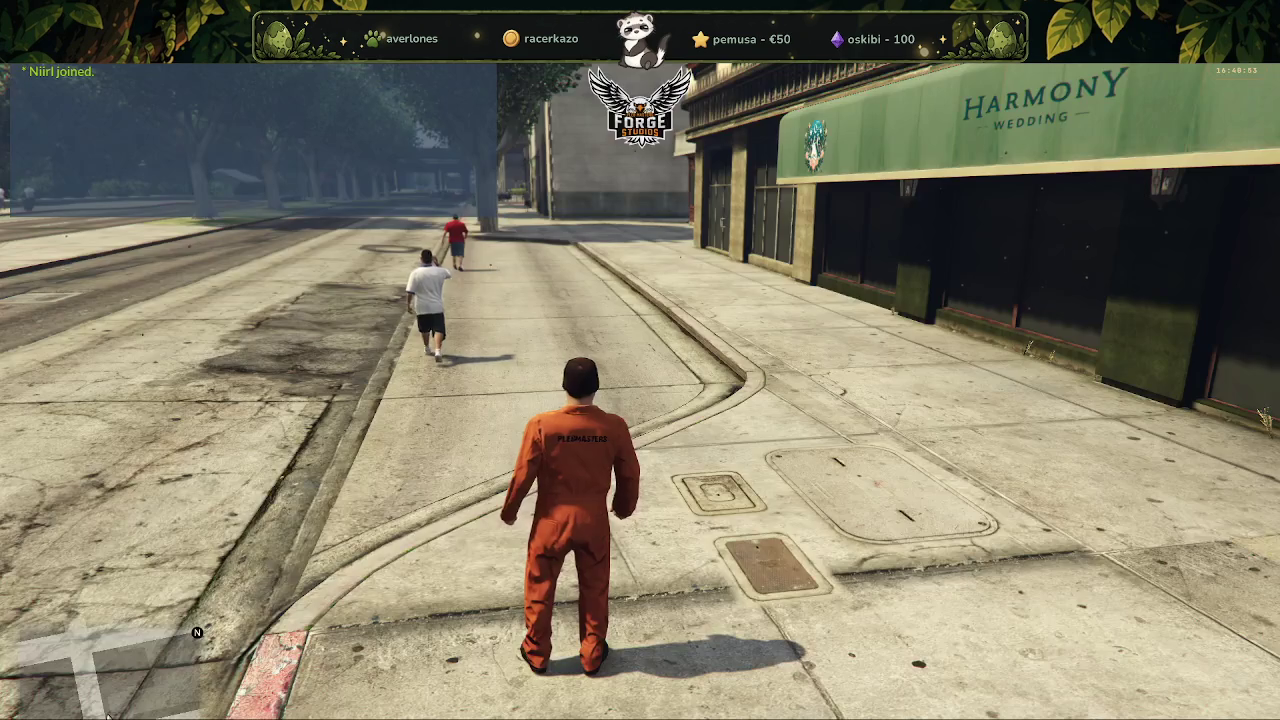
key(w)
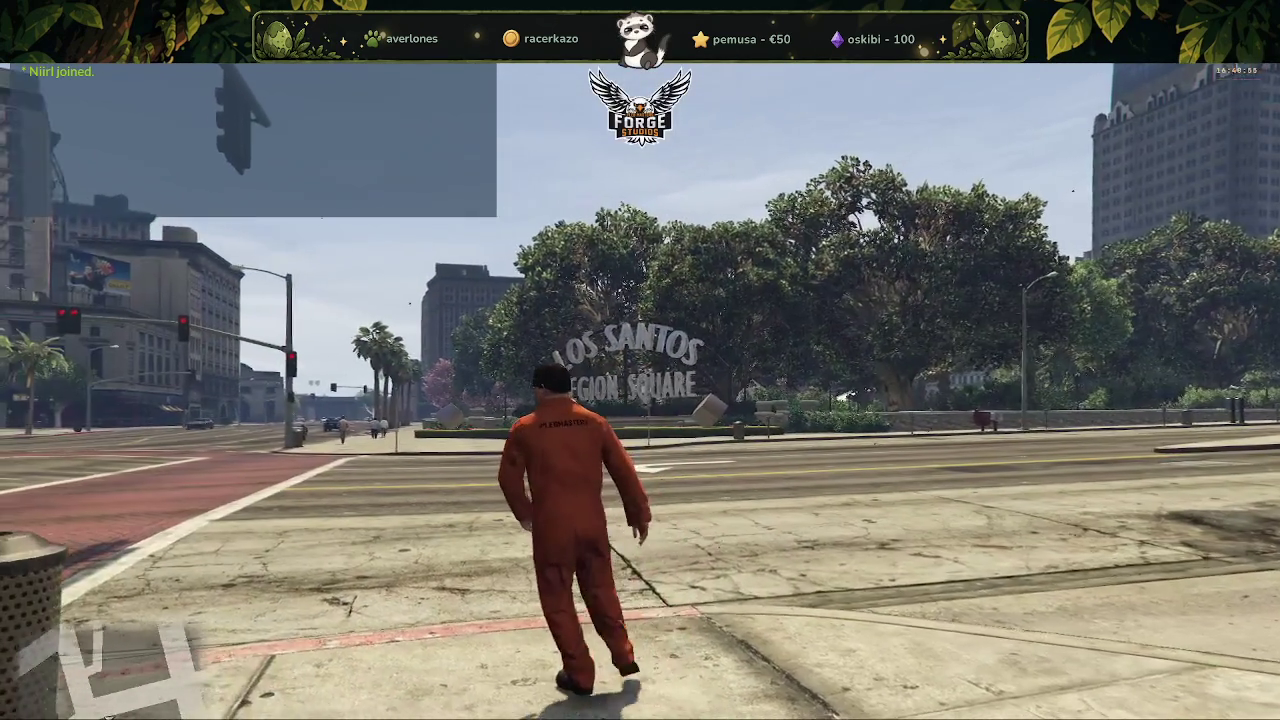
key(w)
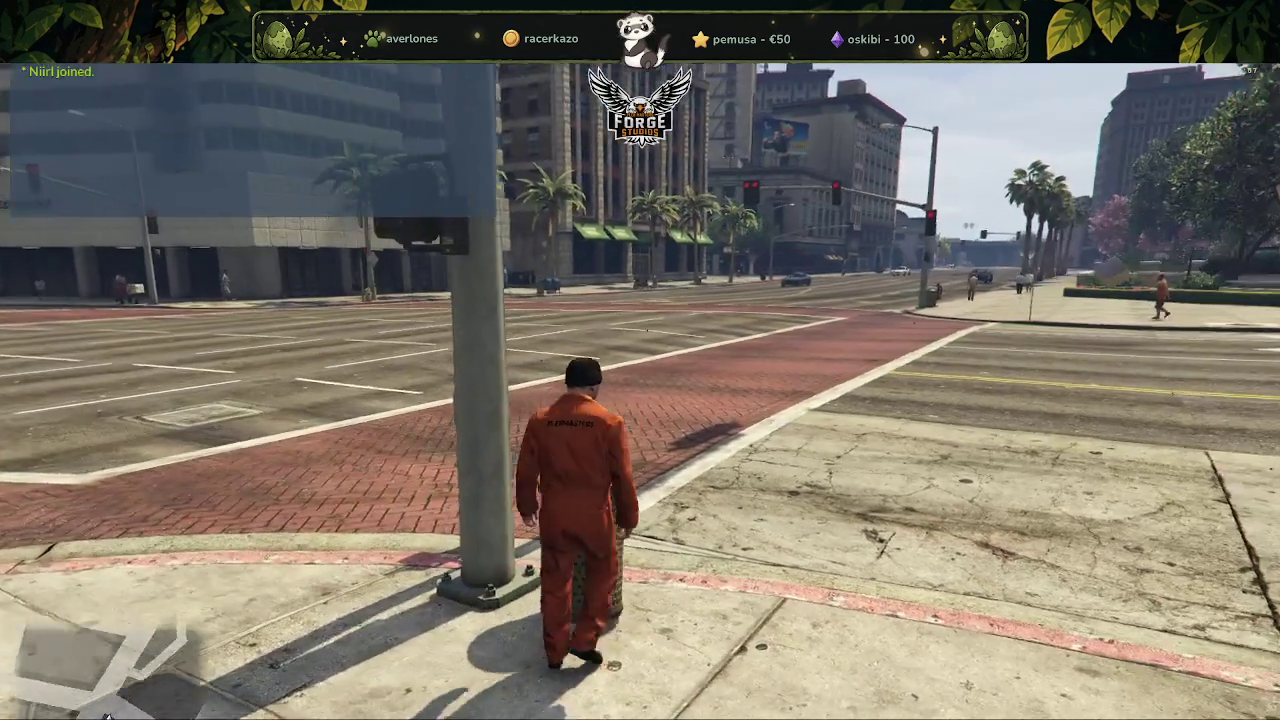
key(w)
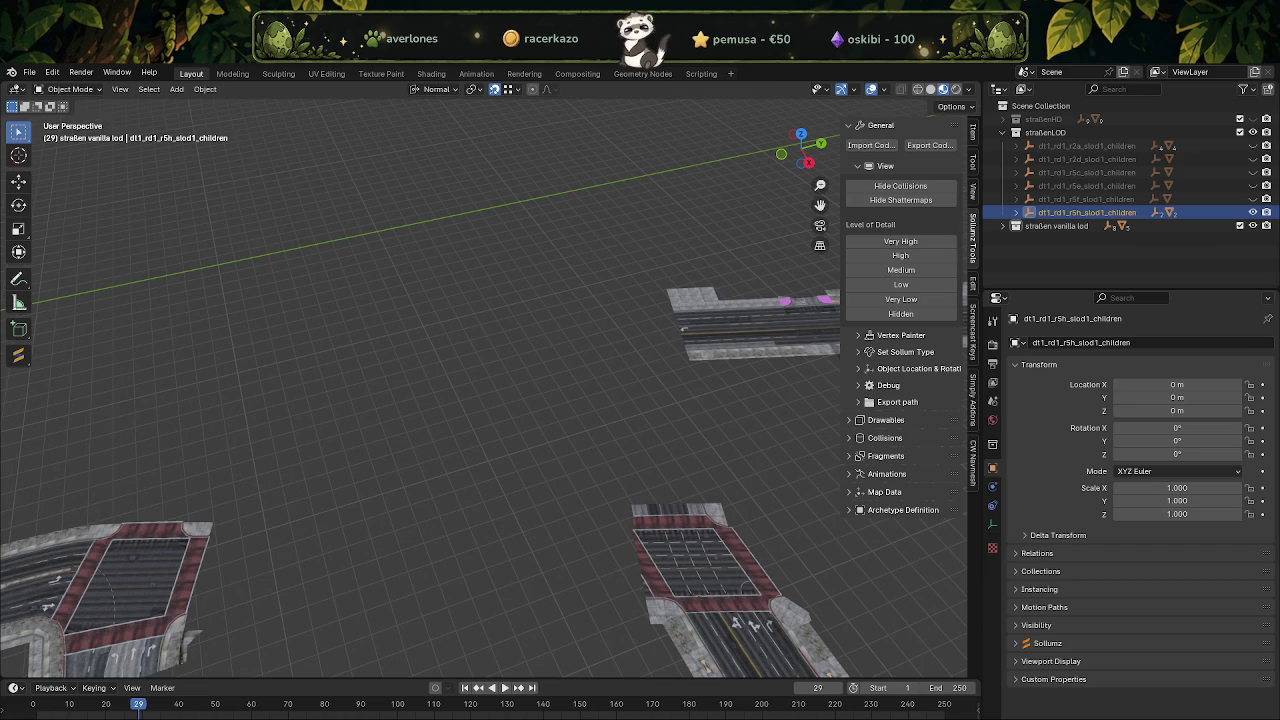
Deselect the road object, quit FiveM with the F8 console's quit command, and stop the test server.
click(490, 438)
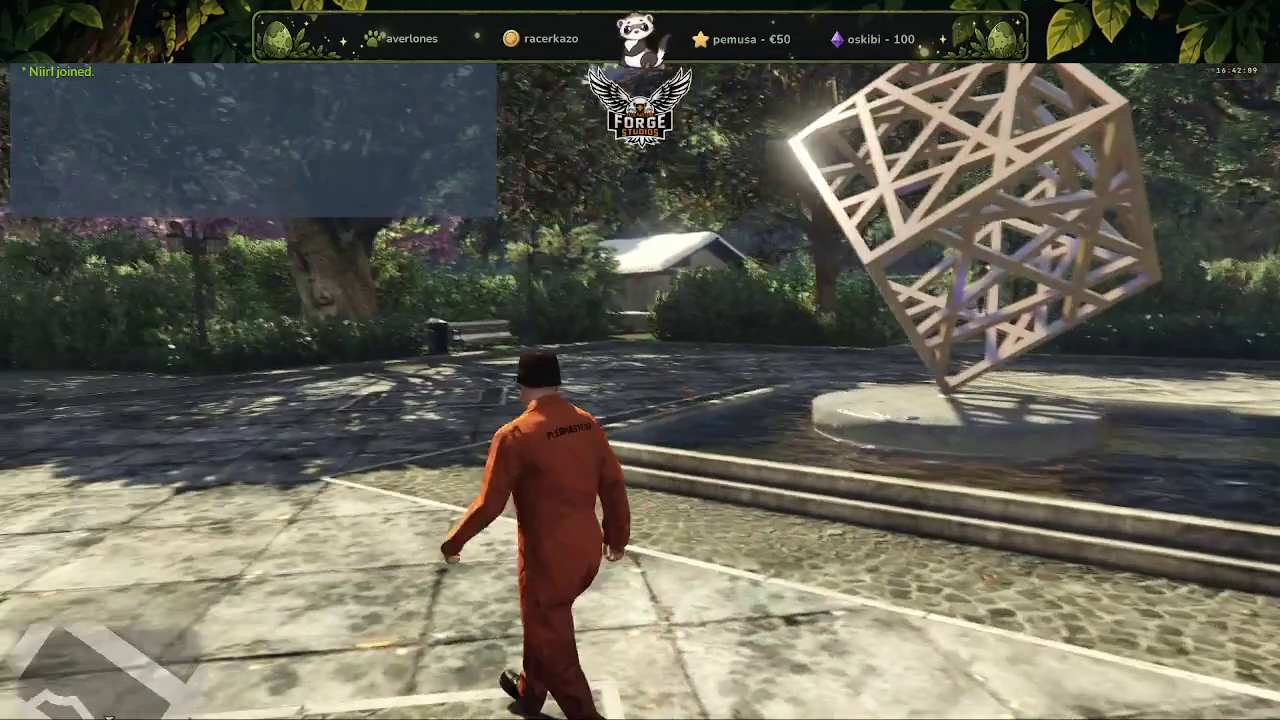
key(F8)
text(uit)
key(Return)
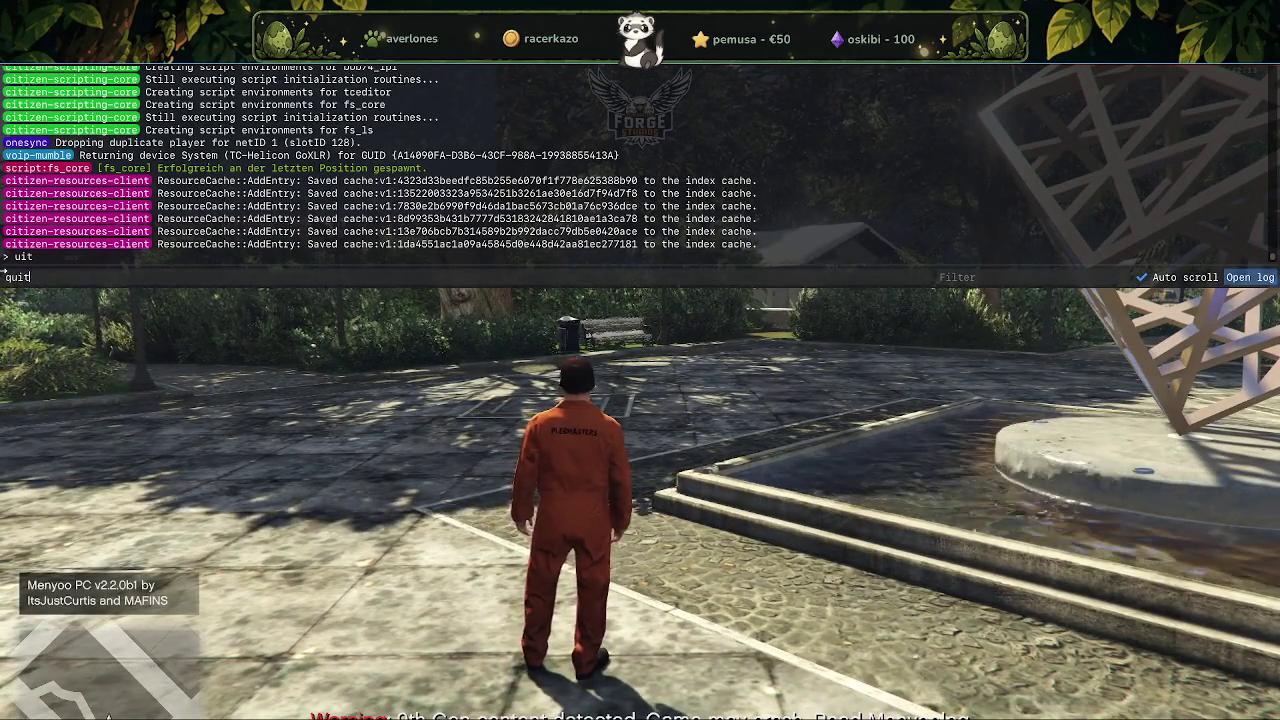
click(727, 144)
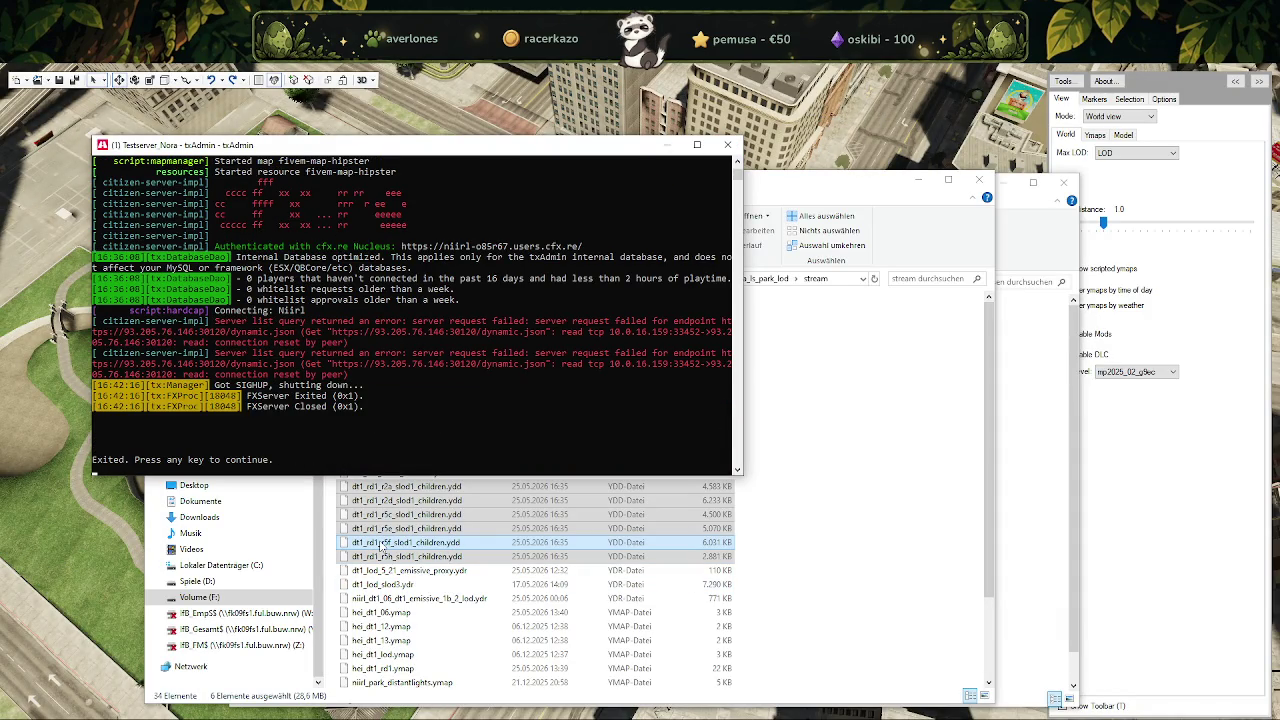
Close the server console and navigate to the nora-park-ls-summermap\stream folder.
key(Return)
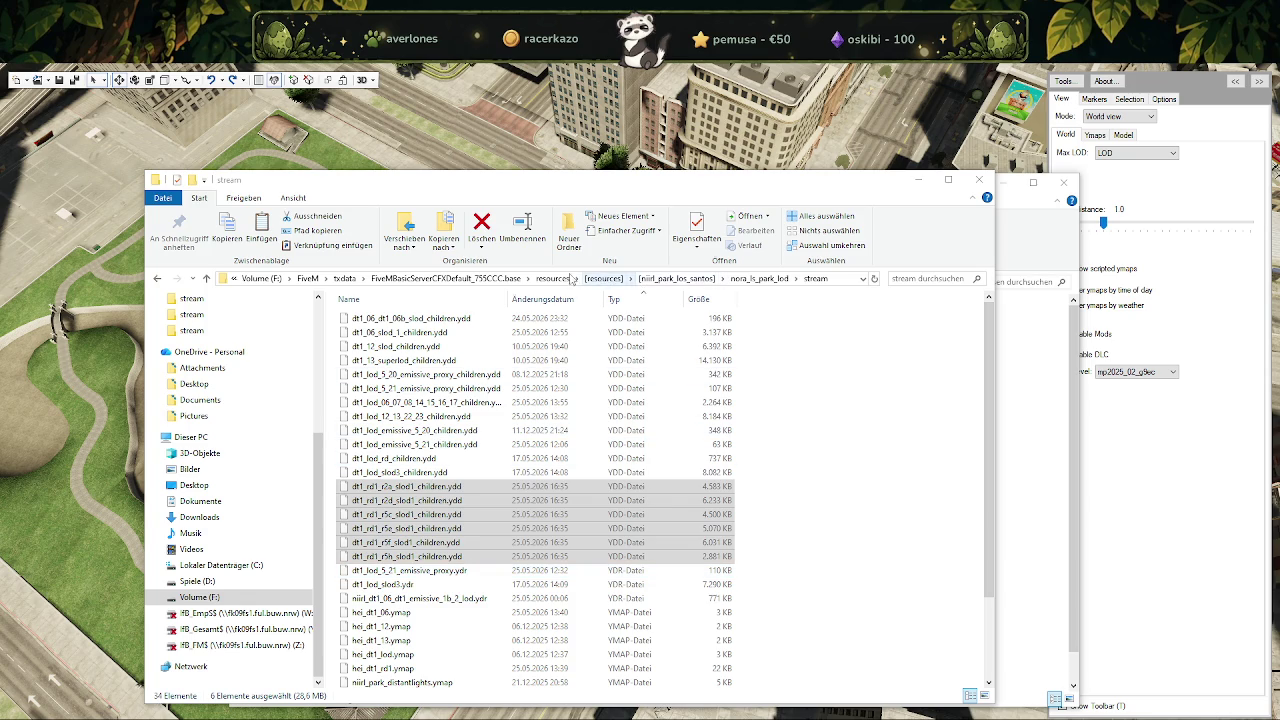
click(668, 280)
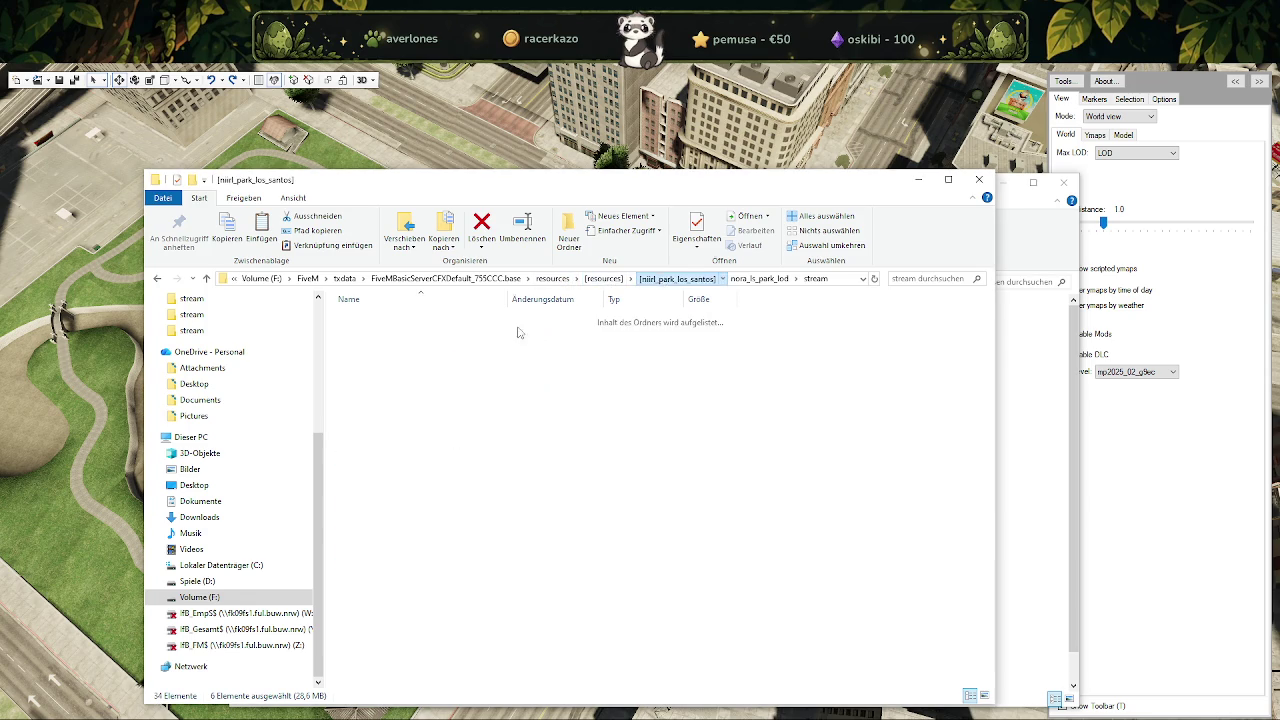
double_click(412, 317)
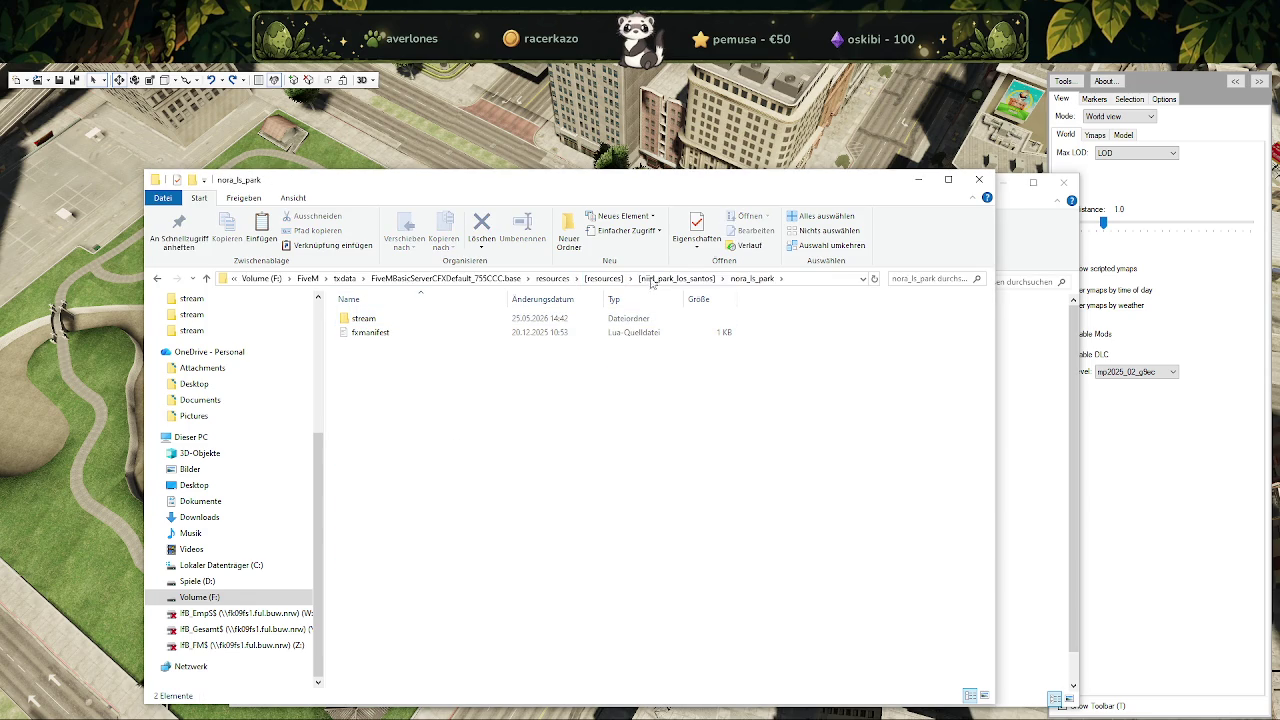
key(alt+Up)
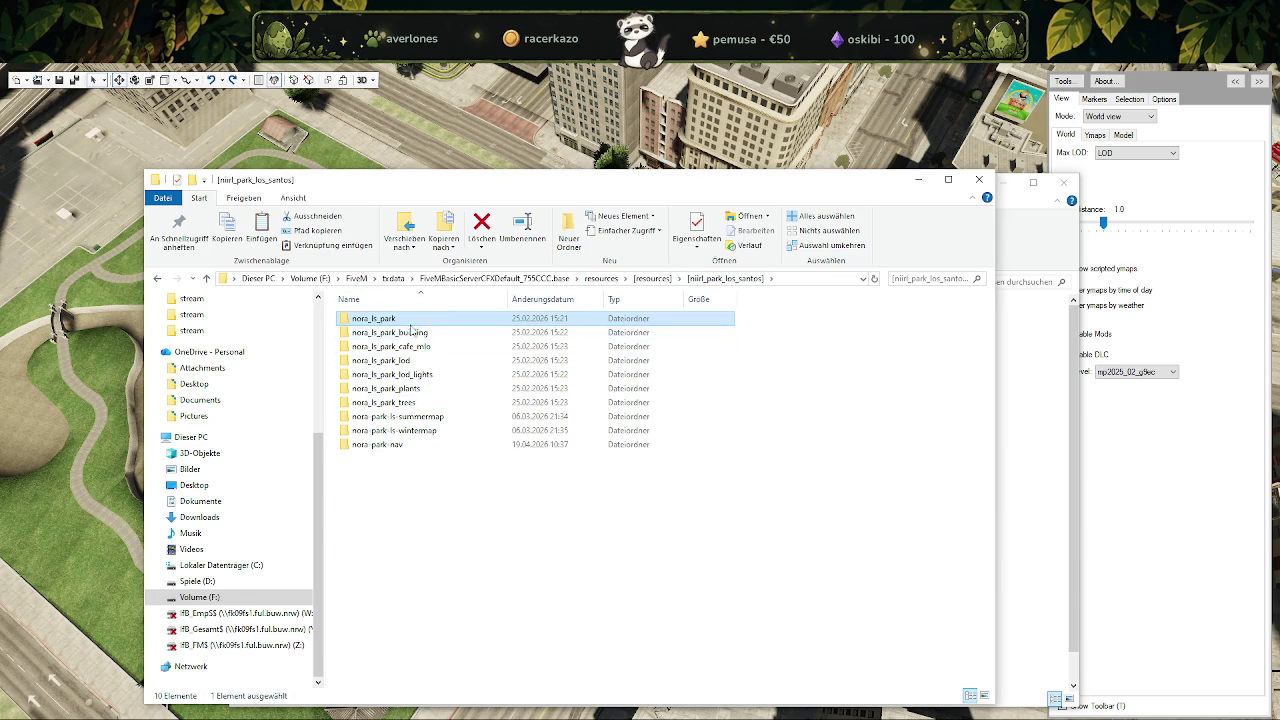
double_click(410, 418)
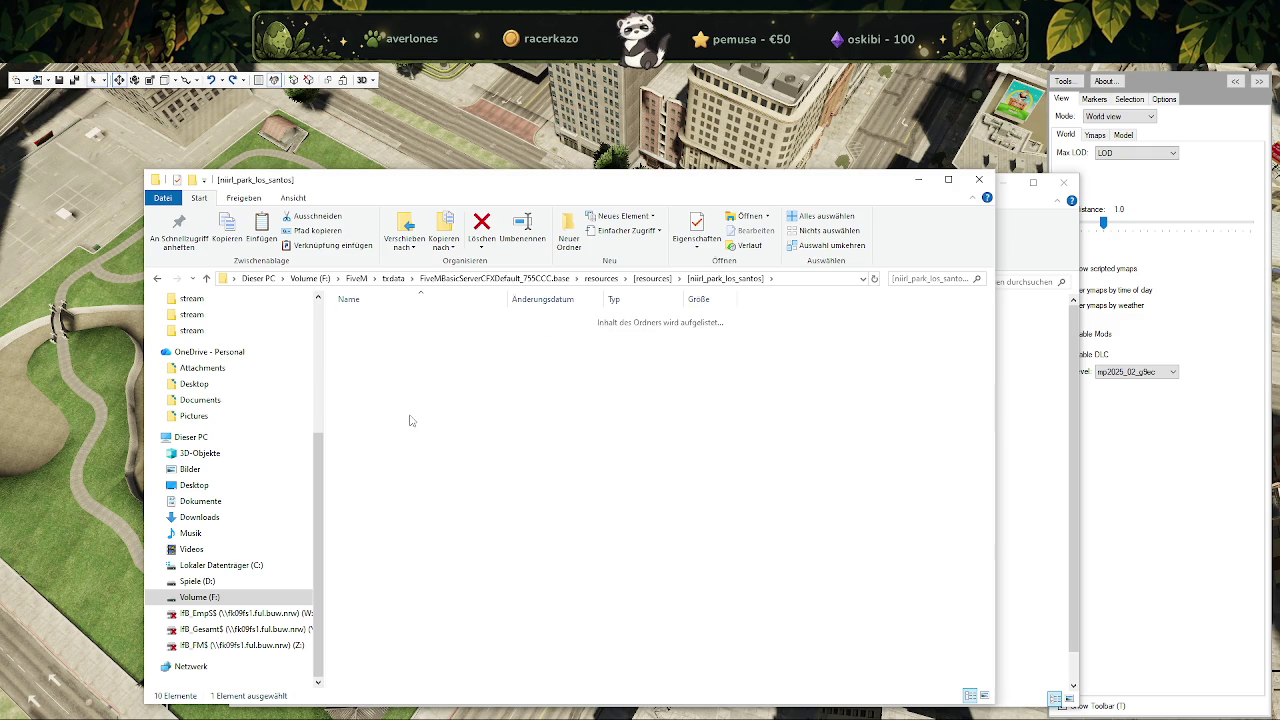
double_click(378, 319)
Sort by type, select niirl_park_japan_light.ydr, and return to CodeWalker's RPF Explorer.
click(632, 301)
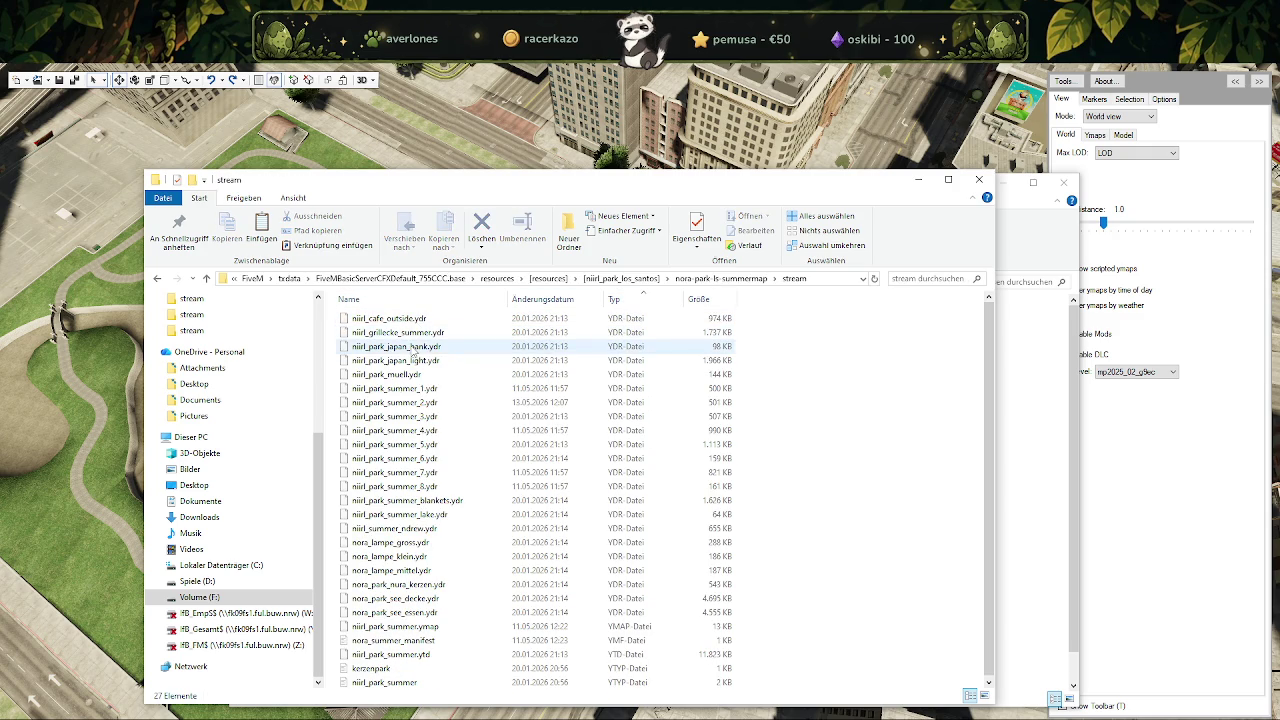
click(413, 362)
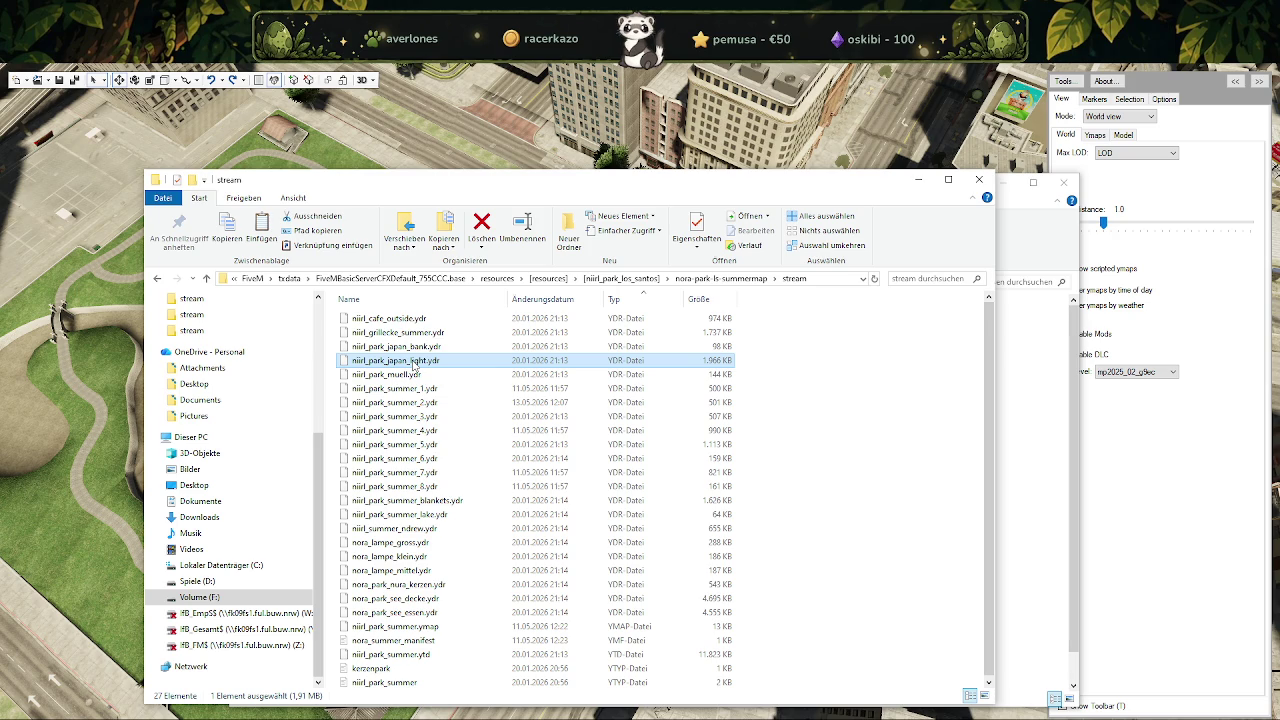
double_click(413, 362)
click(404, 448)
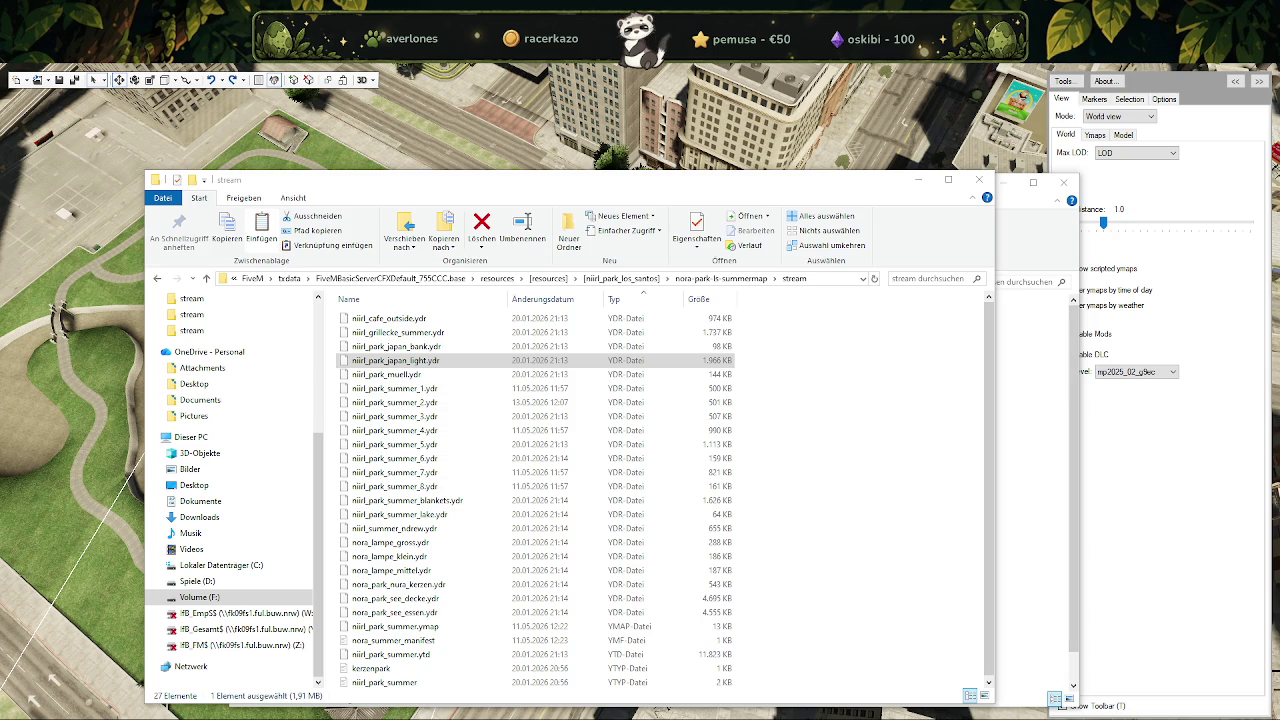
key(alt+Tab)
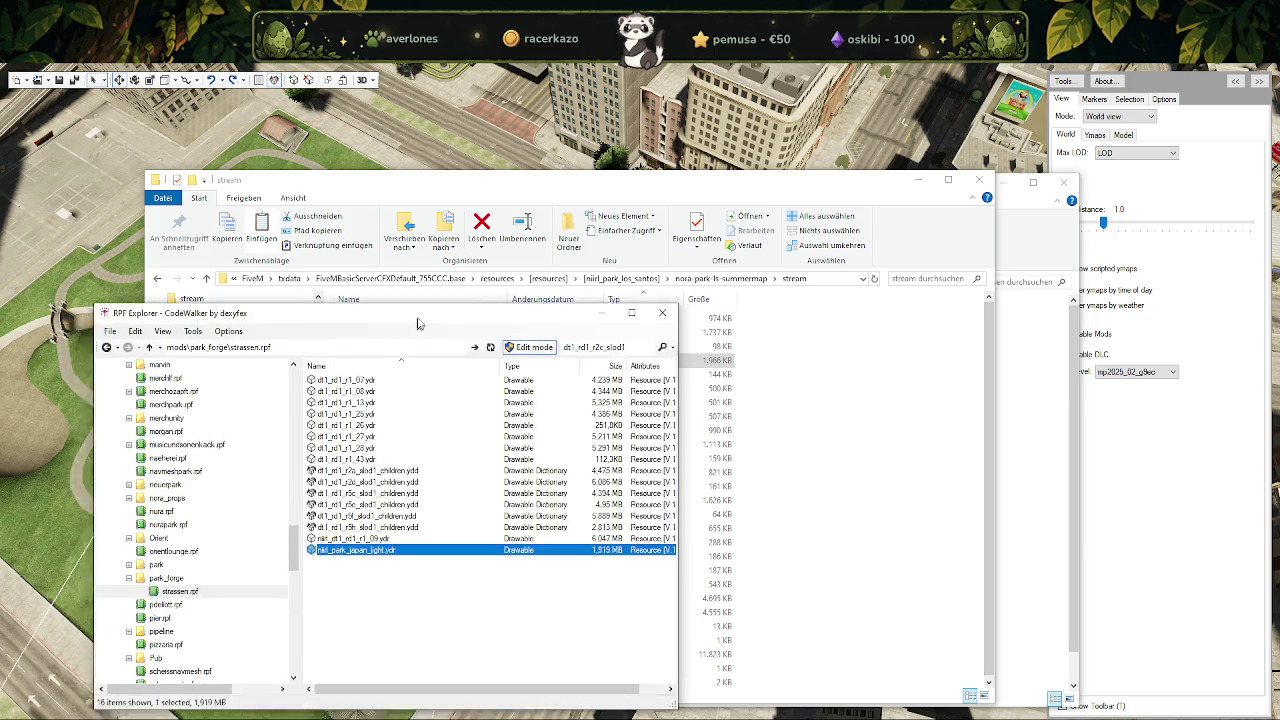
Preview the niirl_park_japan_light lantern model, checking its Materials and Details, then close the viewer.
mouse_move(482, 280)
mouse_down()
mouse_move(498, 284)
mouse_move(500, 268)
mouse_up()
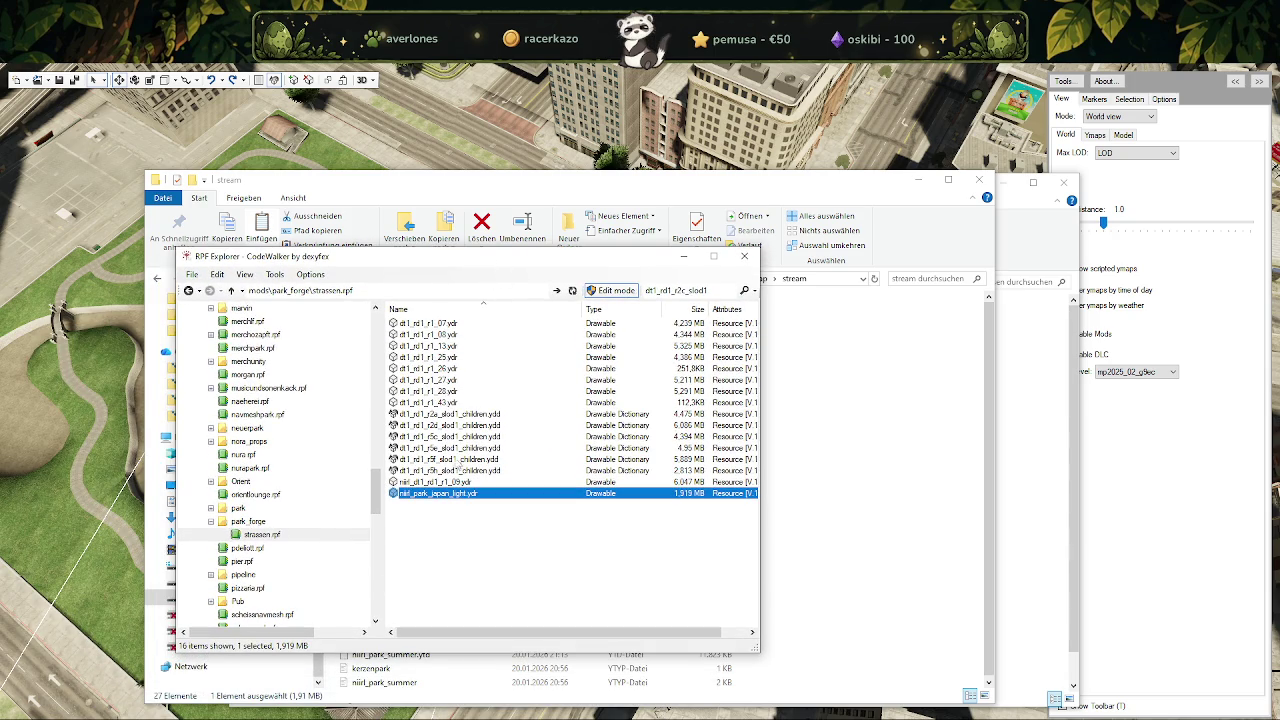
key(Return)
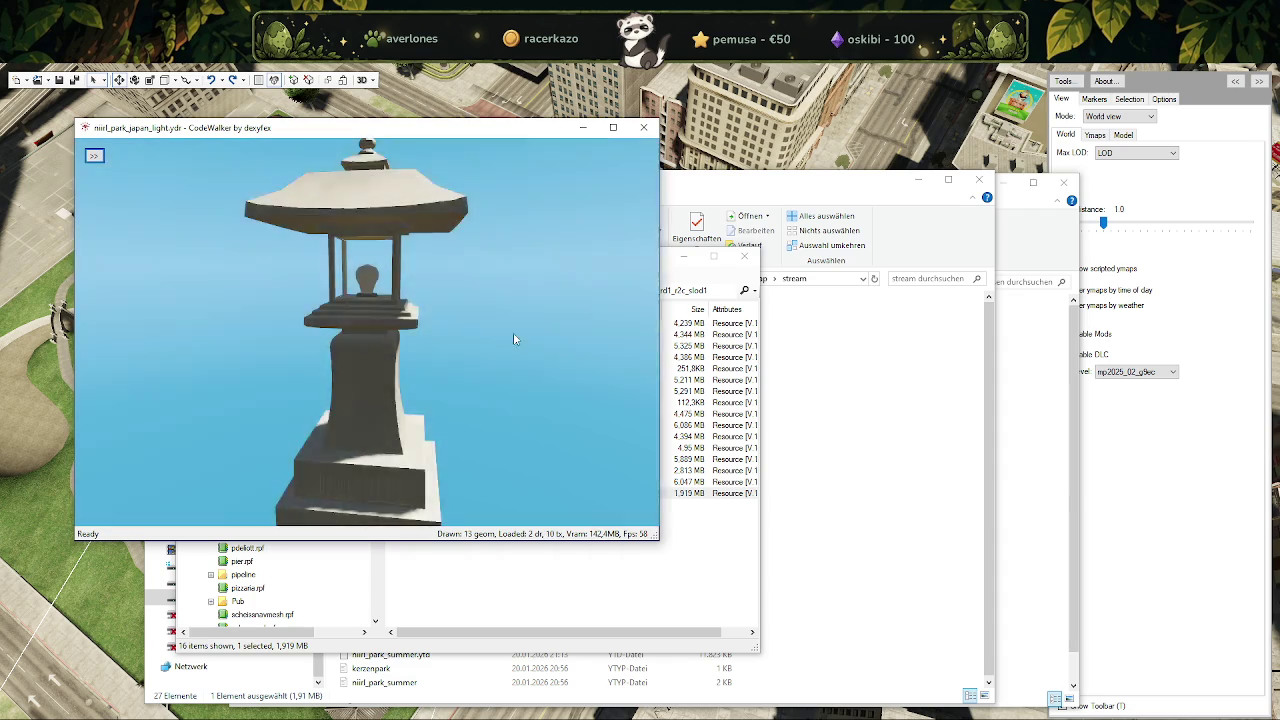
mouse_move(395, 340)
mouse_down()
mouse_move(443, 370)
mouse_move(311, 367)
mouse_move(517, 270)
mouse_move(410, 290)
mouse_move(210, 275)
mouse_move(368, 239)
mouse_move(431, 268)
mouse_up()
click(93, 156)
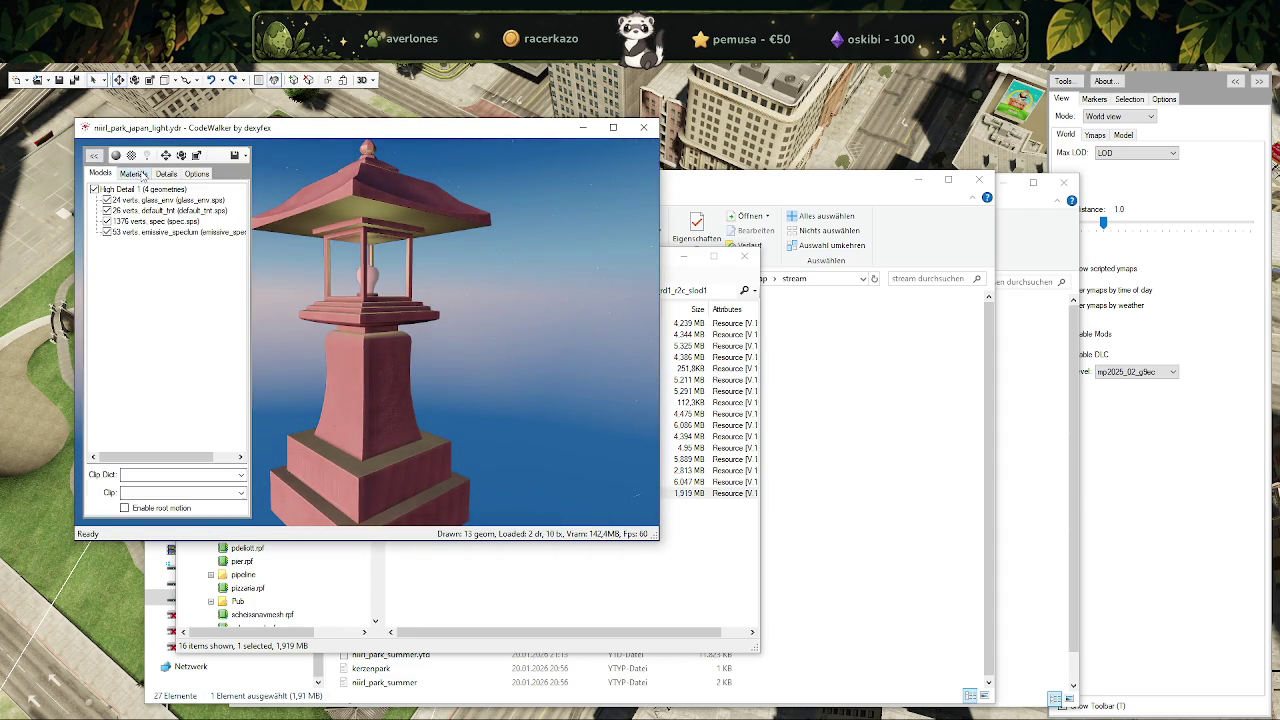
click(140, 175)
click(166, 174)
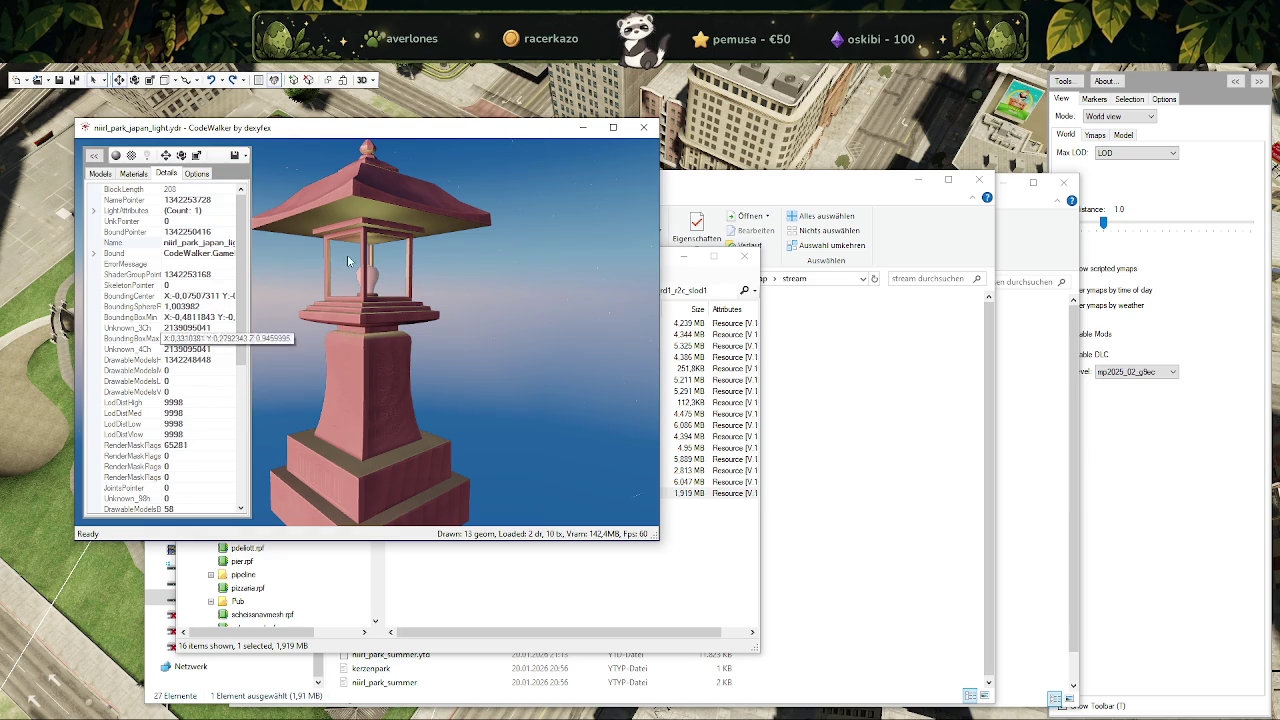
key(alt+F4)
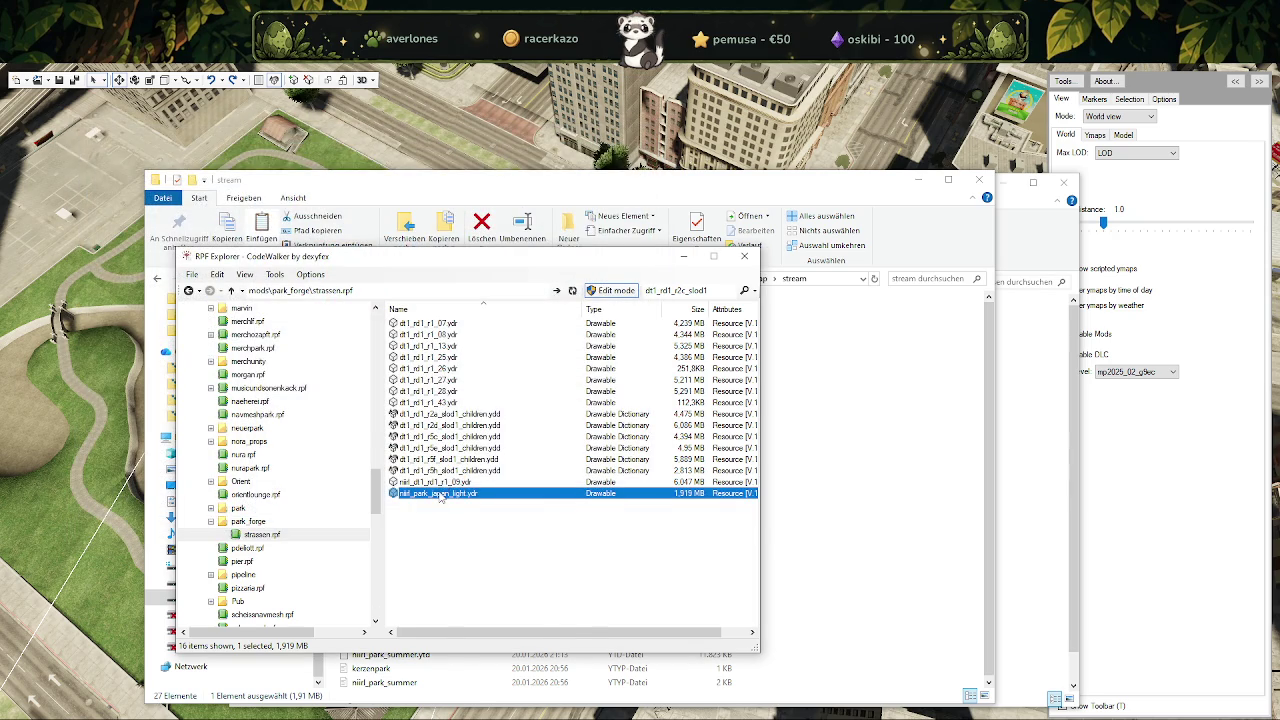
right_click(440, 497)
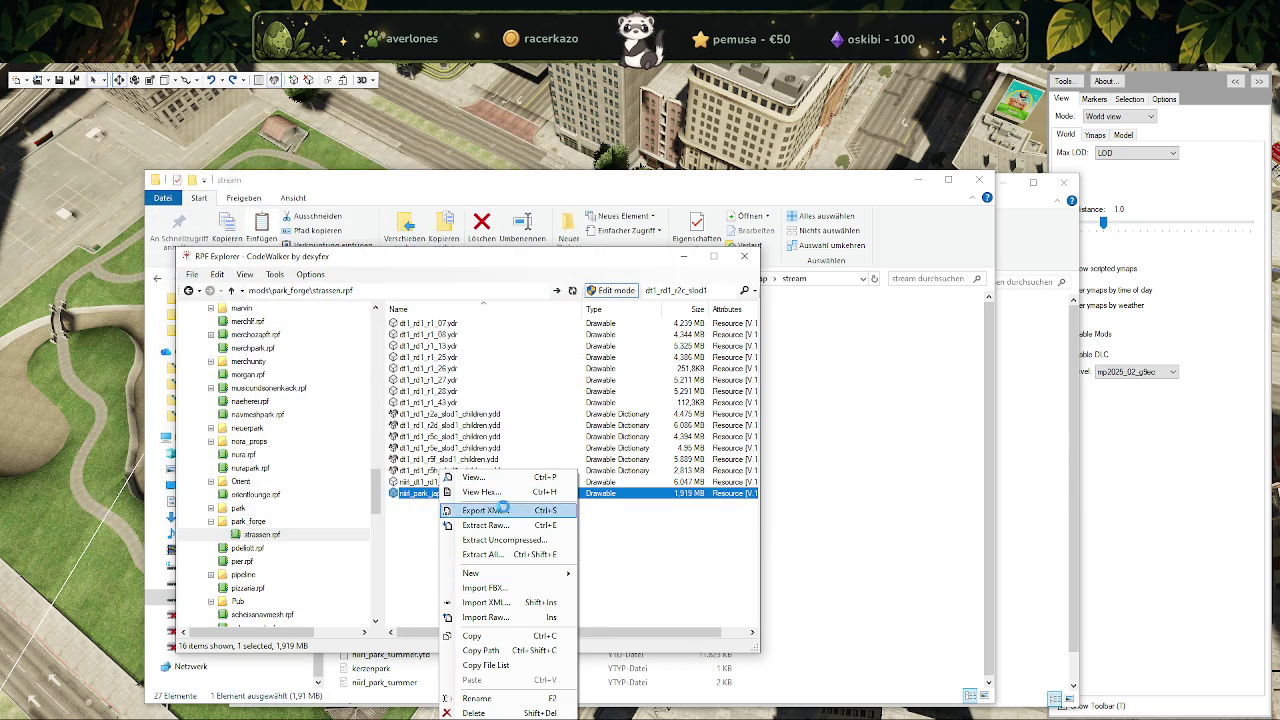
Export niirl_park_japan_light.ydr as XML into a new ProjekteNEUF\optimieren folder.
click(505, 509)
click(441, 170)
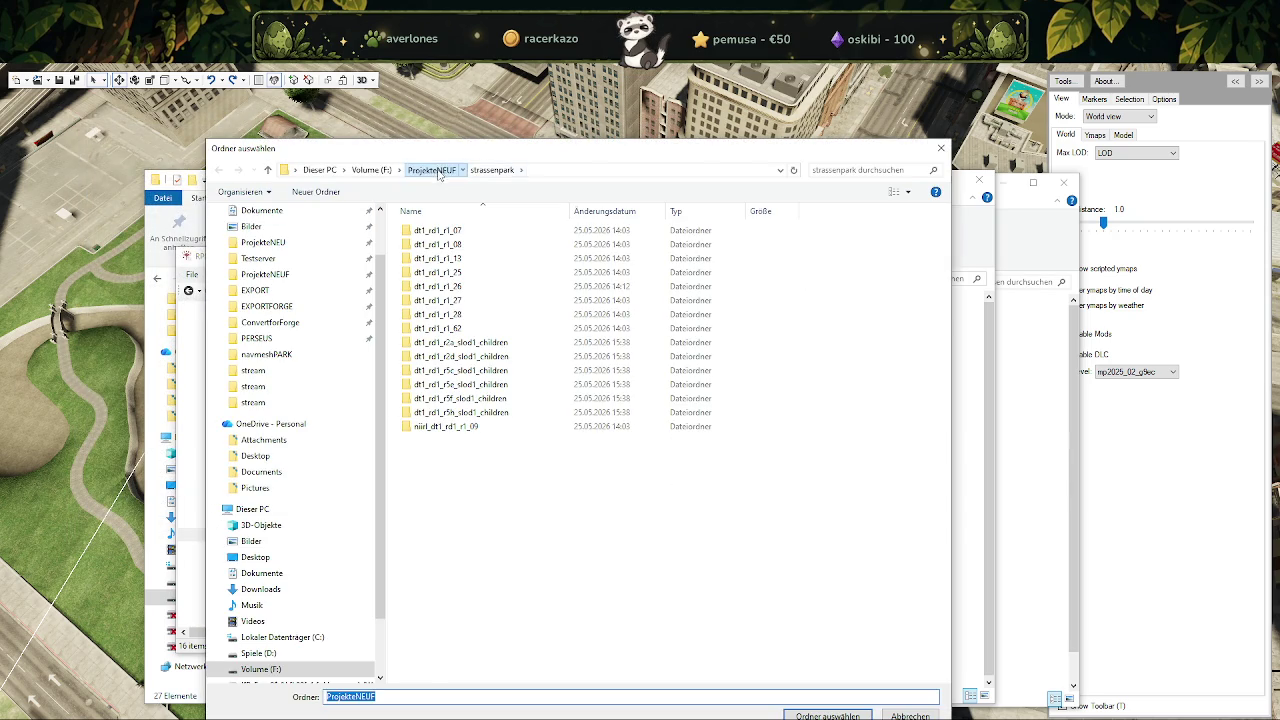
right_click(862, 390)
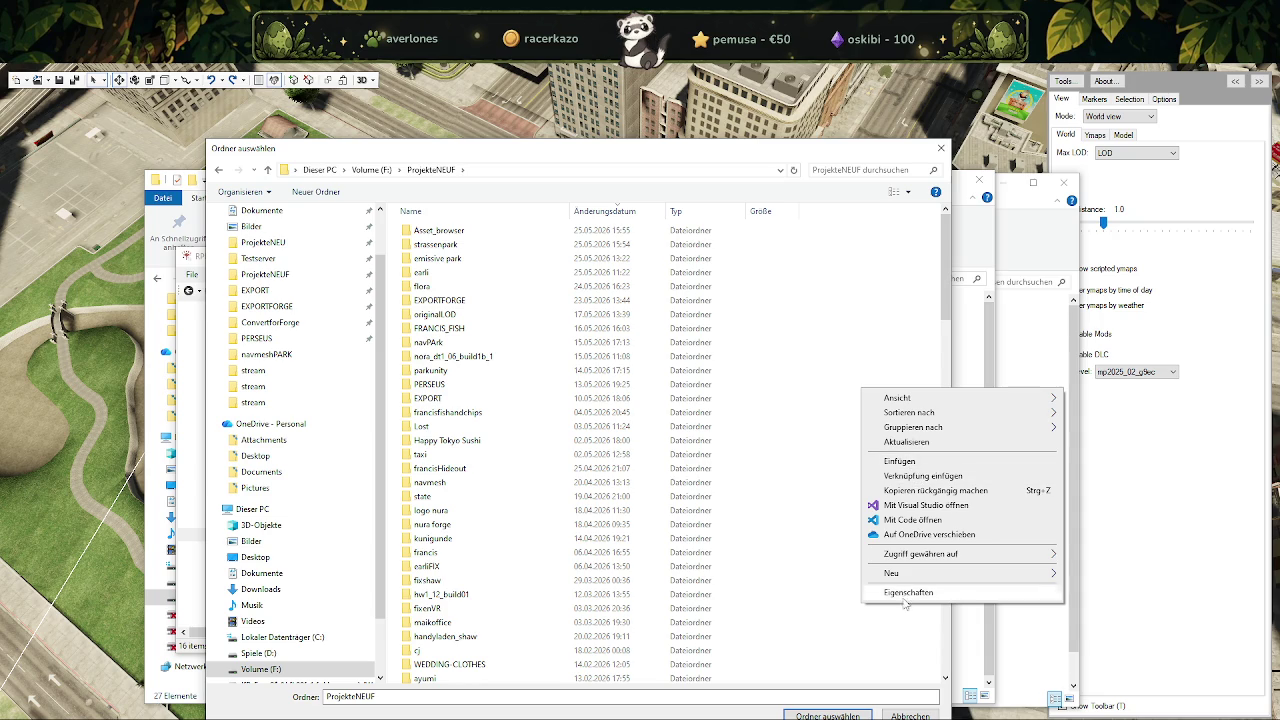
mouse_move(891, 573)
click(1092, 578)
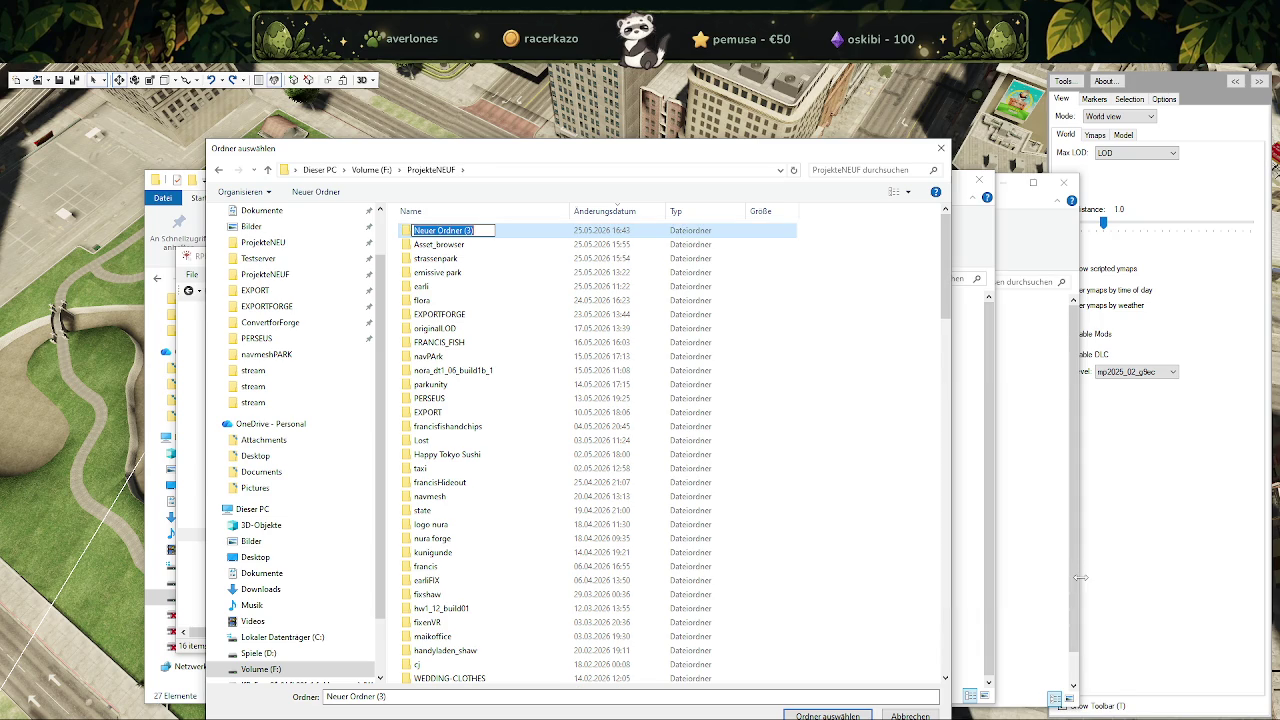
text(optimi)
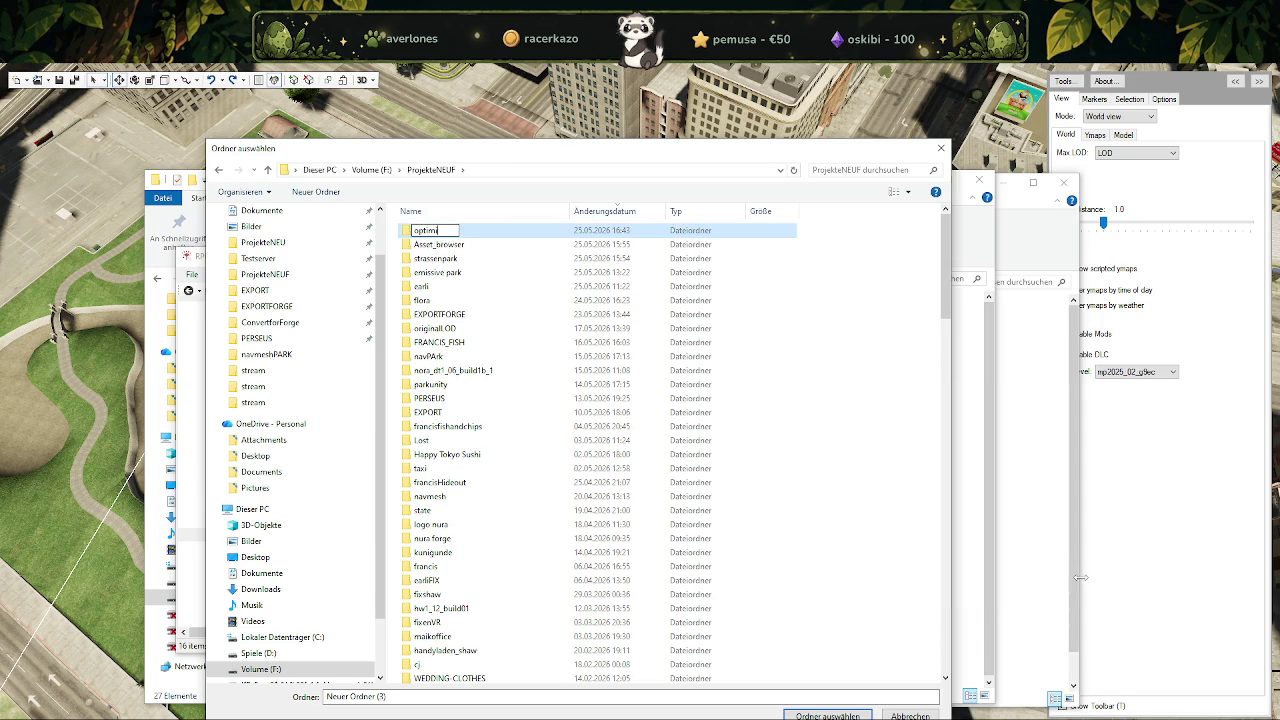
text(eren)
key(Return)
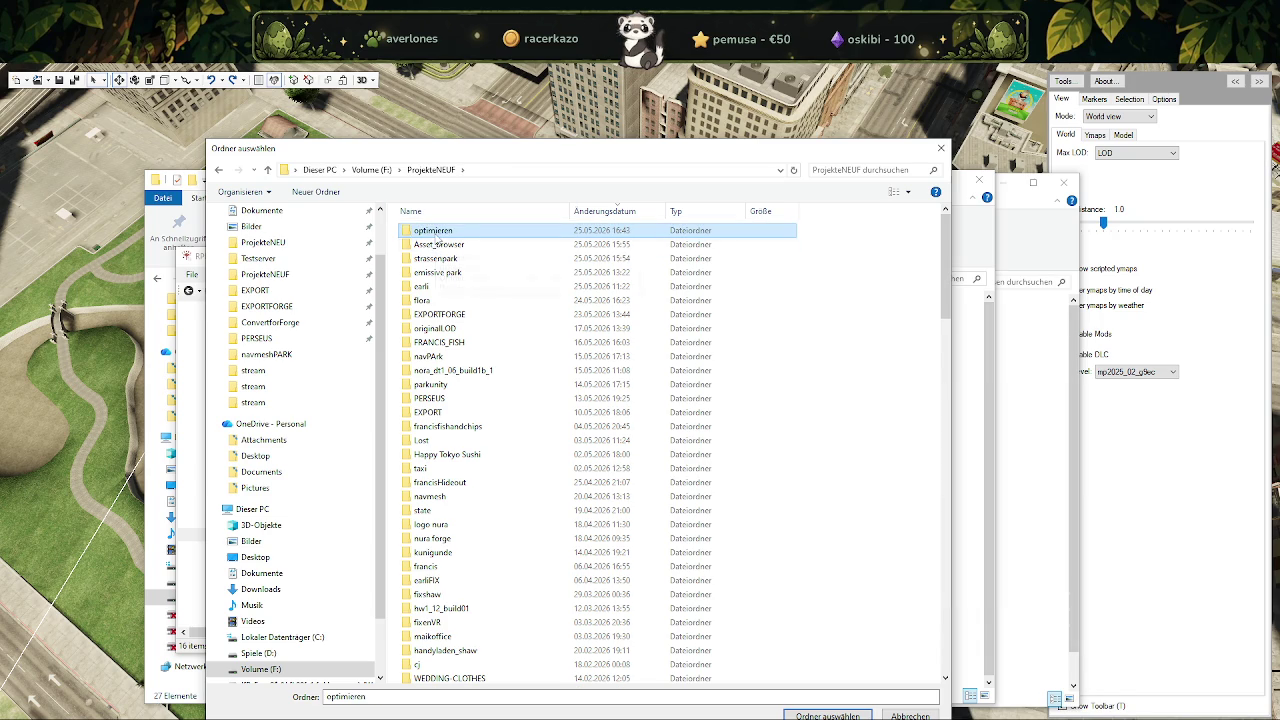
double_click(433, 231)
click(815, 712)
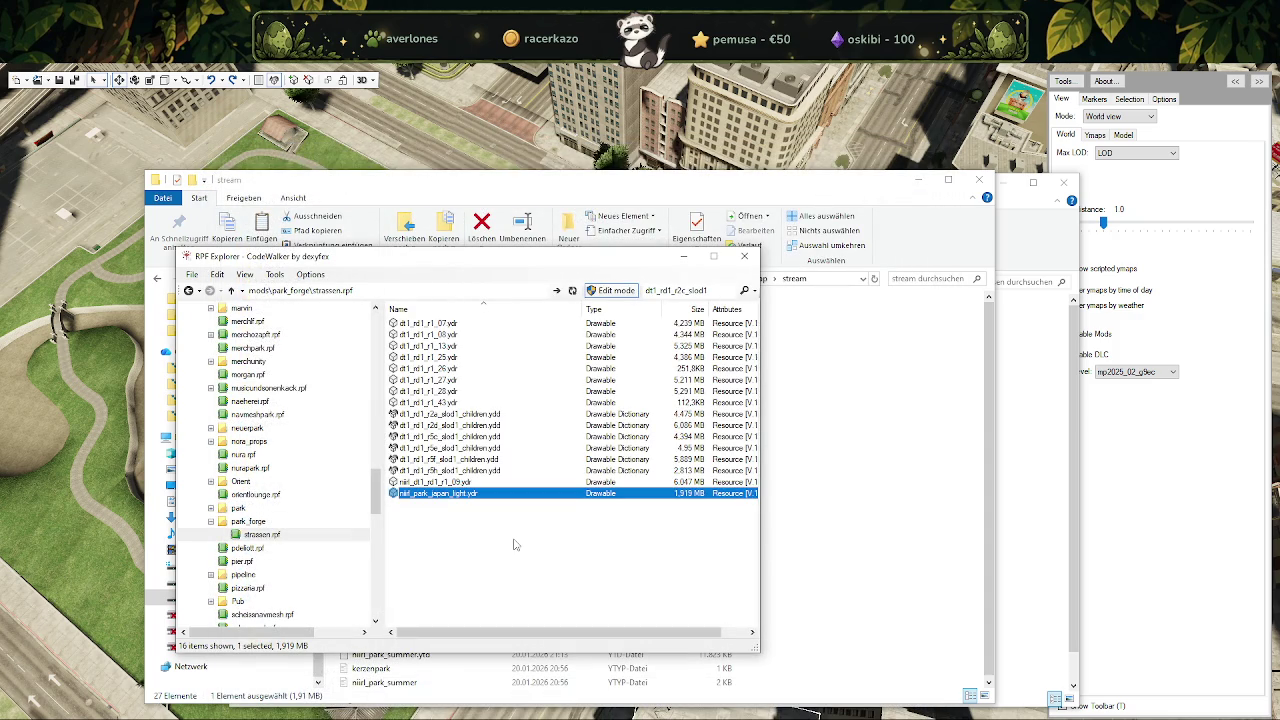
Save all the lantern model's textures into the same optimieren folder.
double_click(443, 496)
click(111, 173)
click(151, 190)
click(138, 207)
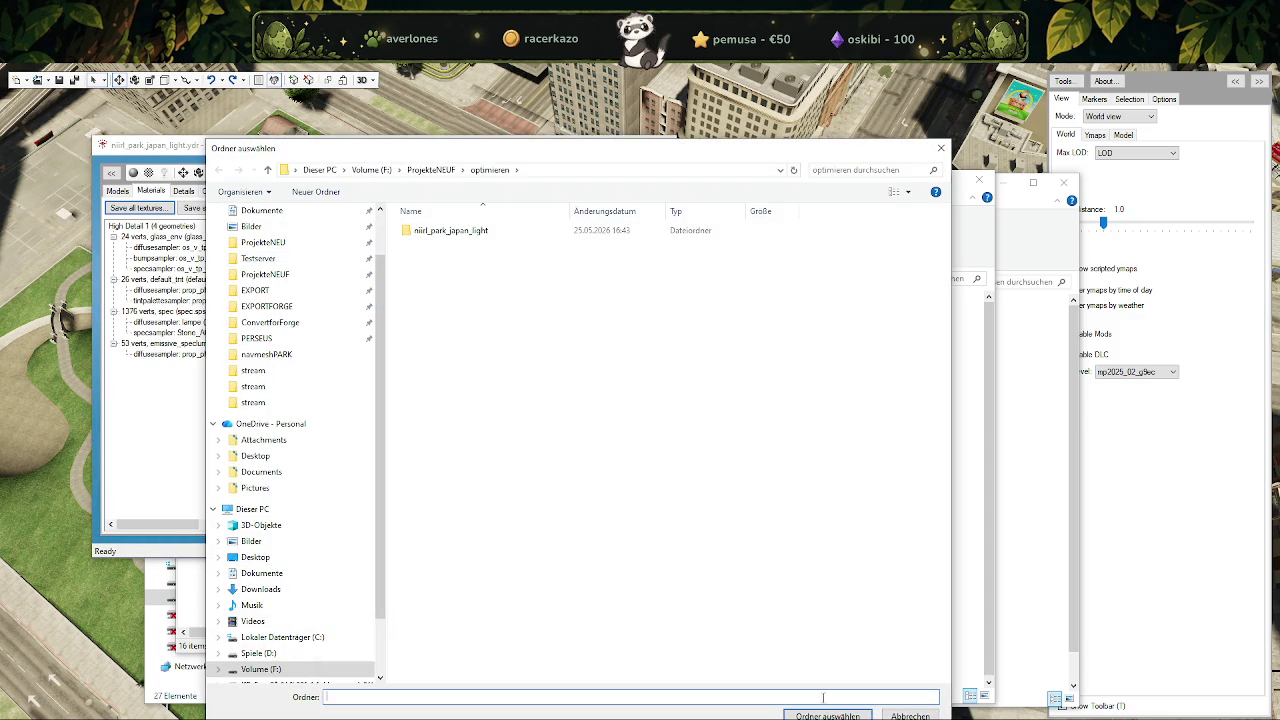
key(Return)
click(675, 438)
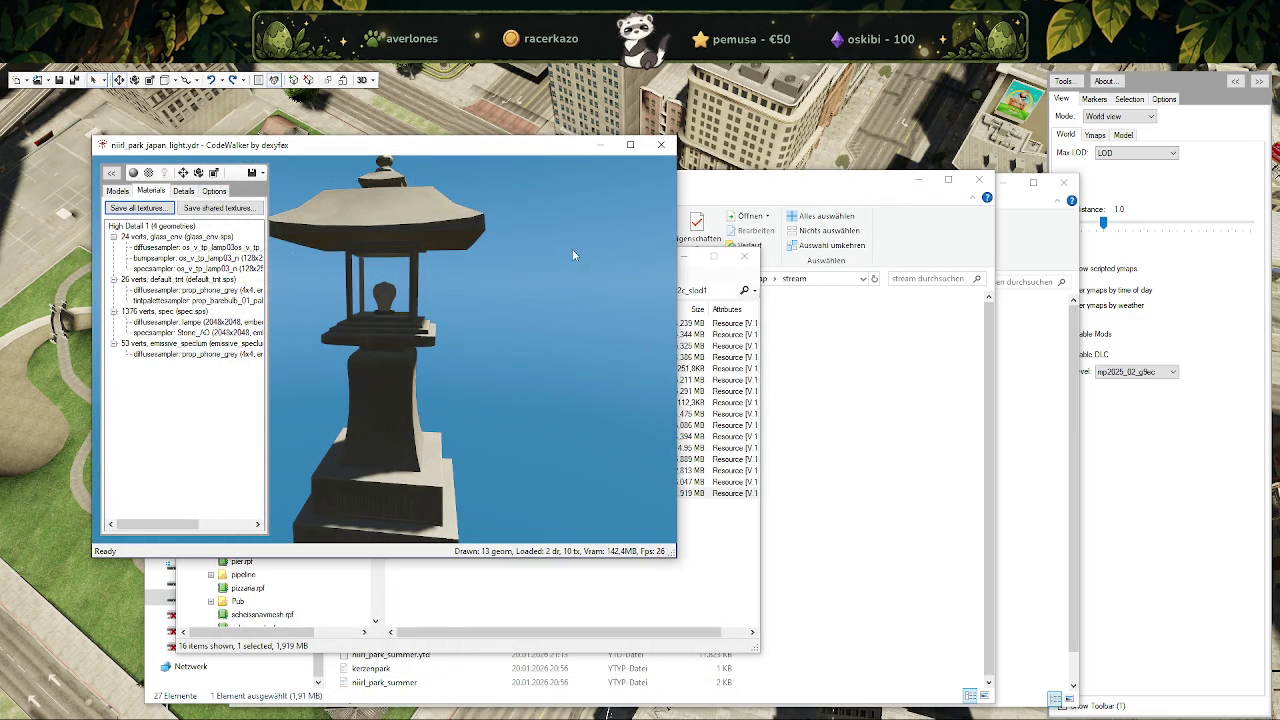
key(alt+F4)
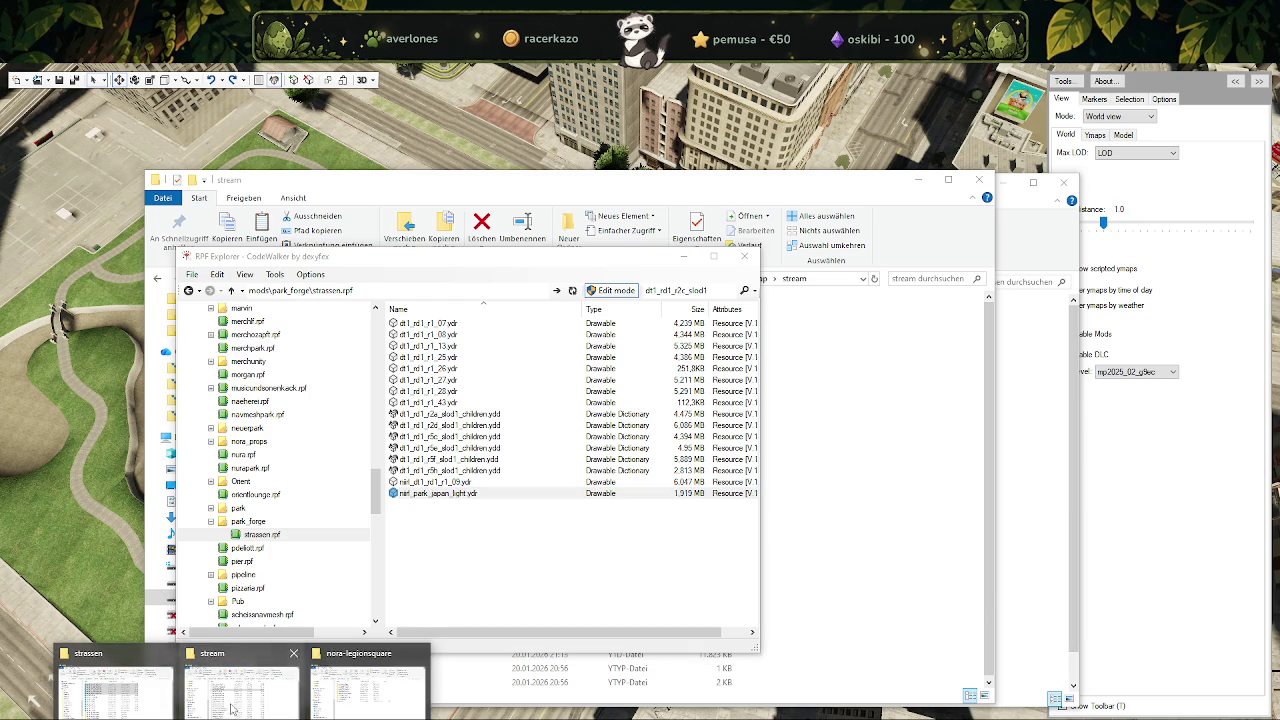
Open the ProjekteNEUF folder on Volume (F:) in the nora-legionsquare Explorer window.
click(115, 685)
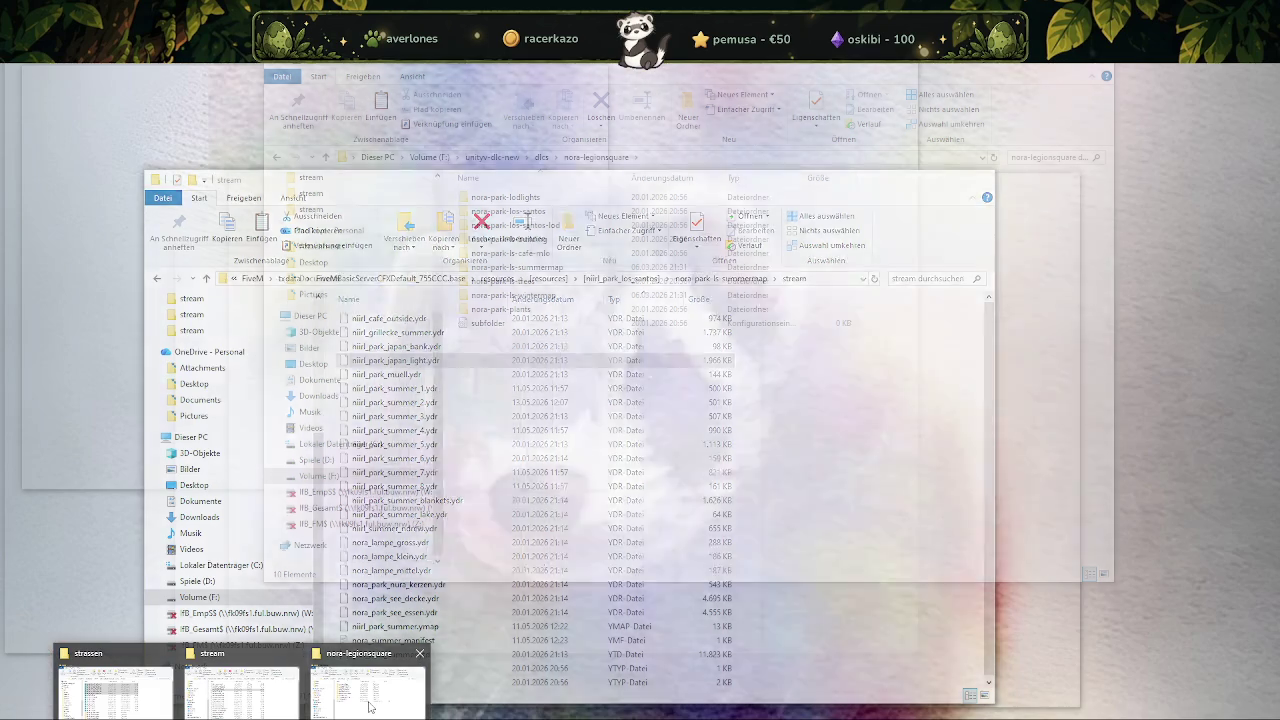
click(368, 690)
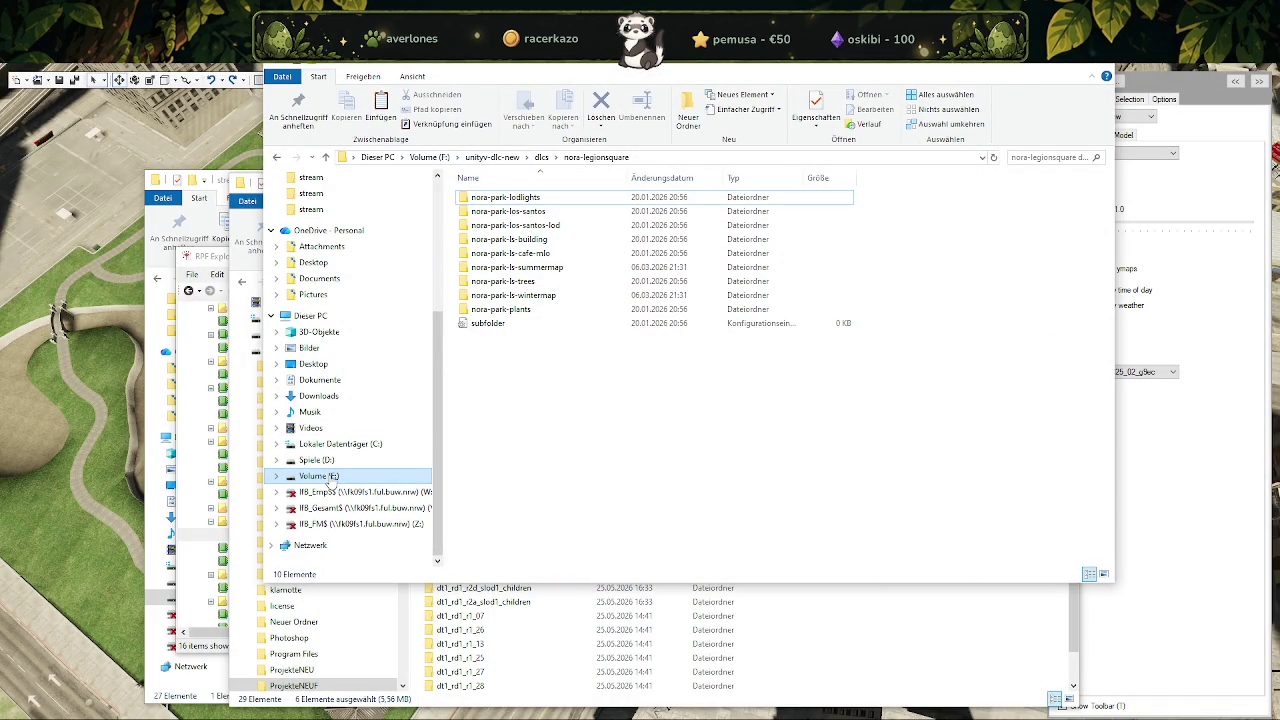
click(318, 476)
double_click(503, 328)
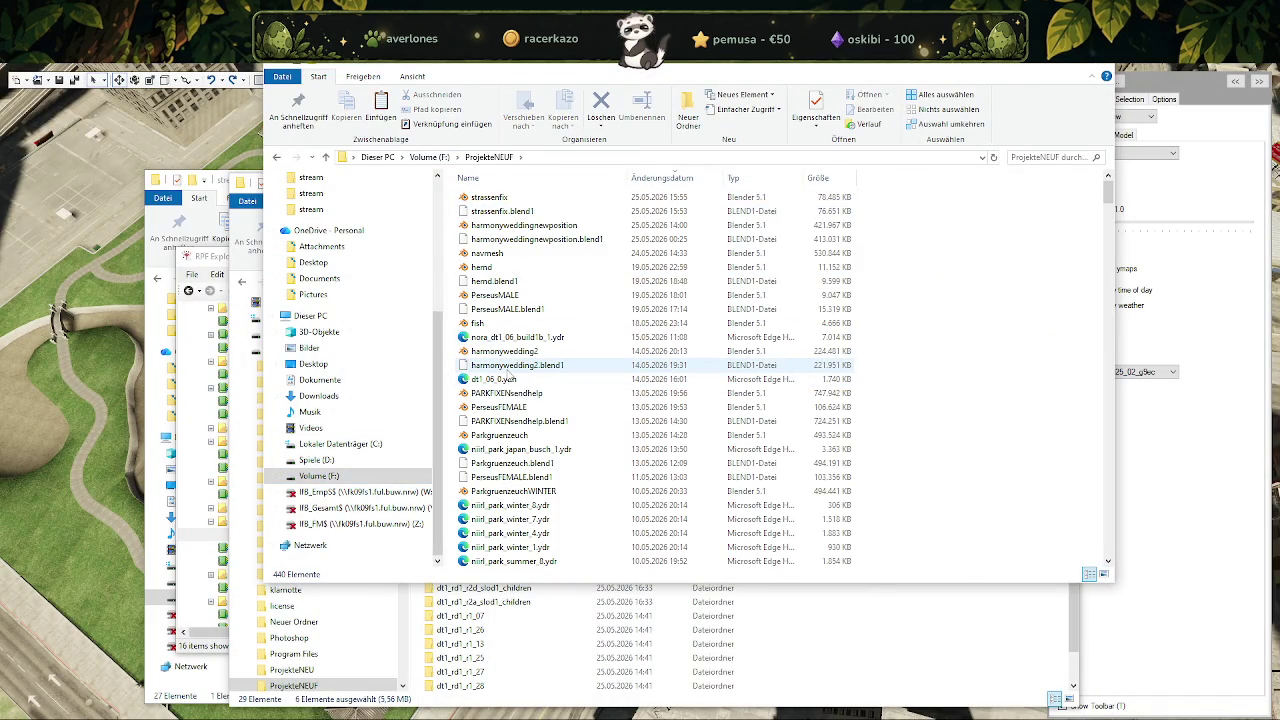
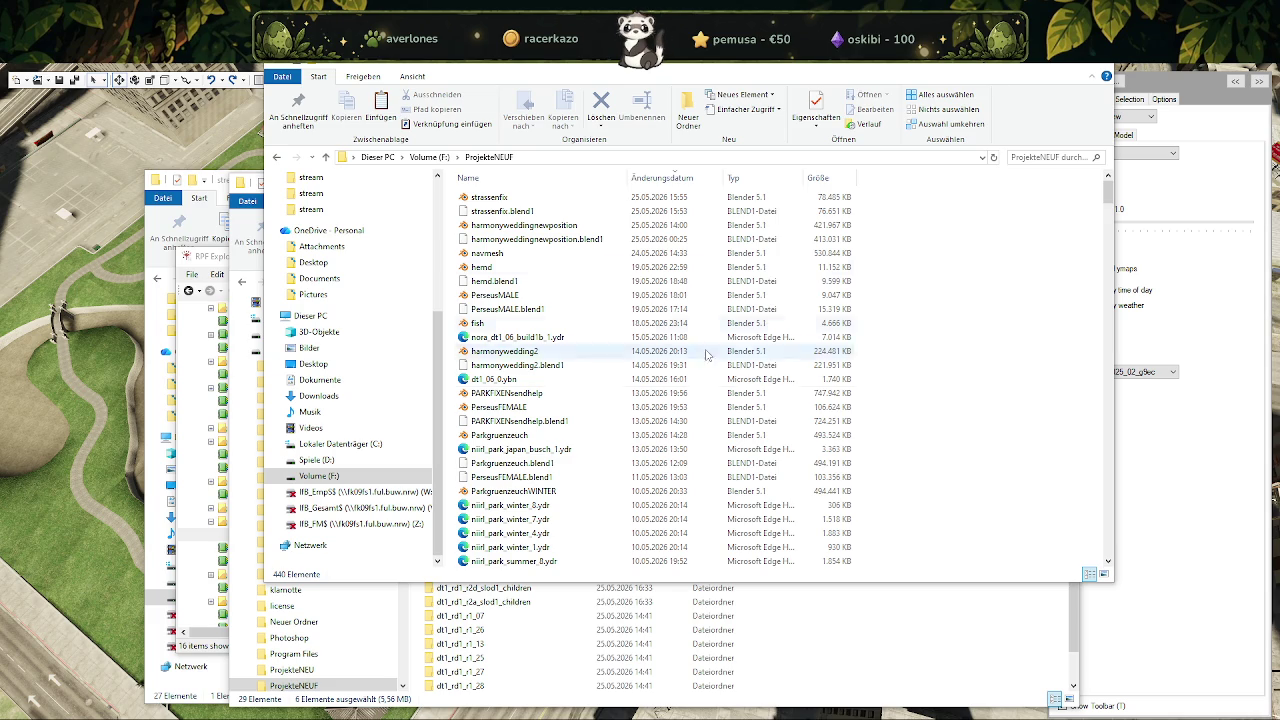
Bring the CodeWalker city map view back in front of the Explorer windows.
click(220, 131)
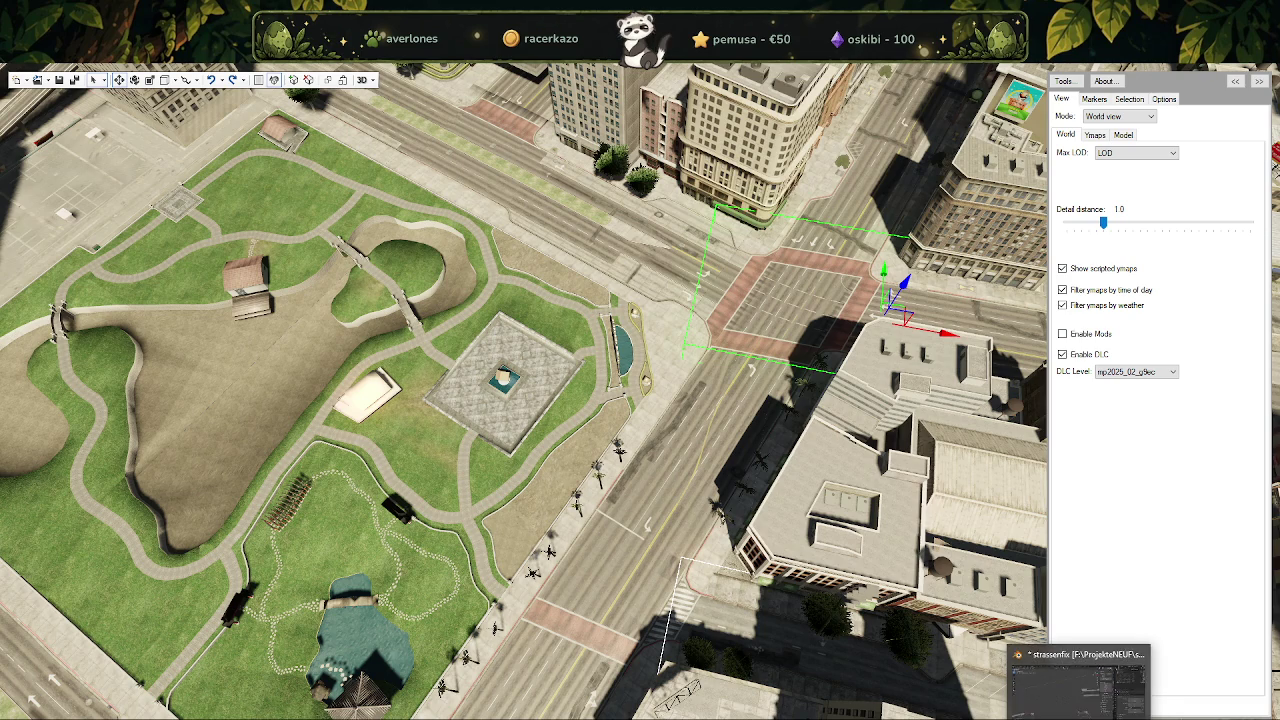
Quit Blender with the strassenfix road file, answering the save prompt.
click(1078, 680)
middle_drag(642, 376, 720, 380)
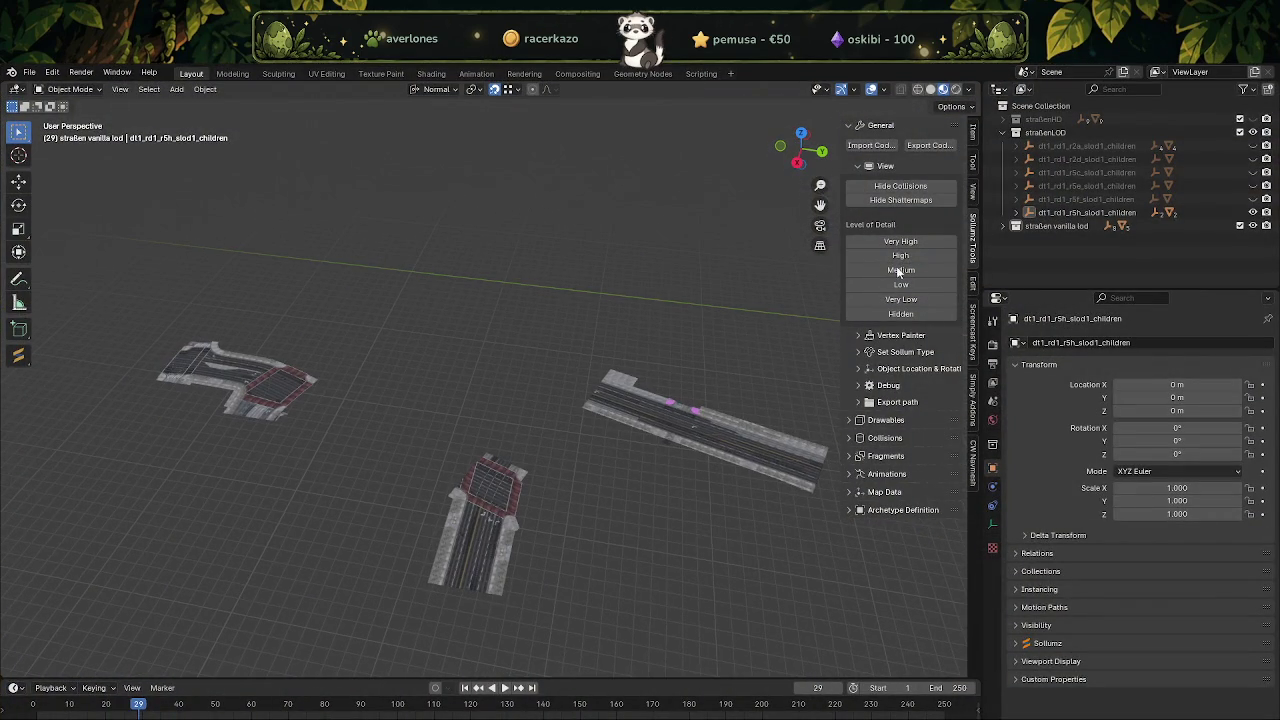
key(ctrl+q)
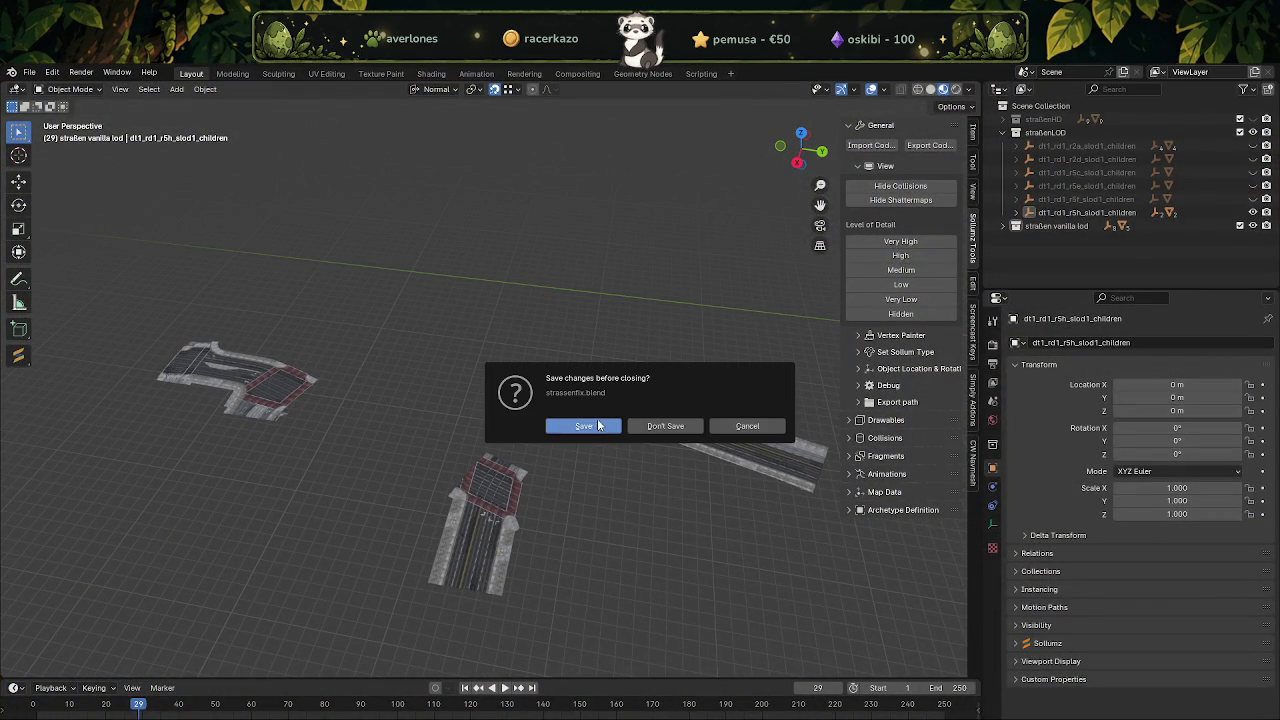
key(Escape)
key(alt+Tab)
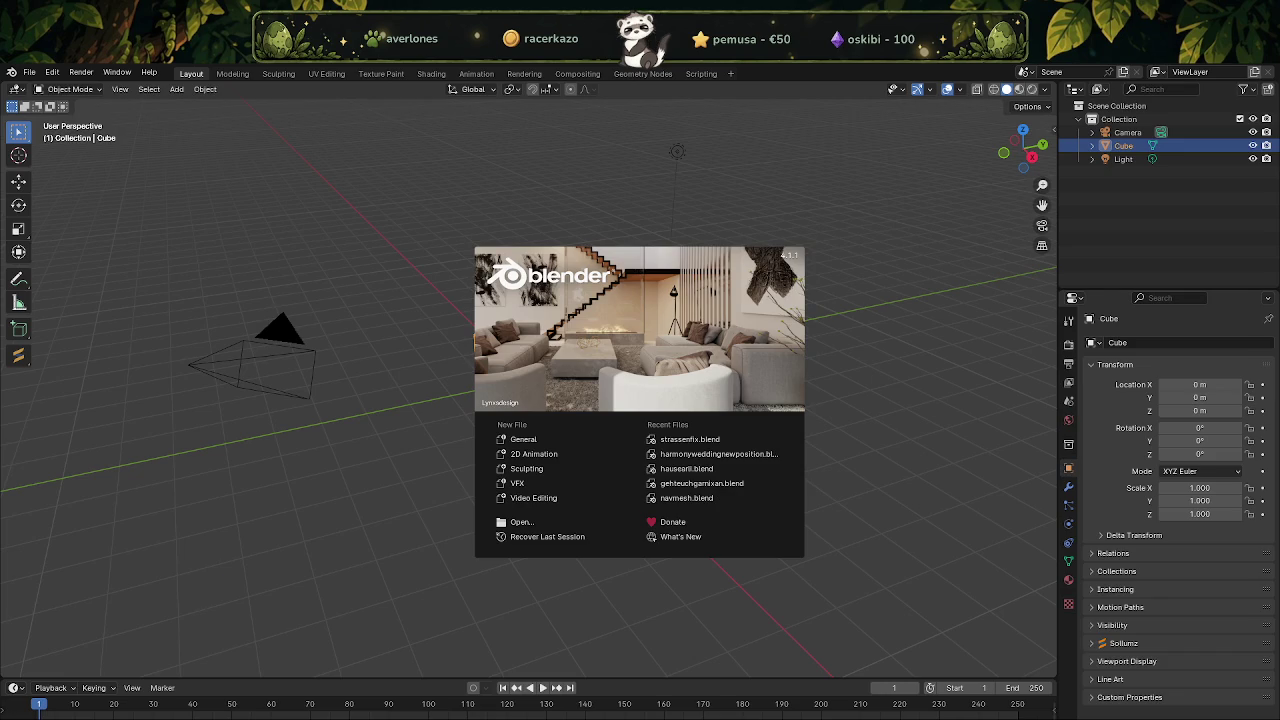
Relaunch Blender and delete the default cube, camera and light.
key(alt+Tab)
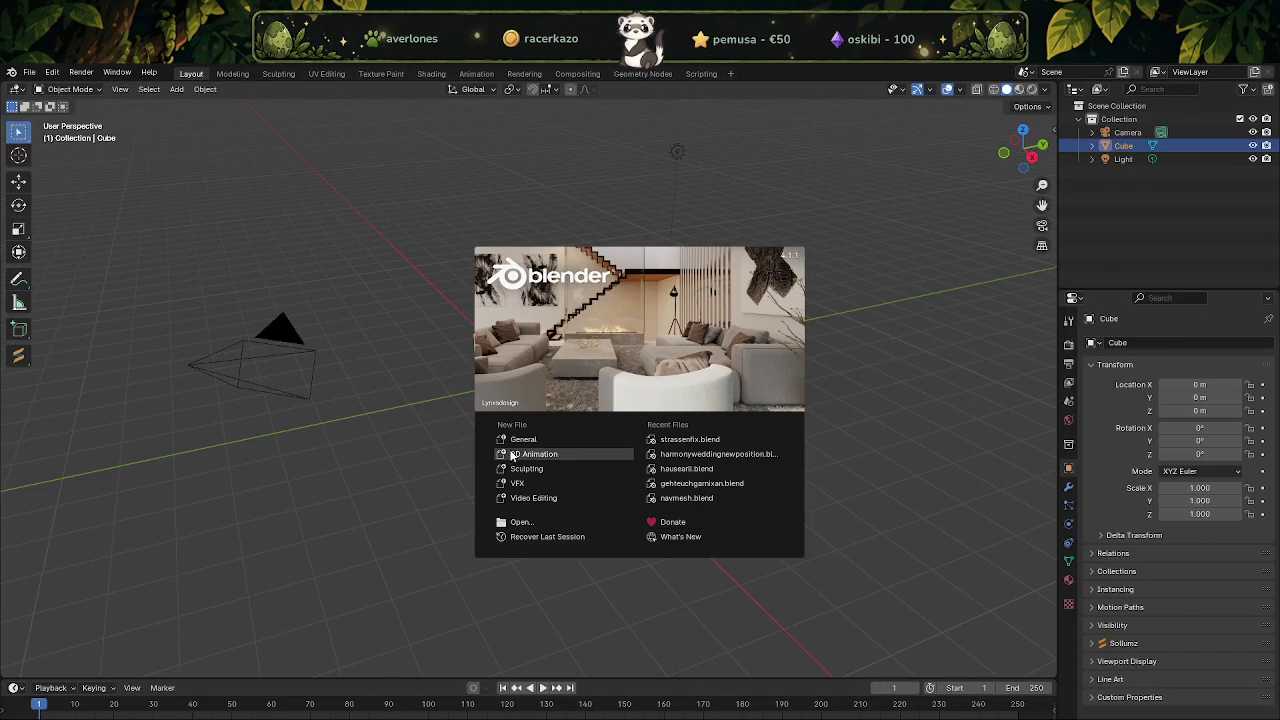
click(334, 465)
key(a)
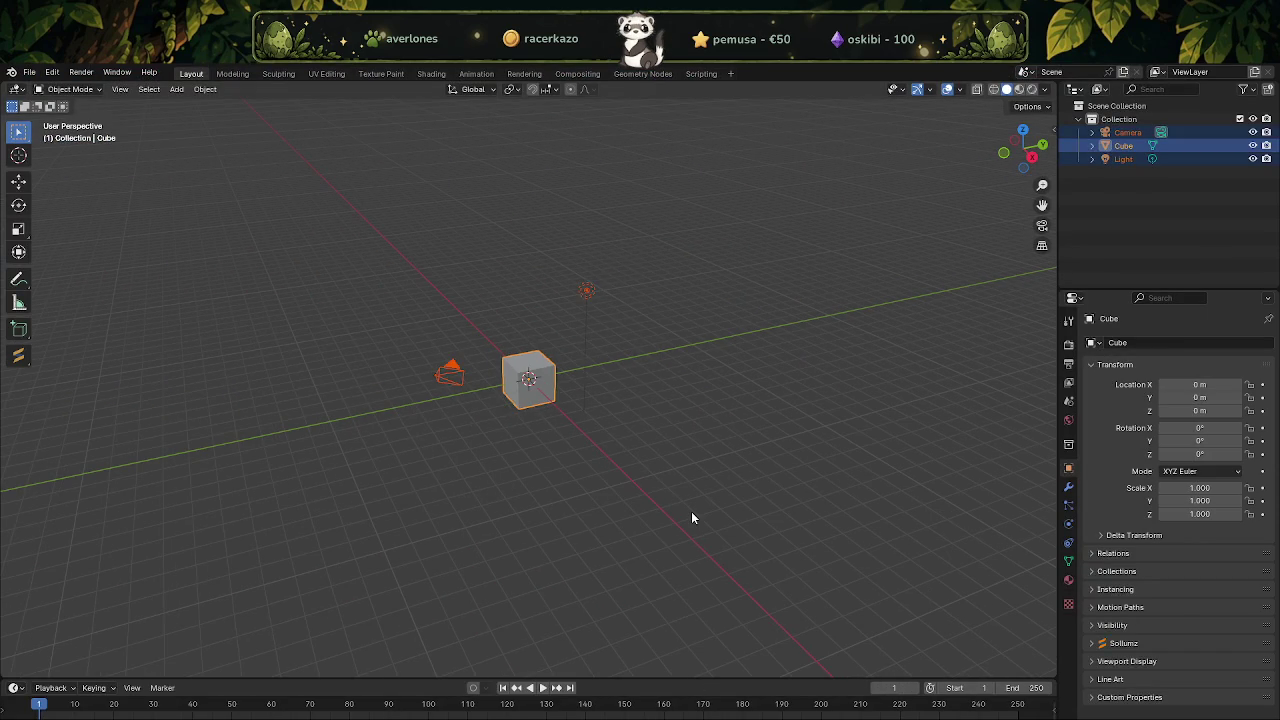
key(Delete)
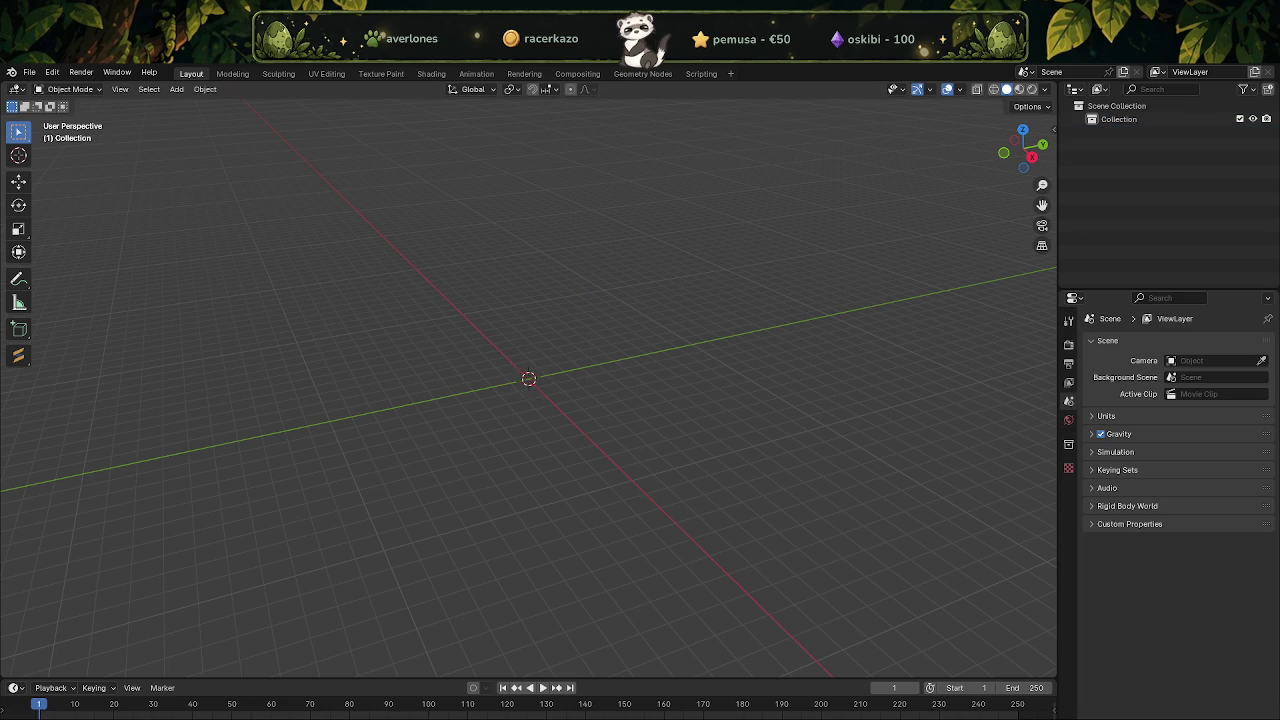
mouse_move(240, 688)
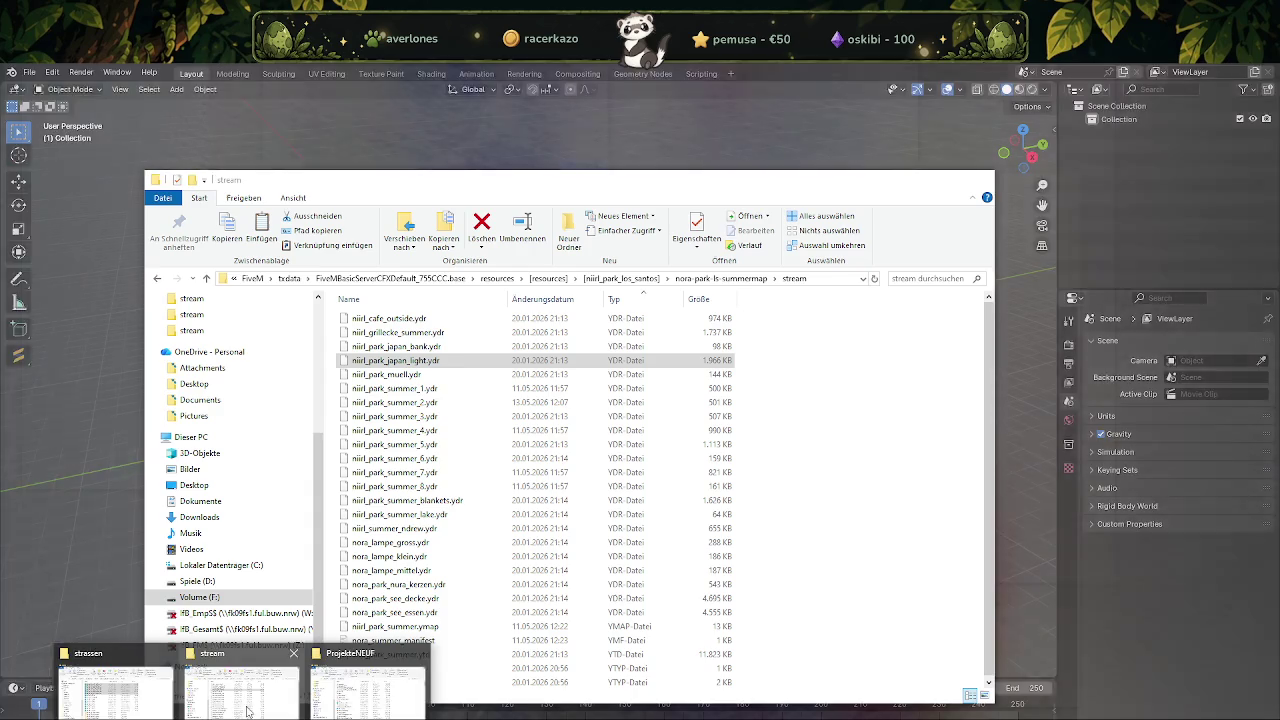
Navigate to the nora-park-ls-wintermap\stream folder in Explorer.
click(247, 710)
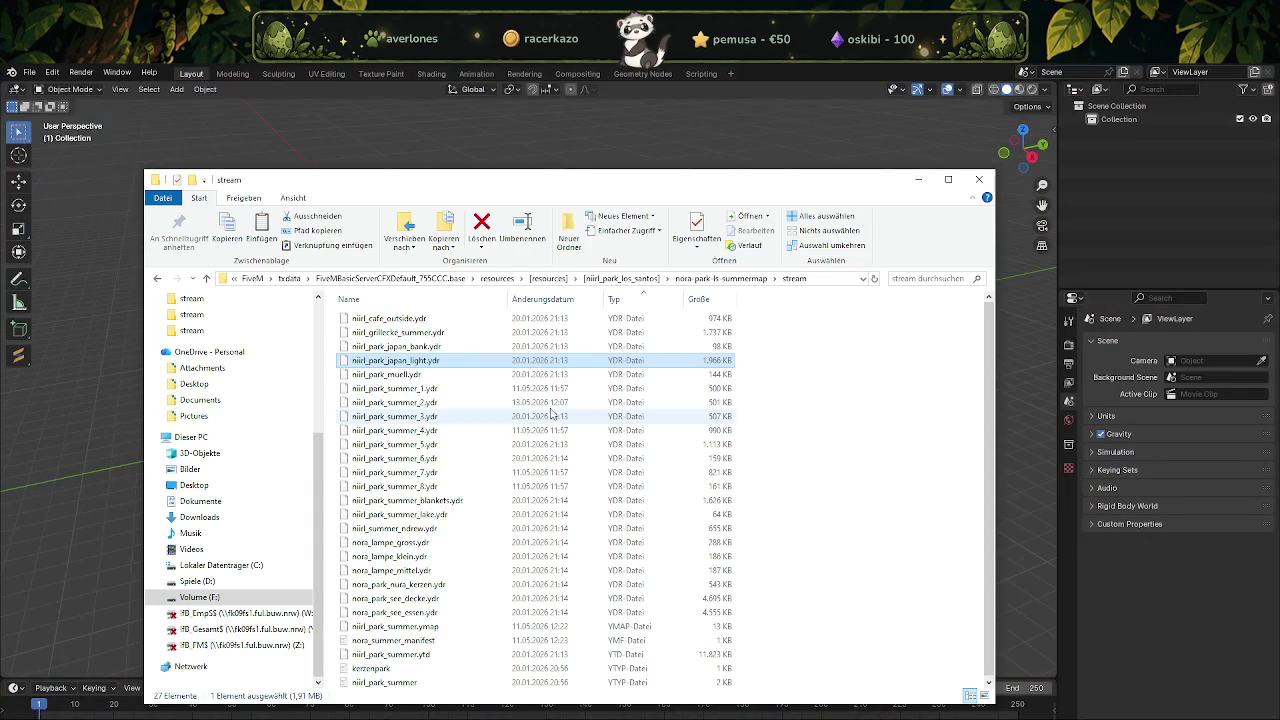
click(646, 280)
double_click(400, 430)
click(369, 320)
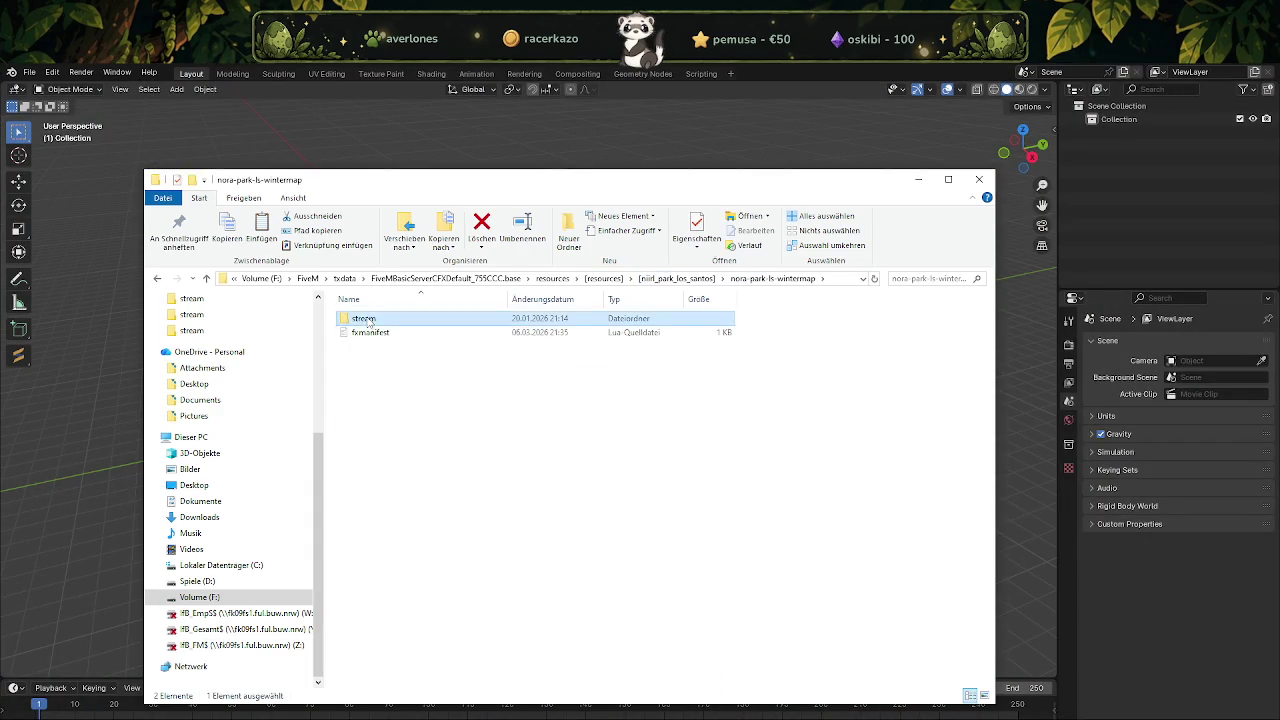
double_click(369, 320)
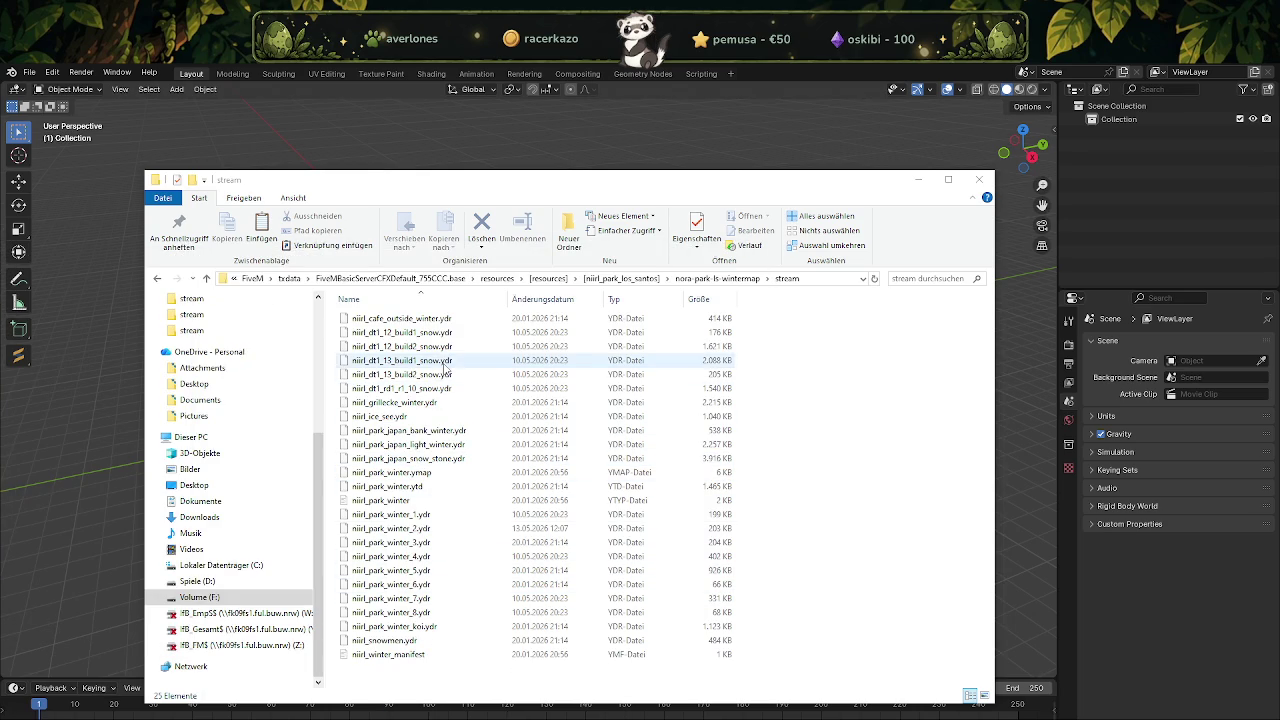
Open niirl_park_japan_light_winter.ydr in CodeWalker and save all its textures from Materials.
click(430, 446)
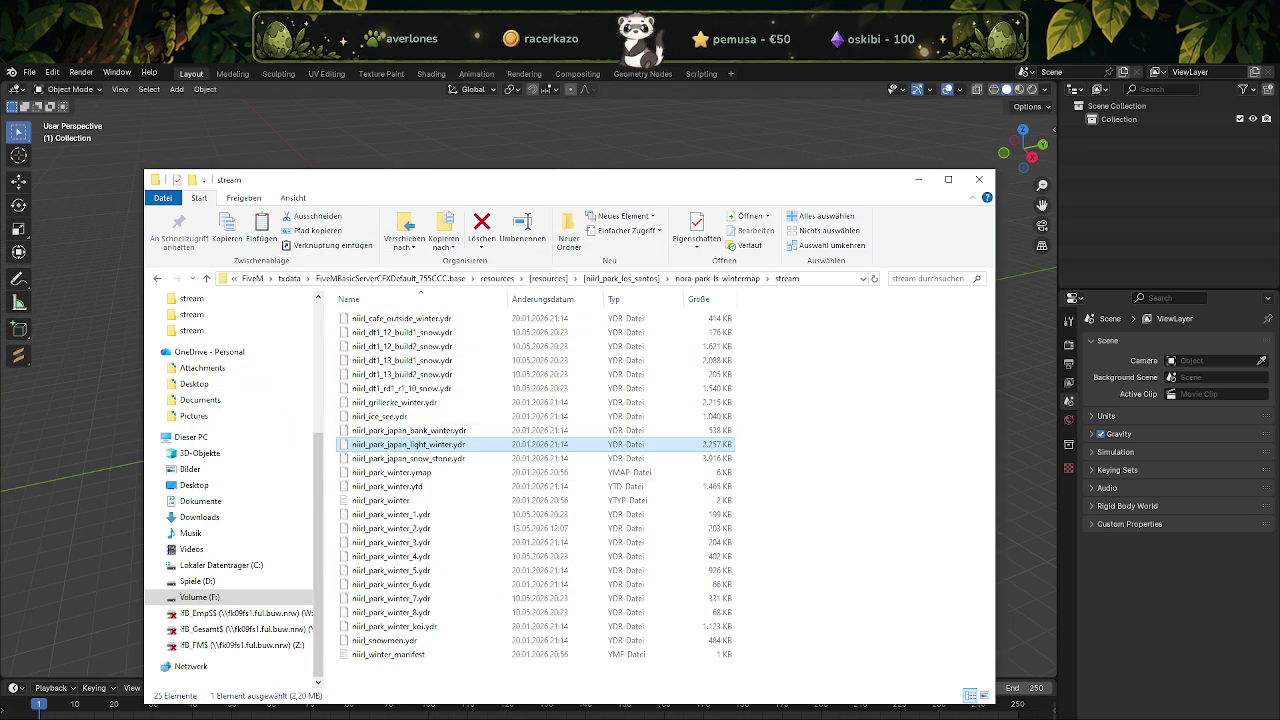
key(Return)
click(81, 121)
click(67, 138)
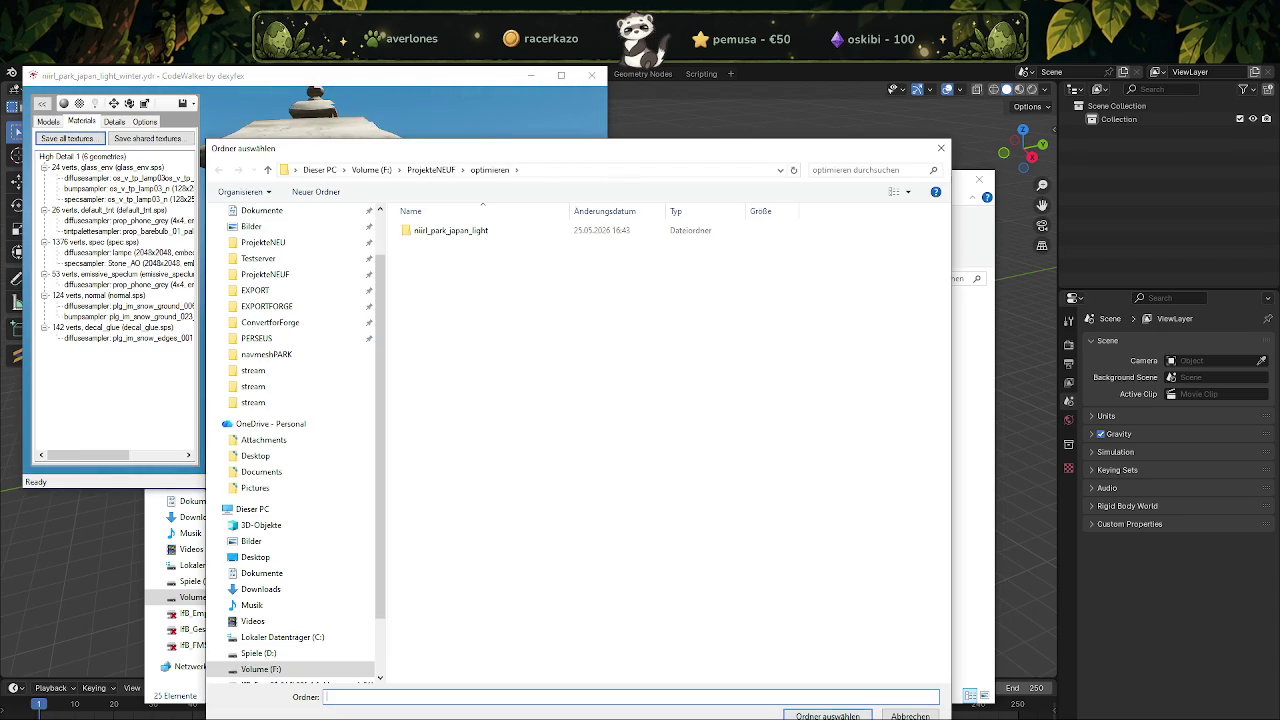
Save the winter lantern textures to optimieren, close the model window and cancel the leftover picker.
click(827, 716)
click(679, 444)
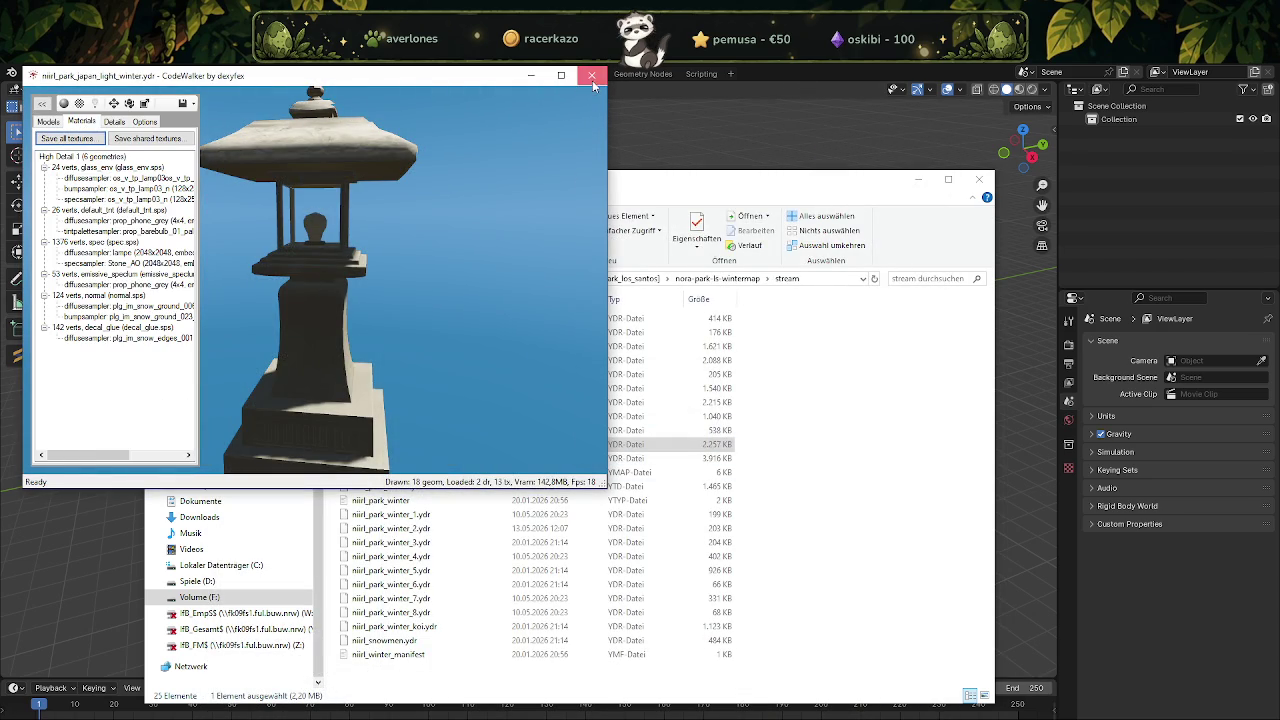
click(592, 77)
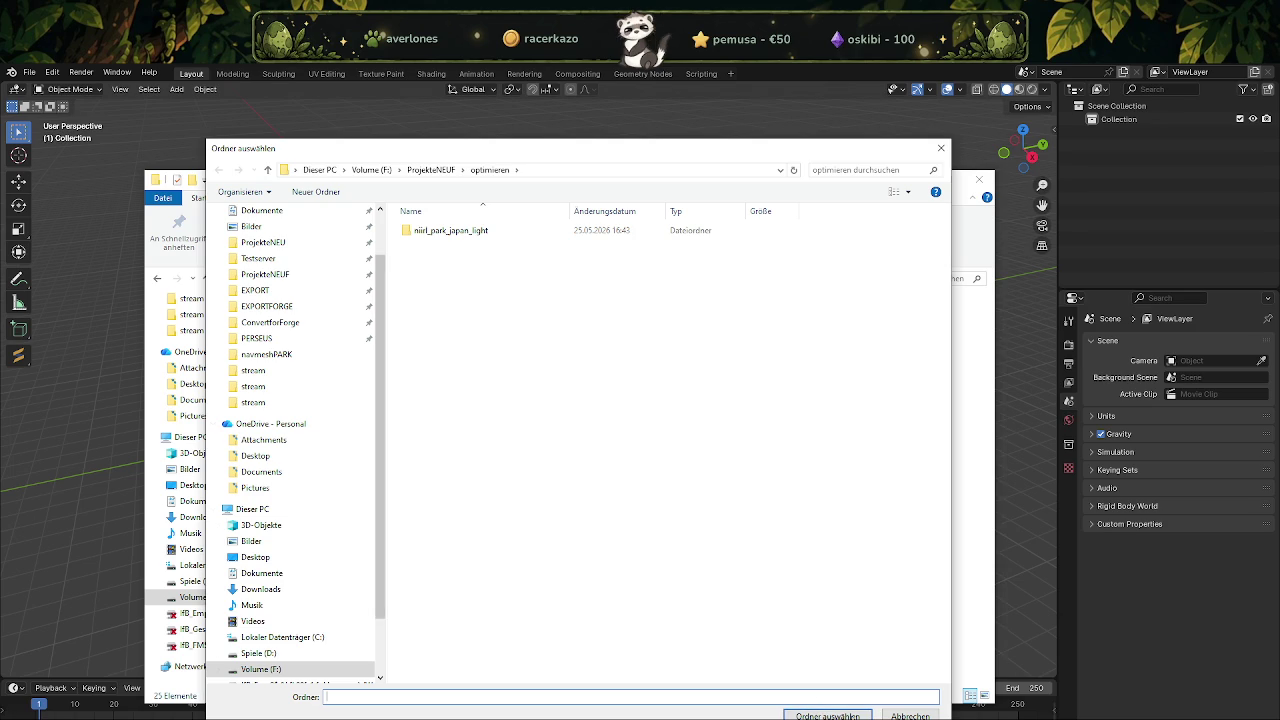
click(850, 716)
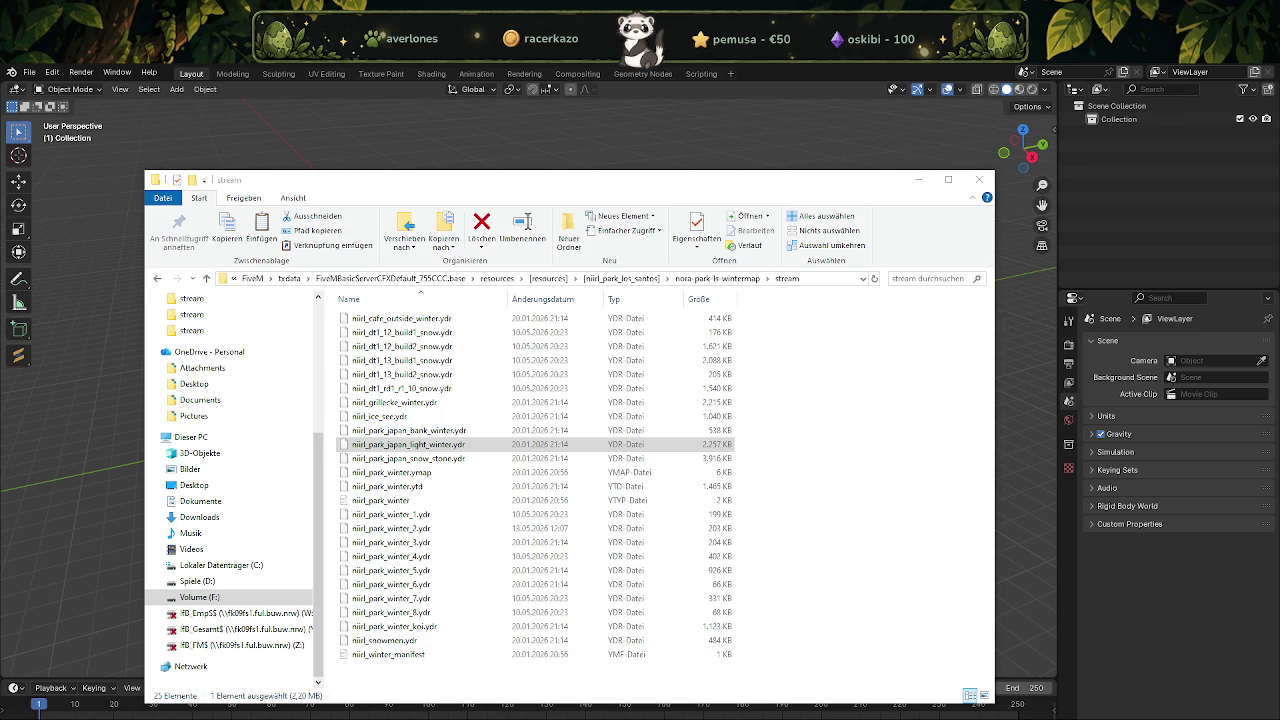
Navigate into the nora_ls_park\stream folder.
click(613, 280)
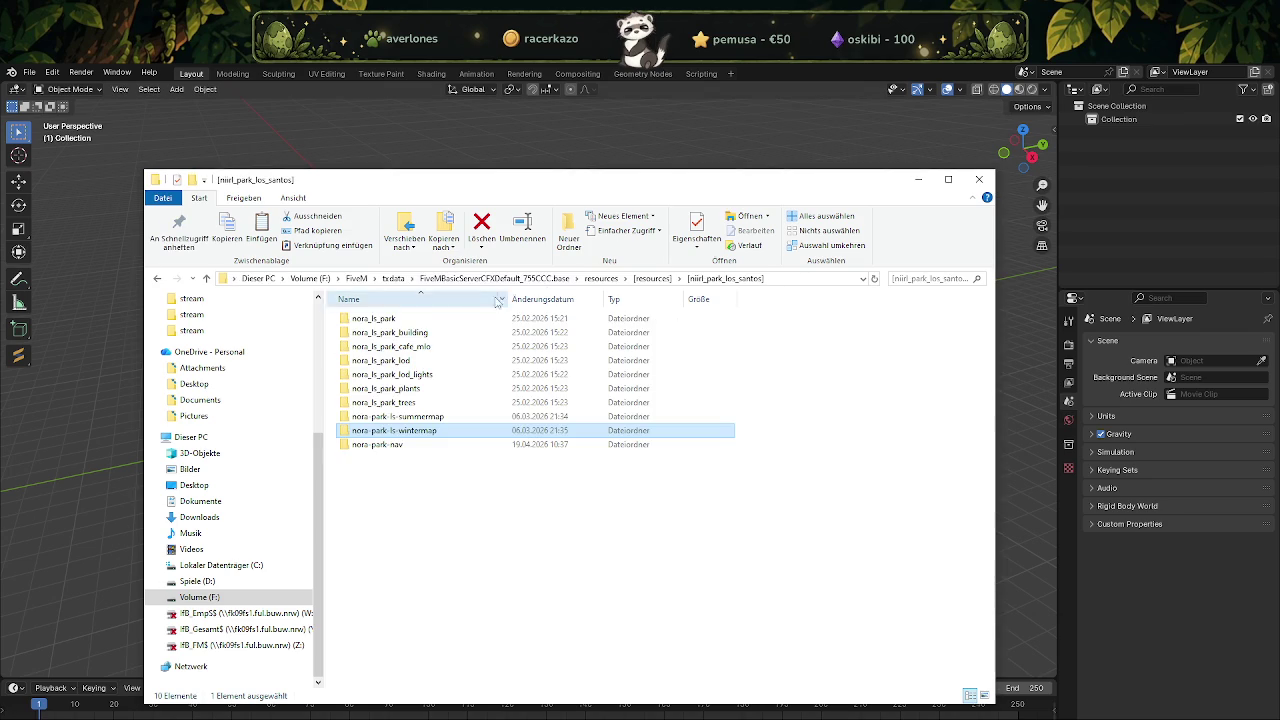
double_click(395, 333)
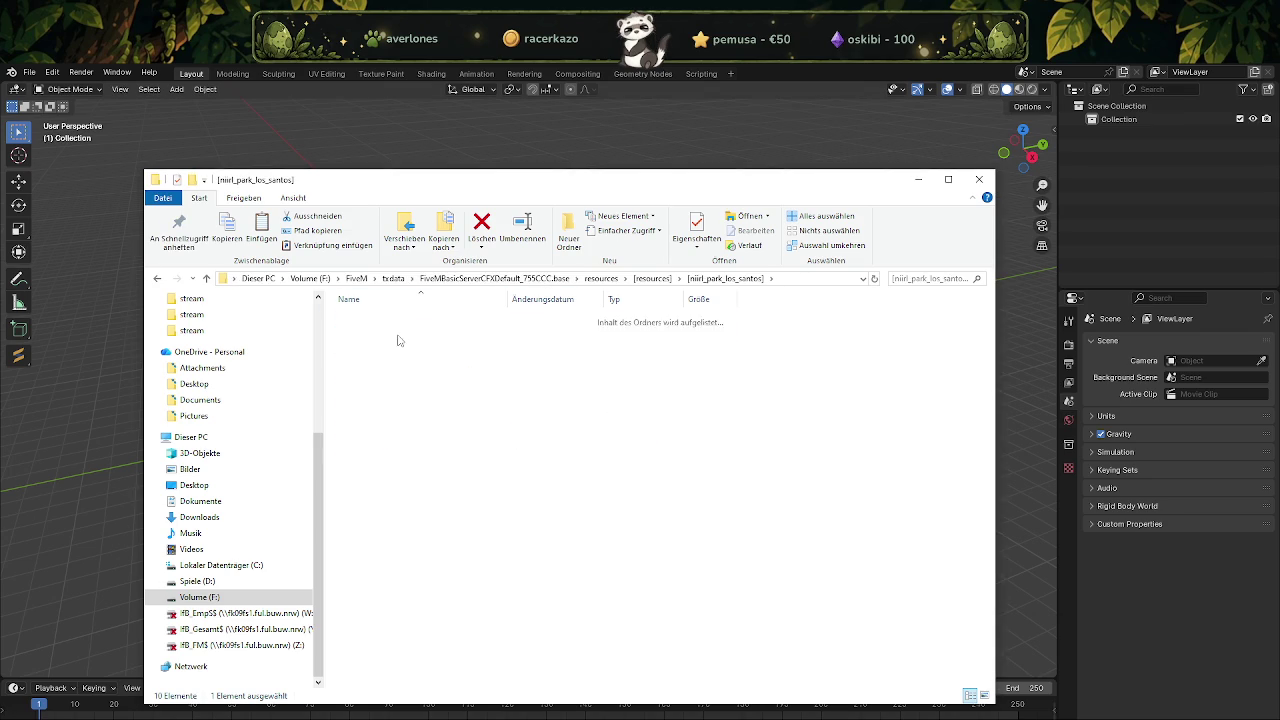
double_click(390, 318)
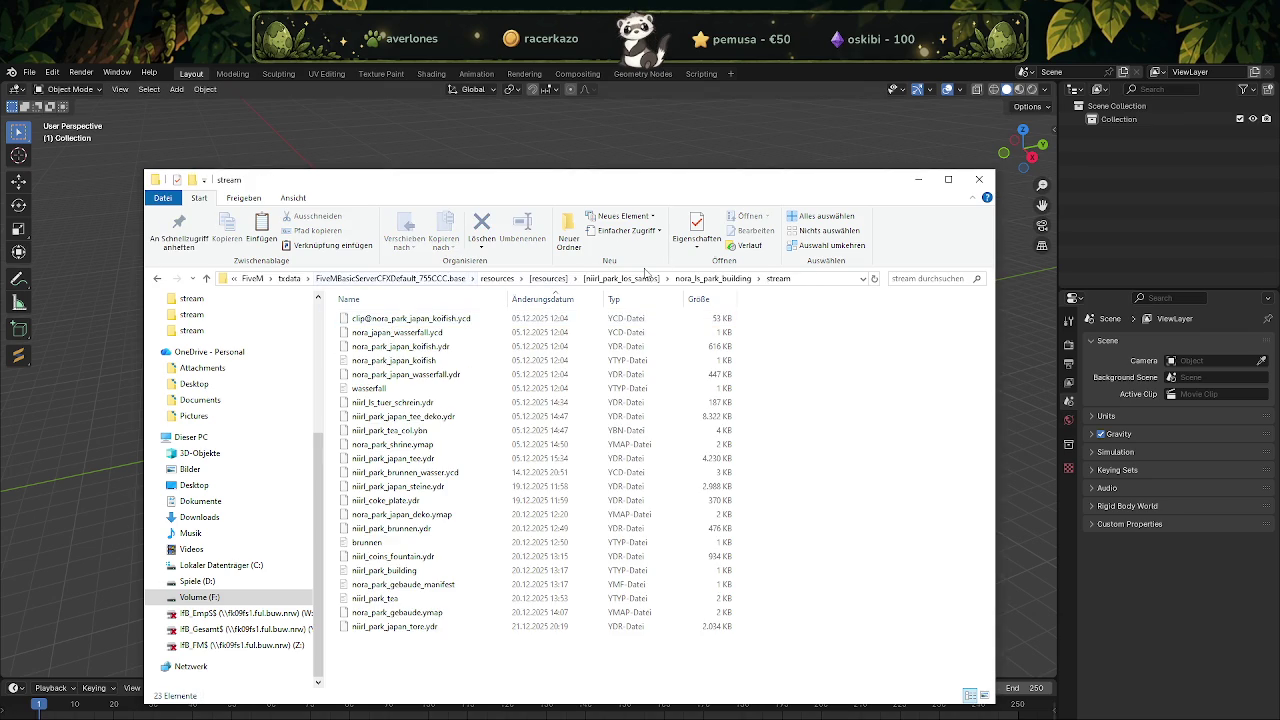
click(613, 279)
double_click(450, 318)
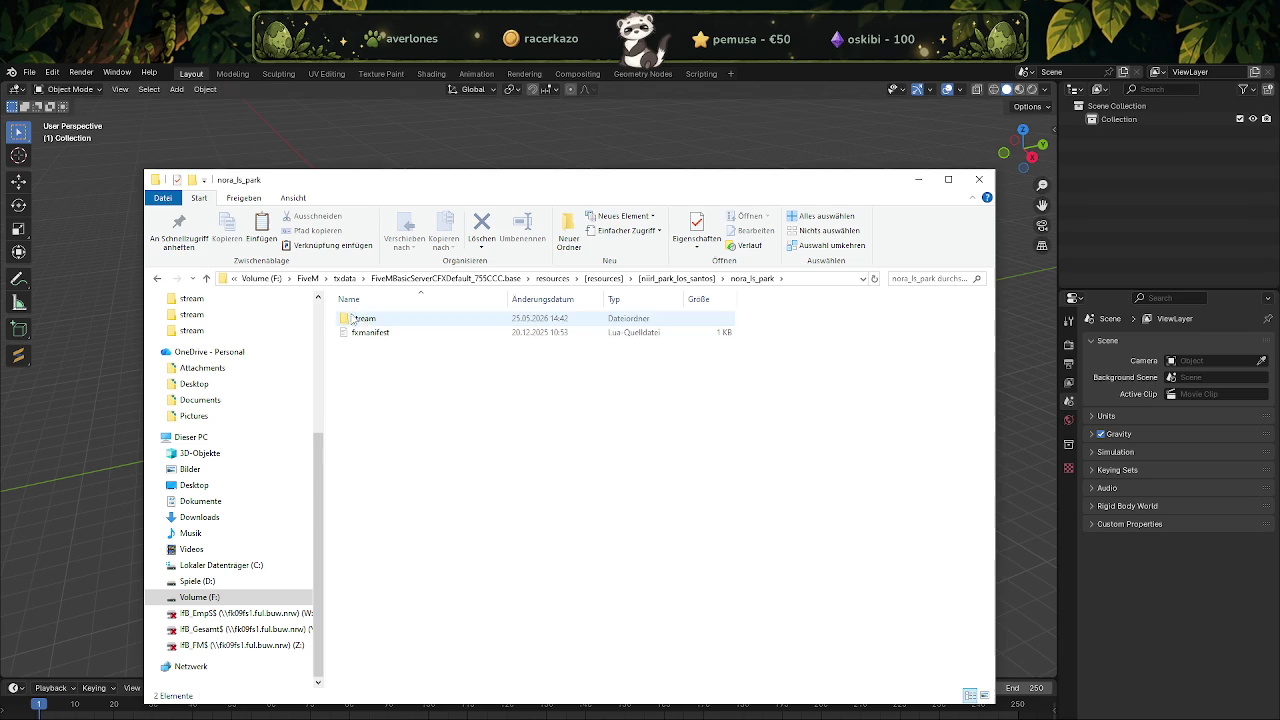
double_click(420, 318)
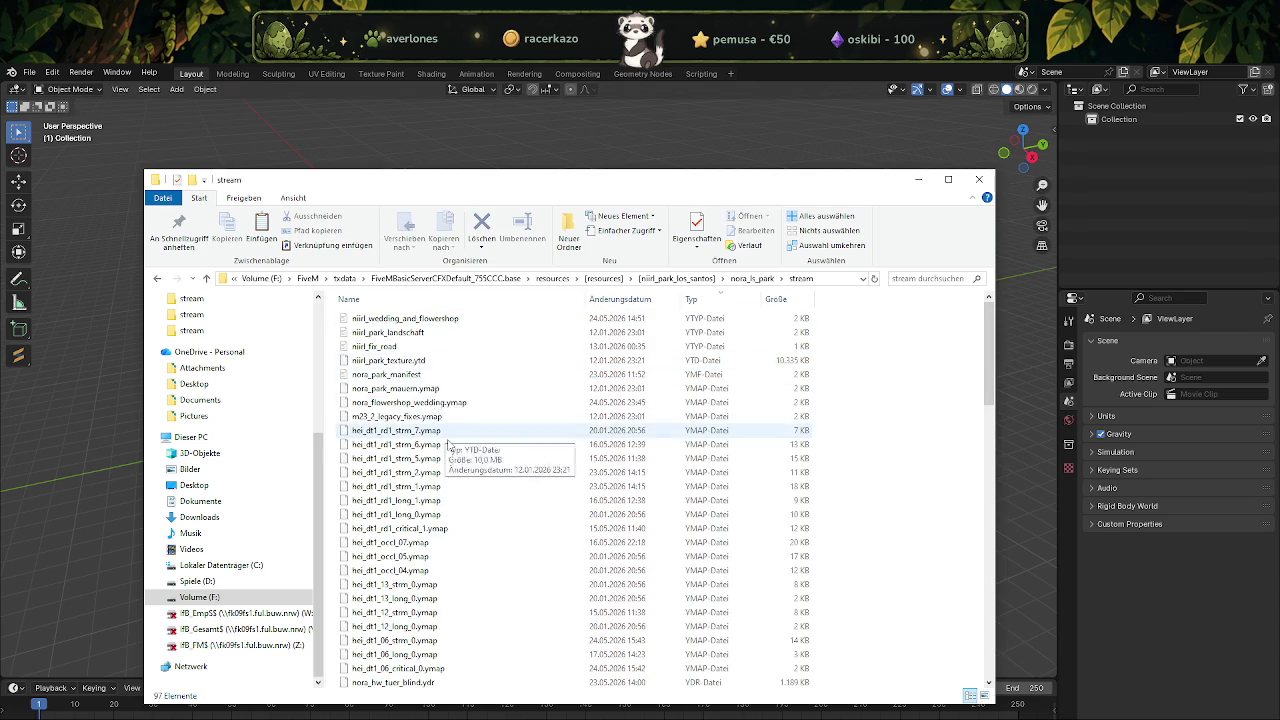
Sort the folder's 97 files by name.
scroll(460, 485, down, 3)
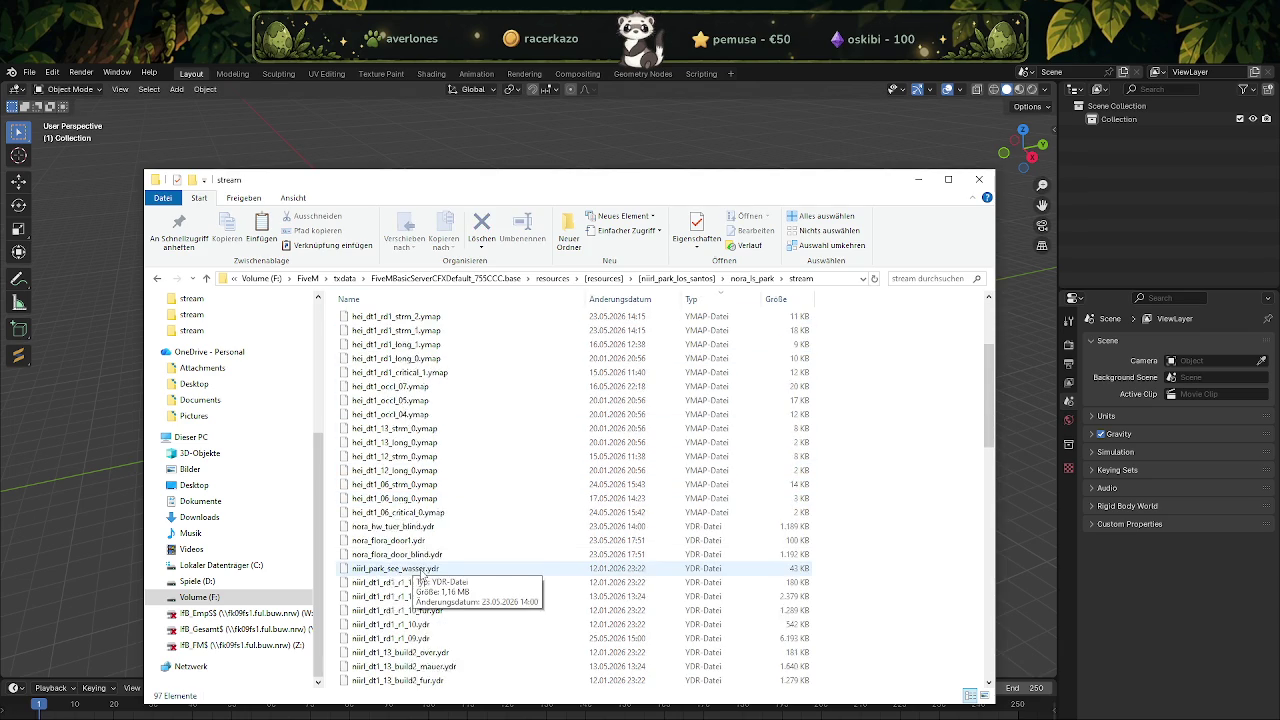
scroll(420, 567, down, 5)
scroll(425, 565, down, 5)
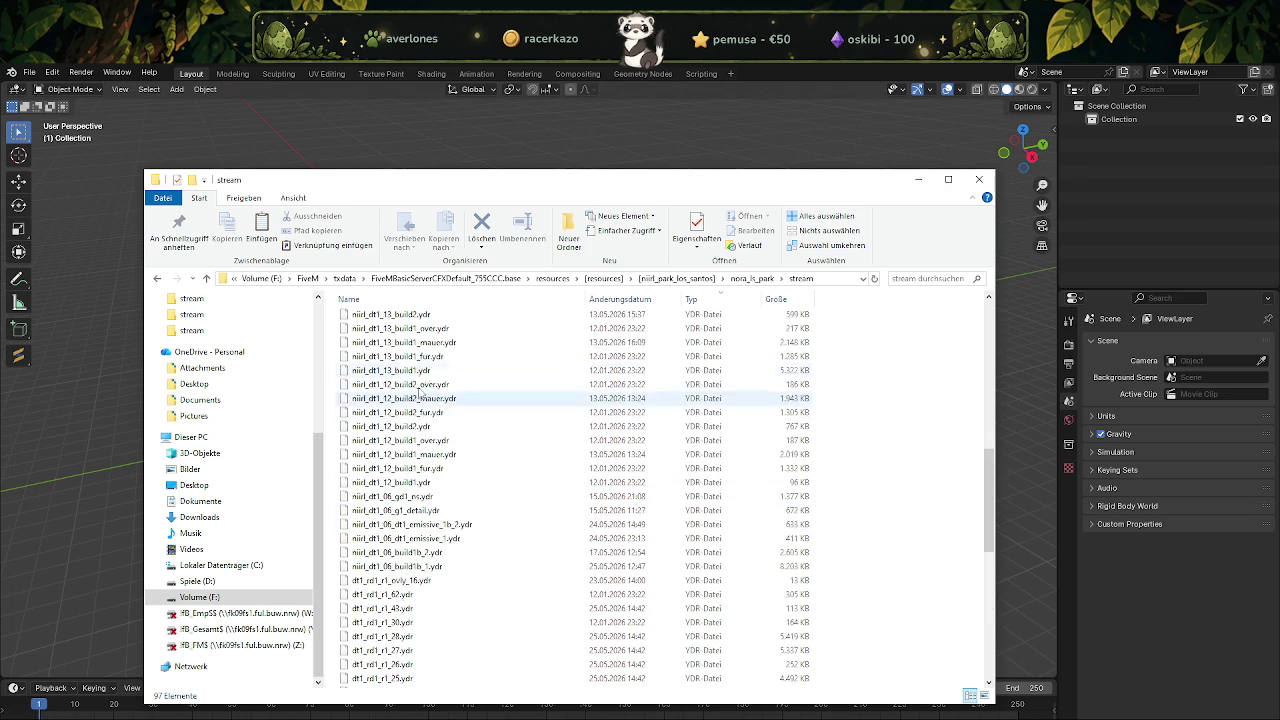
scroll(420, 420, up, 6)
scroll(390, 320, up, 6)
click(386, 300)
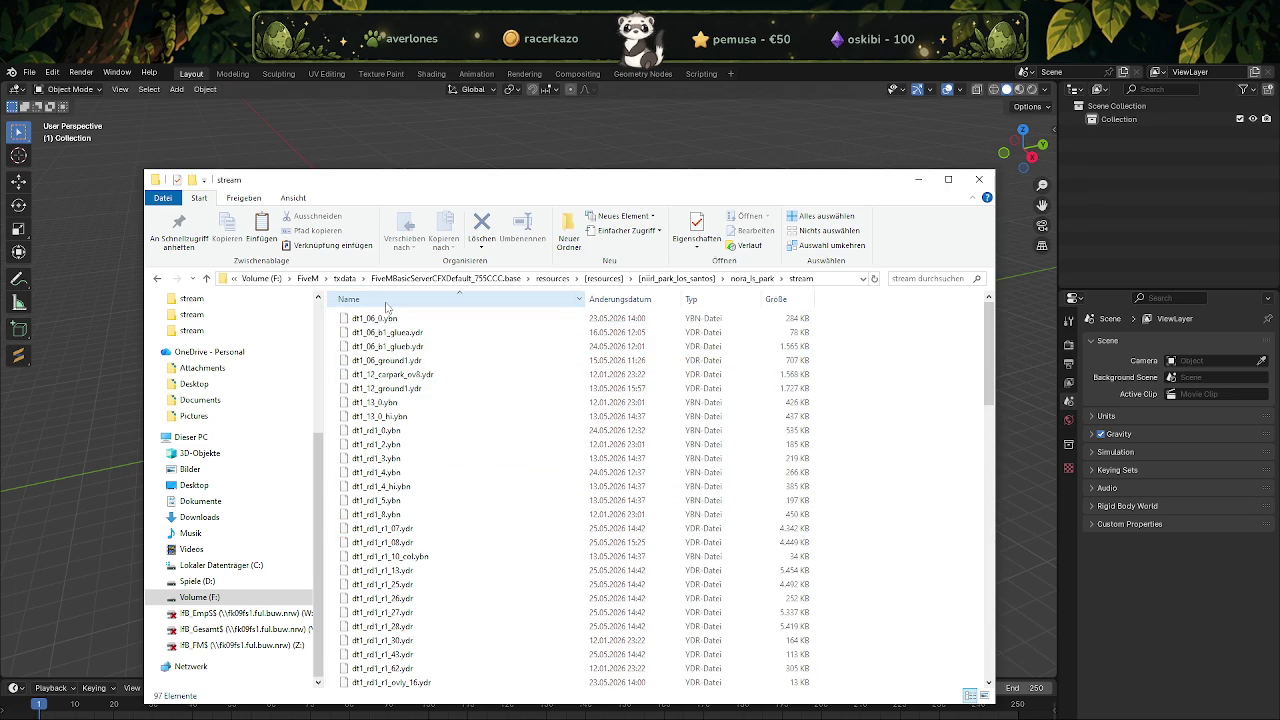
click(386, 300)
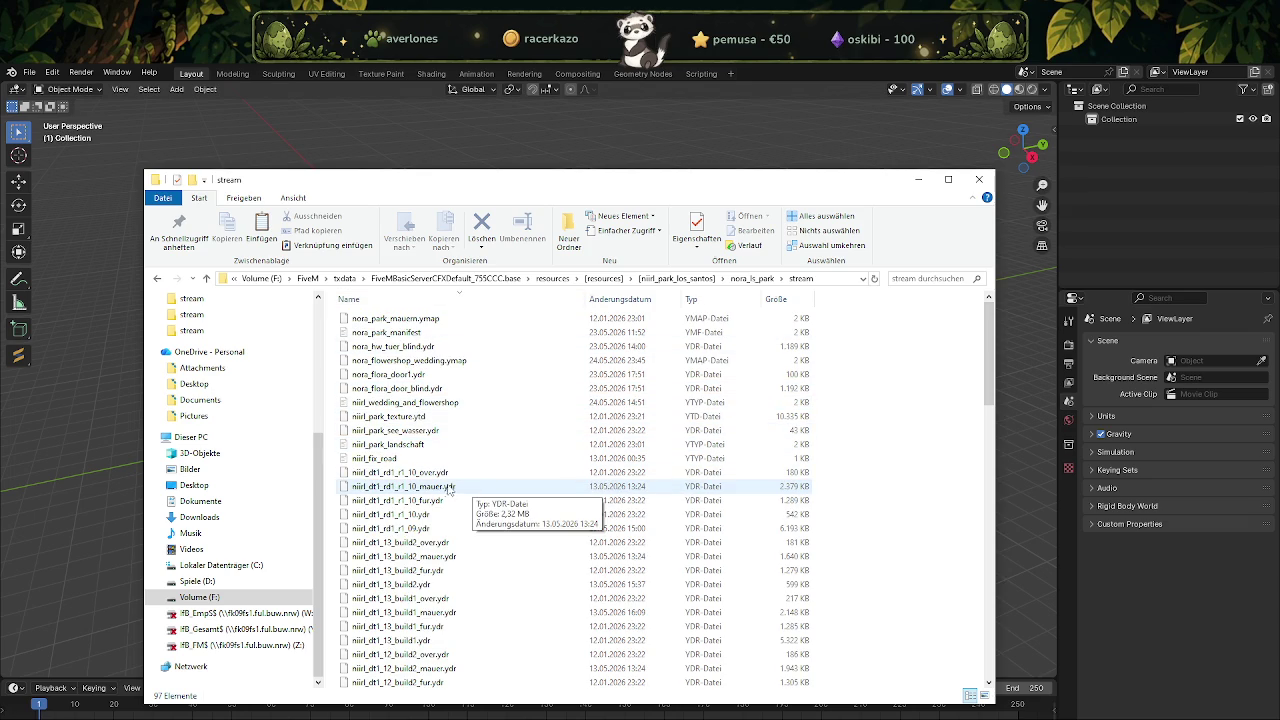
Scroll through the name-sorted file list of the stream folder.
scroll(451, 494, down, 1)
scroll(451, 494, down, 1)
scroll(451, 494, down, 1)
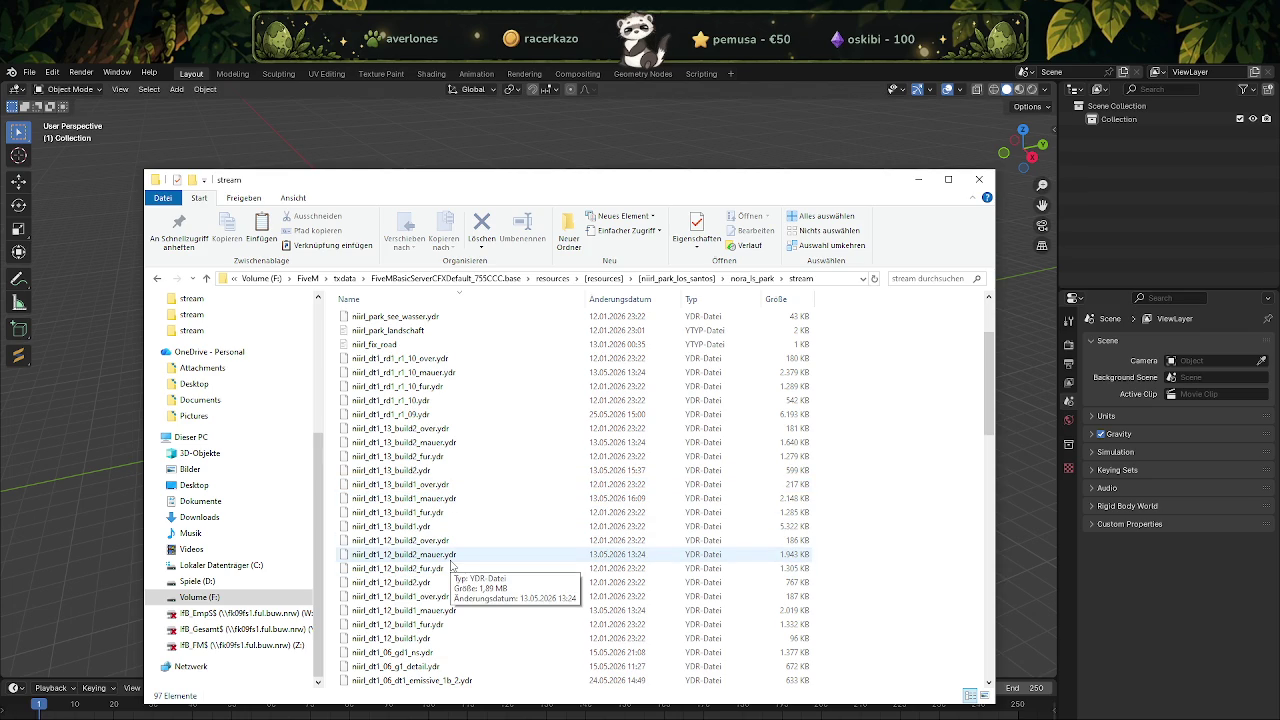
mouse_move(400, 596)
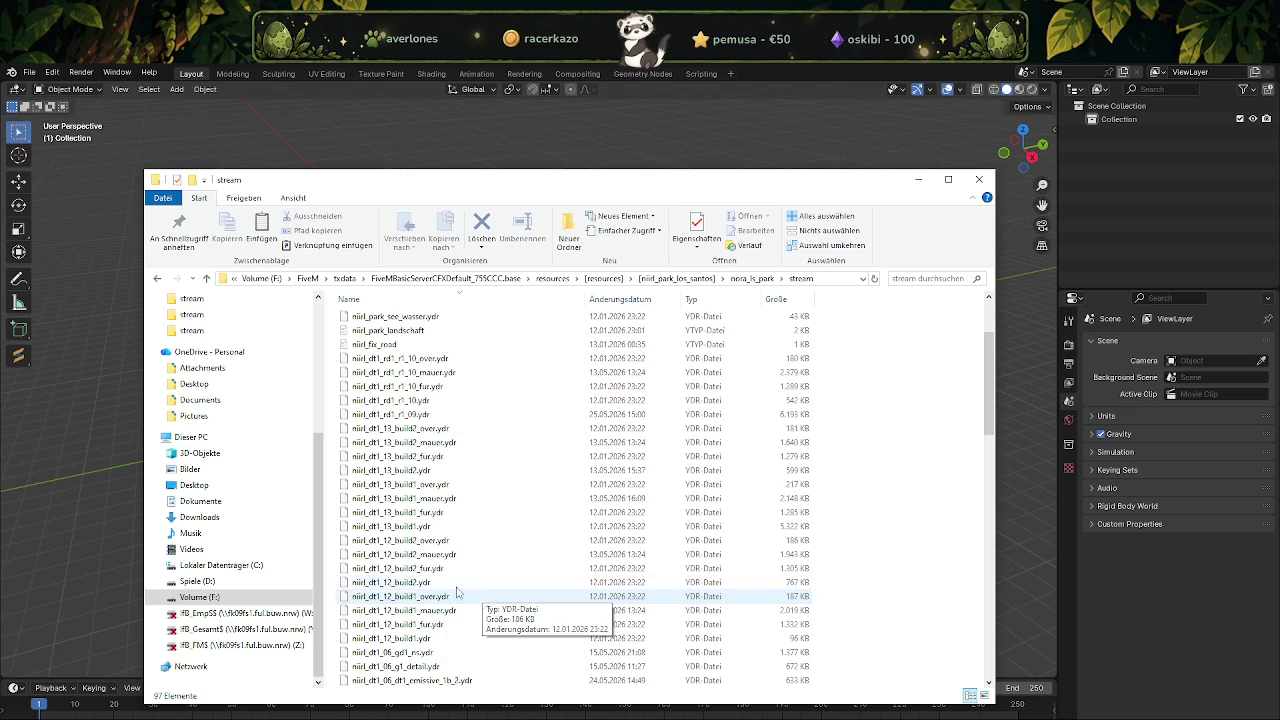
scroll(420, 395, up, 2)
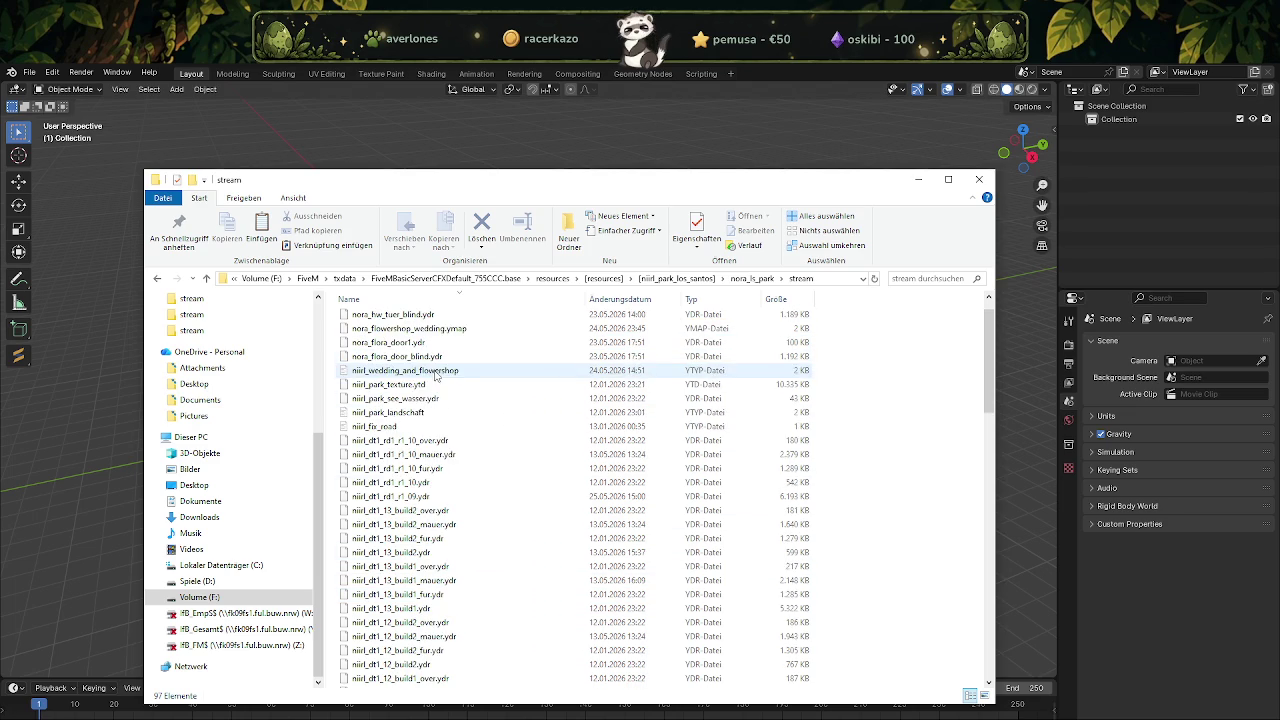
scroll(435, 380, up, 1)
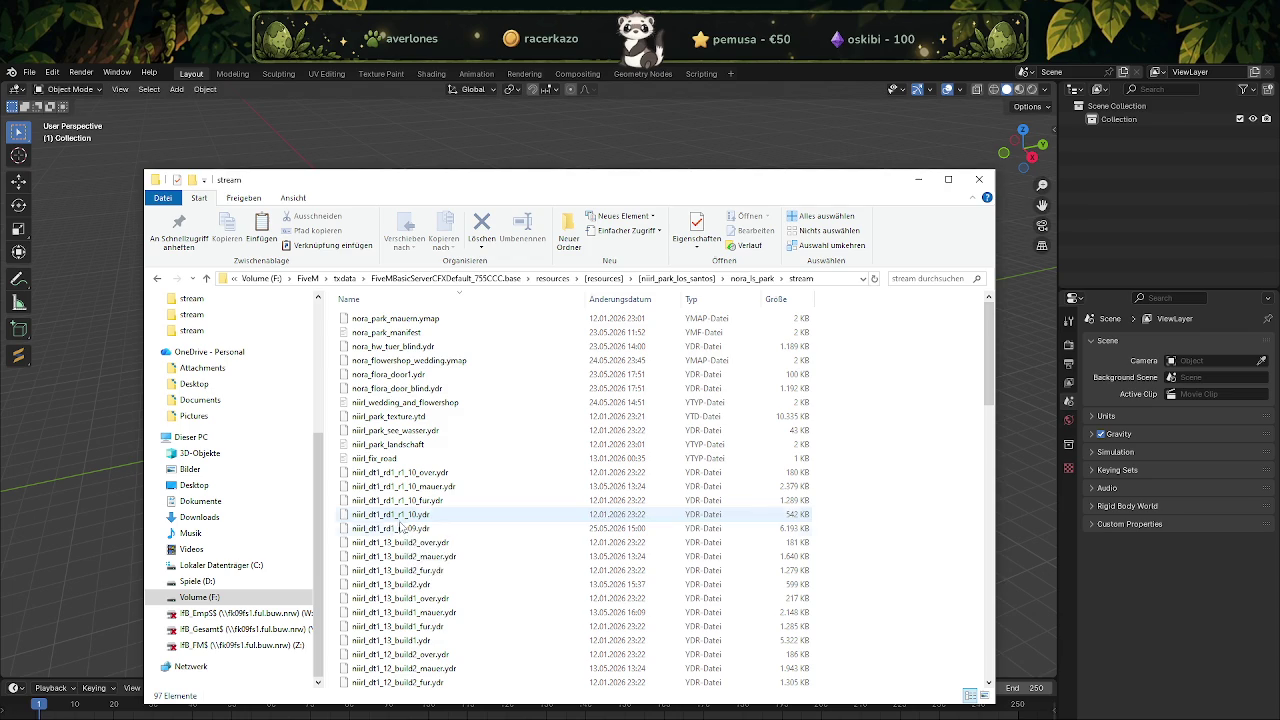
scroll(402, 596, down, 1)
scroll(403, 605, down, 2)
scroll(403, 608, down, 2)
scroll(405, 600, down, 2)
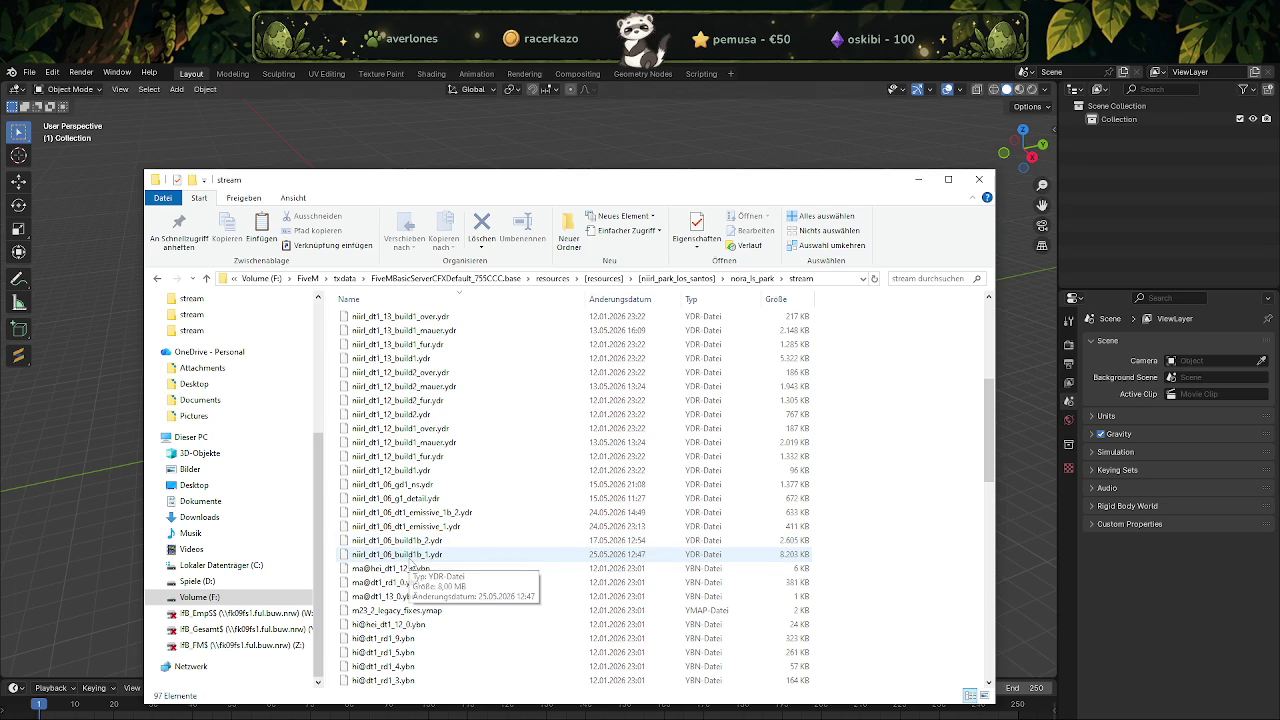
Select niirl_dt1_06_build1b_1.ydr (8,203 KB) in the file list.
click(411, 559)
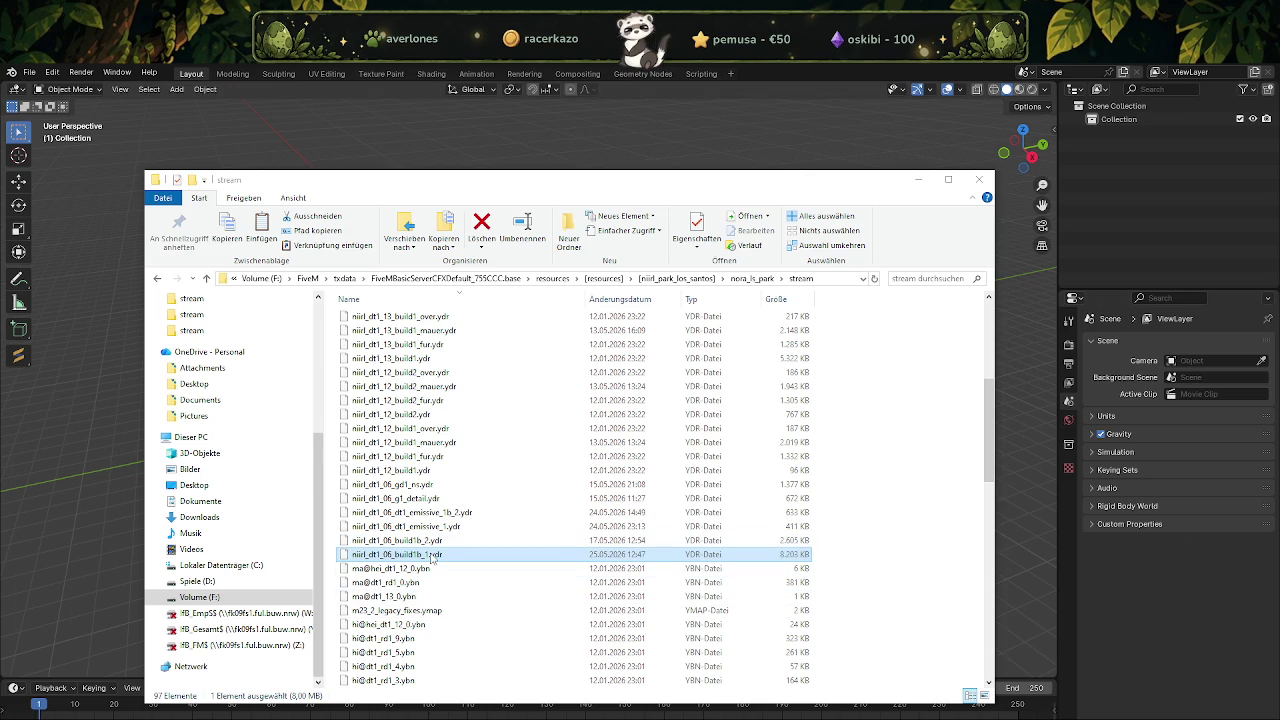
Open the Sollumz side panel and start a CodeWalker XML import.
click(73, 377)
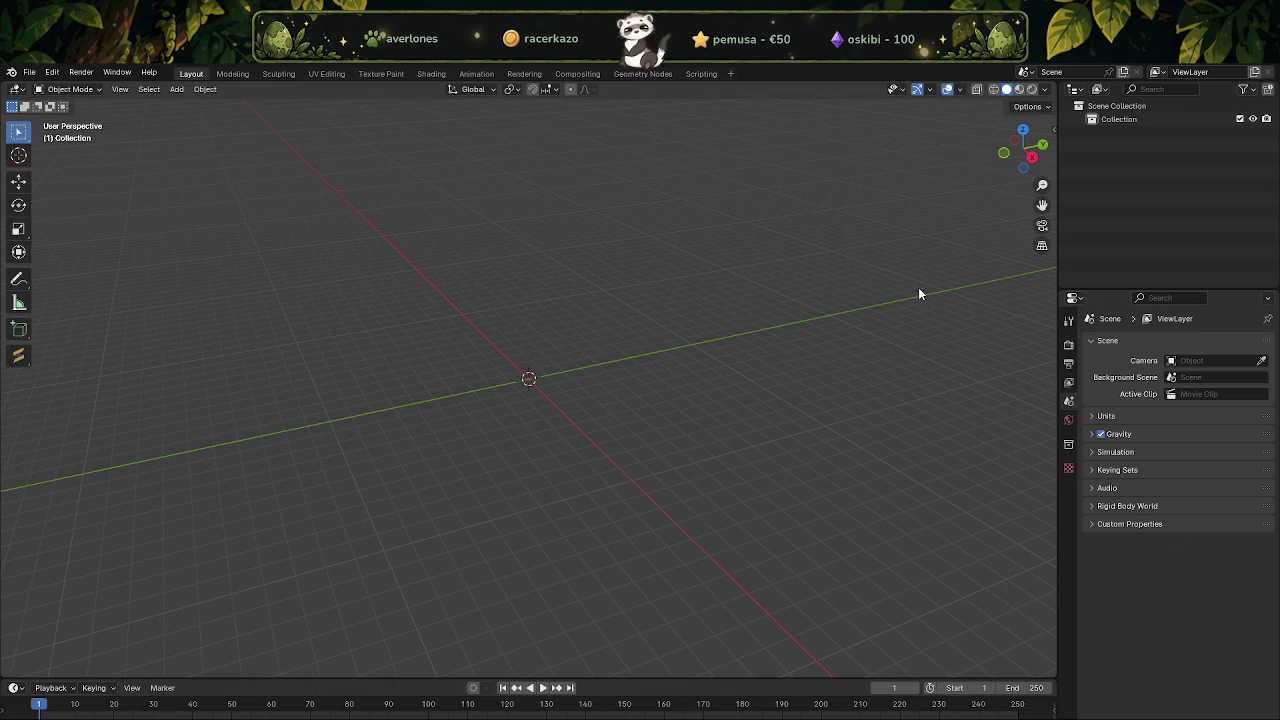
key(n)
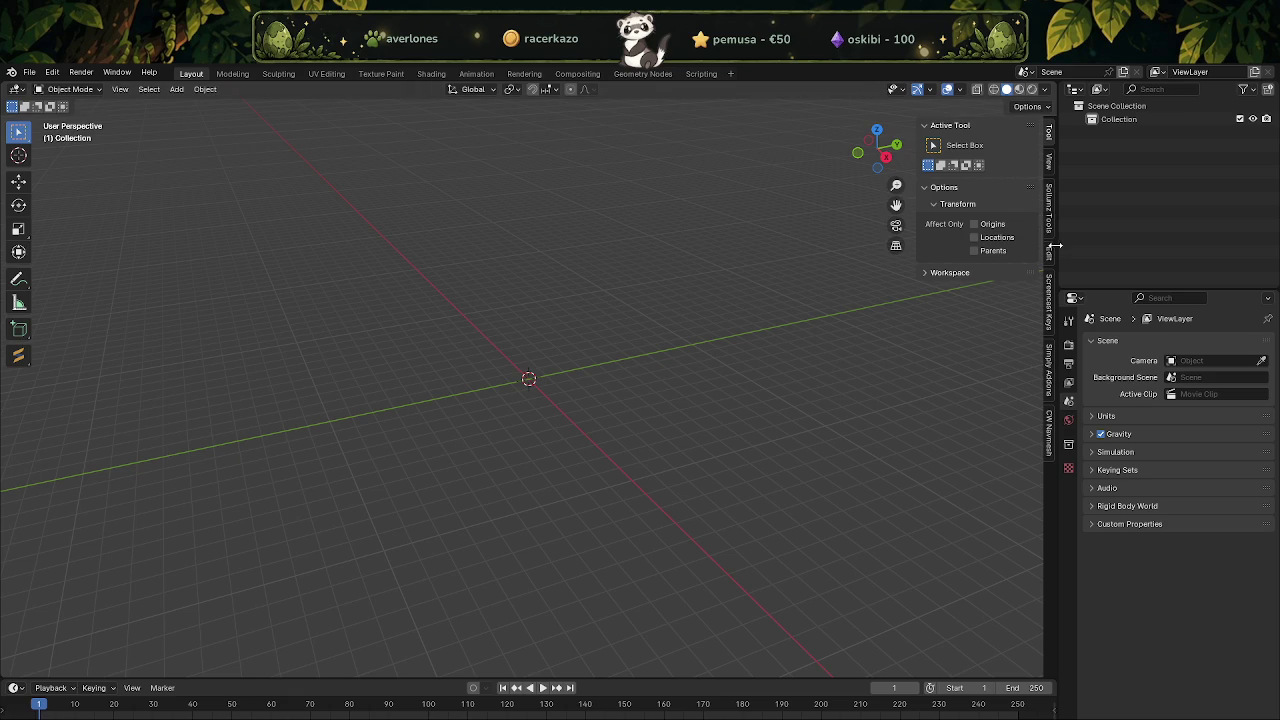
click(1049, 200)
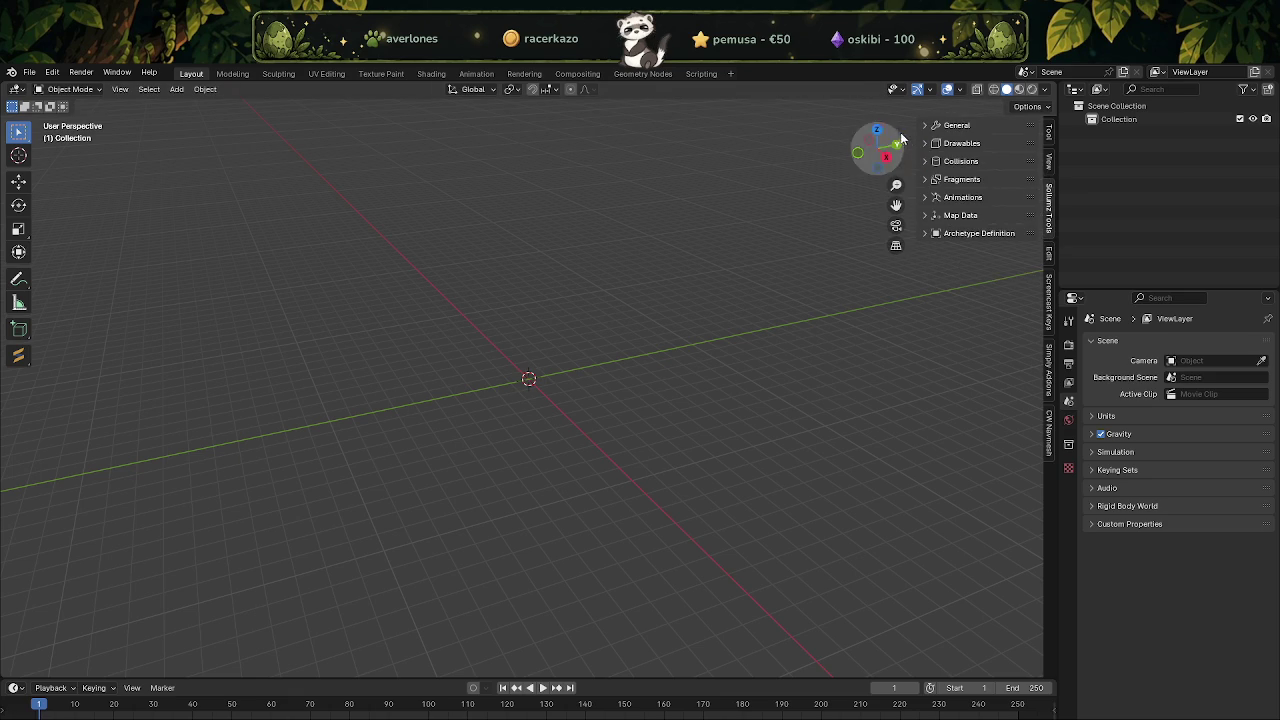
click(925, 130)
click(946, 145)
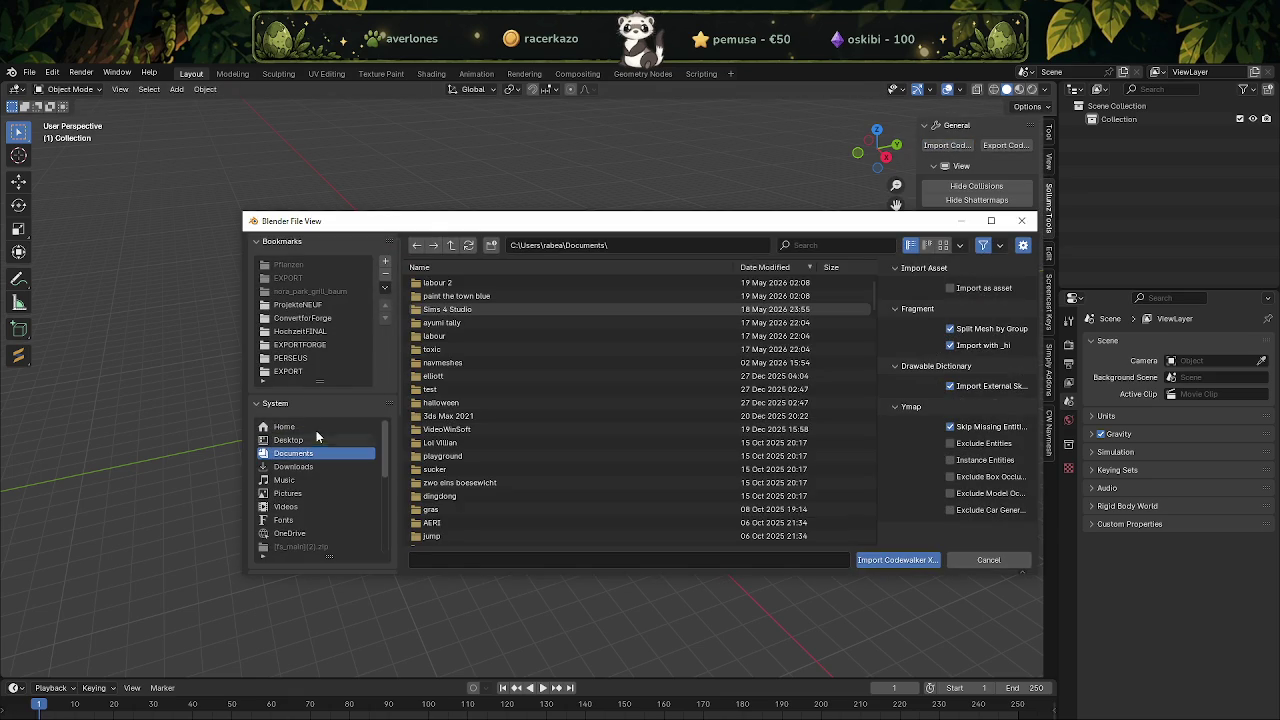
Import the regular and winter lantern models from the optimieren folder.
click(298, 304)
double_click(450, 295)
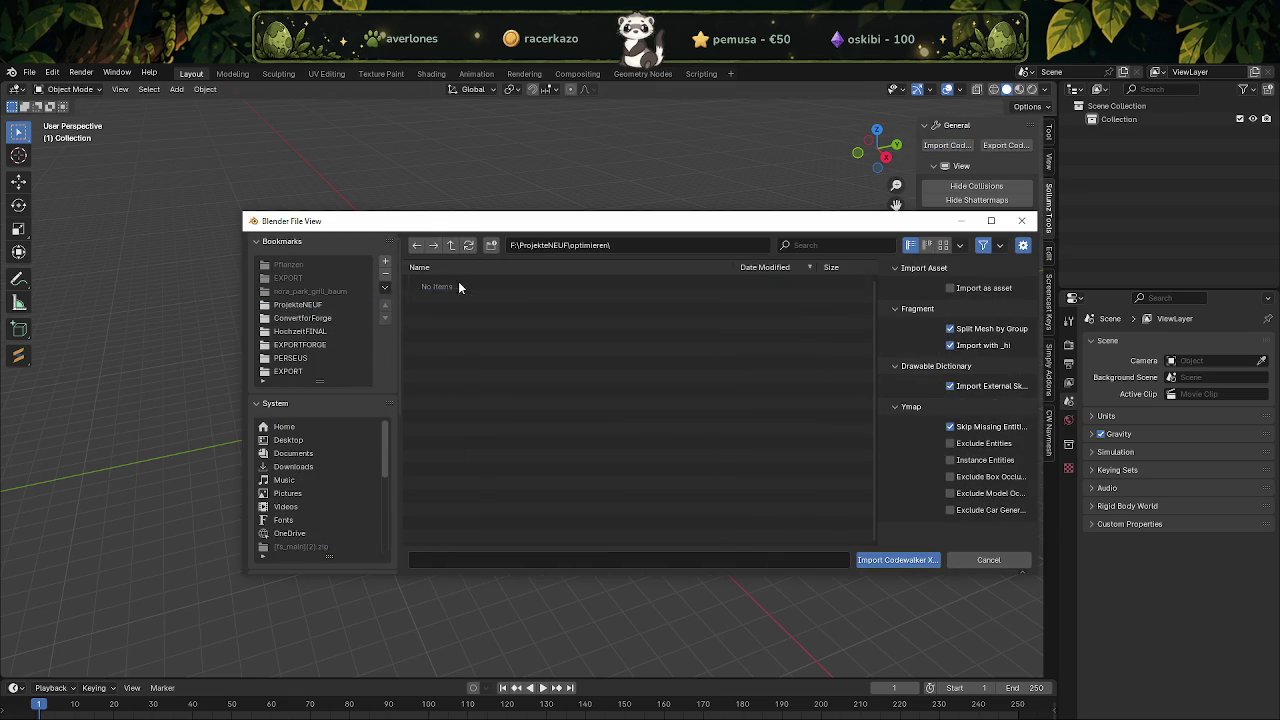
click(455, 311)
shift+click(455, 323)
click(897, 560)
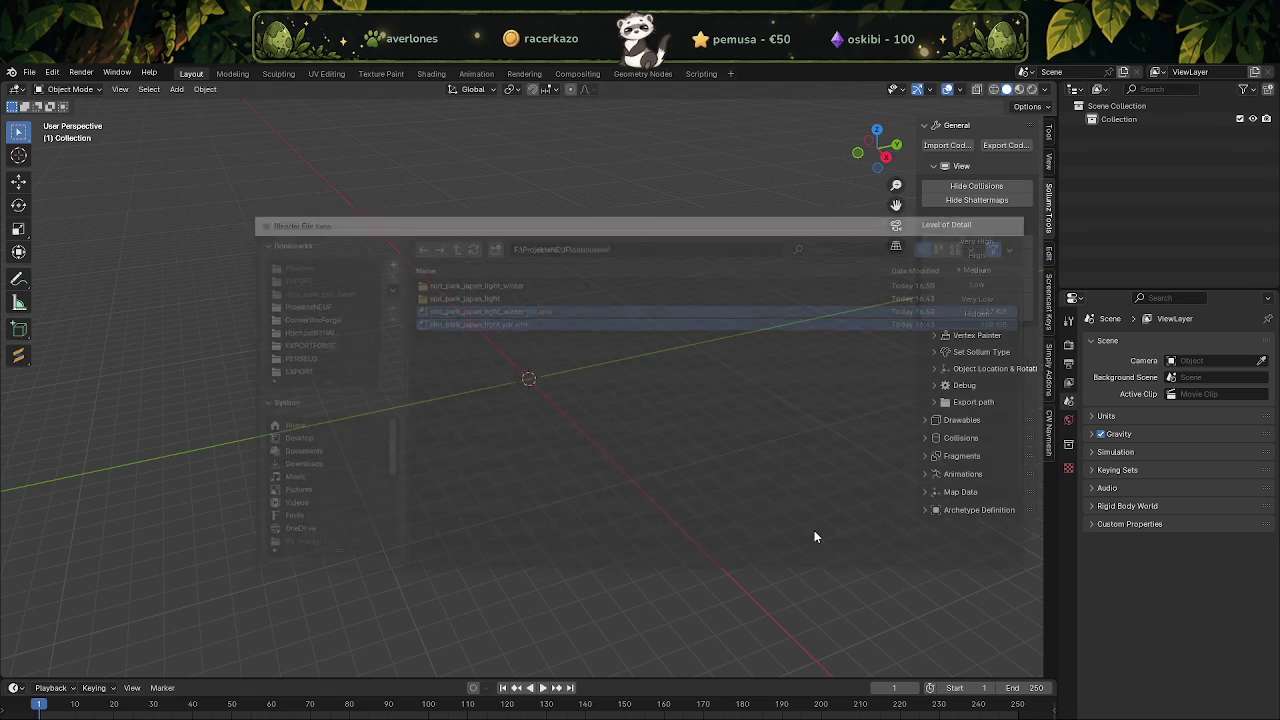
Hide both lanterns' collision meshes in the outliner.
scroll(560, 386, up, 3)
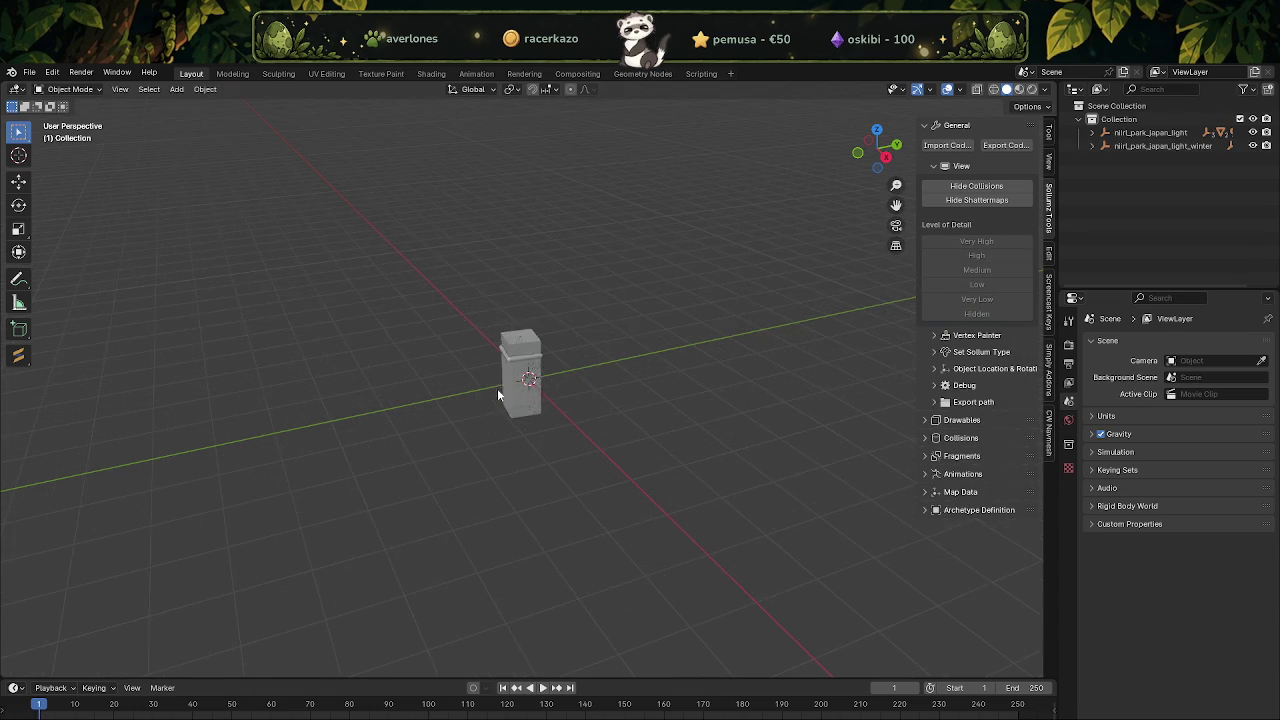
scroll(497, 388, up, 6)
click(1092, 133)
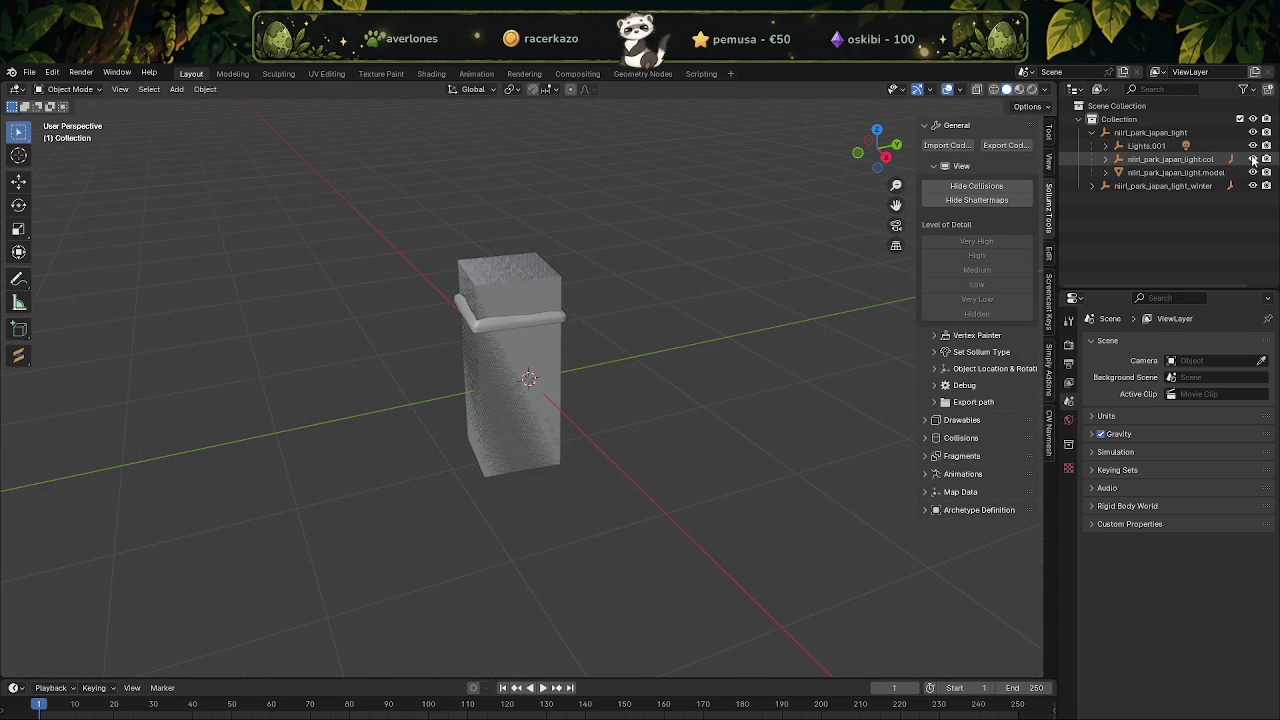
click(1253, 159)
click(1092, 186)
click(1253, 212)
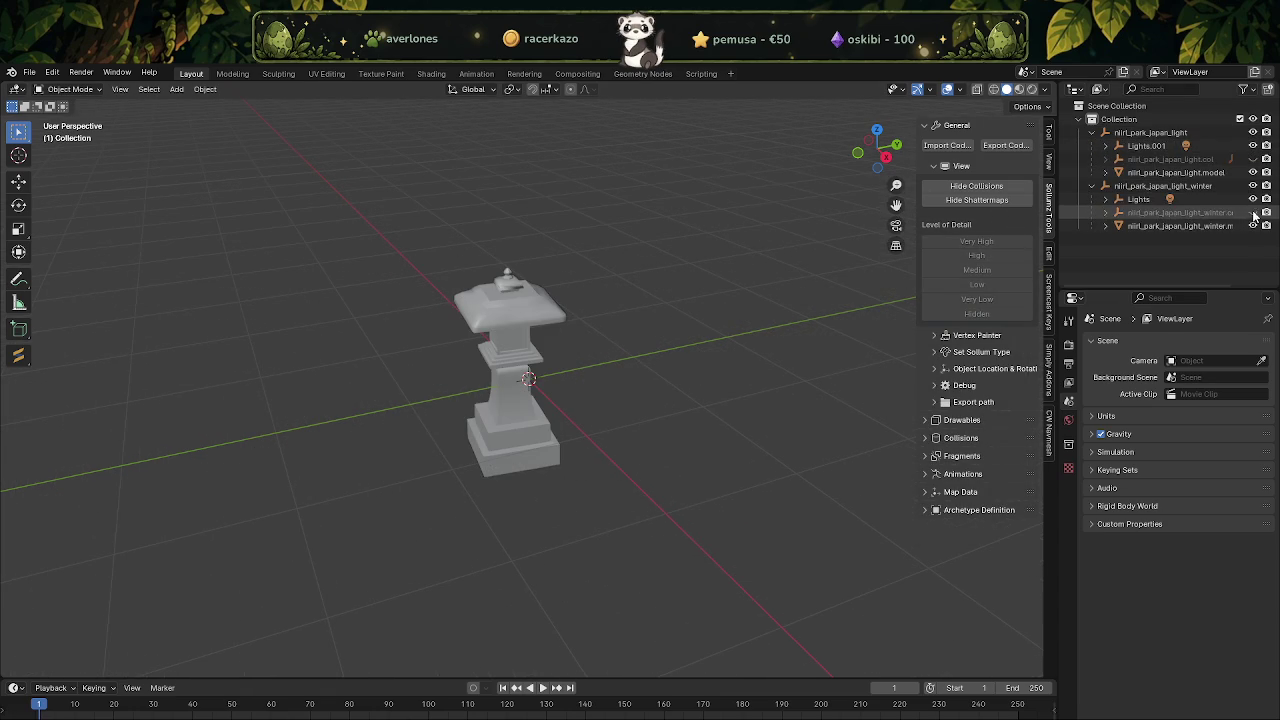
Enable the Statistics viewport overlay while editing the lantern mesh.
click(1175, 172)
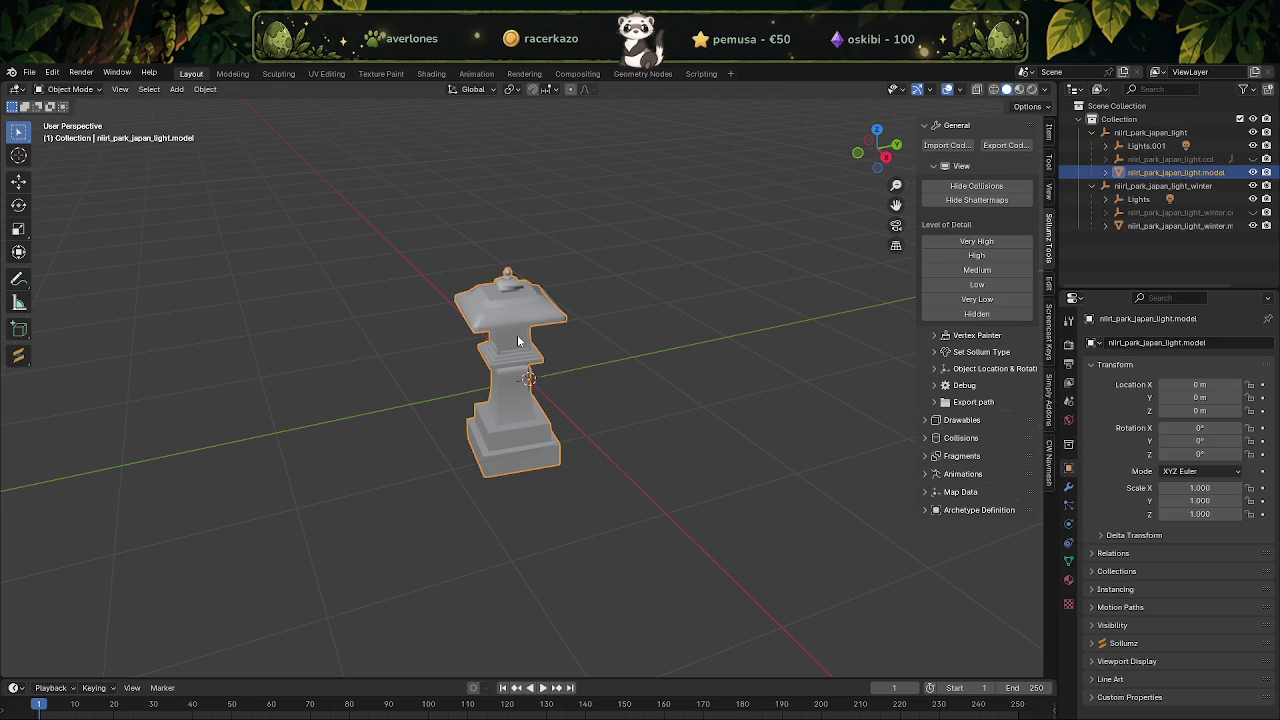
key(Tab)
click(938, 93)
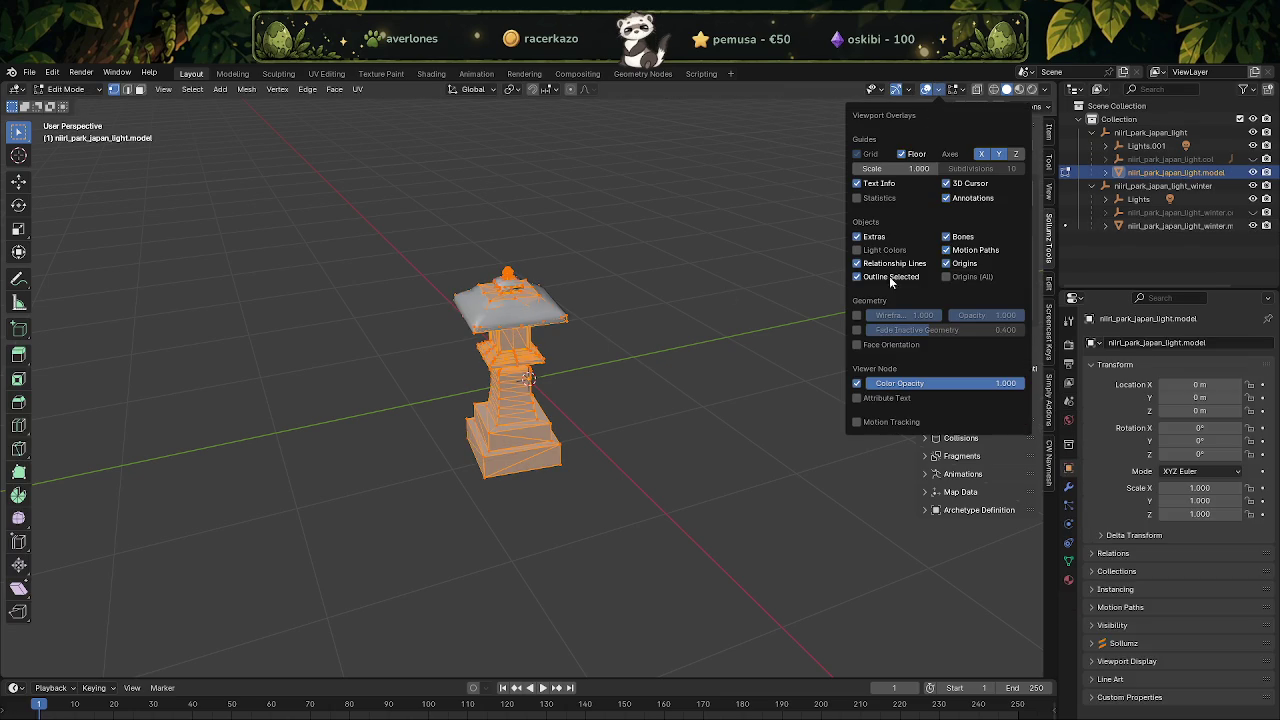
click(856, 198)
middle_drag(236, 289, 423, 303)
key(Tab)
middle_drag(542, 359, 434, 334)
scroll(500, 360, up, 5)
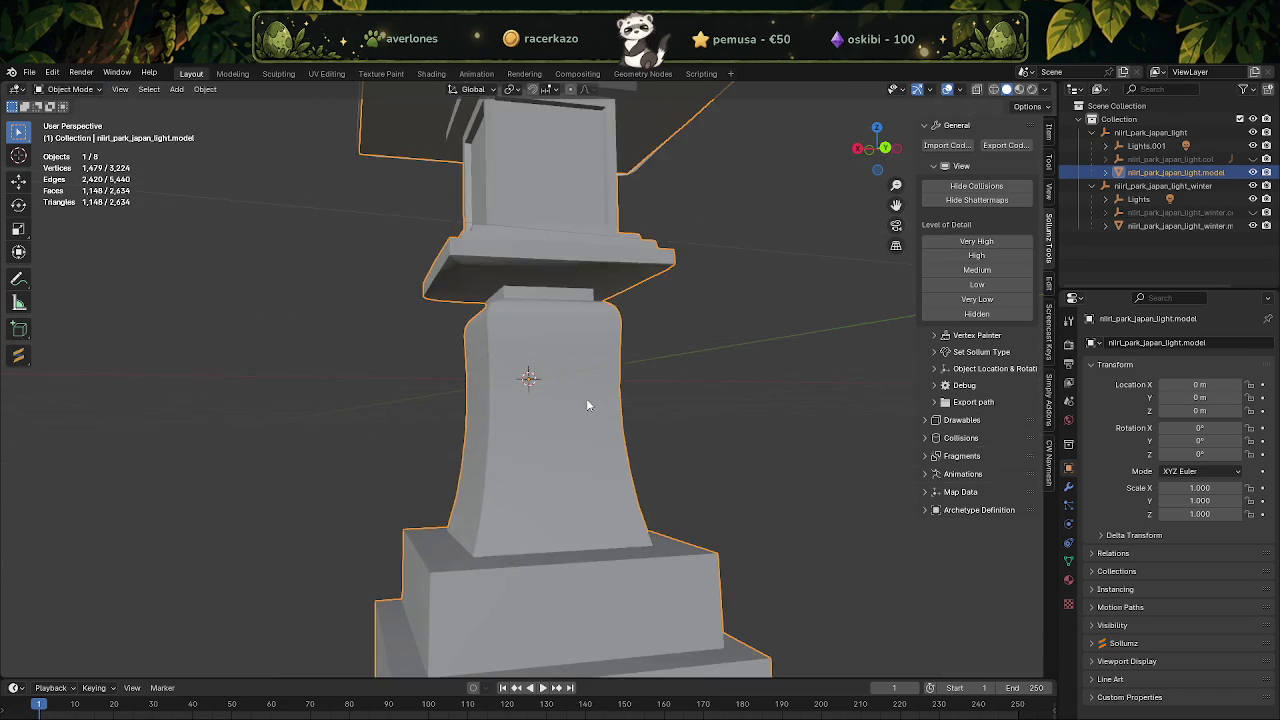
scroll(586, 398, up, 2)
Select a single face of the lantern mesh in edit mode.
key(Tab)
click(579, 416)
scroll(579, 416, down, 5)
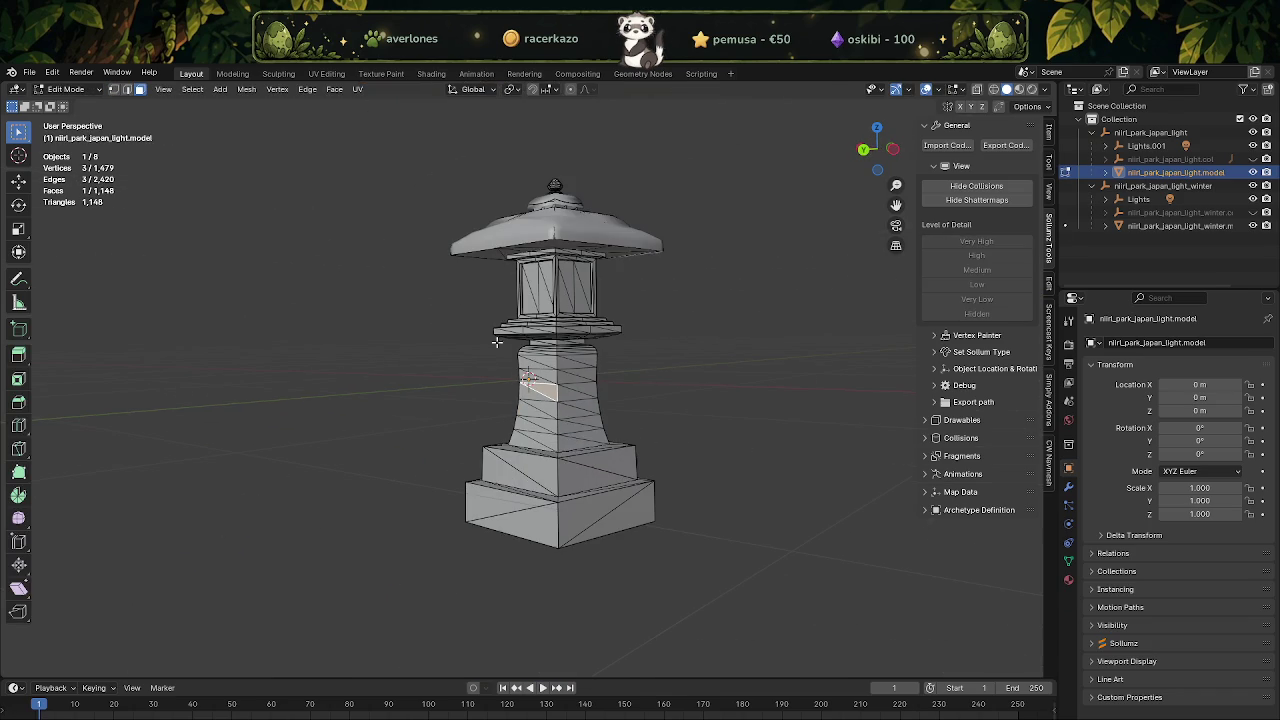
click(431, 73)
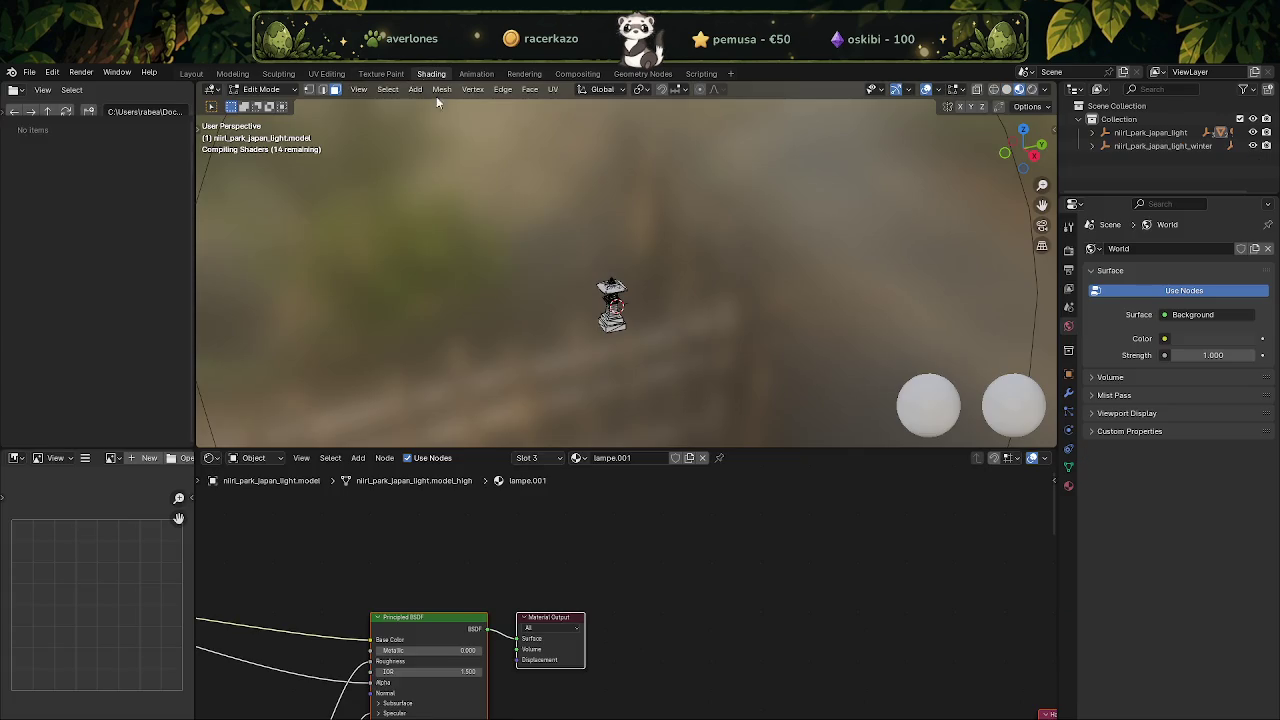
Collapse the Dot Product node and load lampe.dds into the Image Texture node.
scroll(590, 585, up, 2)
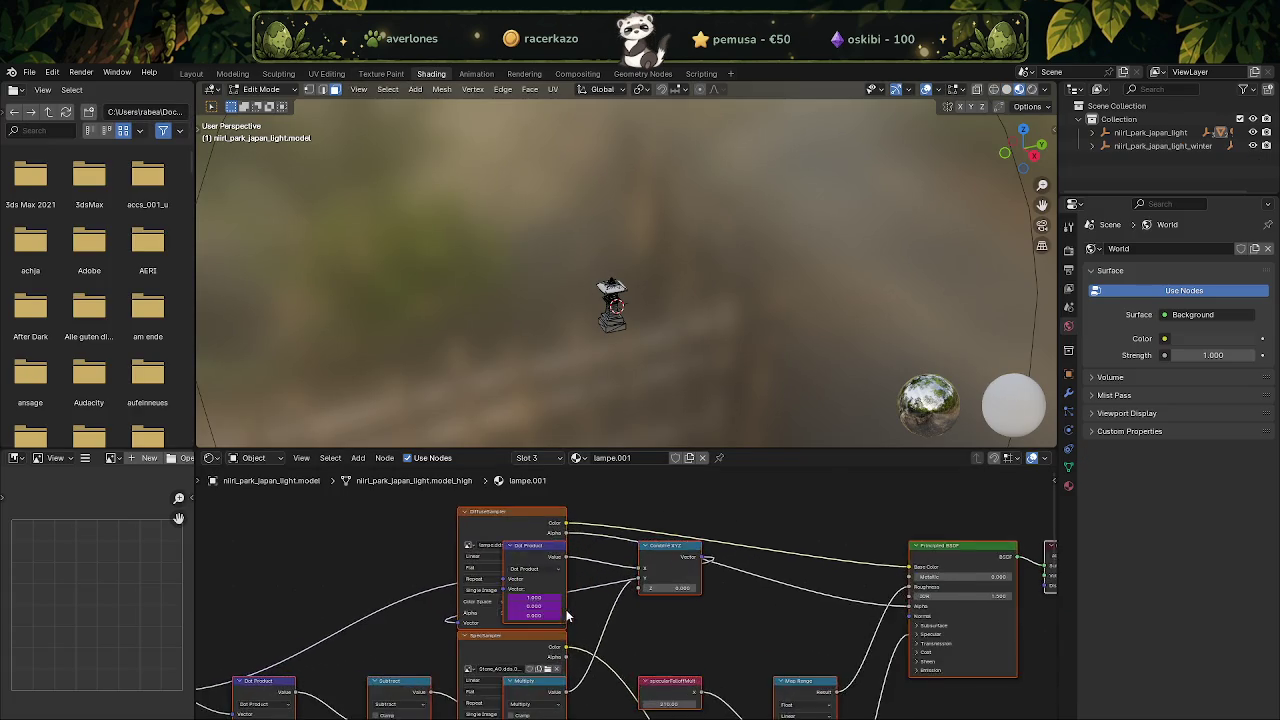
scroll(590, 585, up, 3)
click(442, 514)
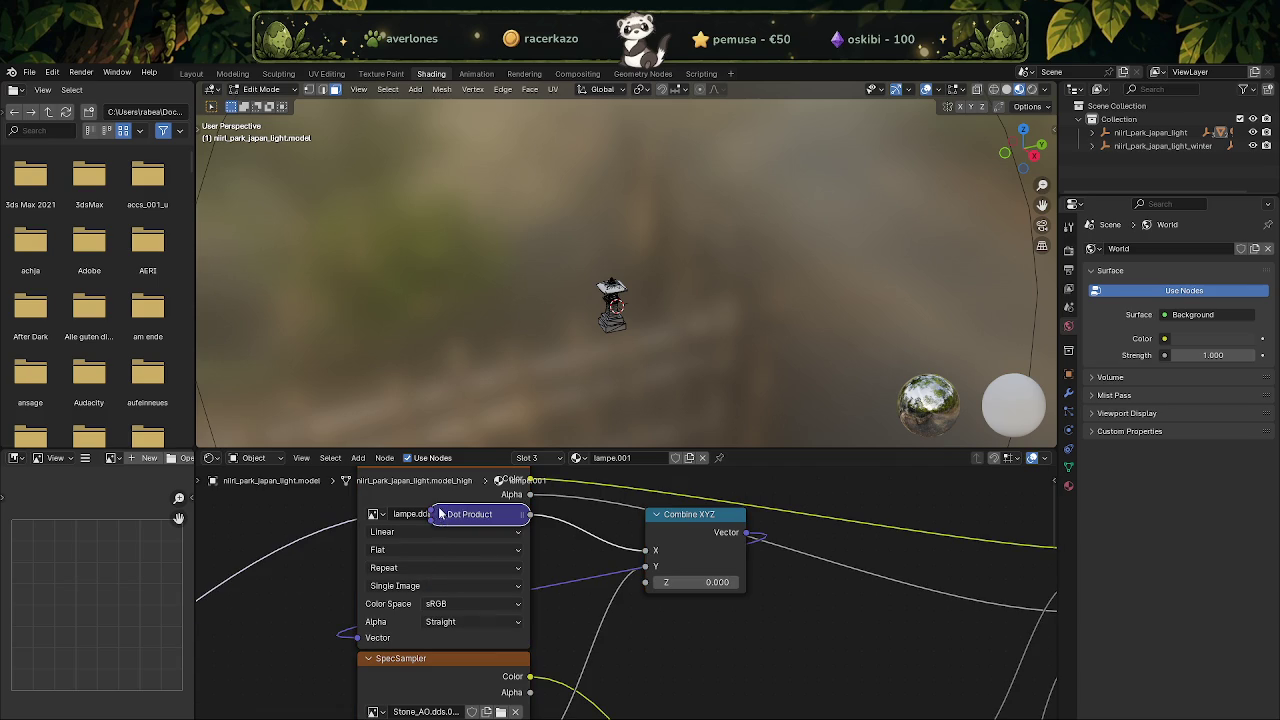
drag(480, 514, 480, 569)
click(501, 514)
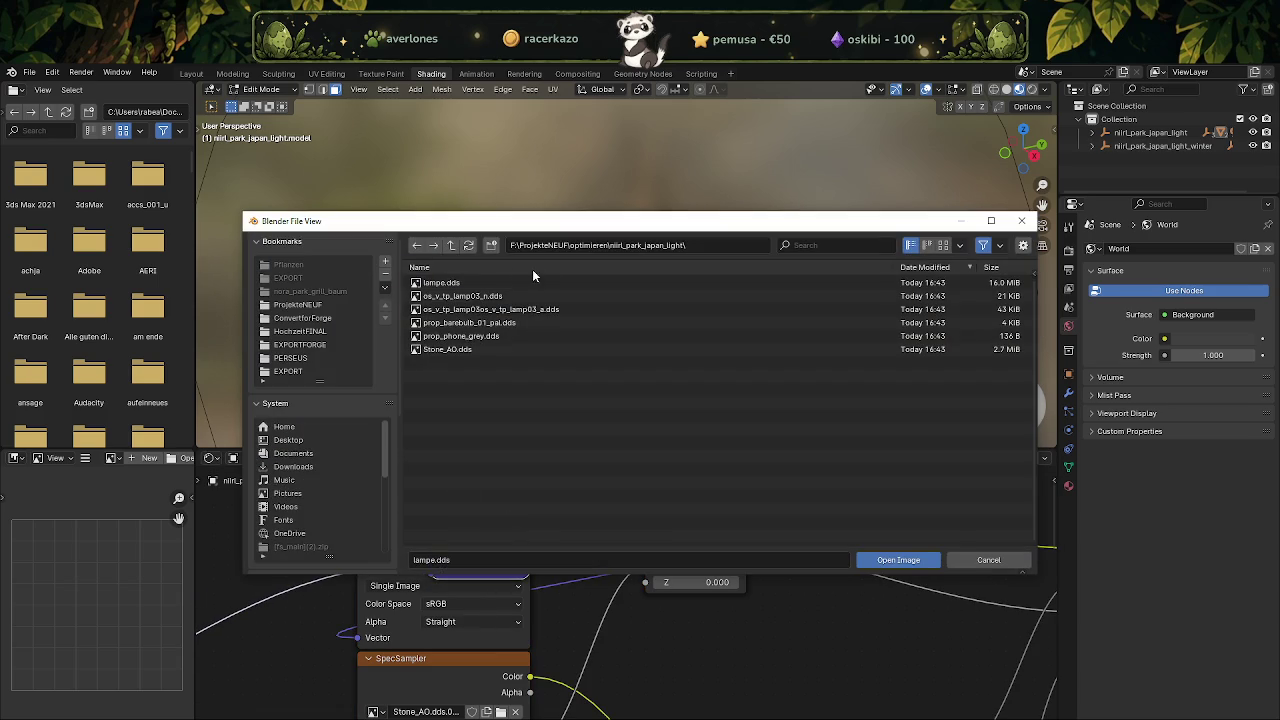
click(507, 284)
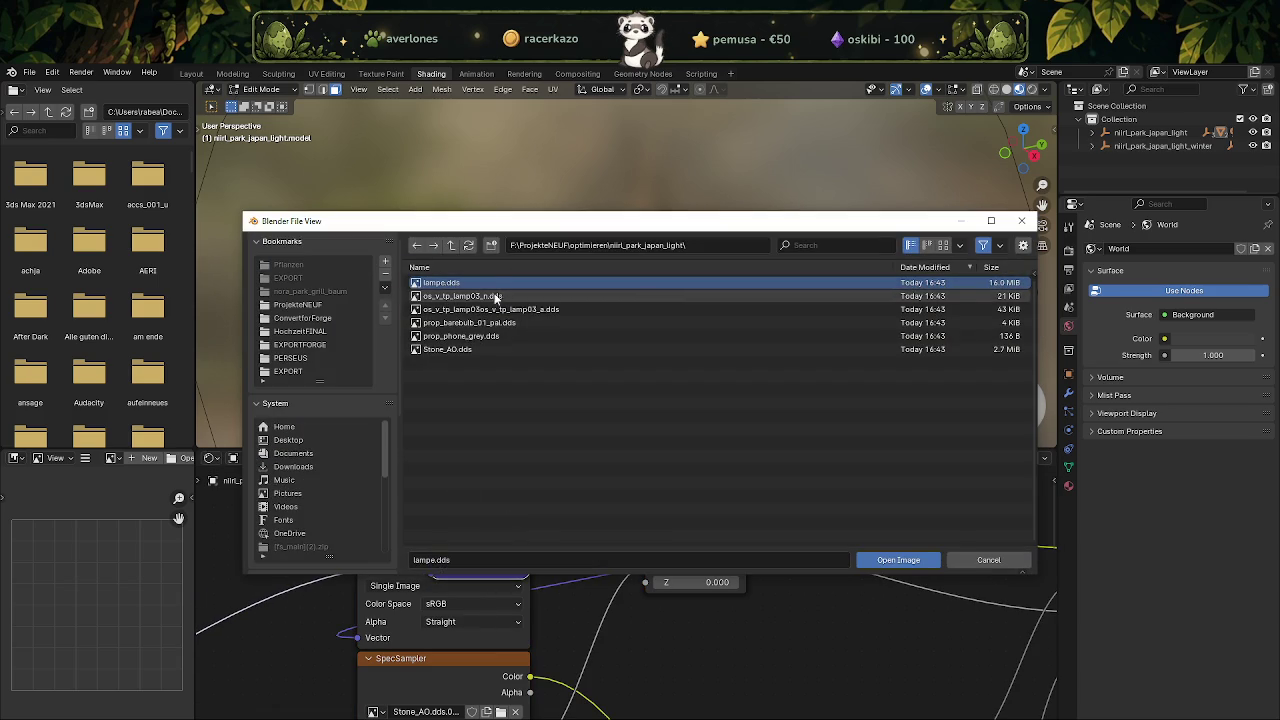
double_click(485, 287)
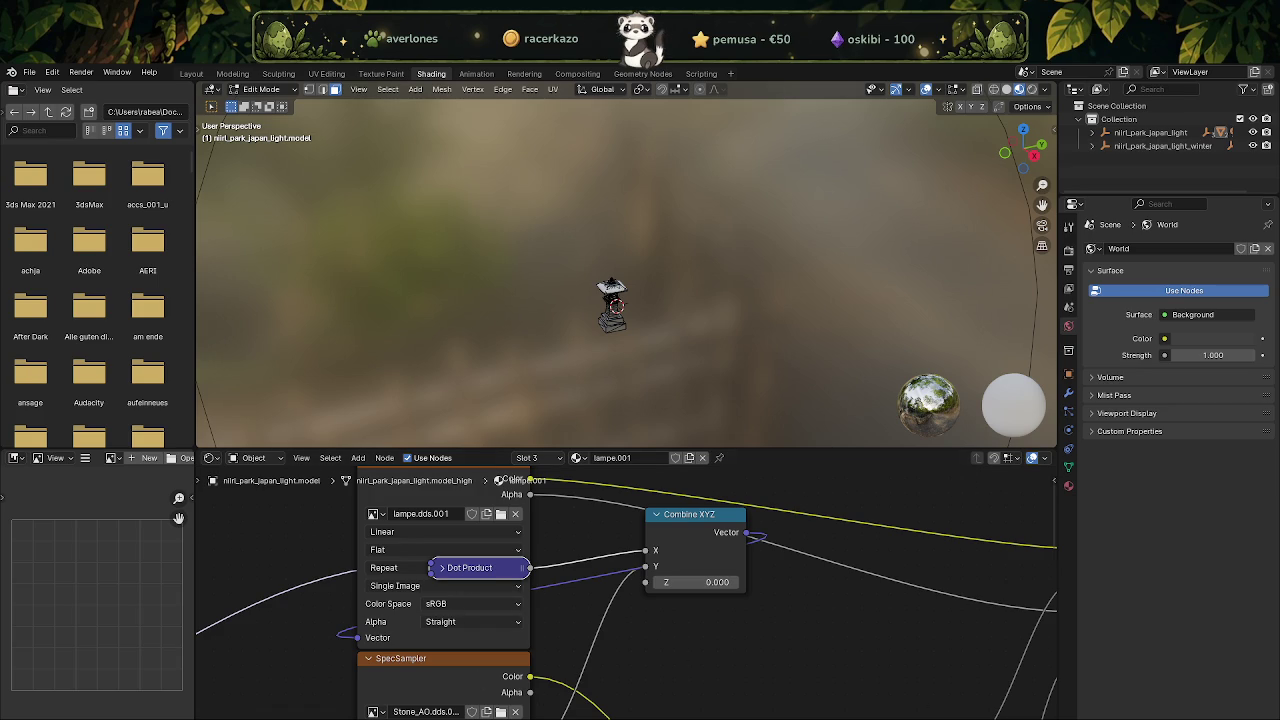
Open the optimieren folder in Windows Explorer from the taskbar's recent folders.
click(501, 513)
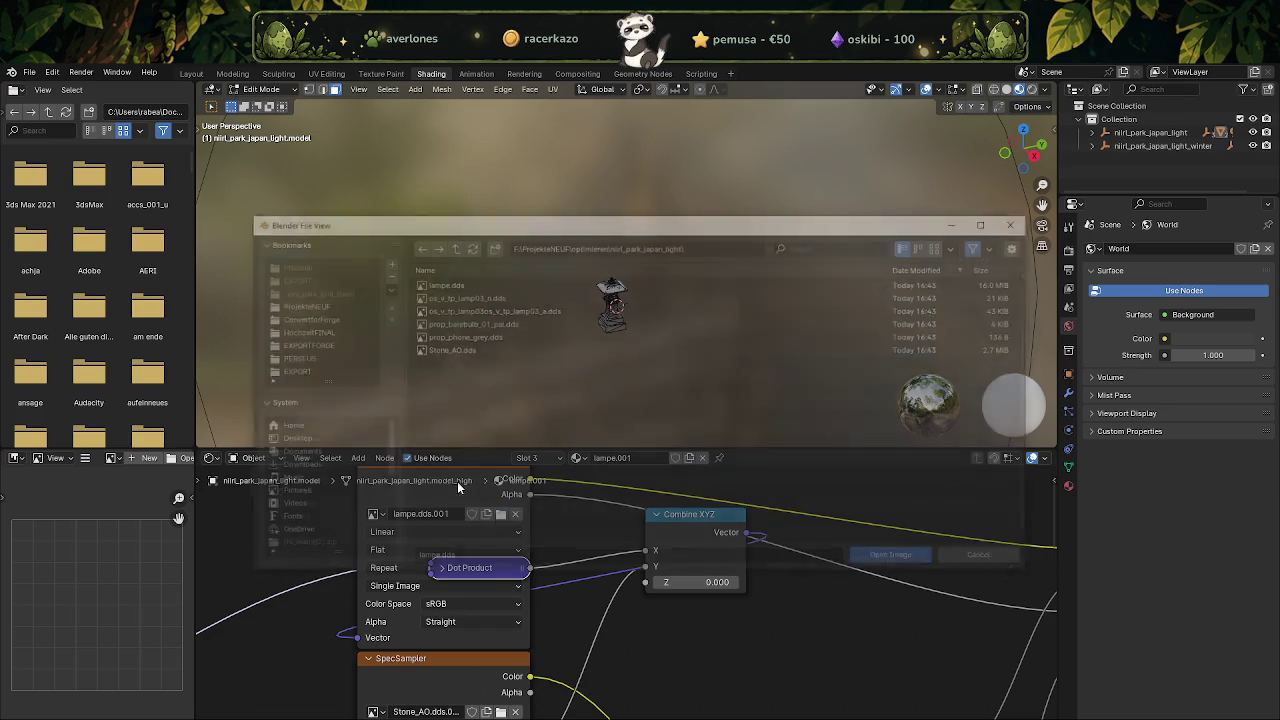
click(696, 245)
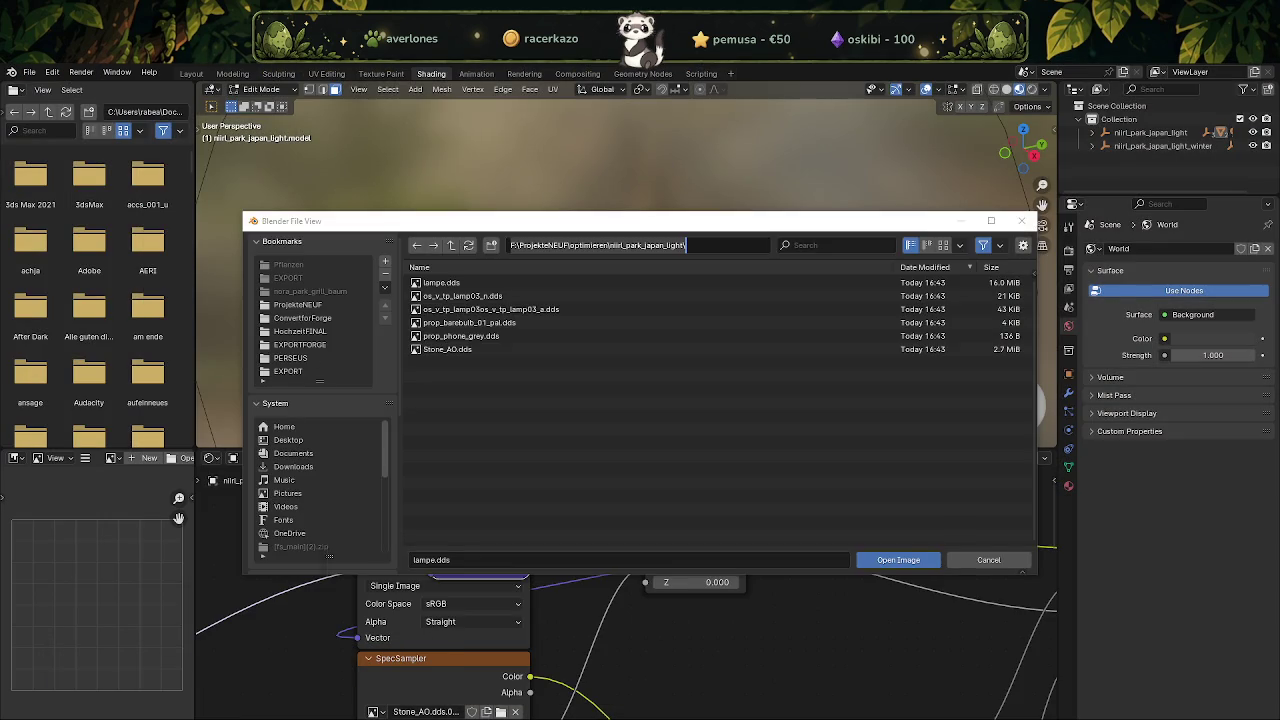
right_click(240, 719)
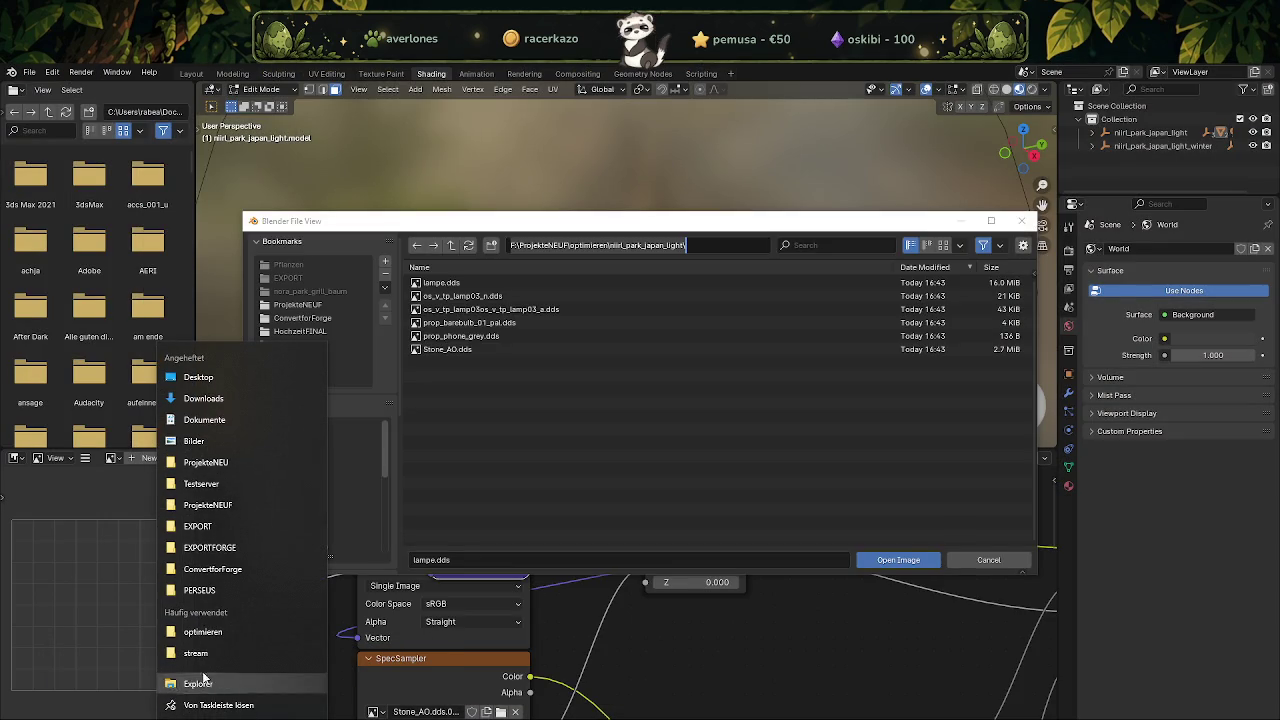
click(203, 631)
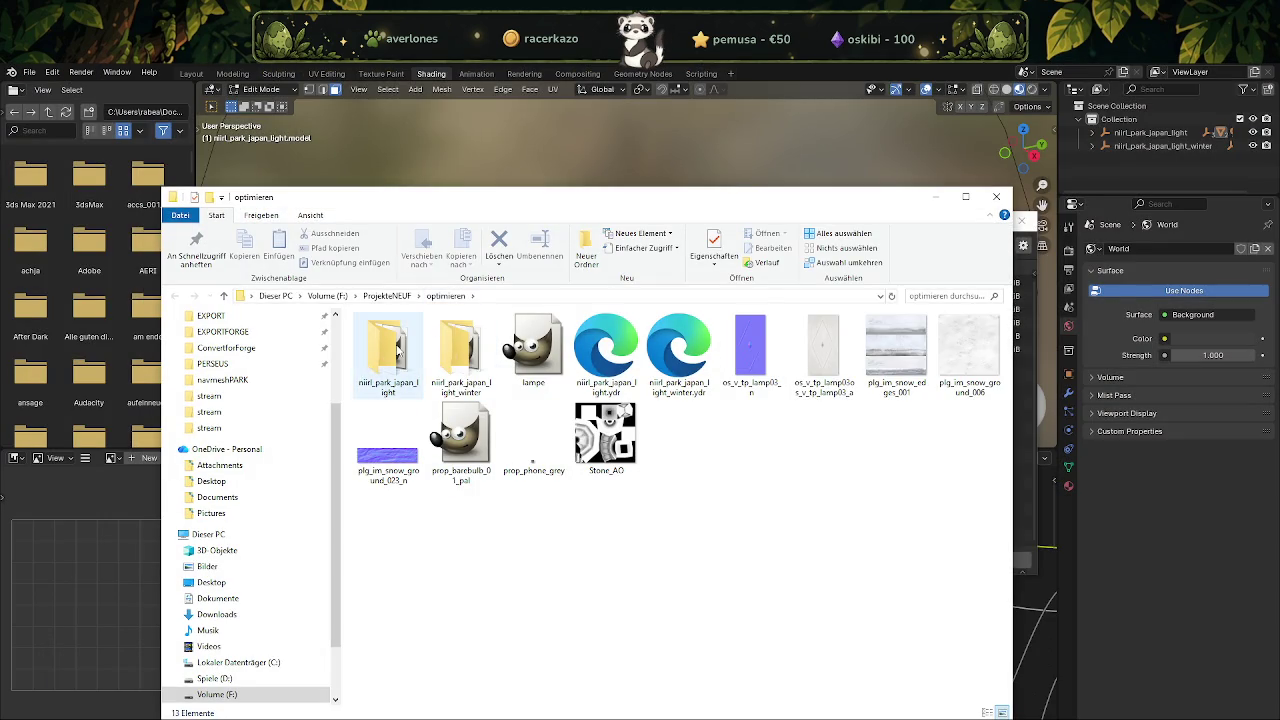
Open the niirl_park_japan_light folder and launch the lampe texture in GIMP.
double_click(388, 355)
double_click(399, 360)
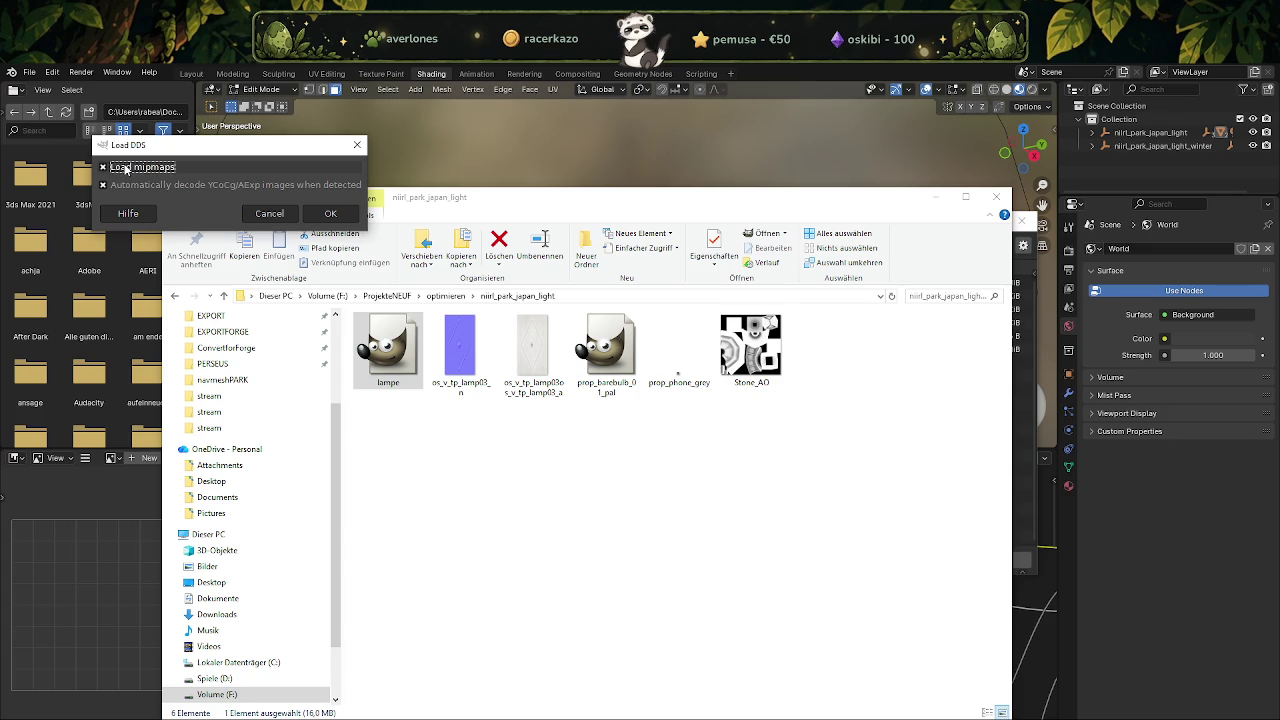
Scale the lampe texture down to 512 × 512.
click(330, 213)
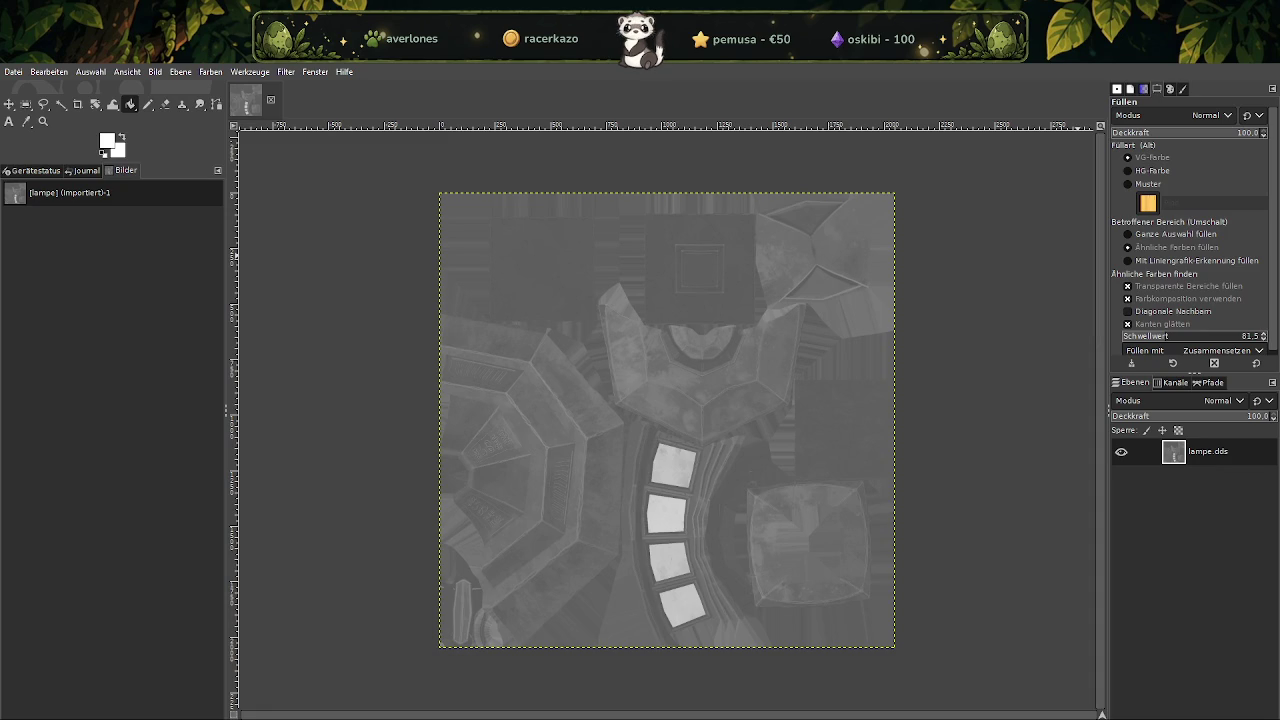
click(26, 104)
right_click(705, 417)
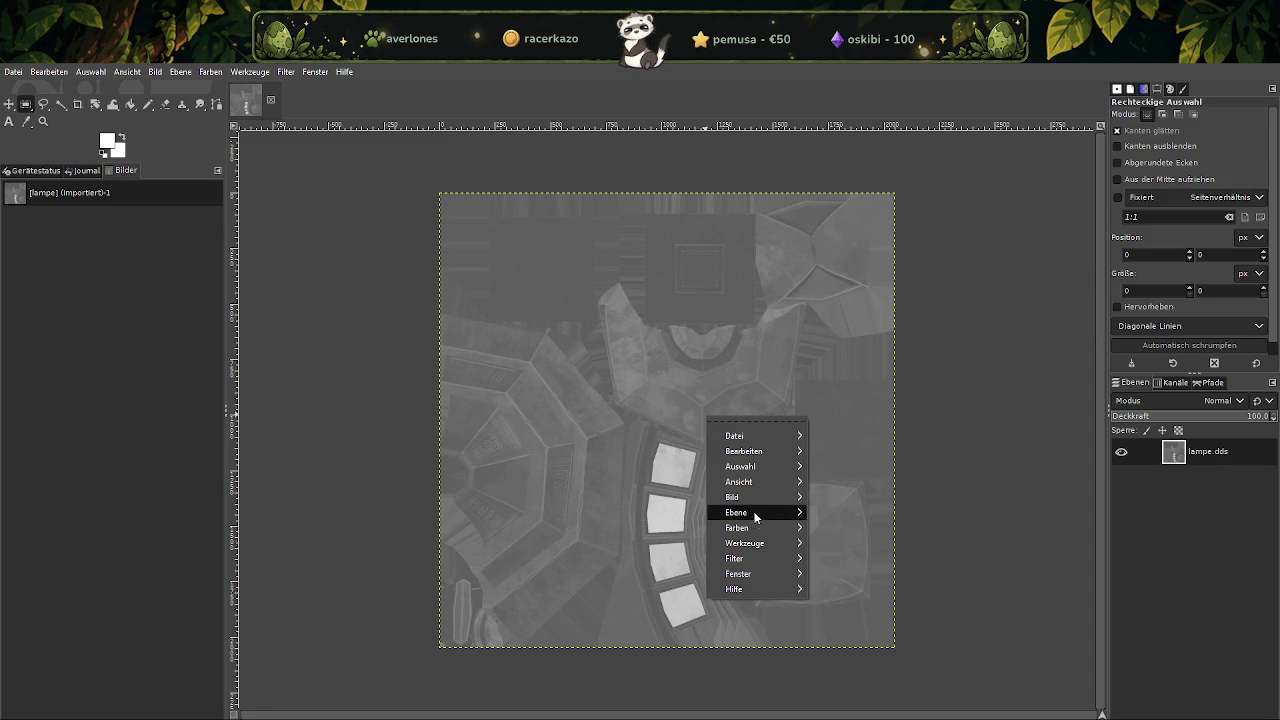
mouse_move(733, 497)
click(835, 537)
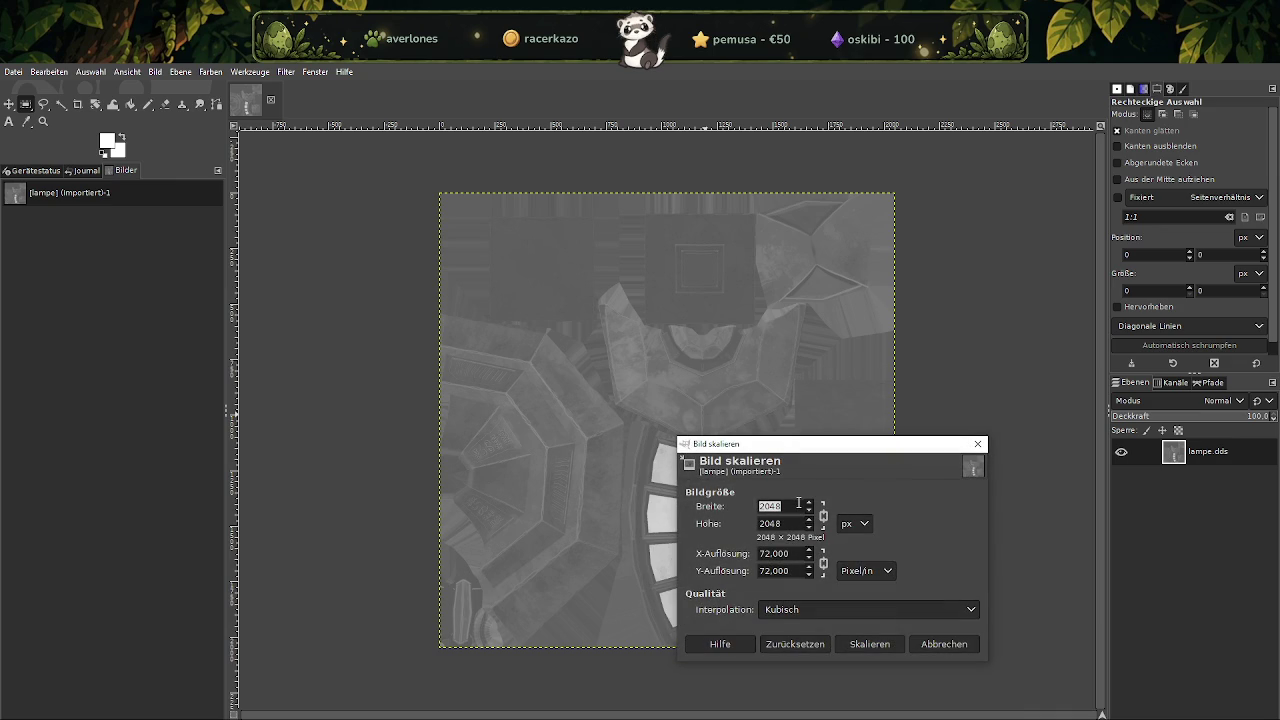
text(512)
click(878, 644)
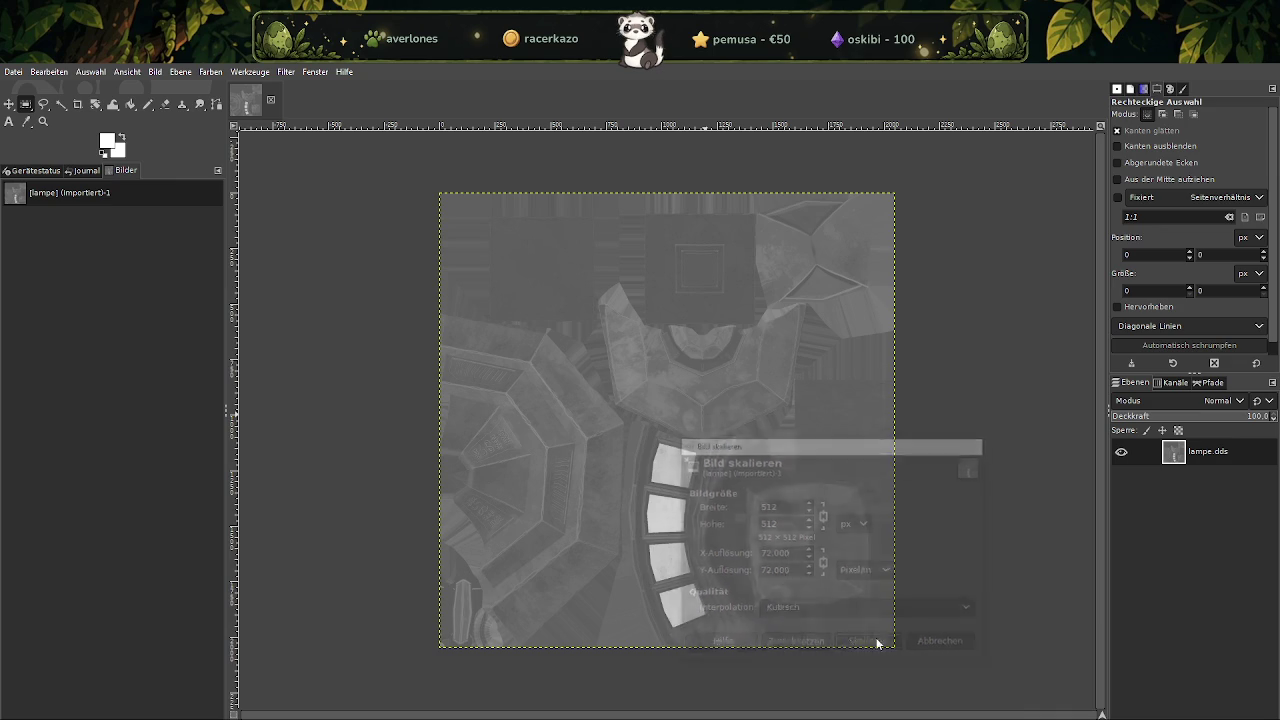
Export over lampe.dds using BC3 / DXT5 compression.
click(14, 72)
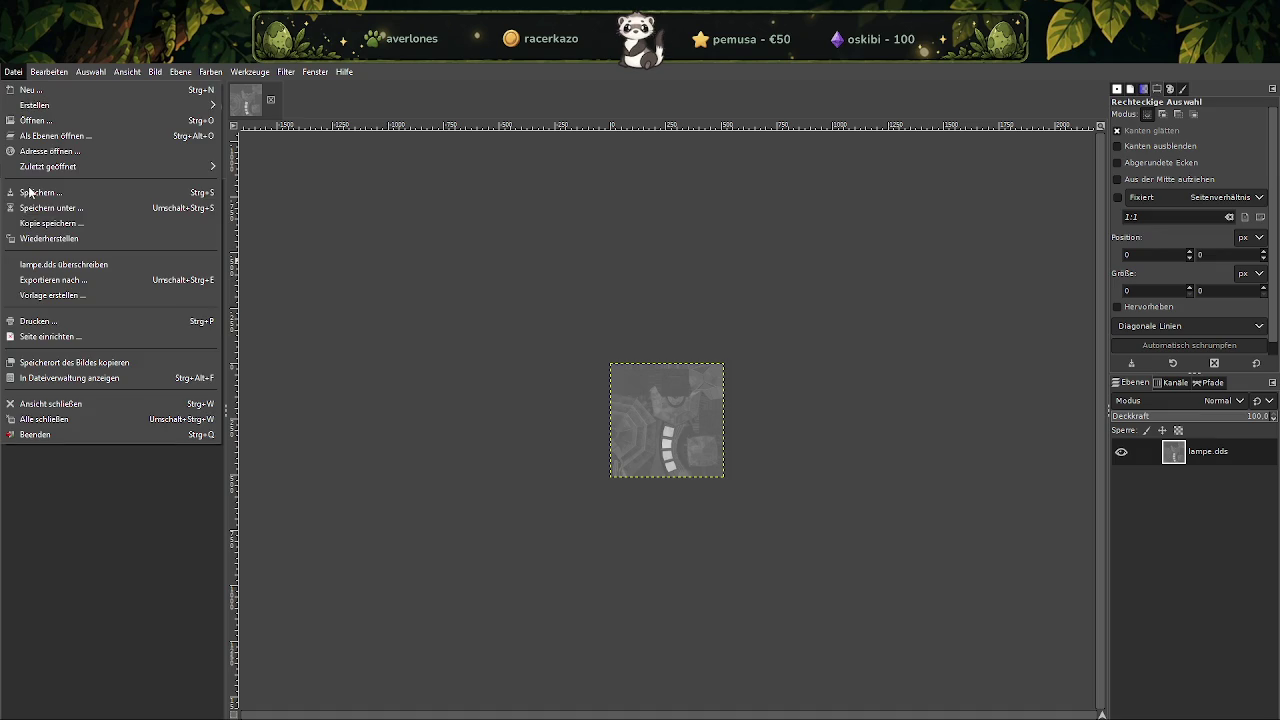
click(45, 280)
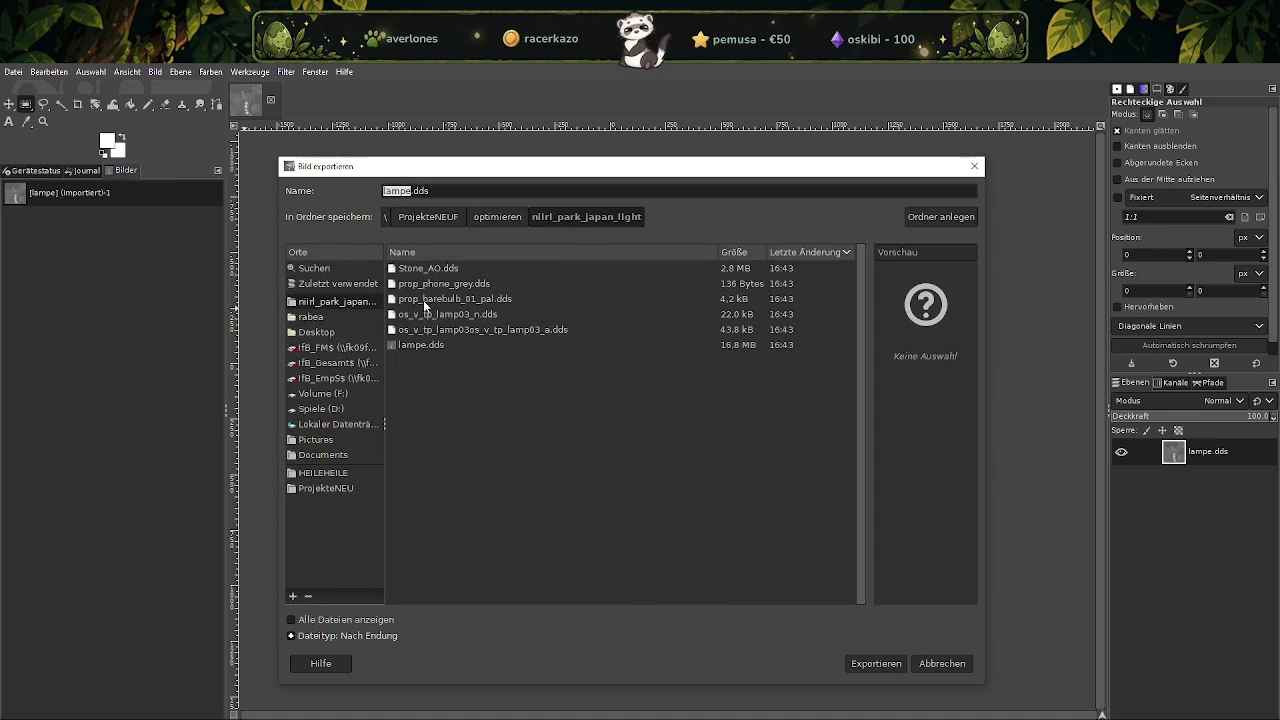
click(423, 344)
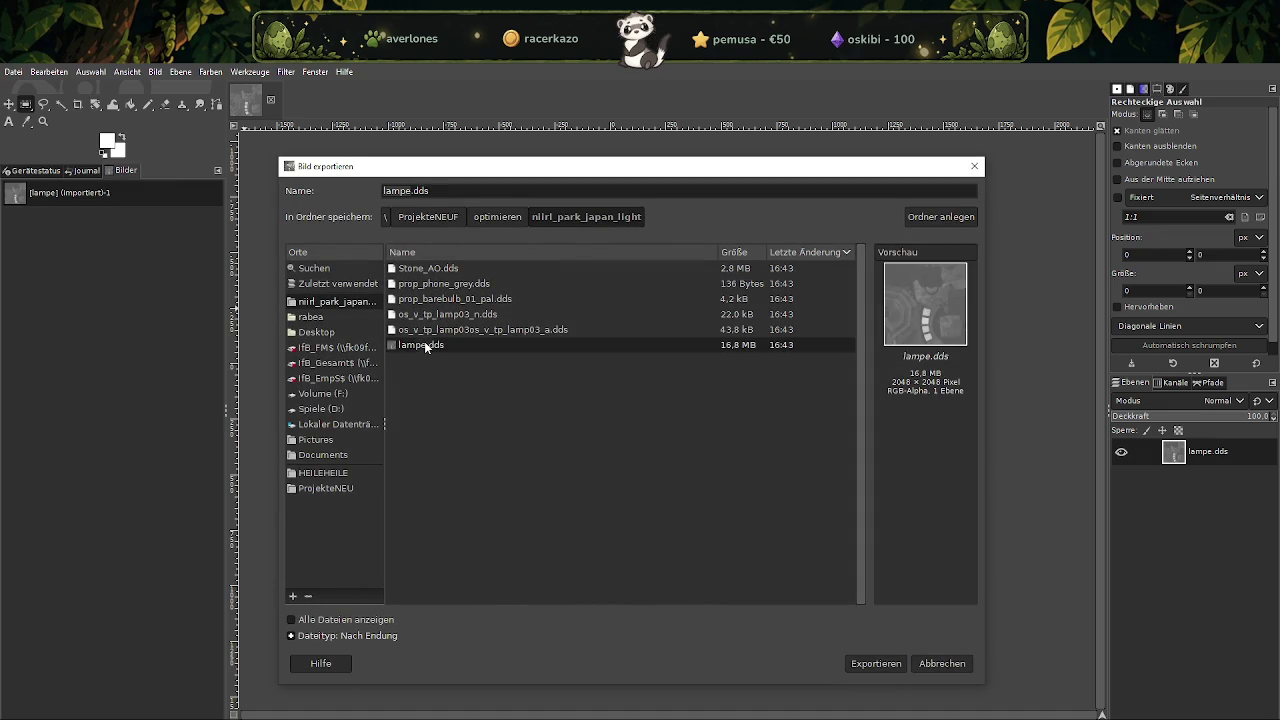
click(884, 666)
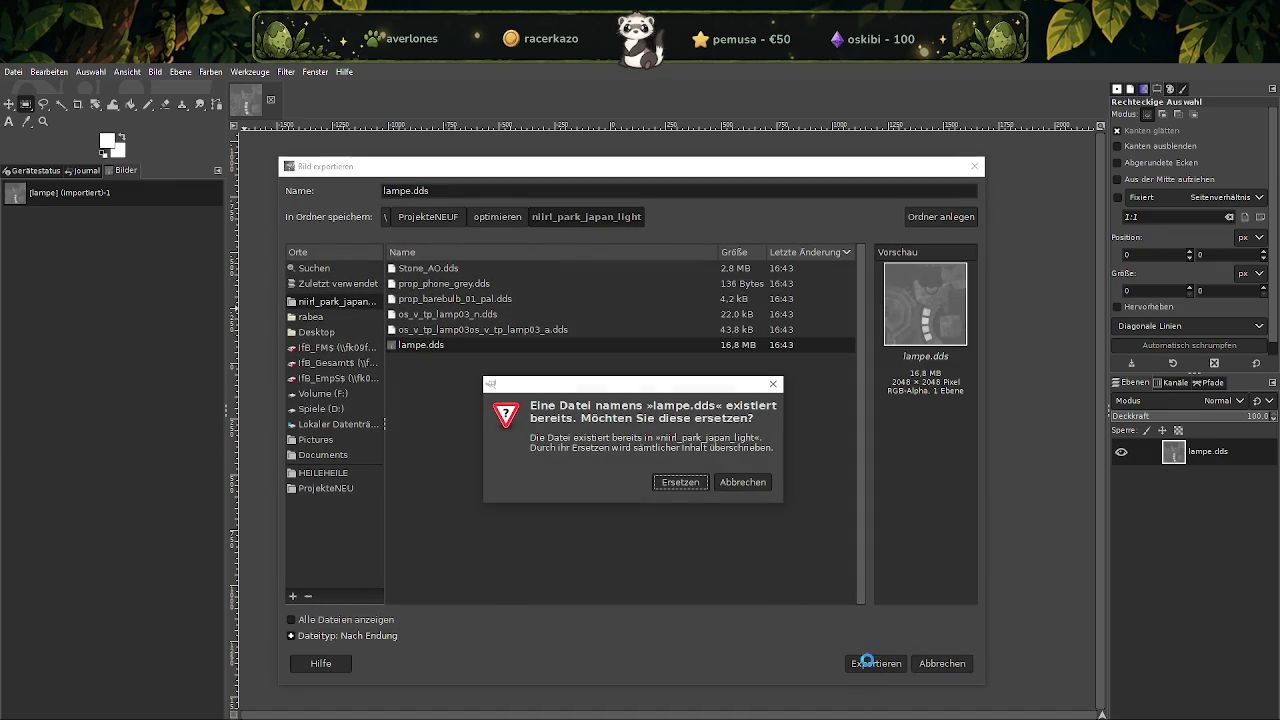
click(686, 489)
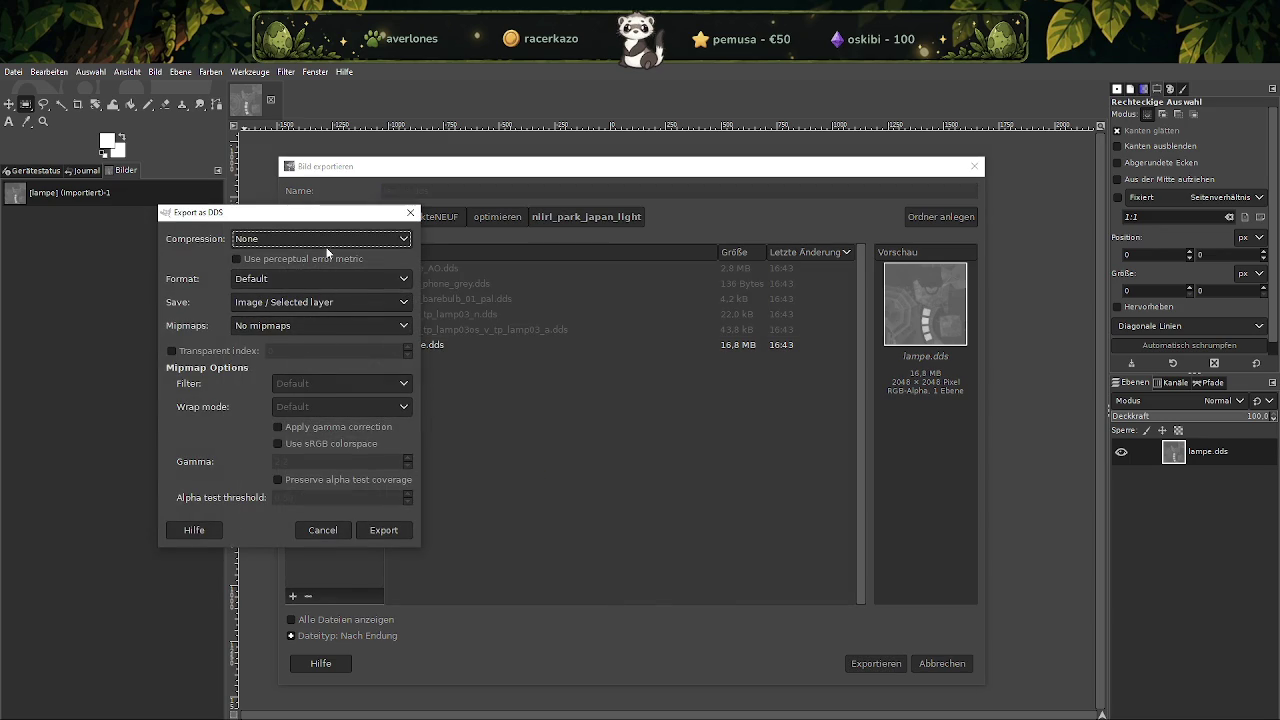
click(320, 238)
click(290, 305)
click(384, 530)
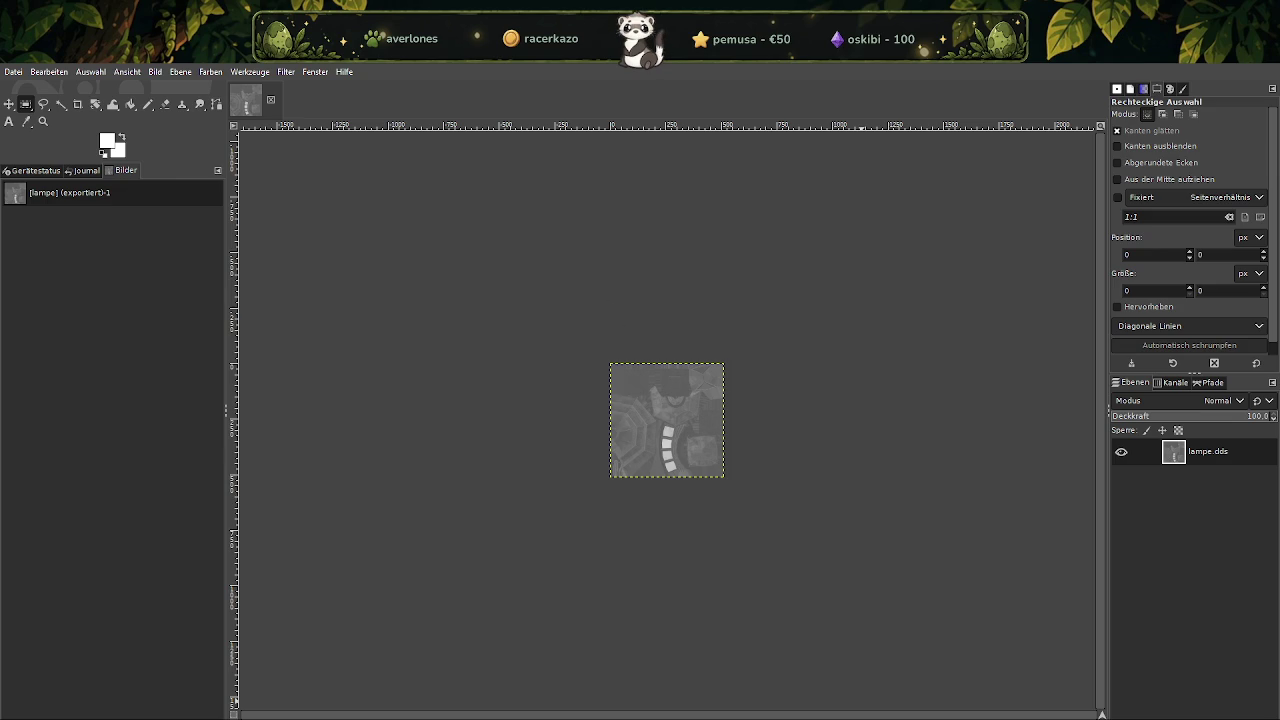
click(987, 699)
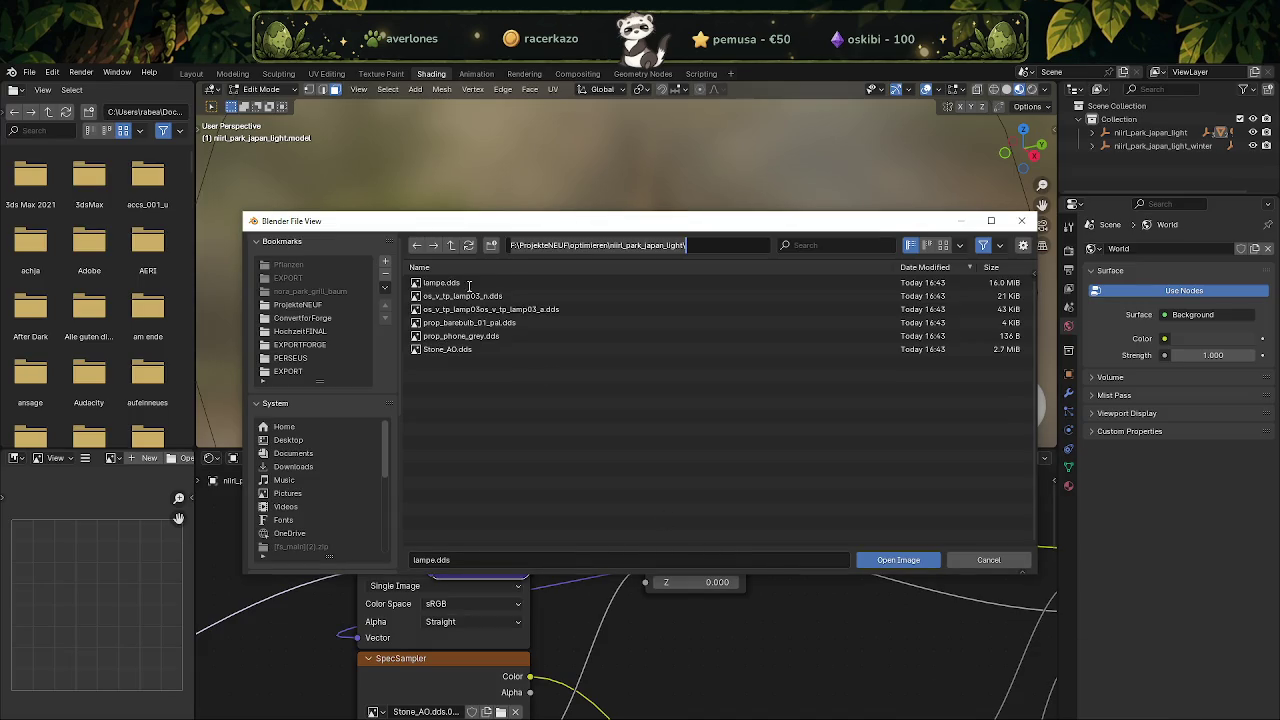
Refresh the file list and load the updated lampe.dds into the park lantern's material.
click(469, 246)
click(469, 246)
click(441, 283)
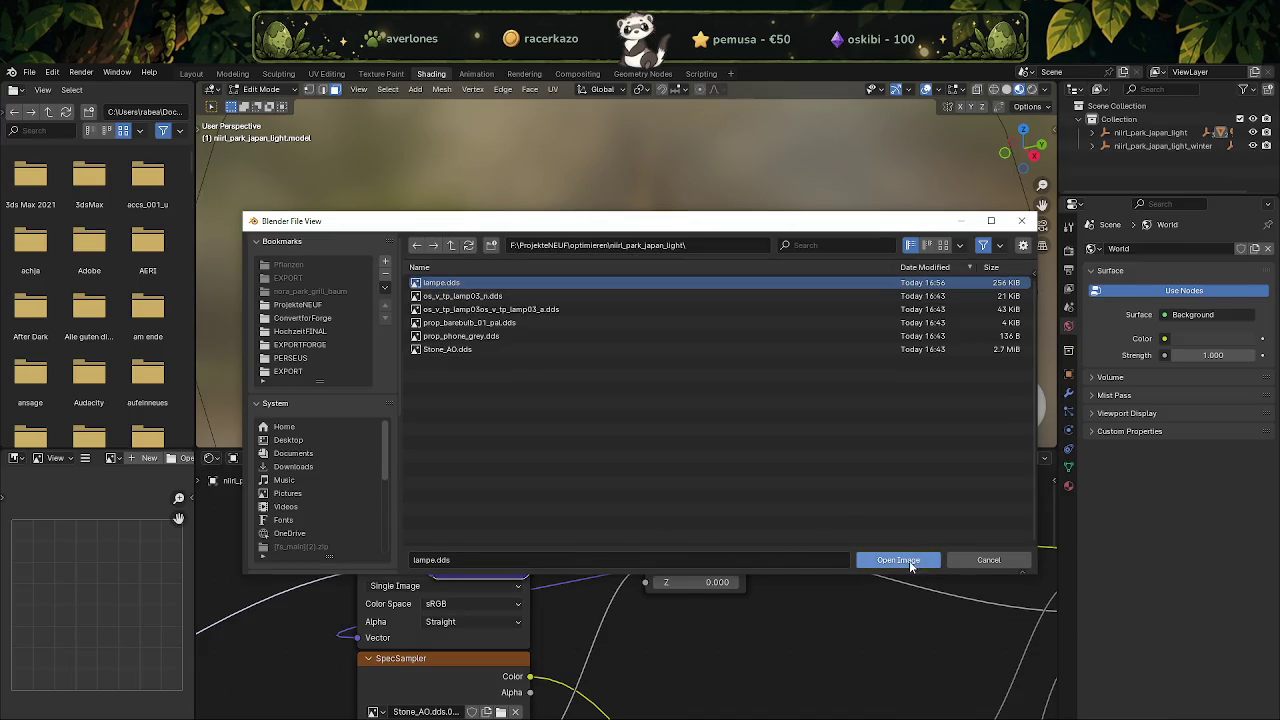
click(898, 560)
In Layout with Material Preview and object mode, orbit the lantern to check its textures.
click(191, 73)
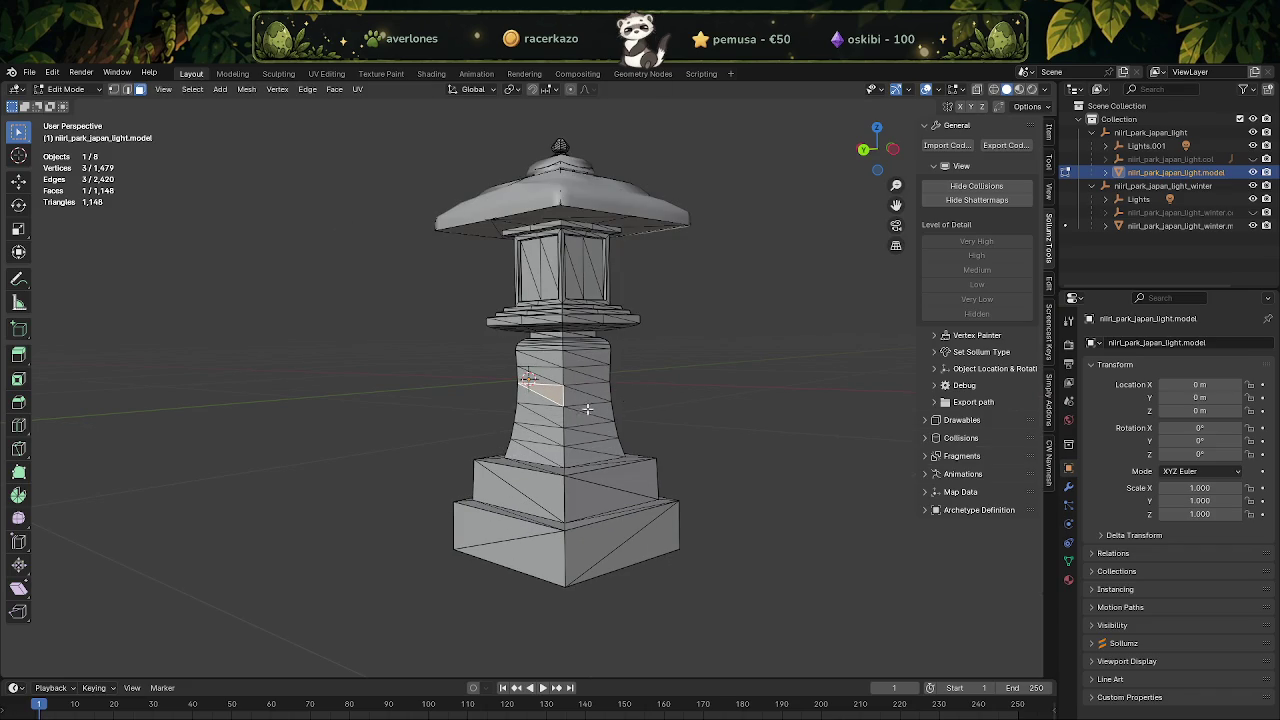
click(1019, 89)
scroll(742, 386, up, 2)
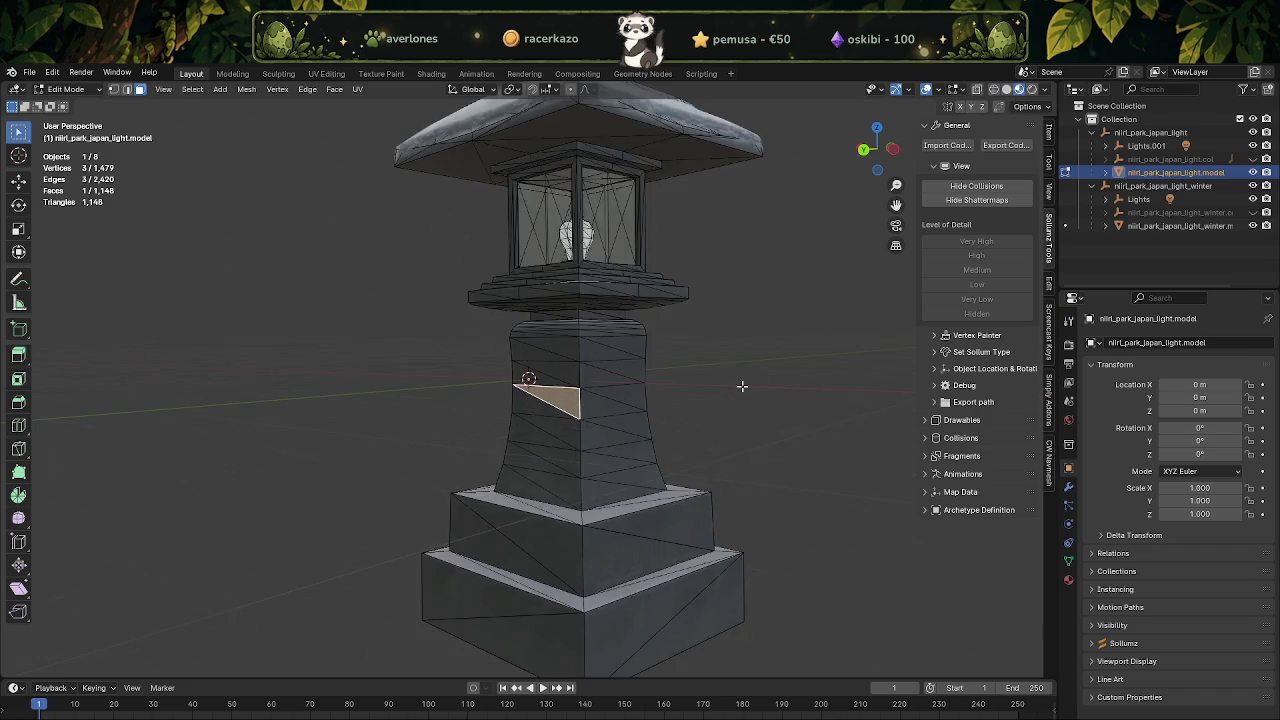
key(Tab)
mouse_move(742, 386)
middle_down()
mouse_move(530, 415)
mouse_move(588, 475)
mouse_move(571, 443)
mouse_move(603, 424)
mouse_move(562, 415)
middle_up()
scroll(571, 440, down, 4)
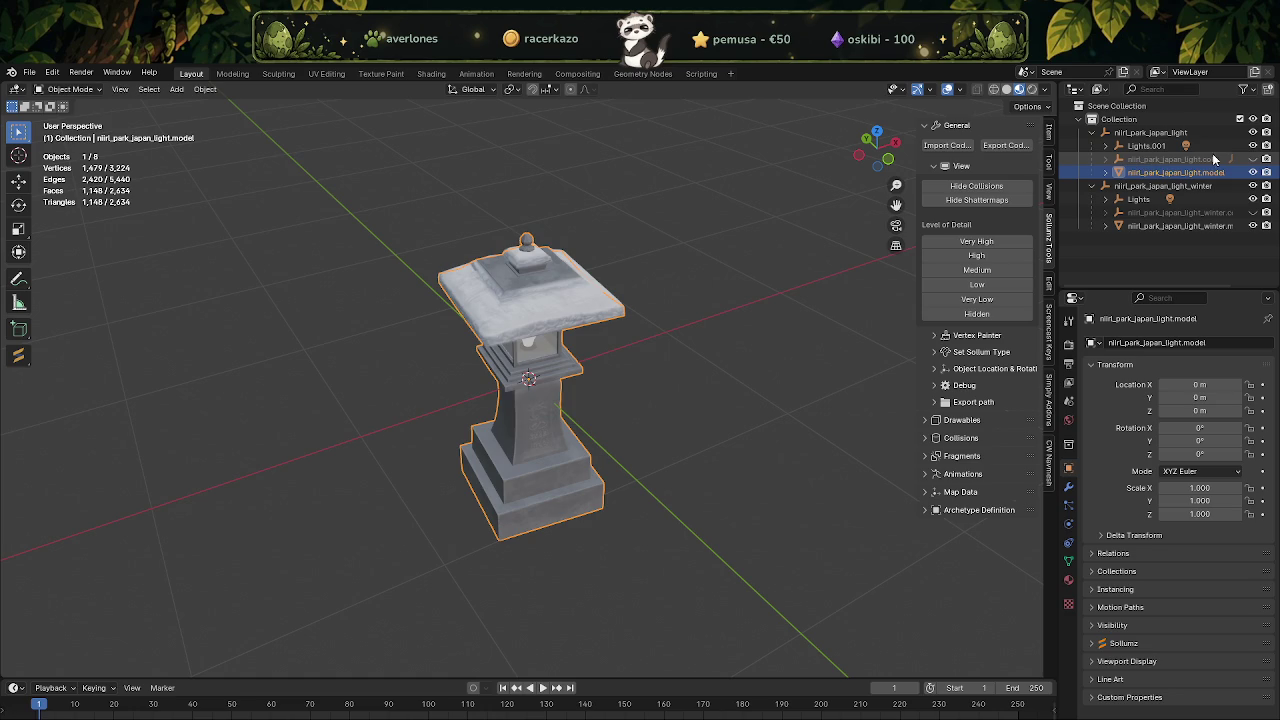
Show the lantern's collision mesh and browse the Sollumz drawable and shader tools panels.
click(1253, 159)
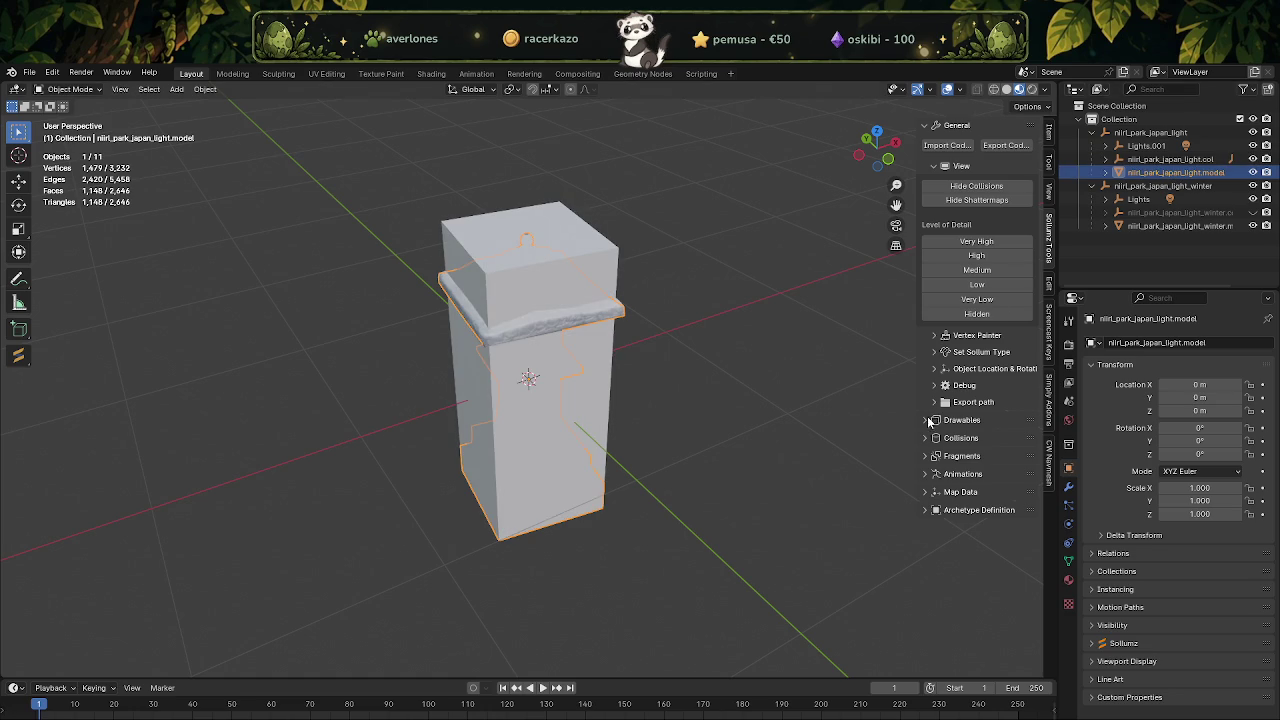
click(930, 421)
click(945, 438)
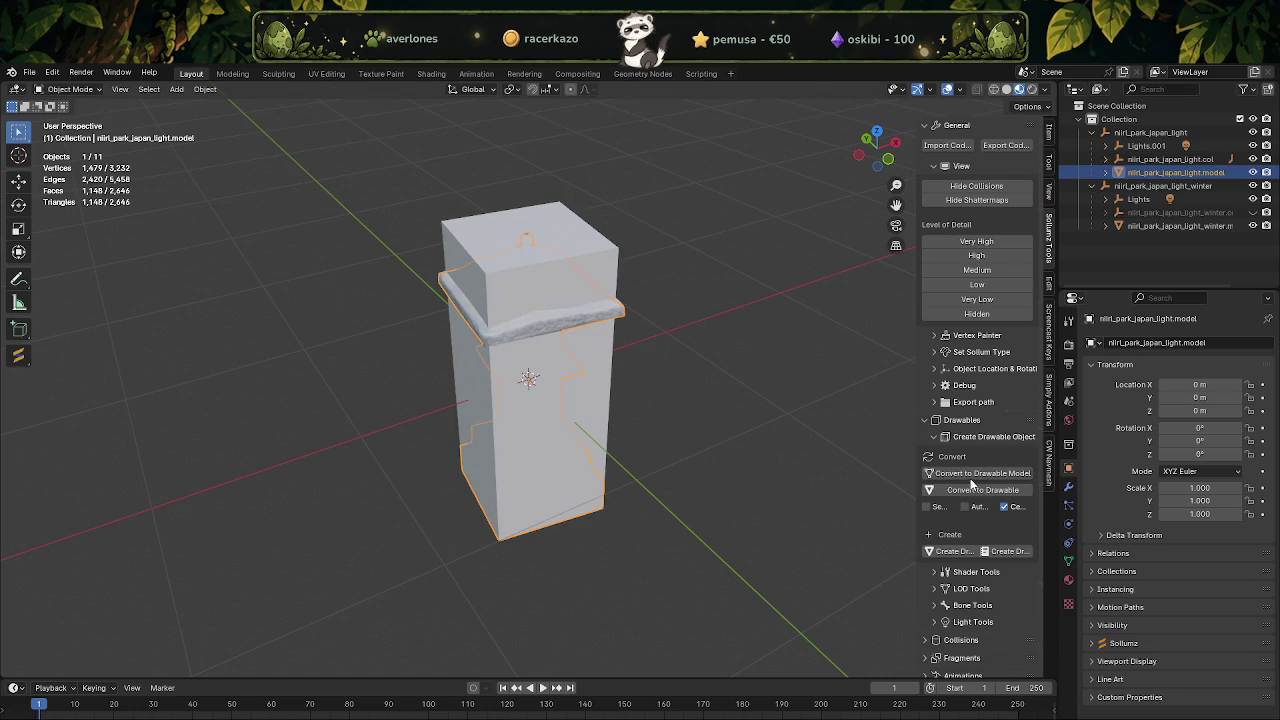
scroll(970, 485, down, 2)
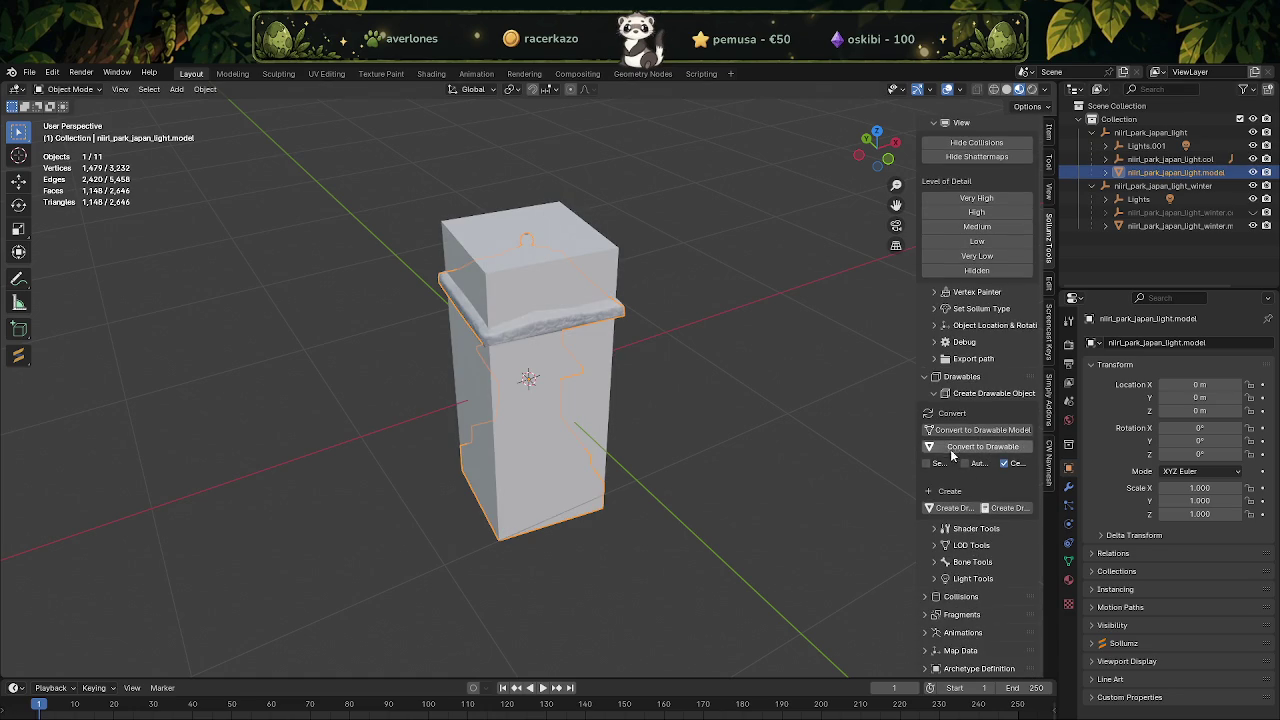
click(927, 377)
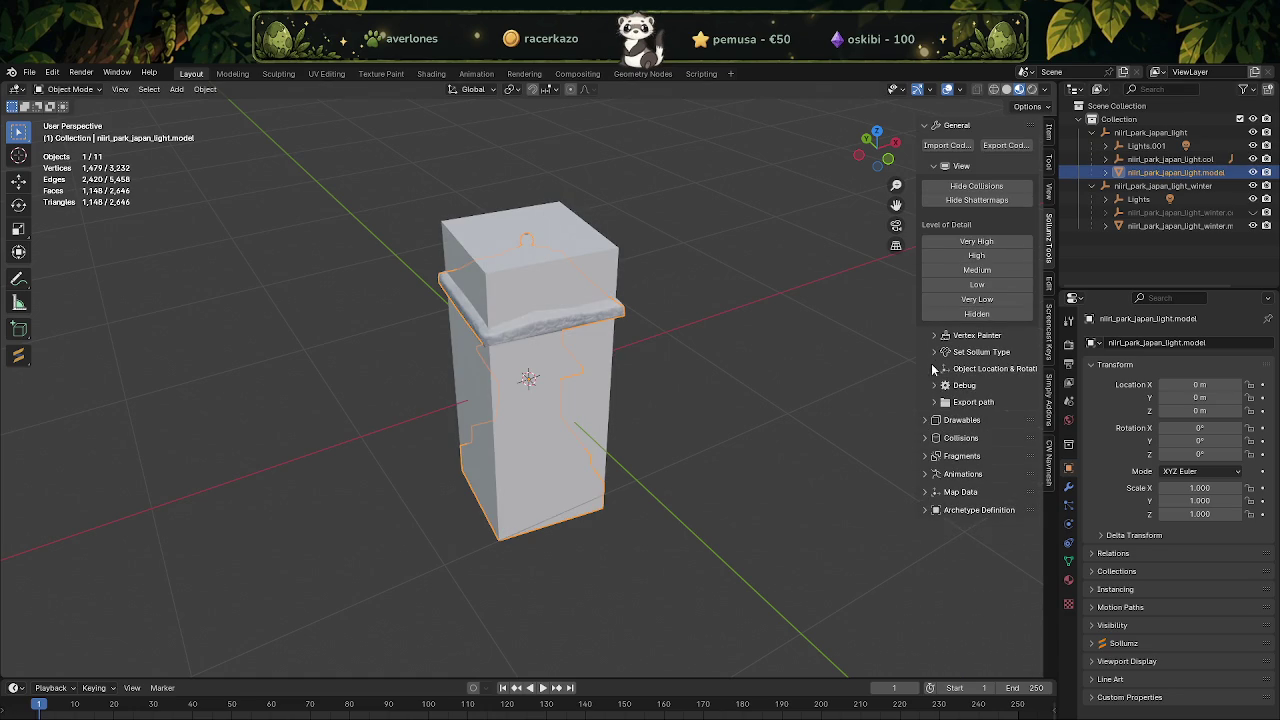
click(938, 420)
click(937, 437)
click(941, 455)
scroll(983, 594, down, 2)
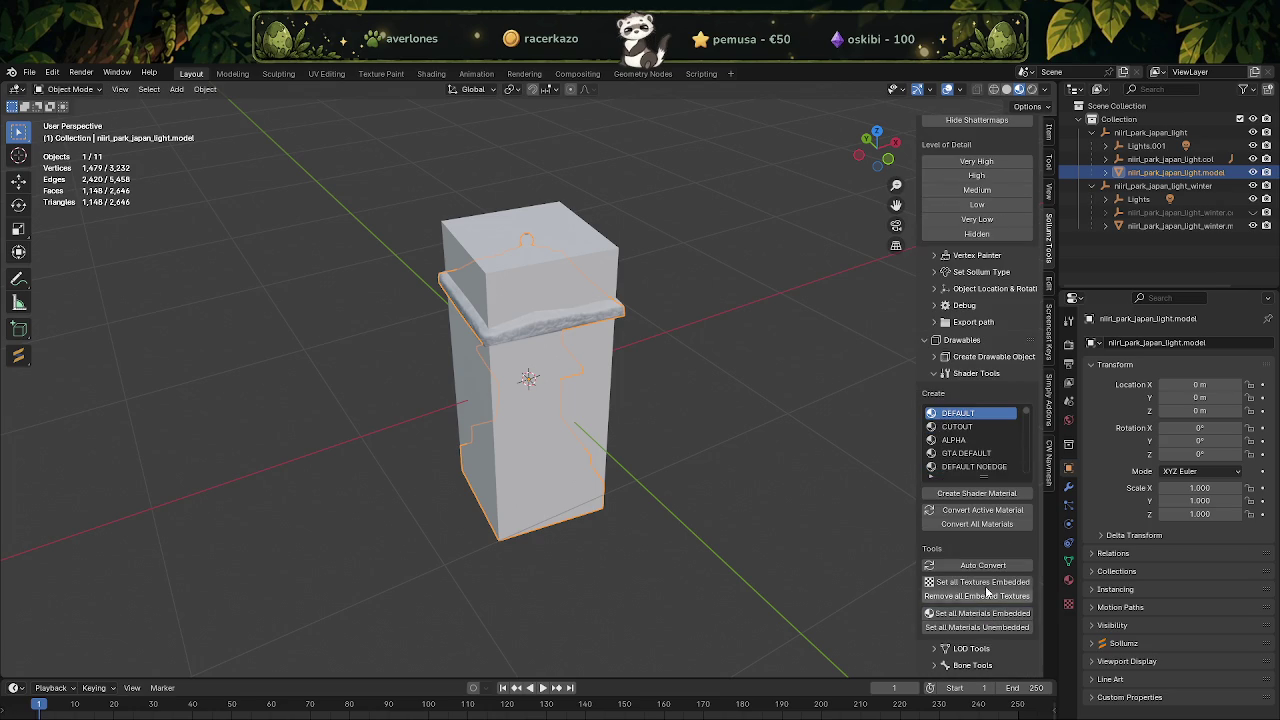
Hide the park light collection and view the winter lantern's material nodes in Shading.
click(1092, 133)
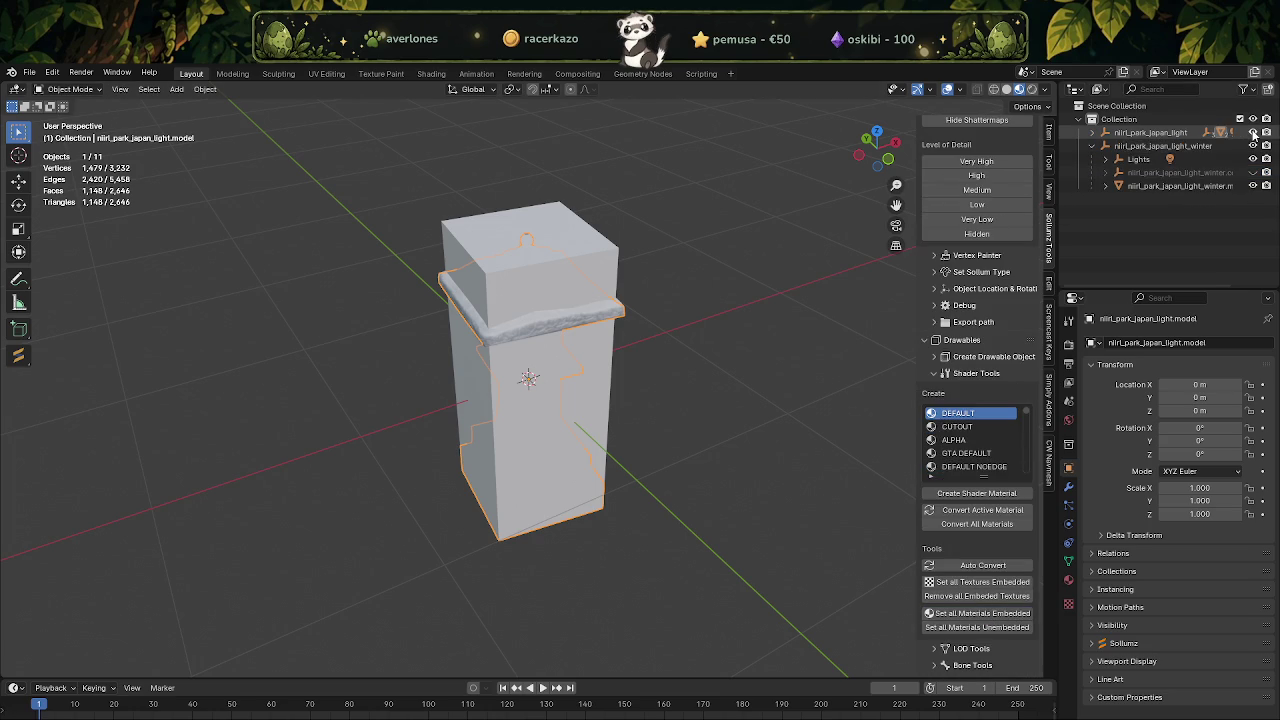
click(1253, 133)
click(1166, 147)
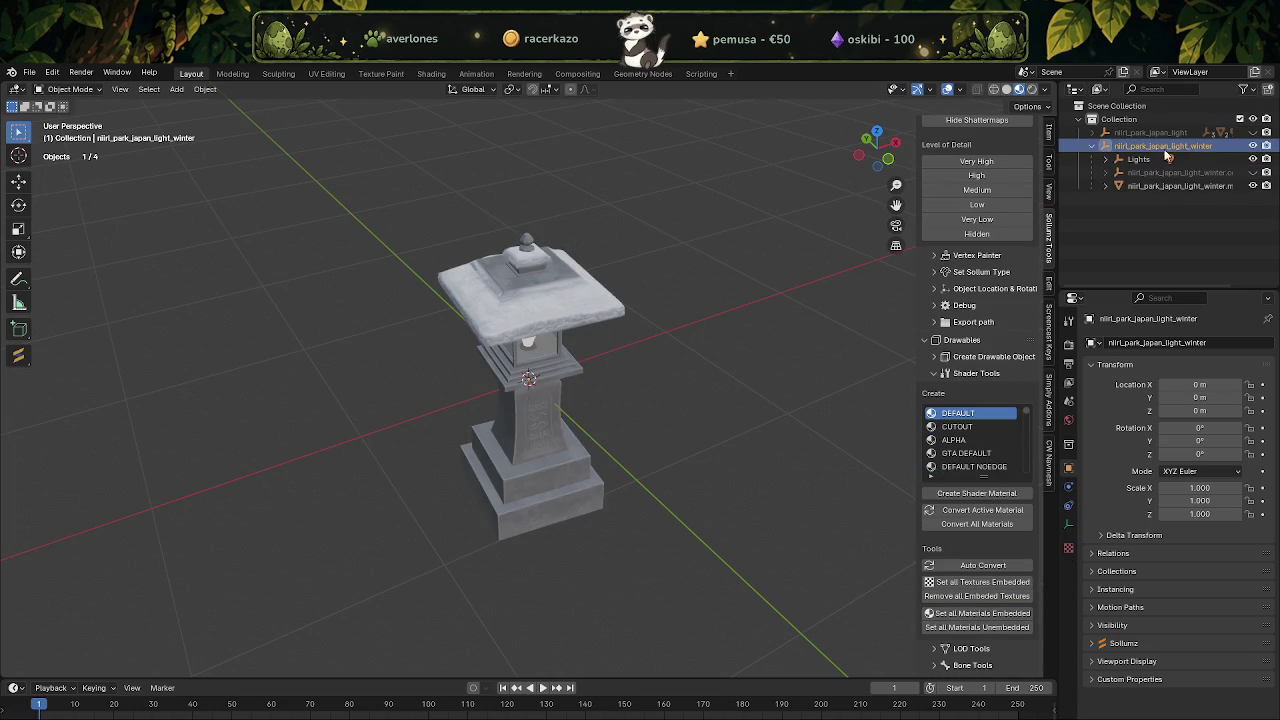
click(1180, 186)
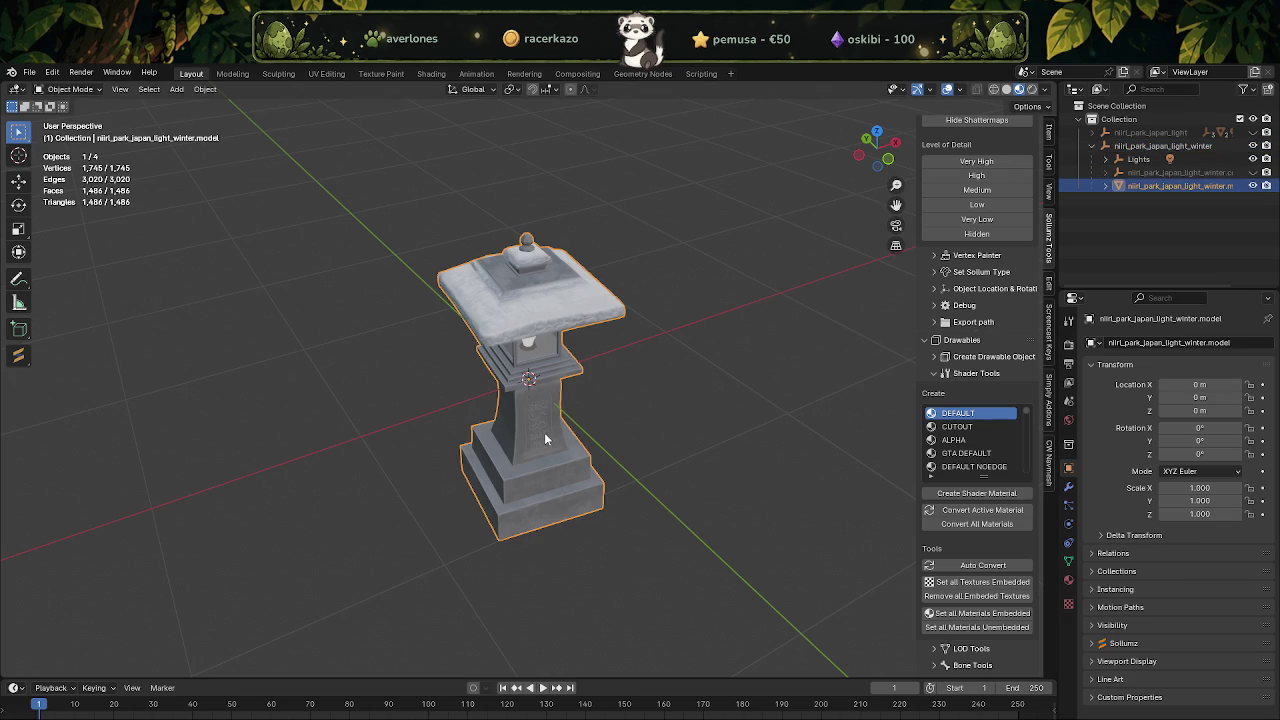
key(Tab)
key(alt+a)
click(431, 74)
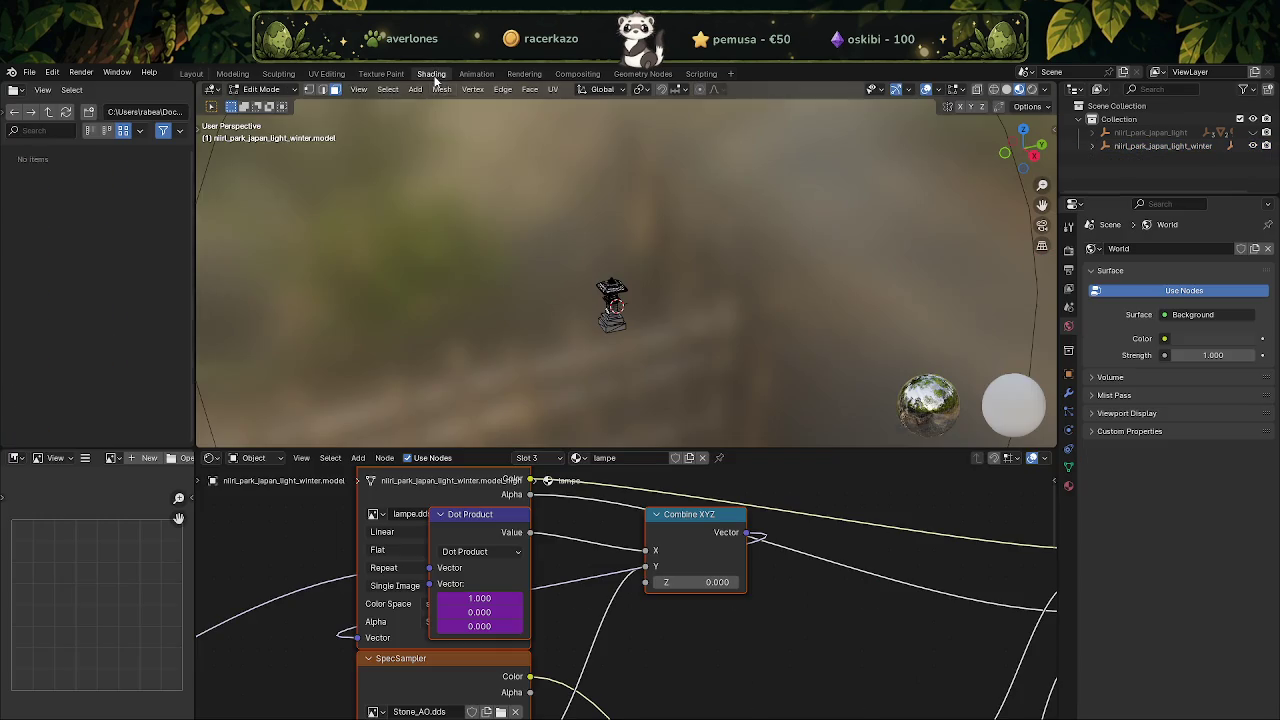
Collapse the Dot Product node and relink the lampe image to niirl_park_japan_light\lampe.dds.
click(441, 514)
drag(467, 518, 480, 558)
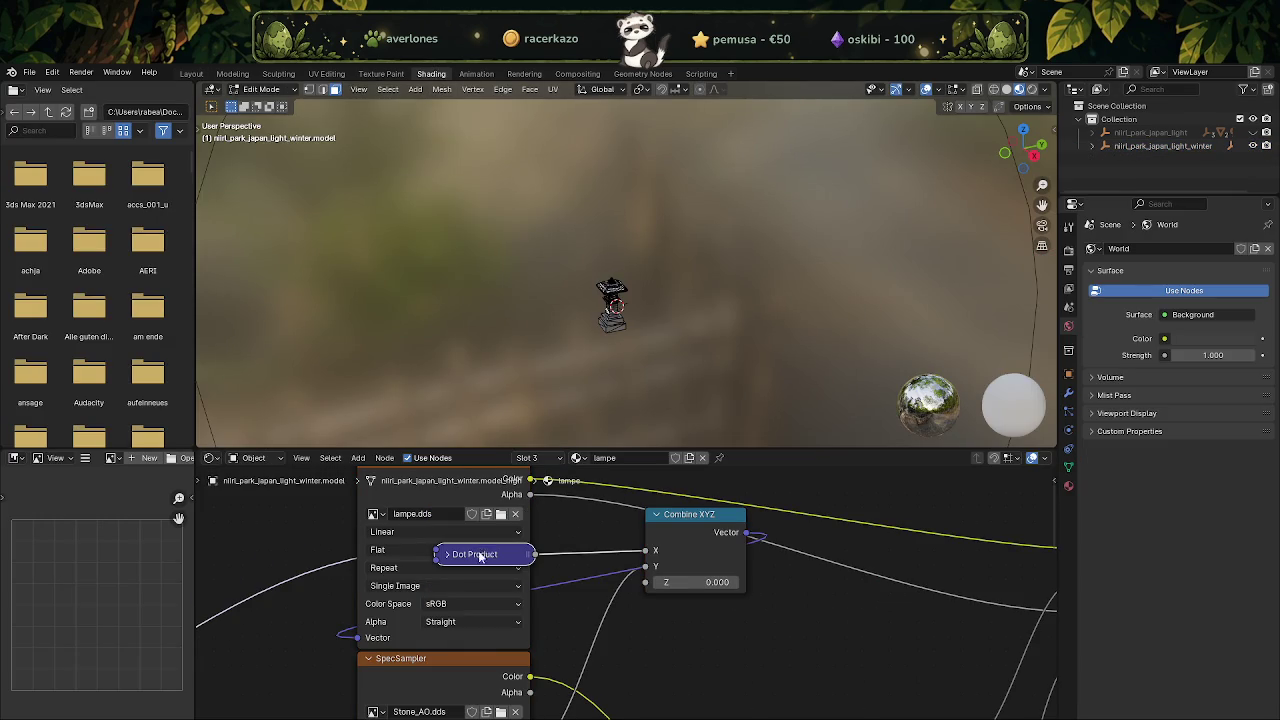
click(501, 514)
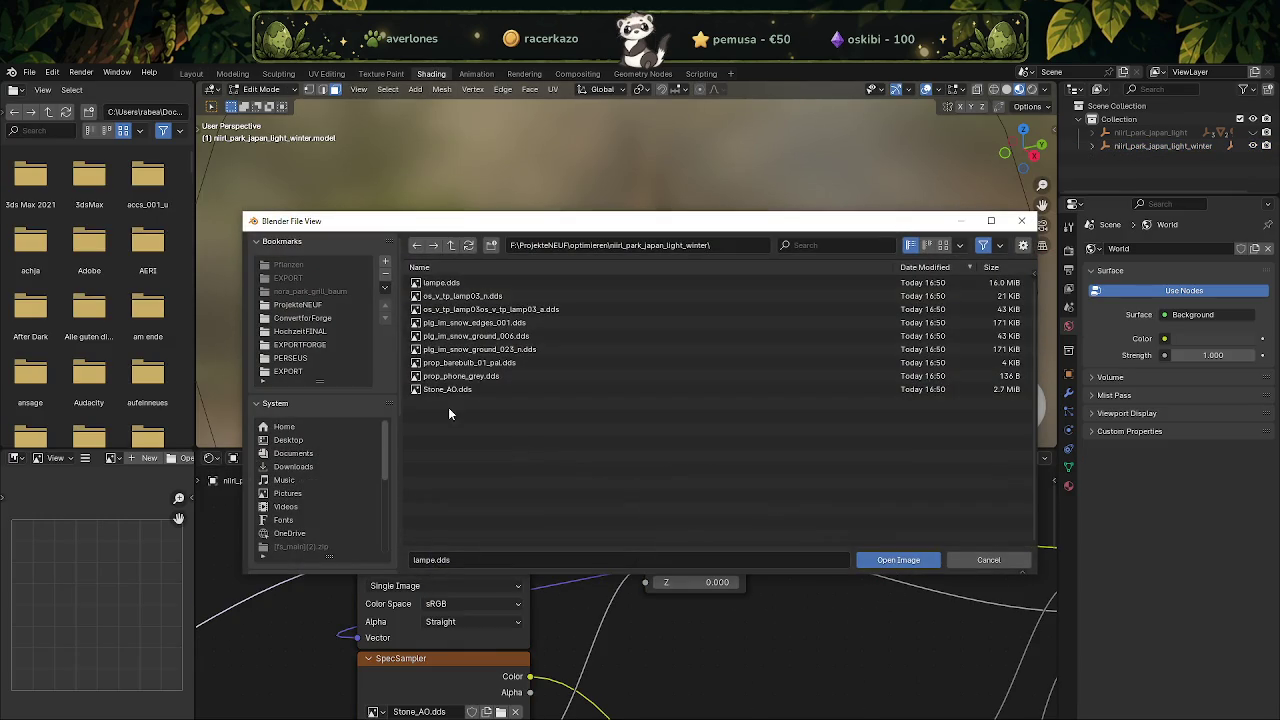
click(451, 245)
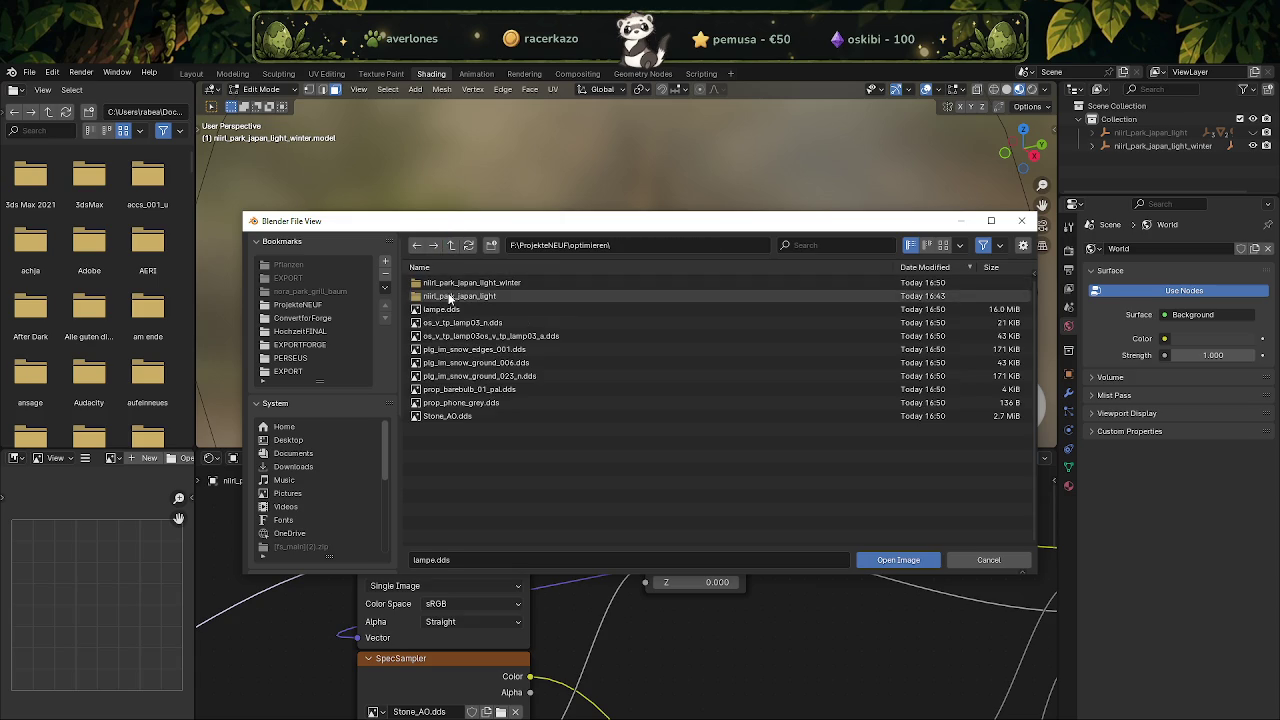
click(450, 296)
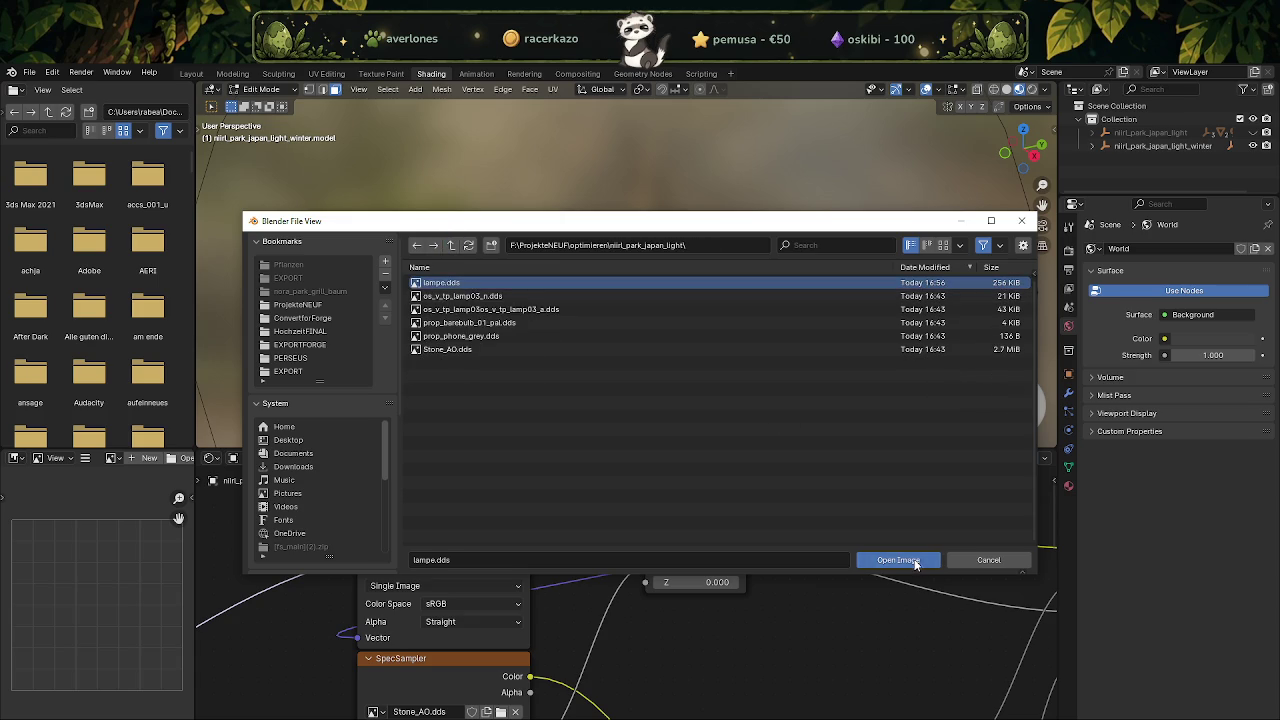
click(914, 561)
Back in Layout, check the textured winter lantern and its collision, then select the park light collection.
click(191, 74)
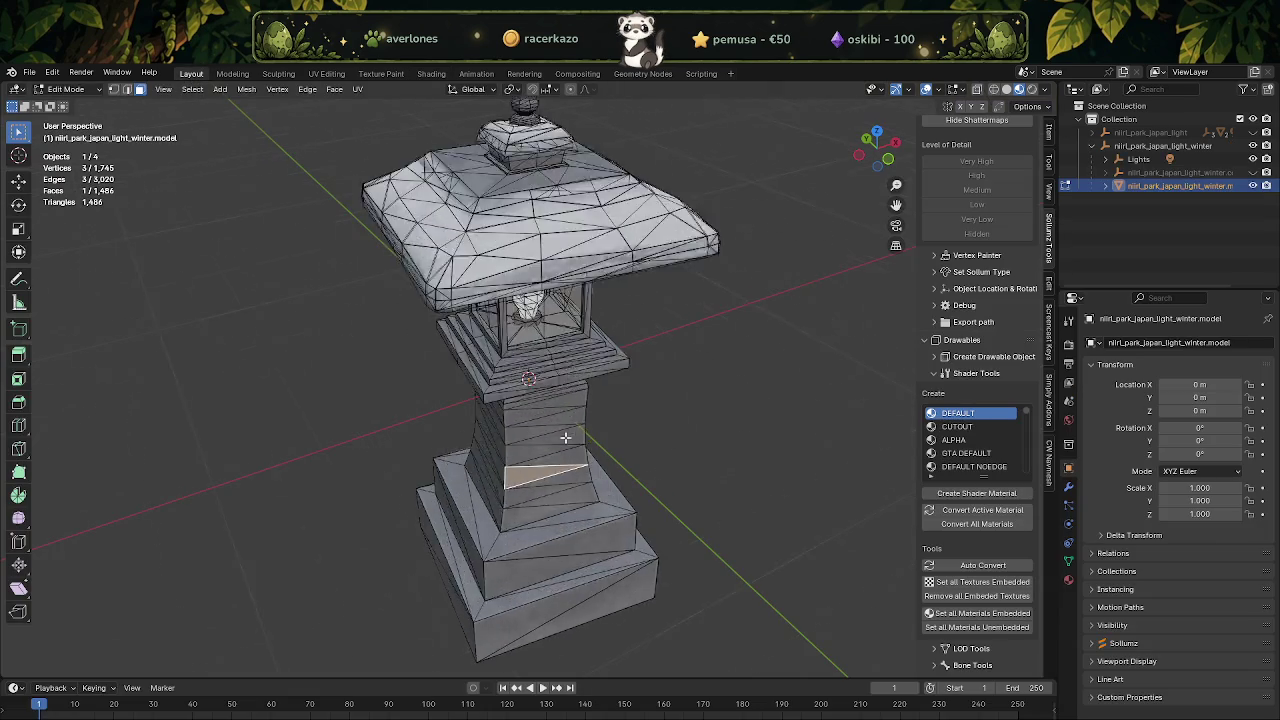
key(Tab)
middle_drag(565, 437, 598, 430)
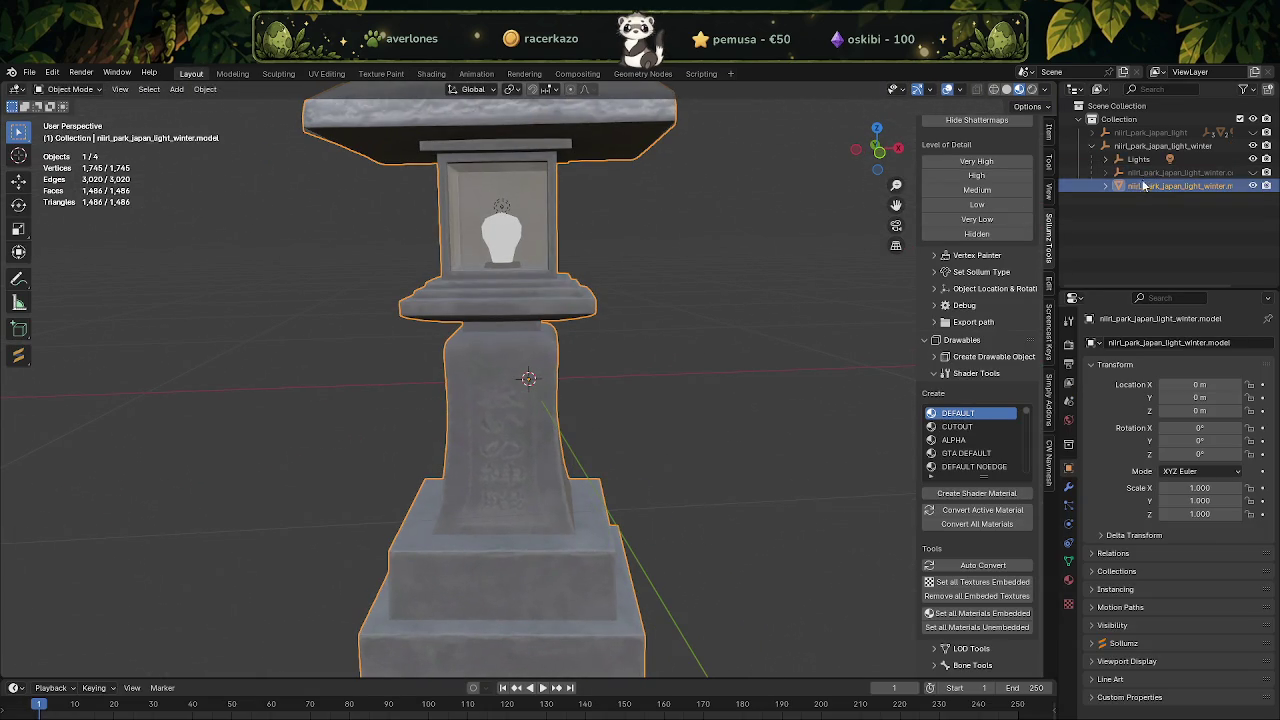
click(954, 611)
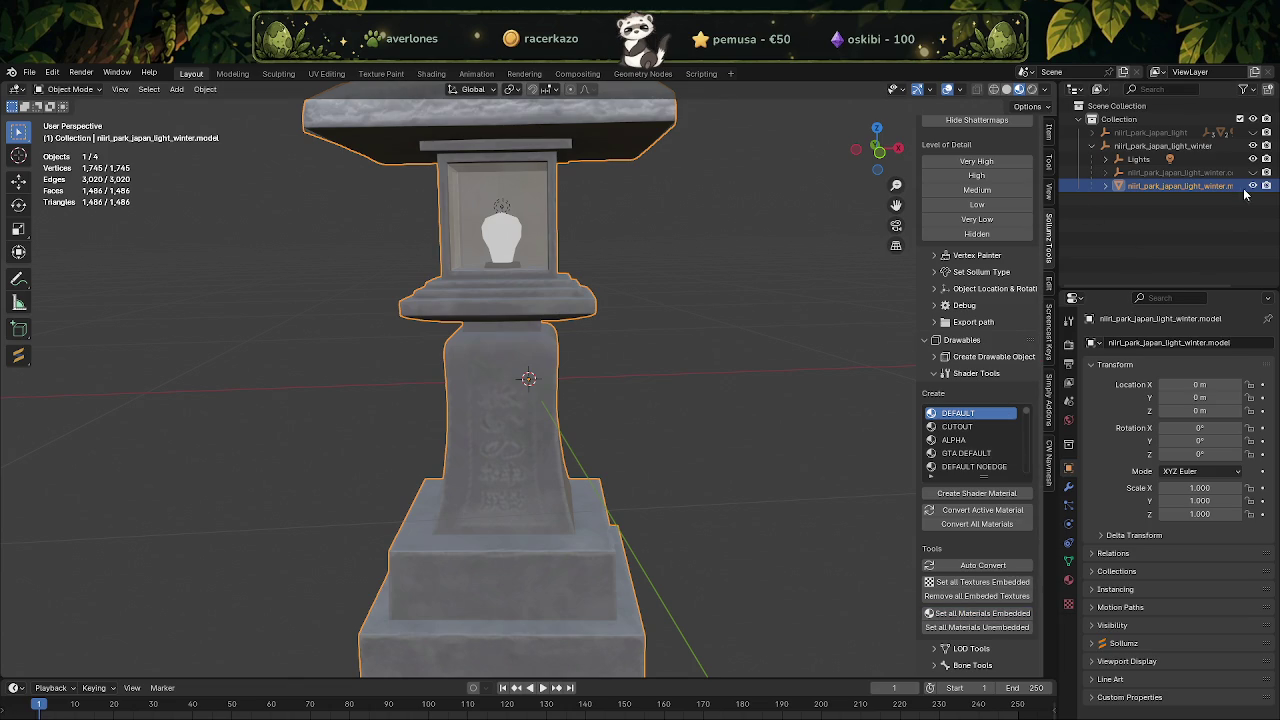
click(1092, 146)
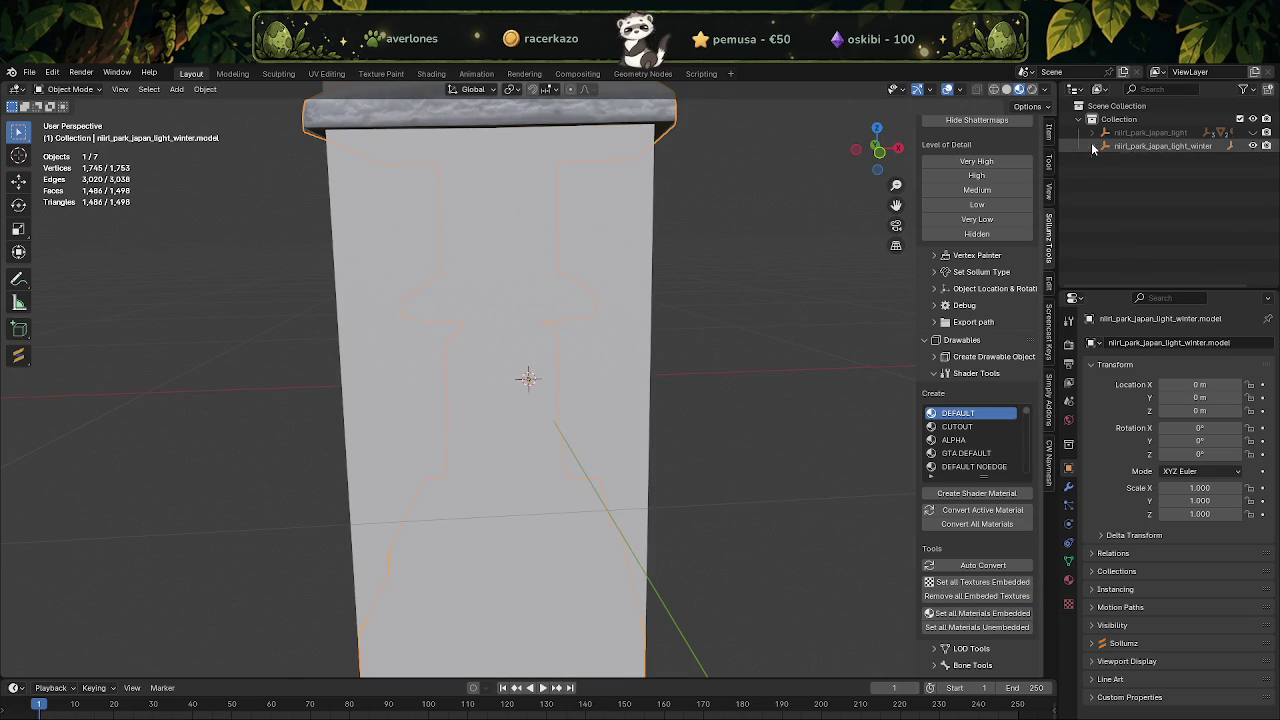
ctrl+click(1165, 133)
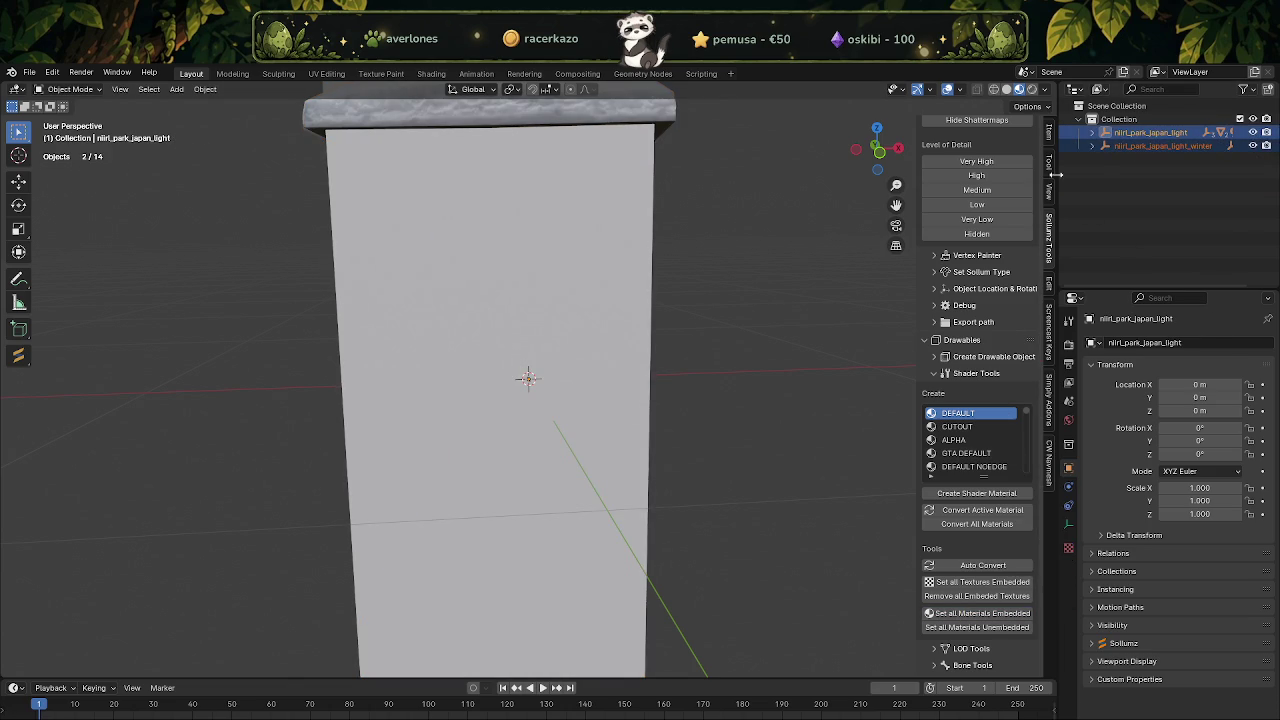
scroll(980, 180, up, 2)
Start the CodeWalker export and browse to EXPORT\jetzt ist sie komplett bekloppt geworden.
click(993, 147)
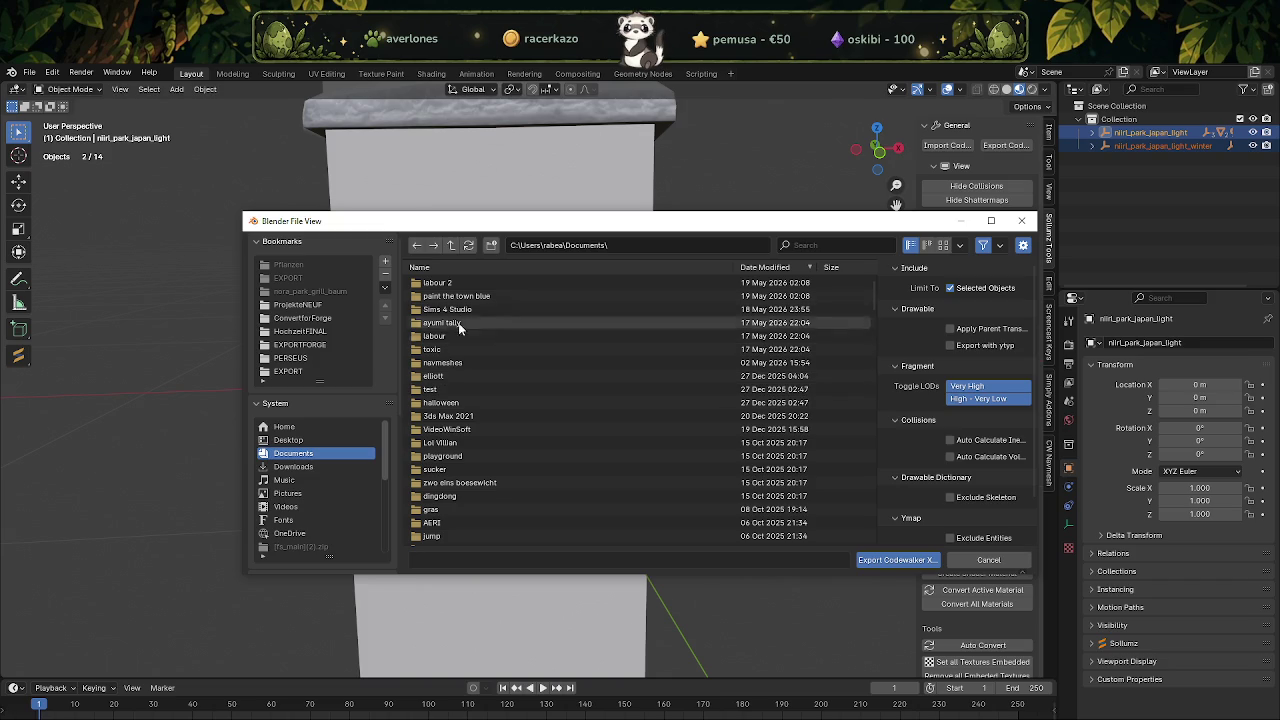
click(309, 307)
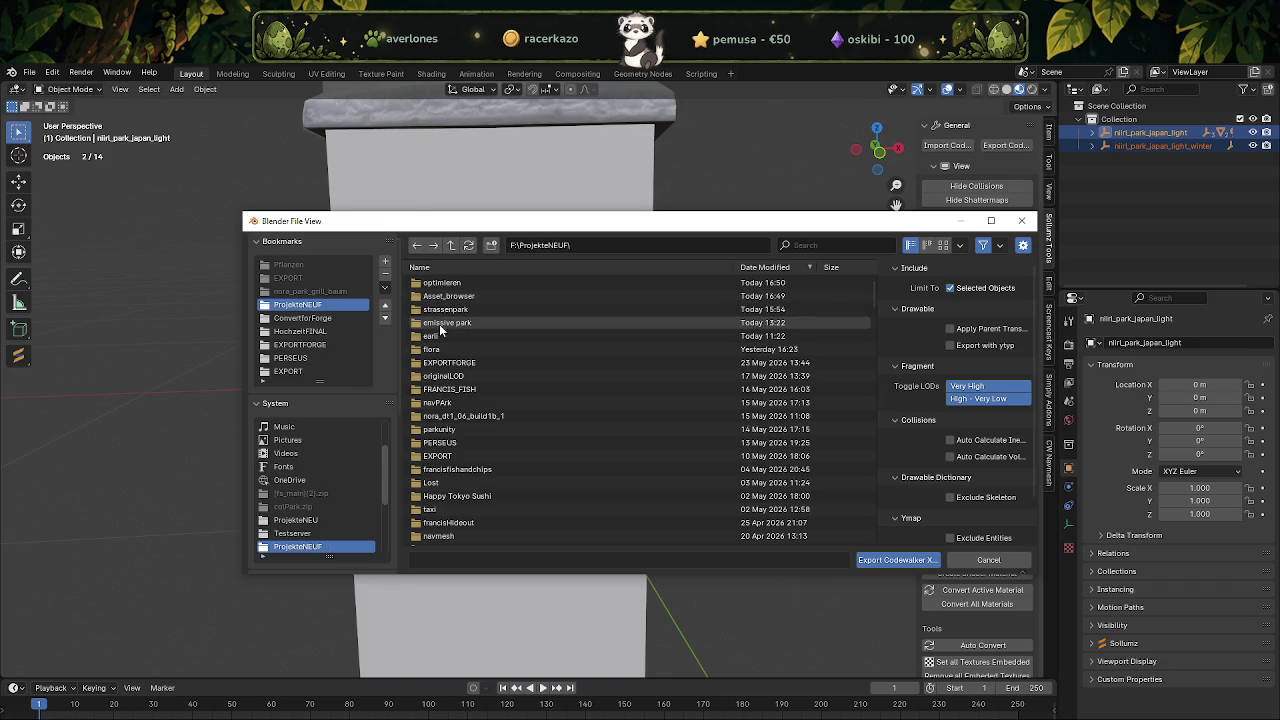
click(437, 456)
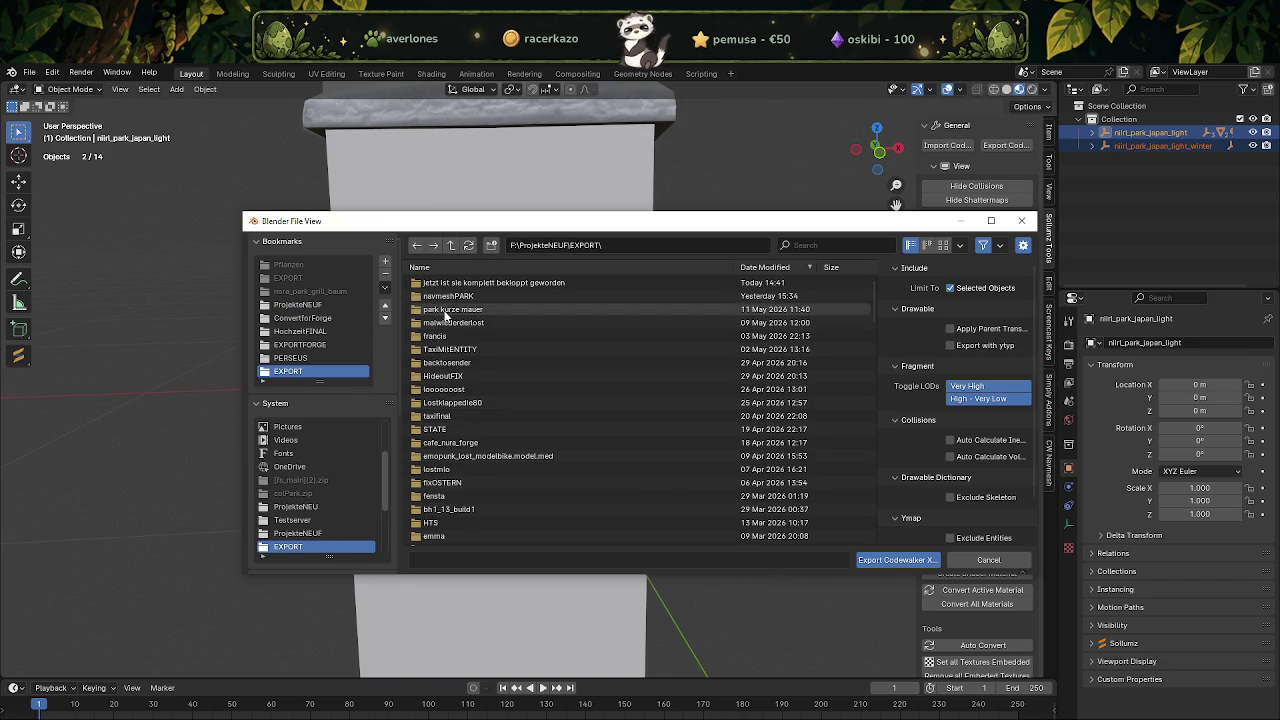
click(486, 283)
Create a new folder there named 'optimus prime'.
right_click(795, 349)
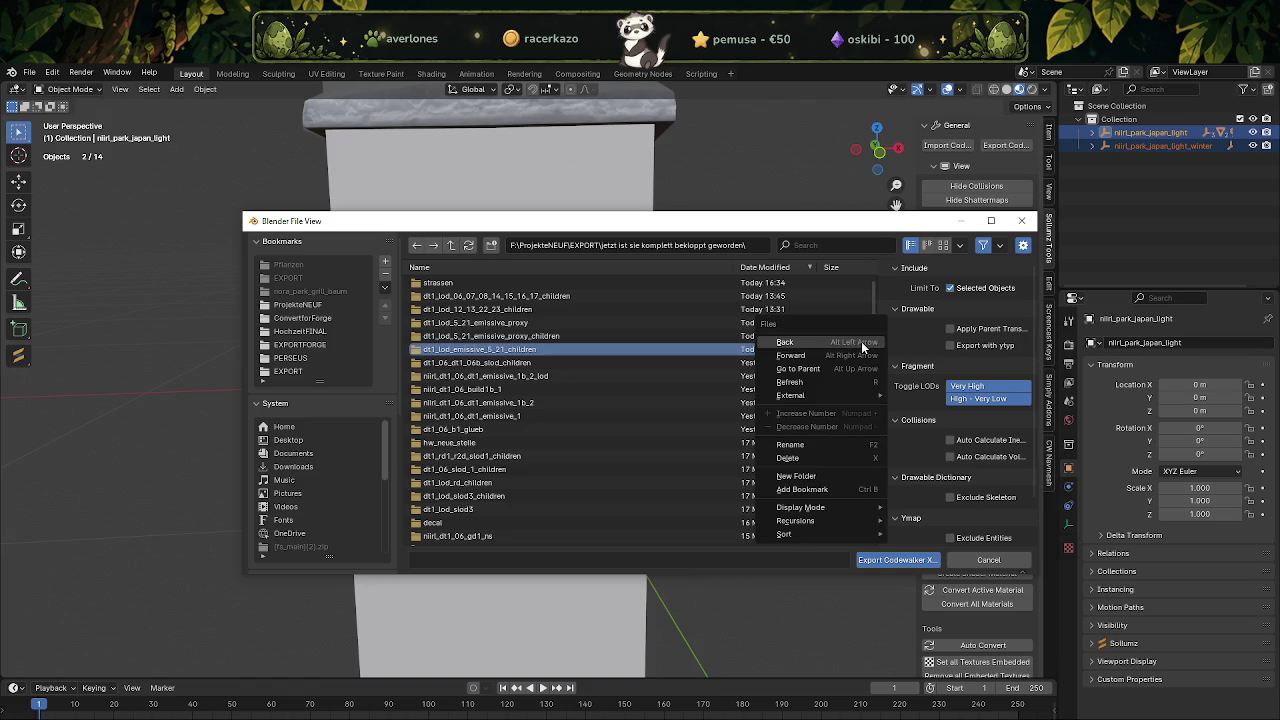
click(843, 475)
text(d)
text(i)
key(Return)
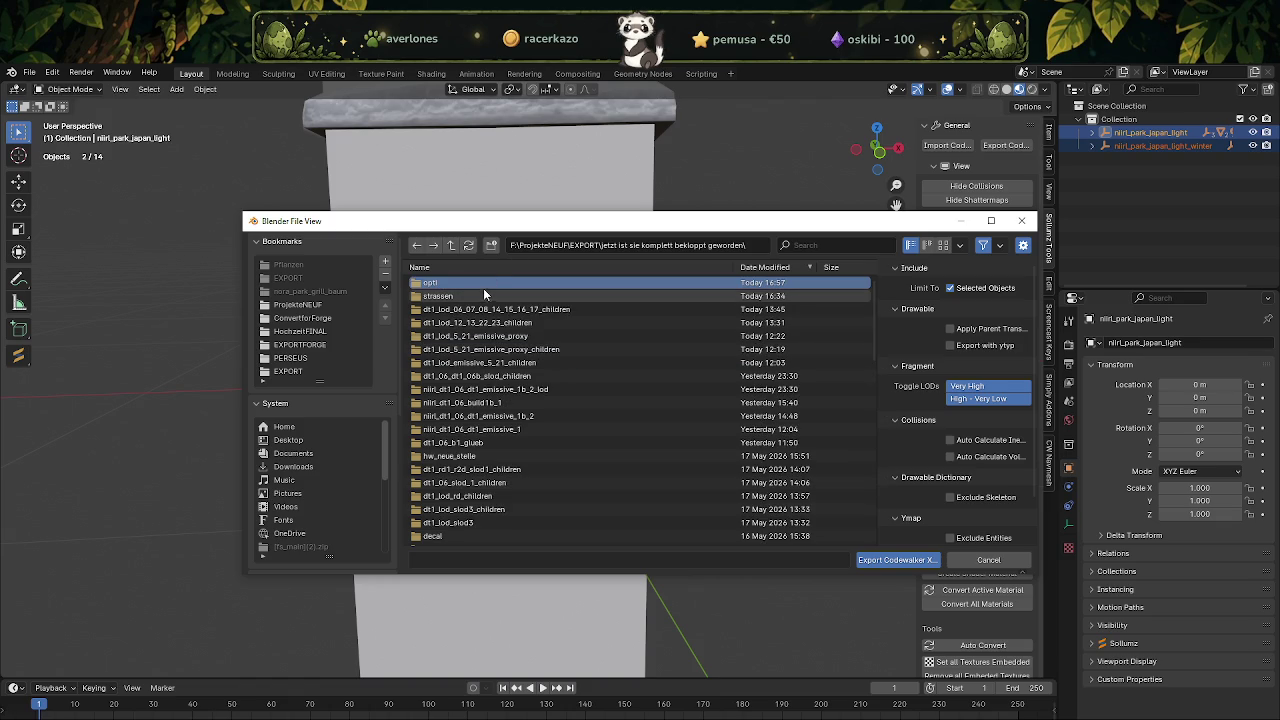
ctrl+click(485, 281)
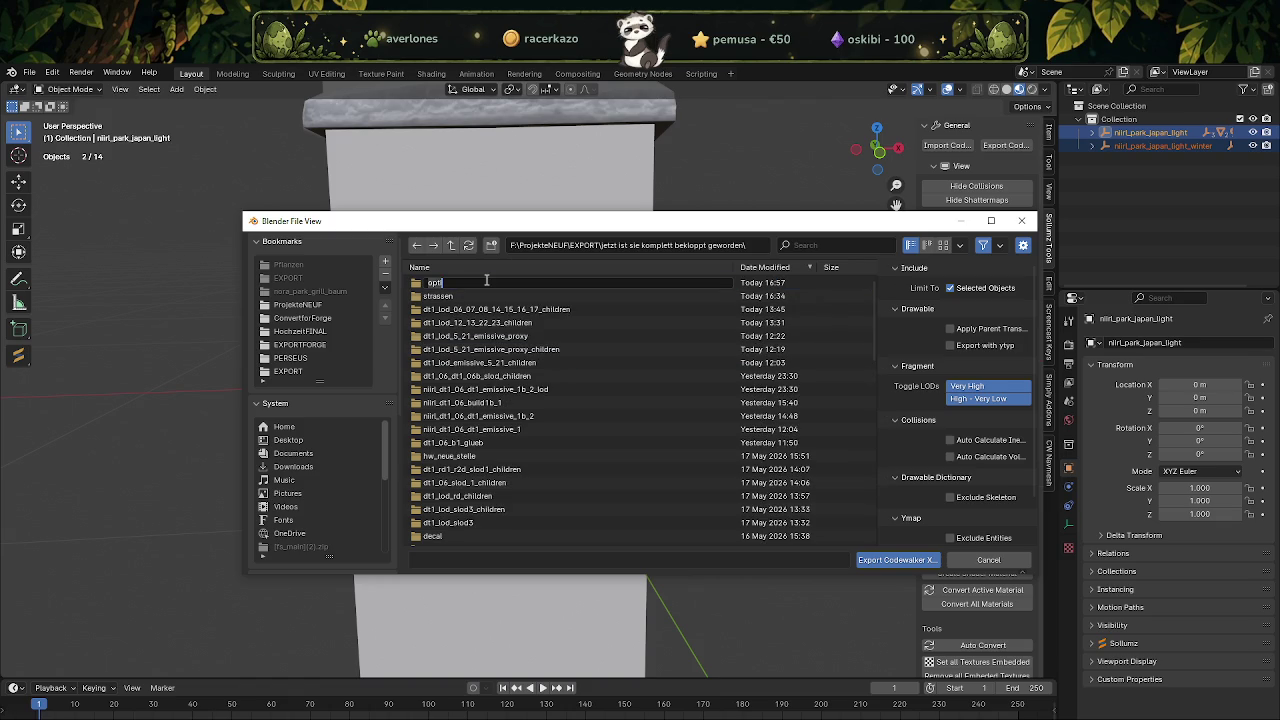
key(BackSpace)
text(ime)
key(Return)
Export the park light collection into optimus prime and select that folder in the strassen window.
double_click(476, 282)
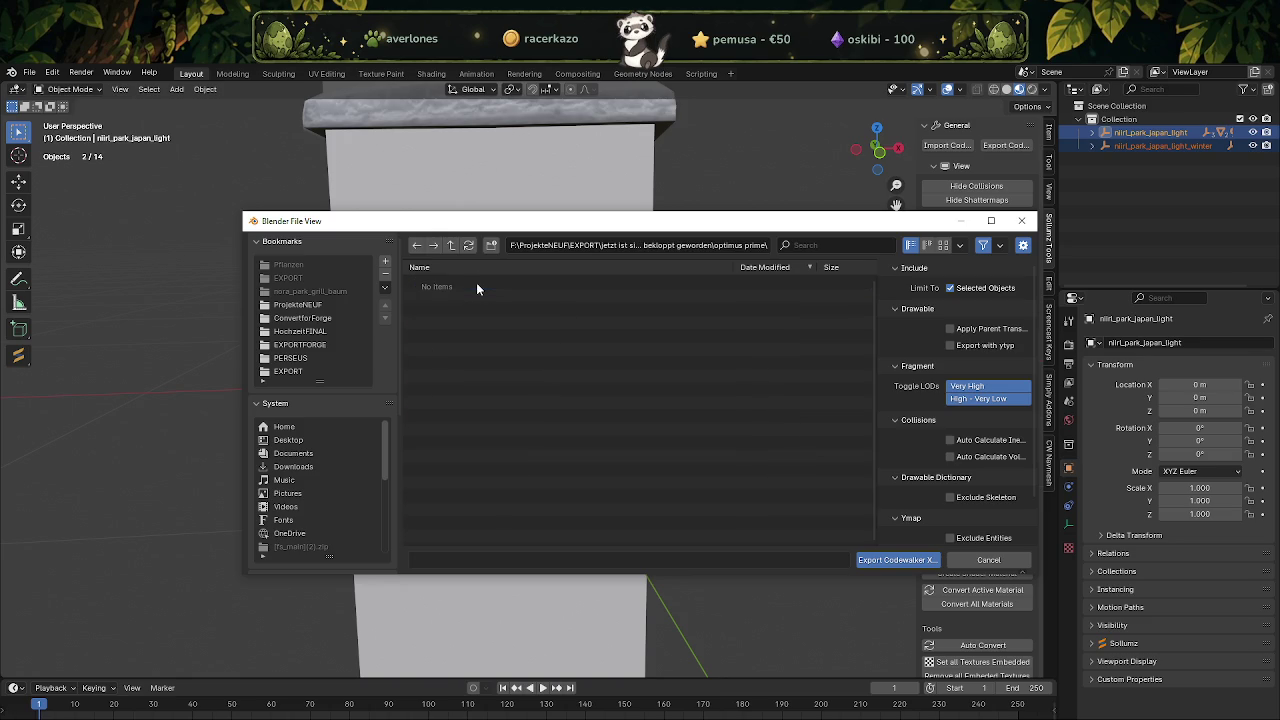
click(889, 560)
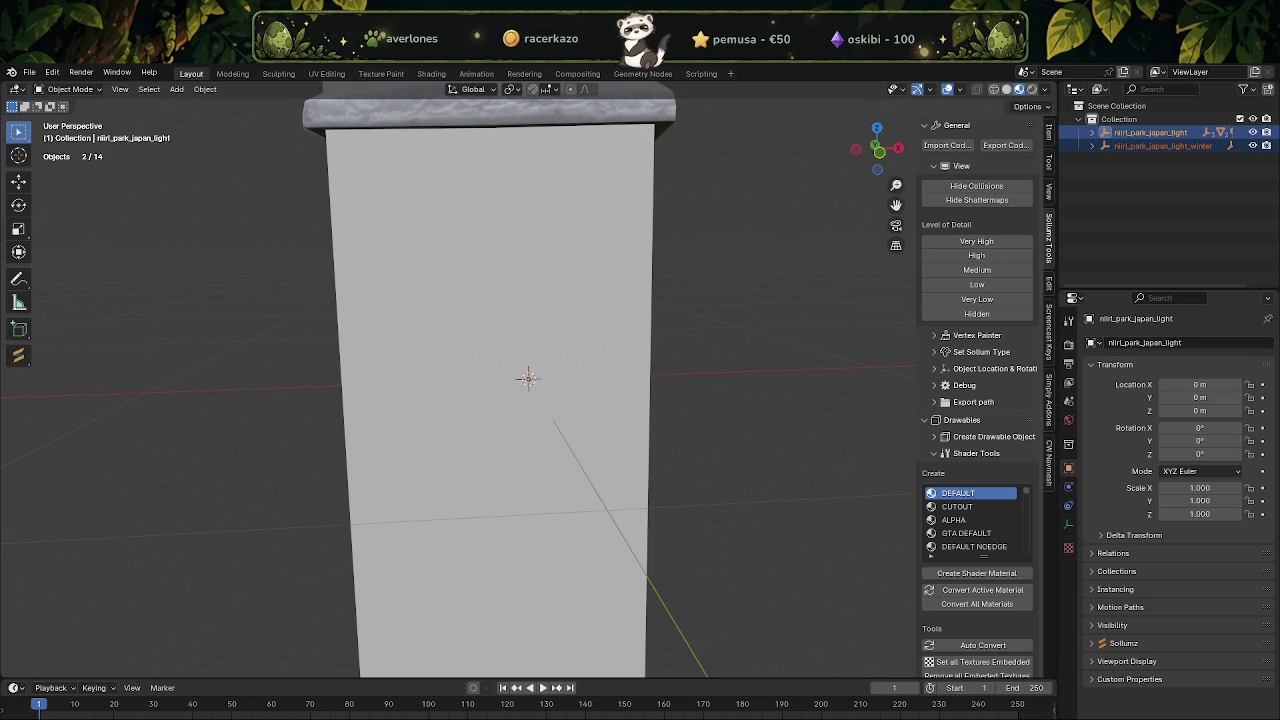
mouse_move(195, 712)
click(60, 690)
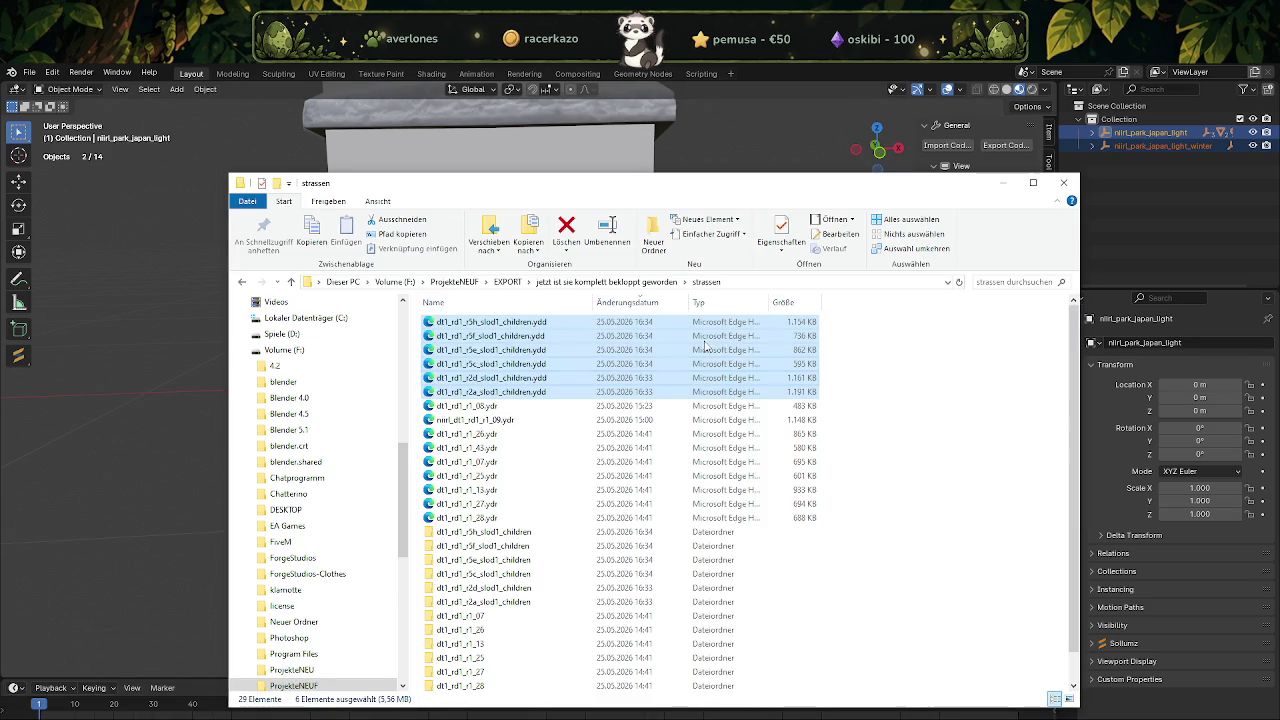
click(578, 283)
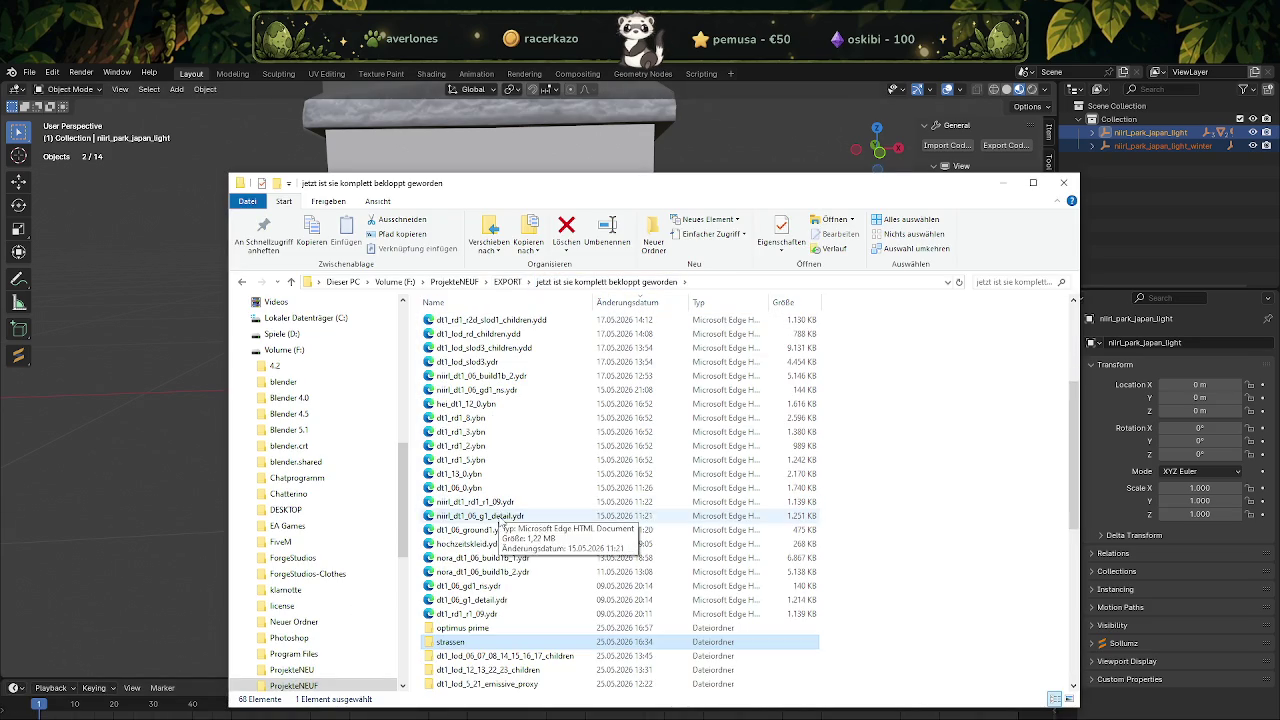
Open the optimus prime folder and select both exported lantern .ydr files.
click(488, 628)
double_click(488, 628)
click(480, 350)
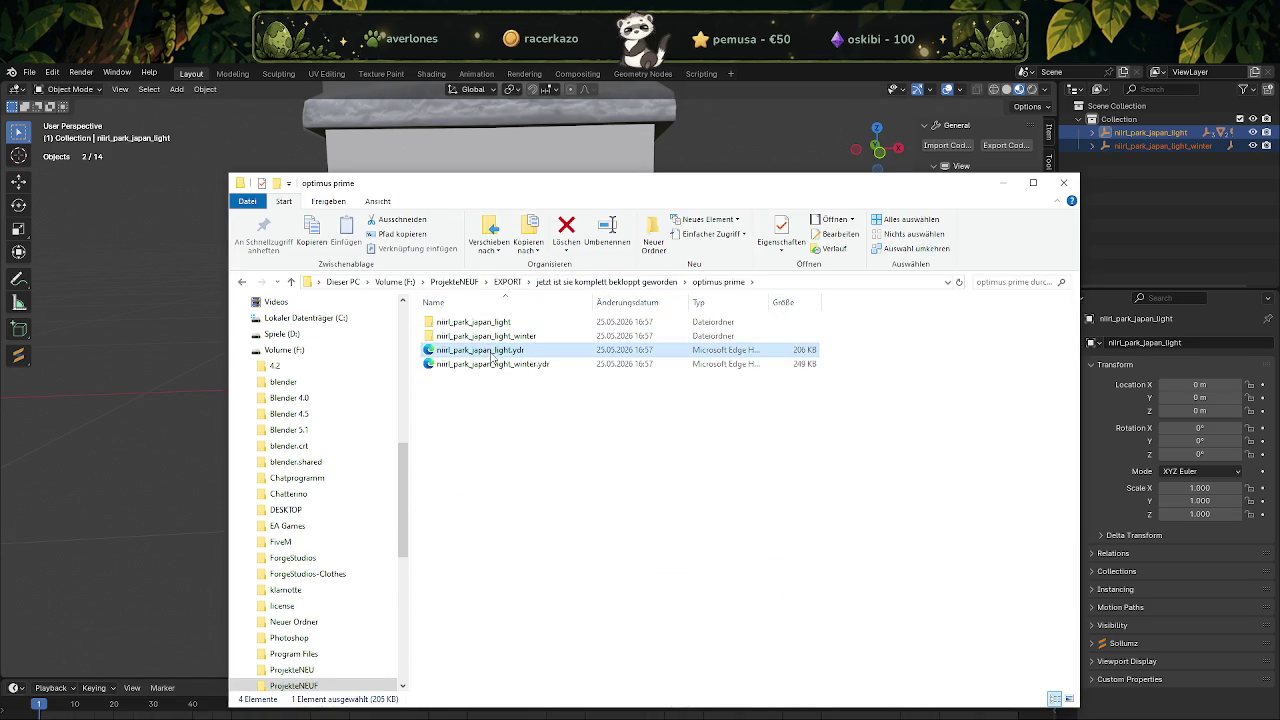
shift+click(495, 364)
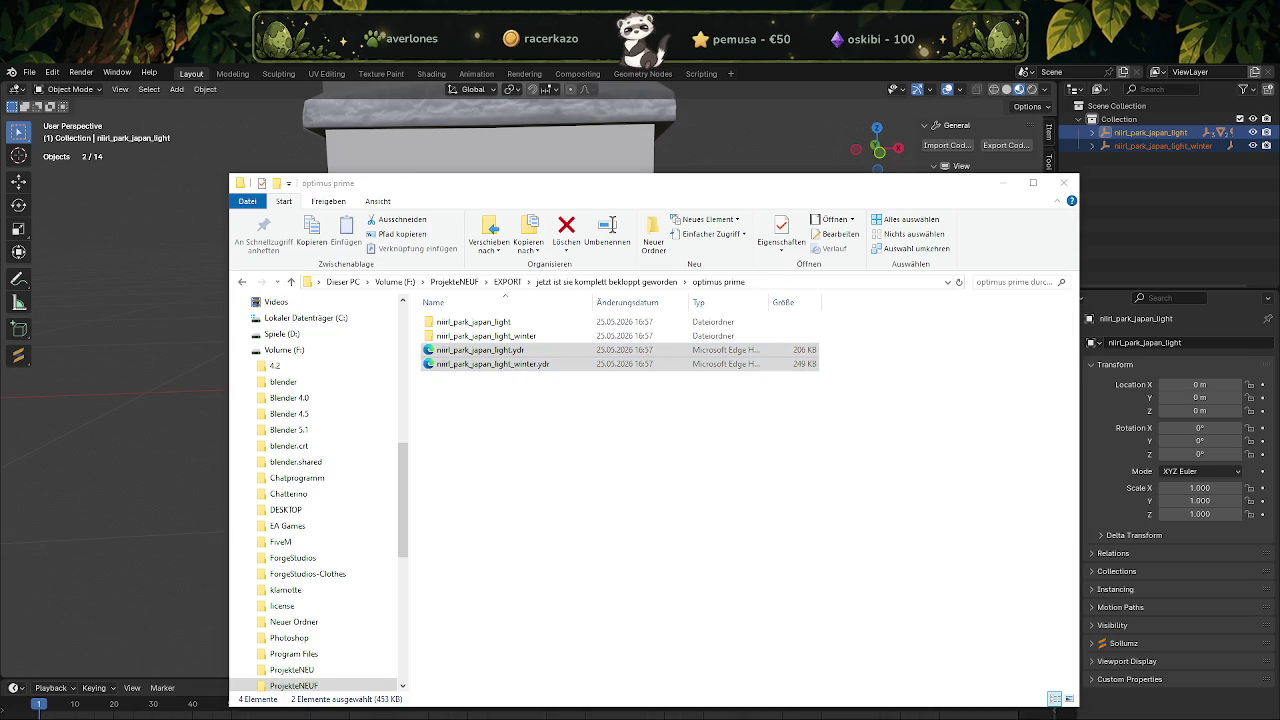
In Blender, hide the summer lantern and a winter child object, leaving the textured winter lantern in view.
click(120, 467)
click(1253, 132)
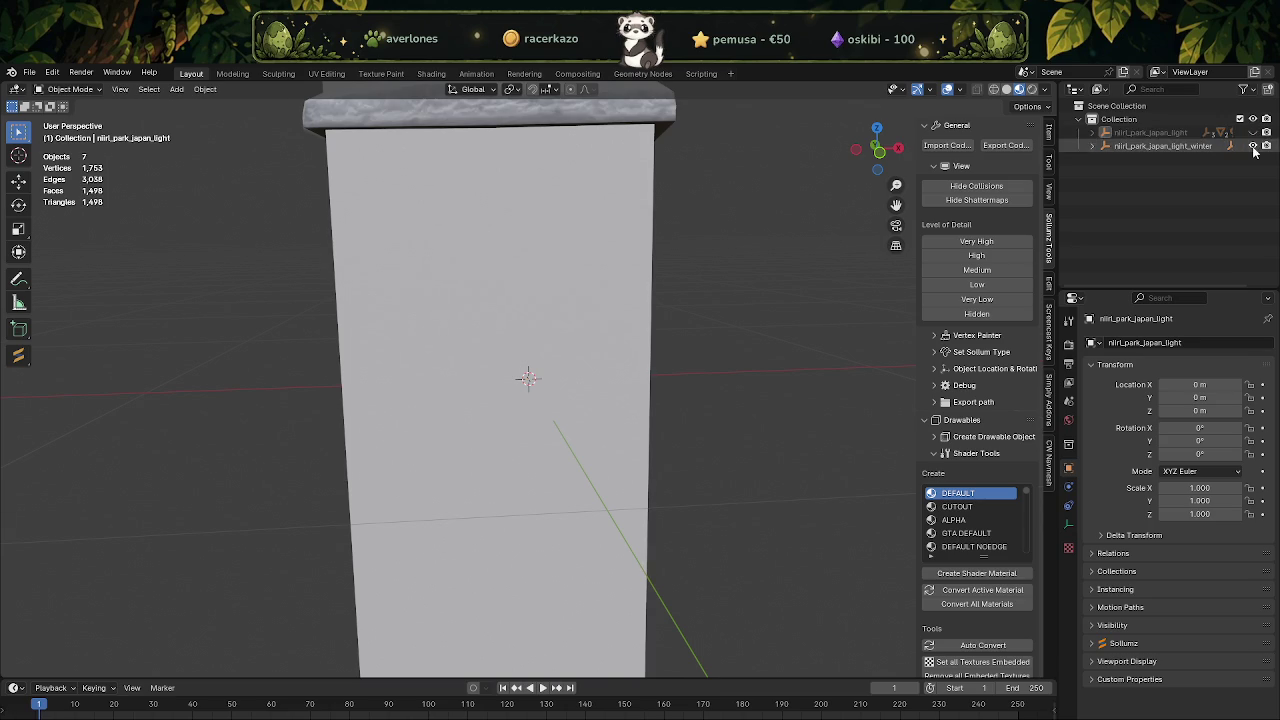
click(1092, 146)
click(1253, 172)
click(1180, 186)
mouse_move(576, 241)
middle_down()
mouse_move(552, 300)
mouse_move(488, 270)
mouse_move(494, 331)
mouse_move(432, 337)
mouse_move(718, 278)
middle_up()
scroll(538, 288, up, 4)
scroll(432, 337, up, 3)
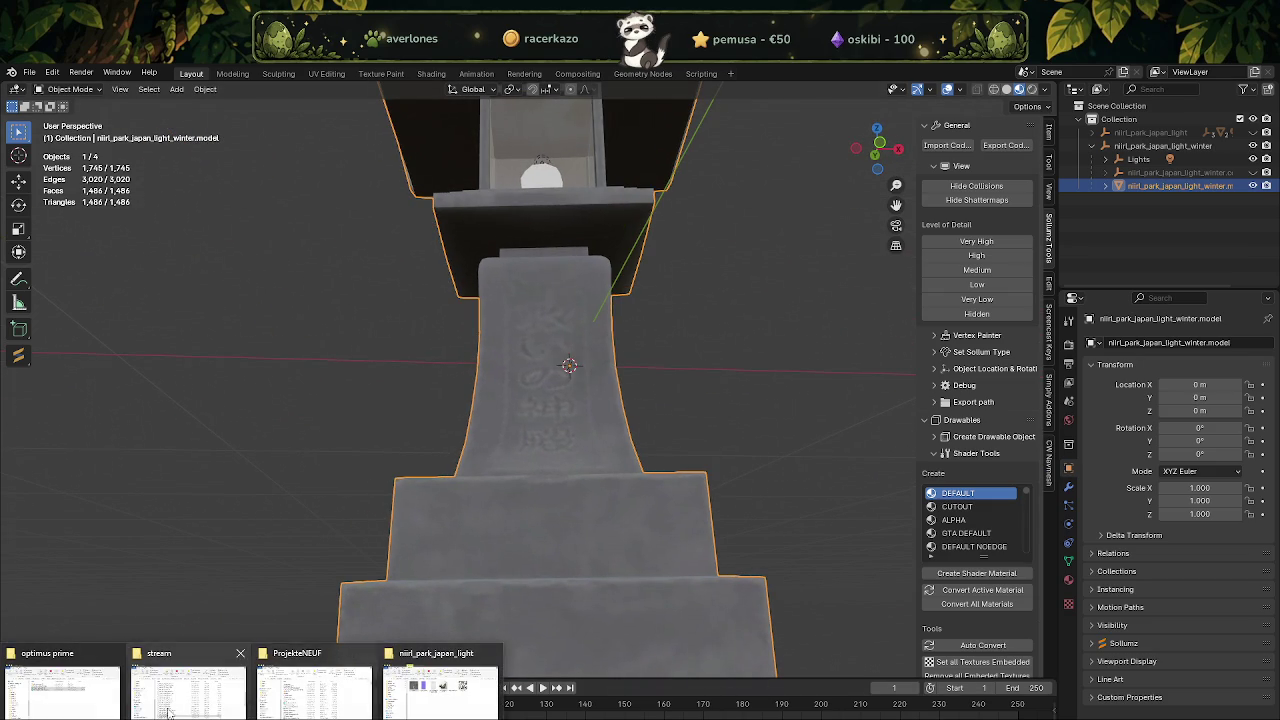
click(188, 662)
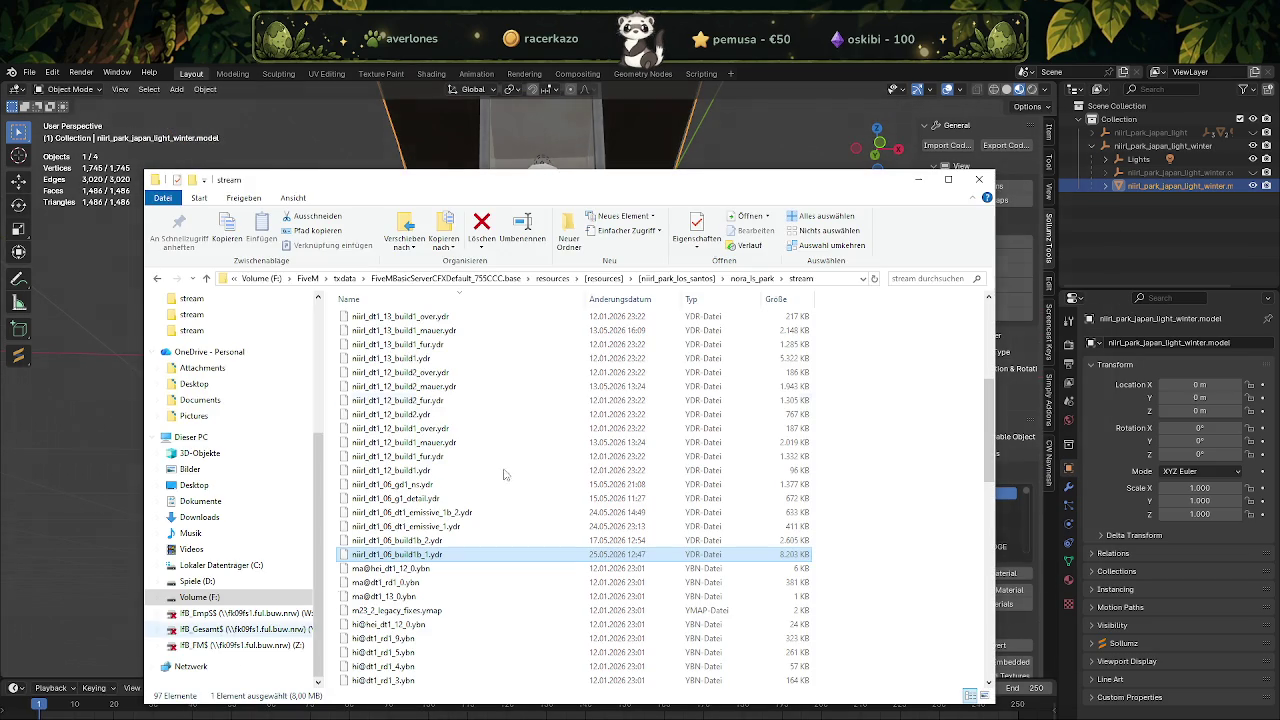
Replace niirl_park_japan_light.ydr in nora-park-ls-summermap\stream with the new export.
click(700, 280)
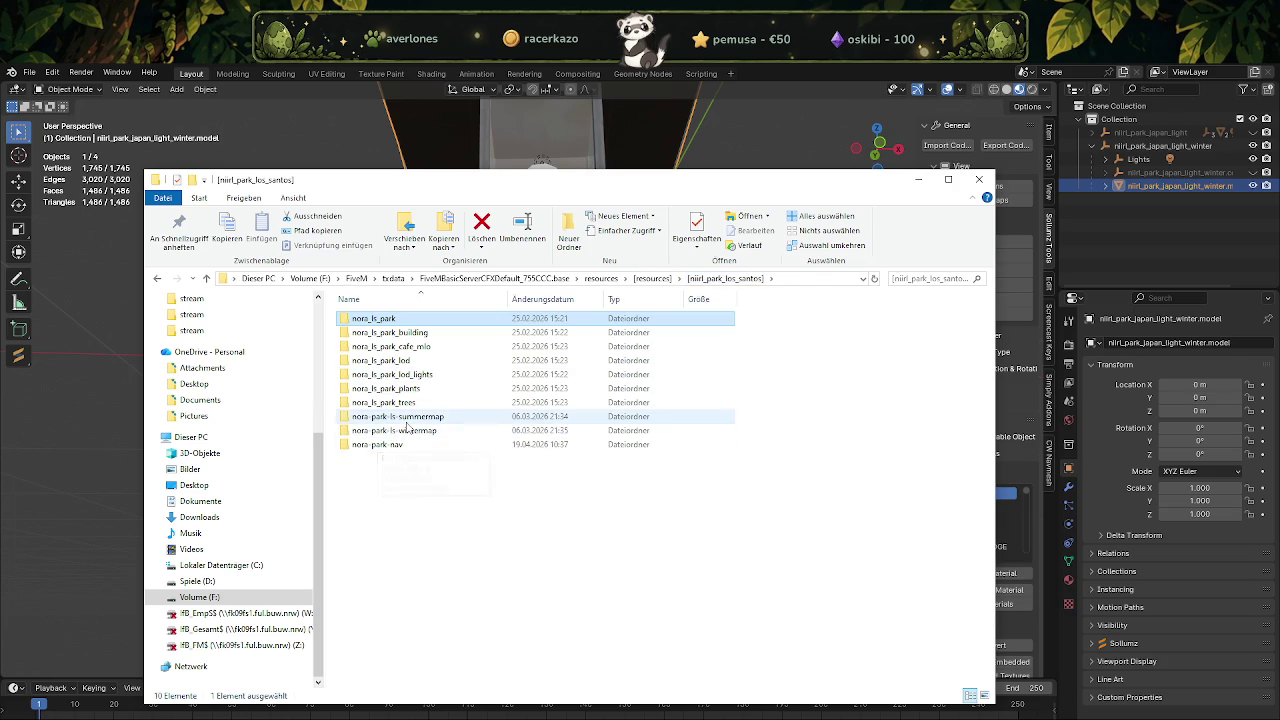
double_click(406, 418)
double_click(370, 318)
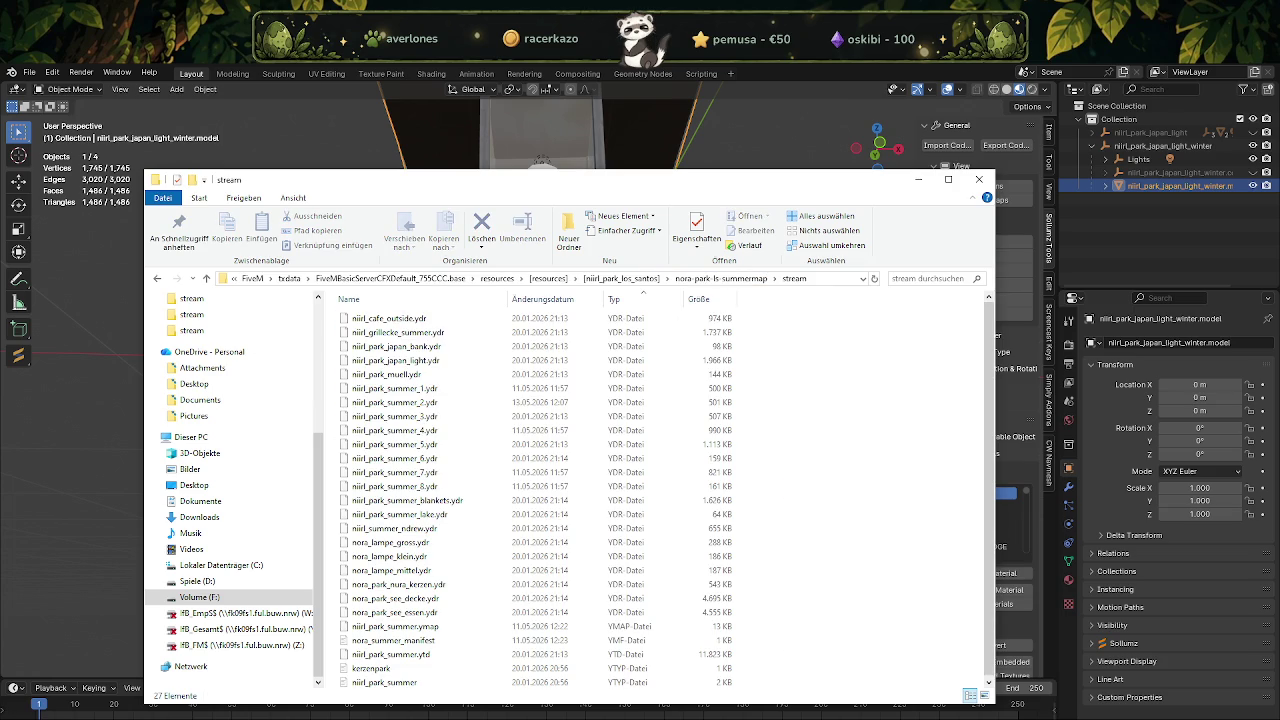
drag(232, 447, 484, 428)
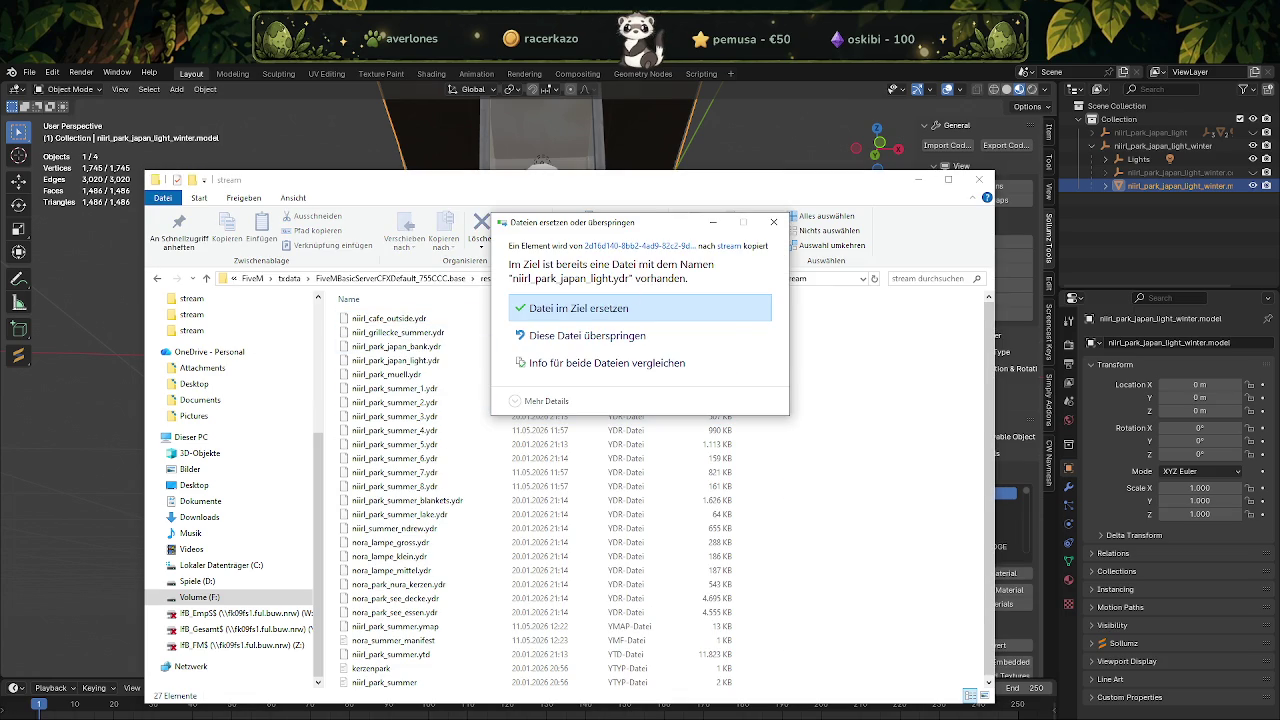
click(610, 308)
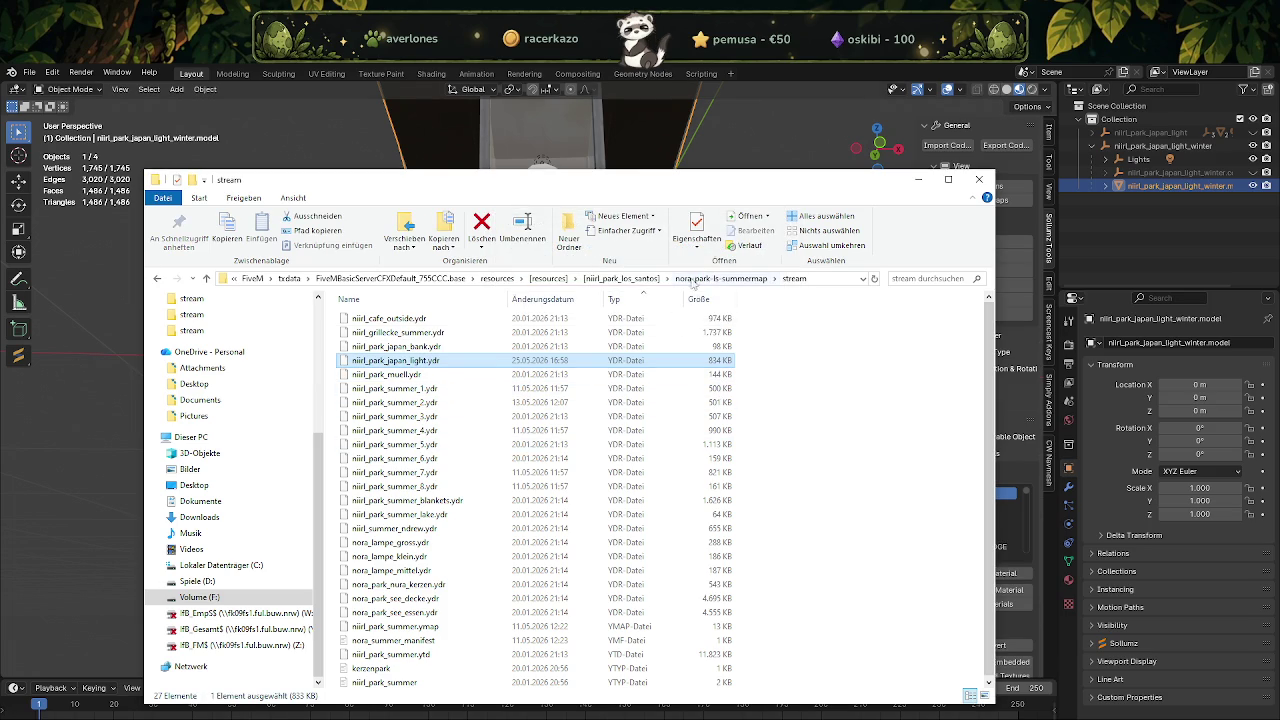
Replace the winter lantern .ydr in nora-park-ls-wintermap\stream with the new export.
click(609, 279)
double_click(392, 416)
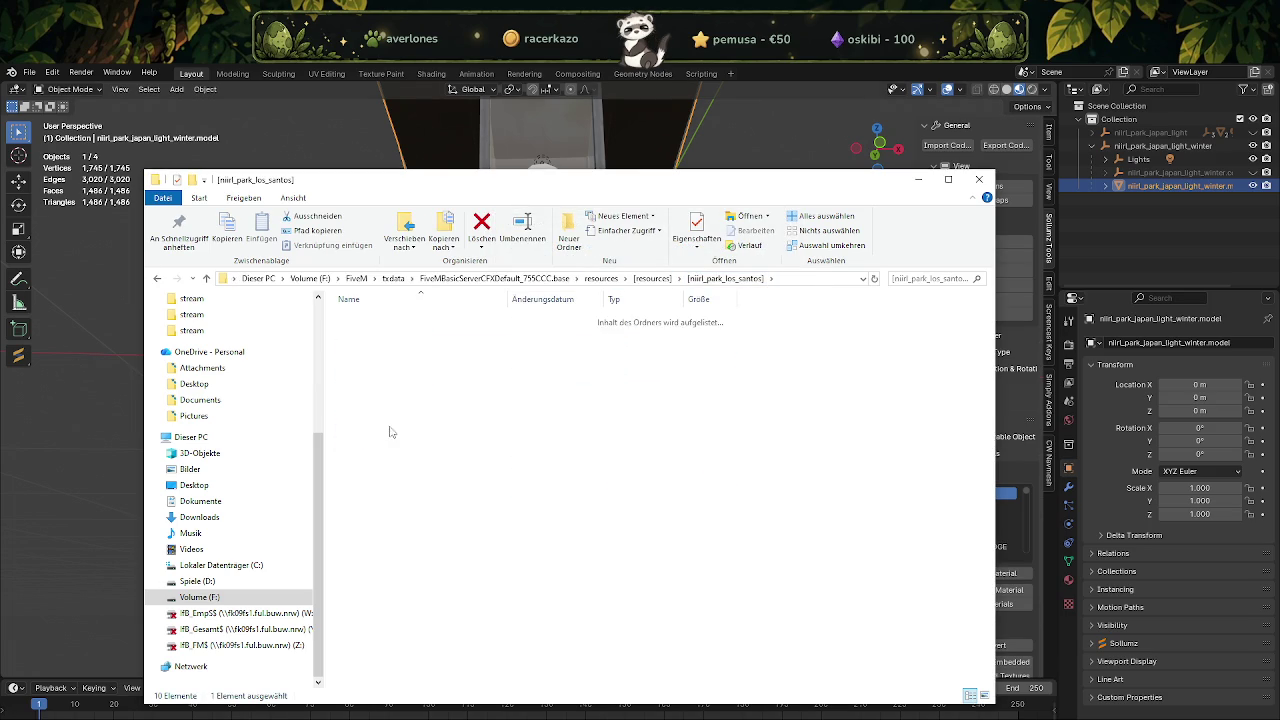
double_click(363, 318)
drag(60, 459, 494, 537)
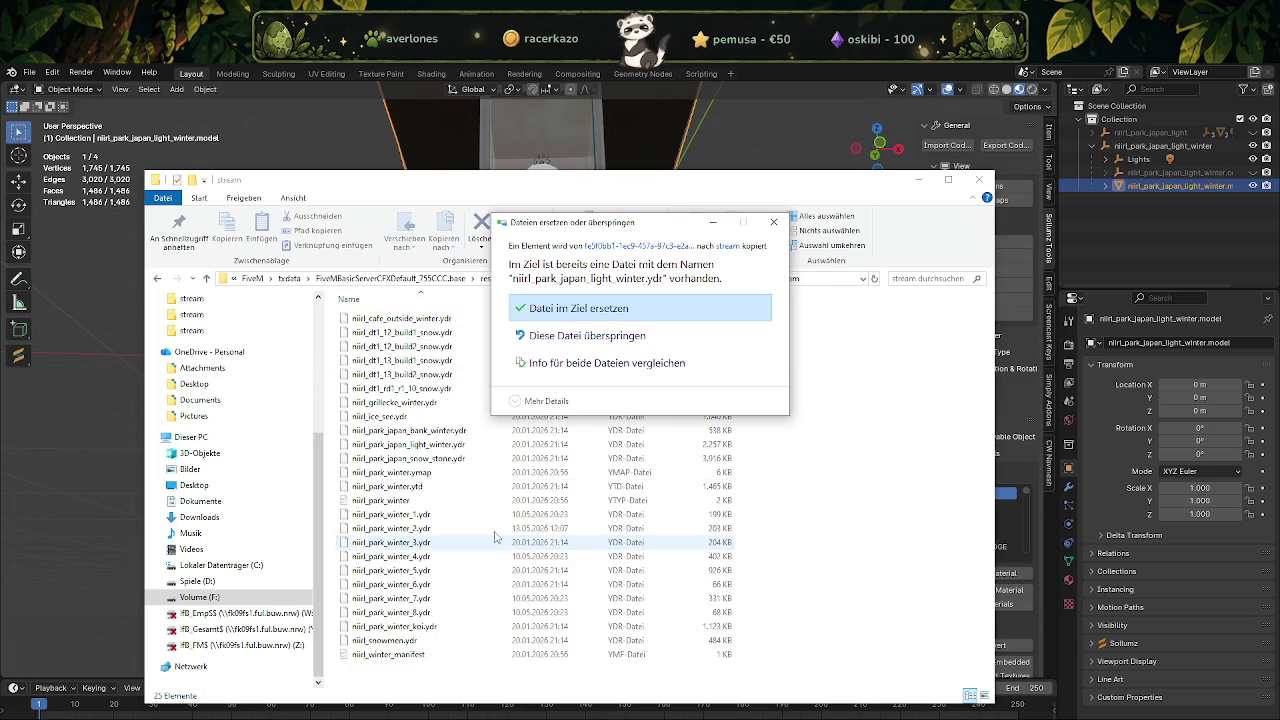
click(605, 312)
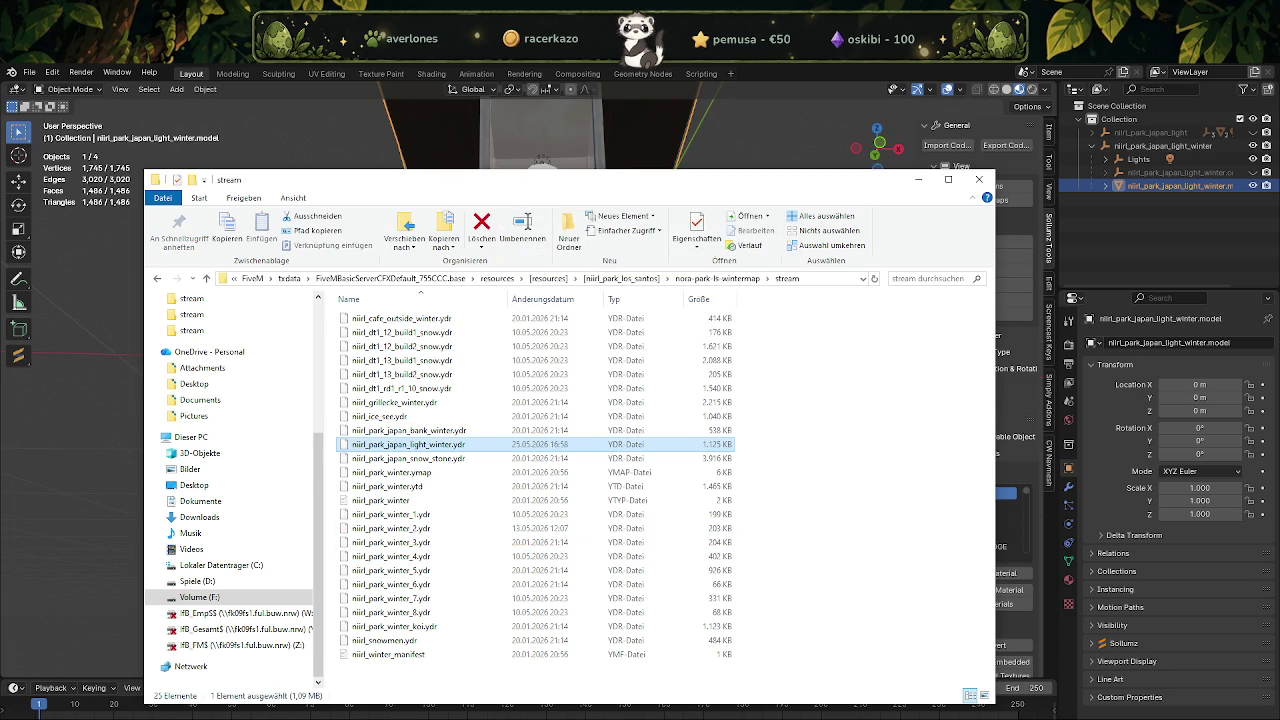
key(alt+Tab)
click(28, 94)
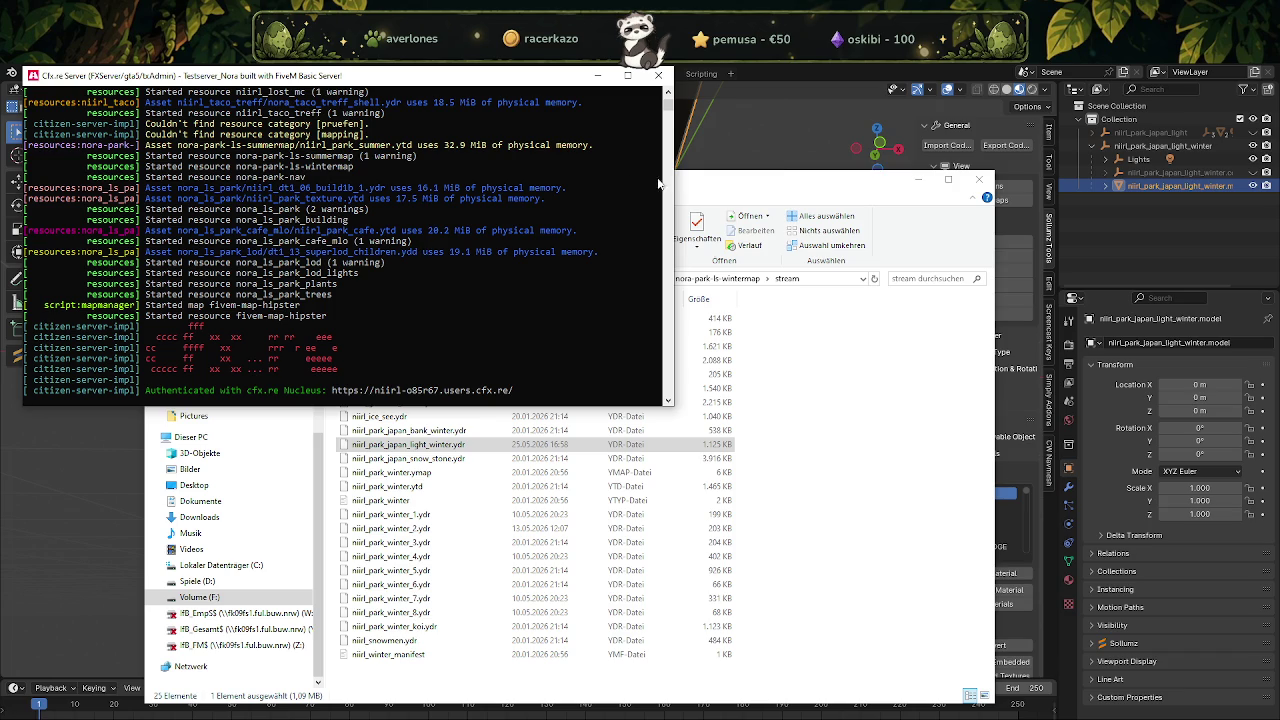
Scroll back through the FXServer console log, then close the console to stop the server.
scroll(667, 100, up, 2)
scroll(667, 98, up, 2)
scroll(668, 95, up, 2)
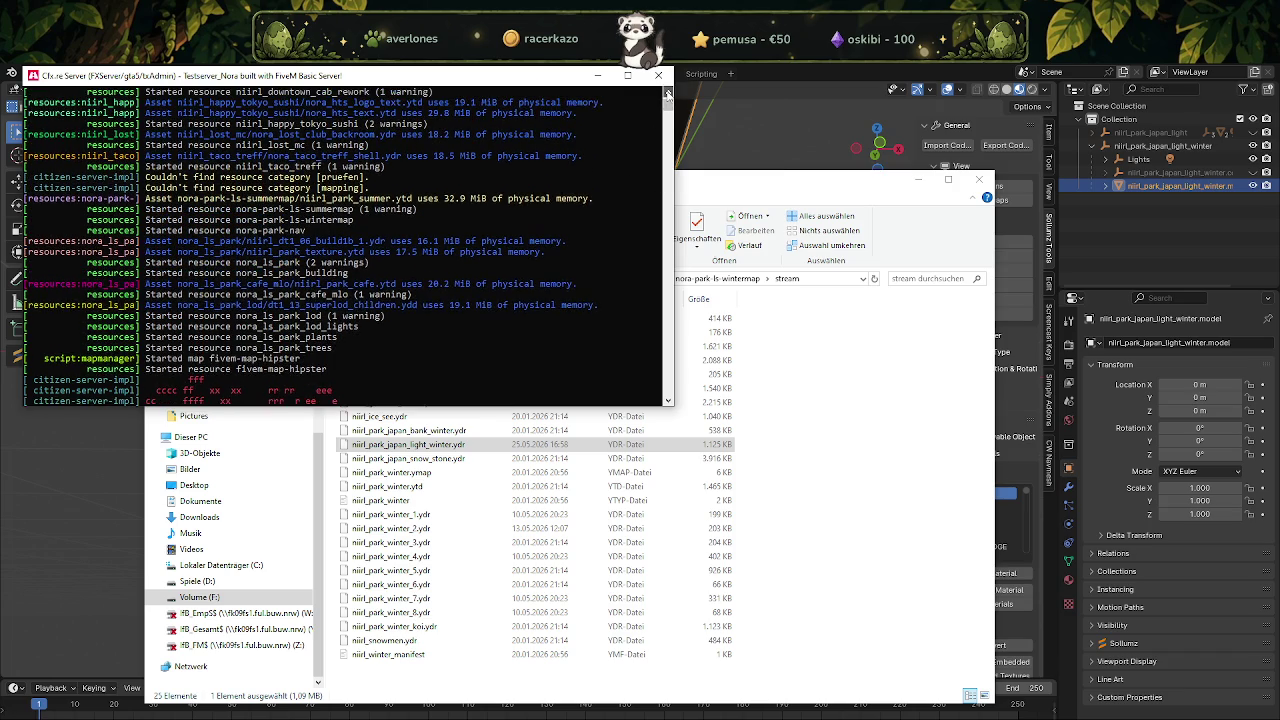
scroll(668, 92, up, 1)
scroll(668, 92, up, 1)
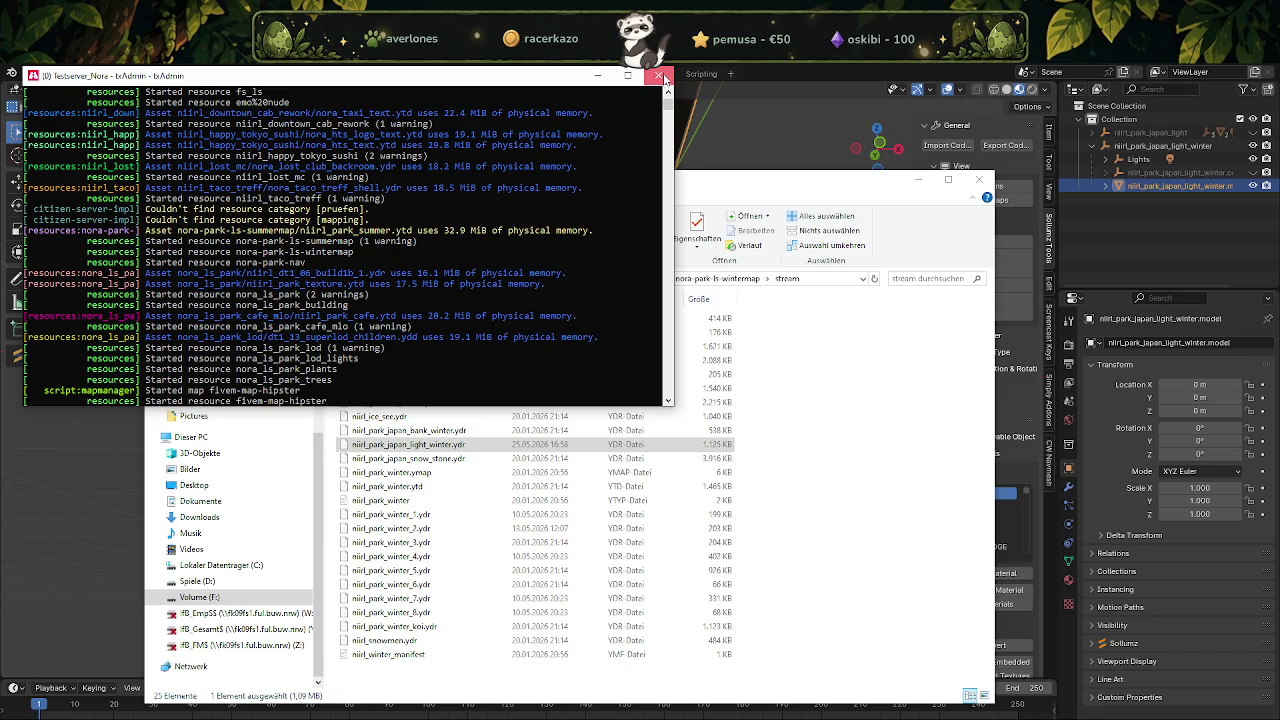
click(663, 78)
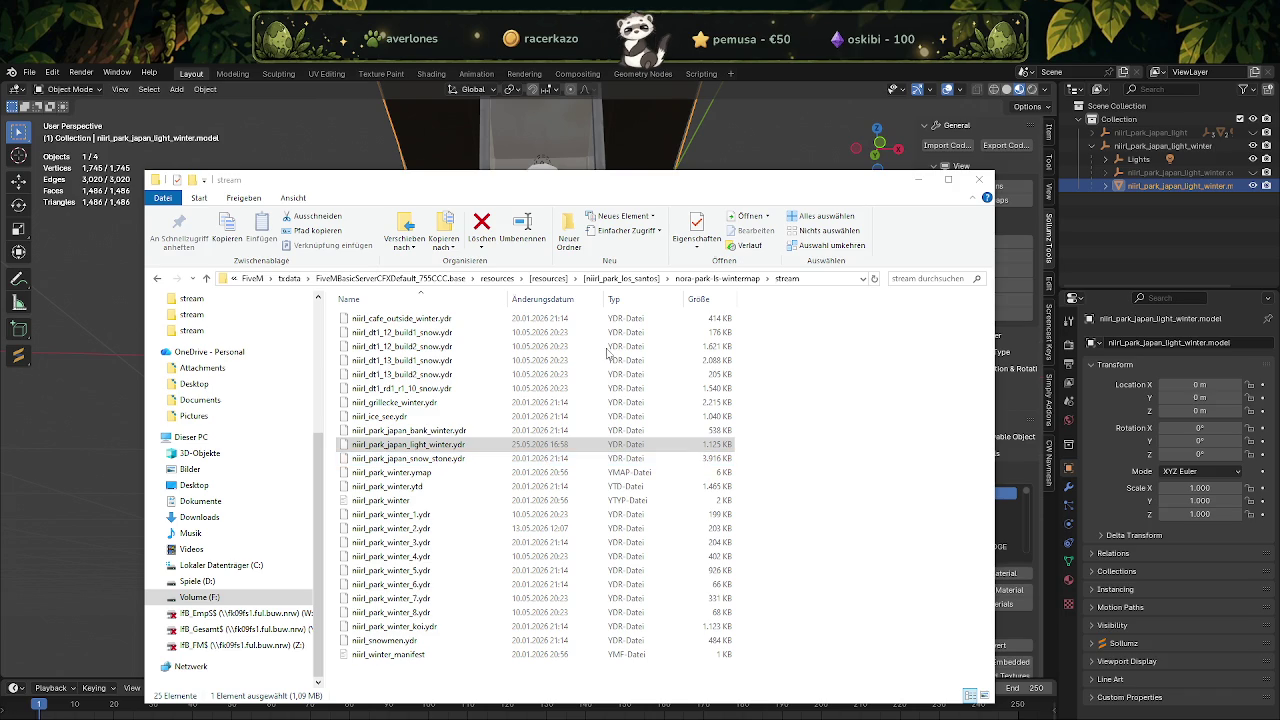
click(634, 278)
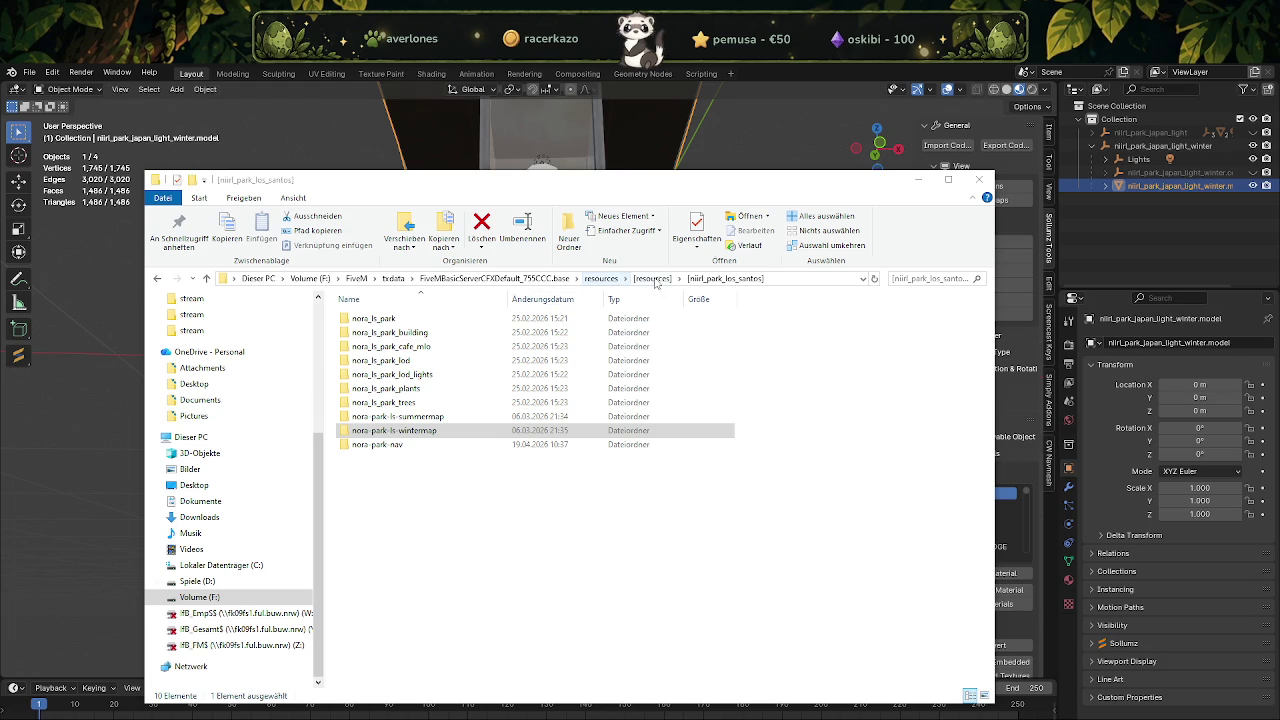
Open nora_ls_park\stream and scroll down to select niirl_dt1_06_build1b_1.ydr.
double_click(375, 318)
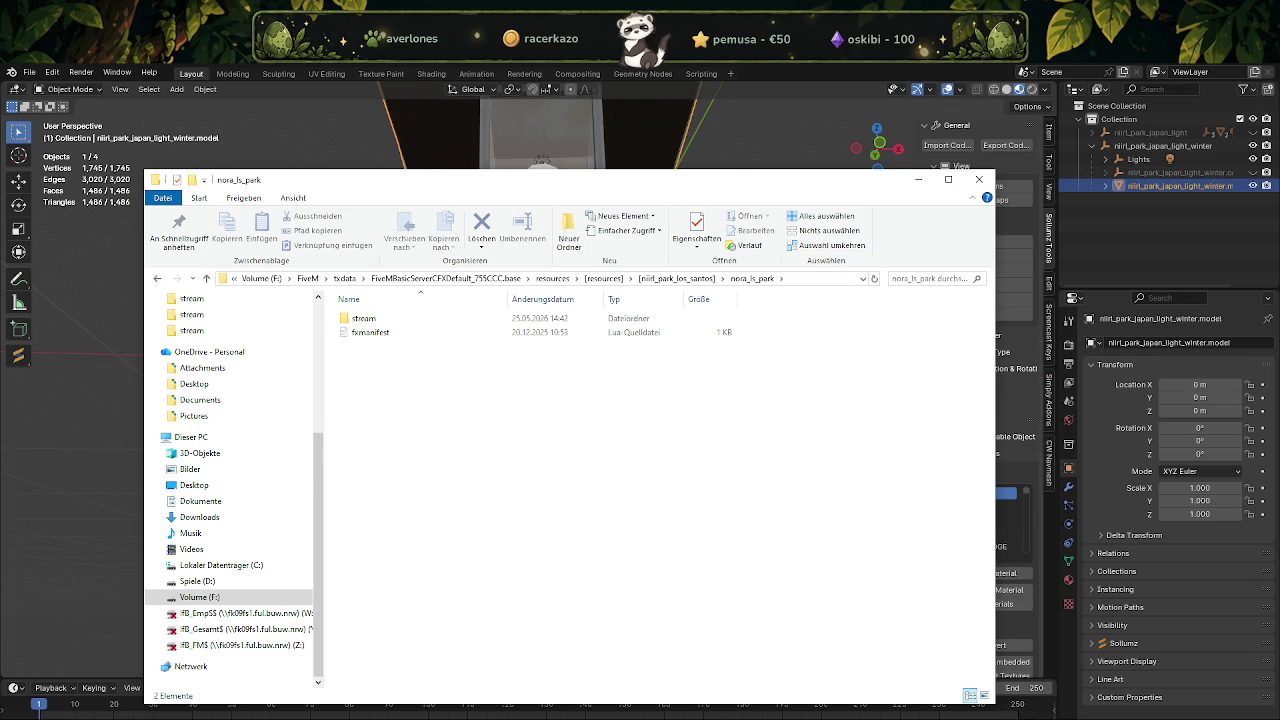
double_click(470, 318)
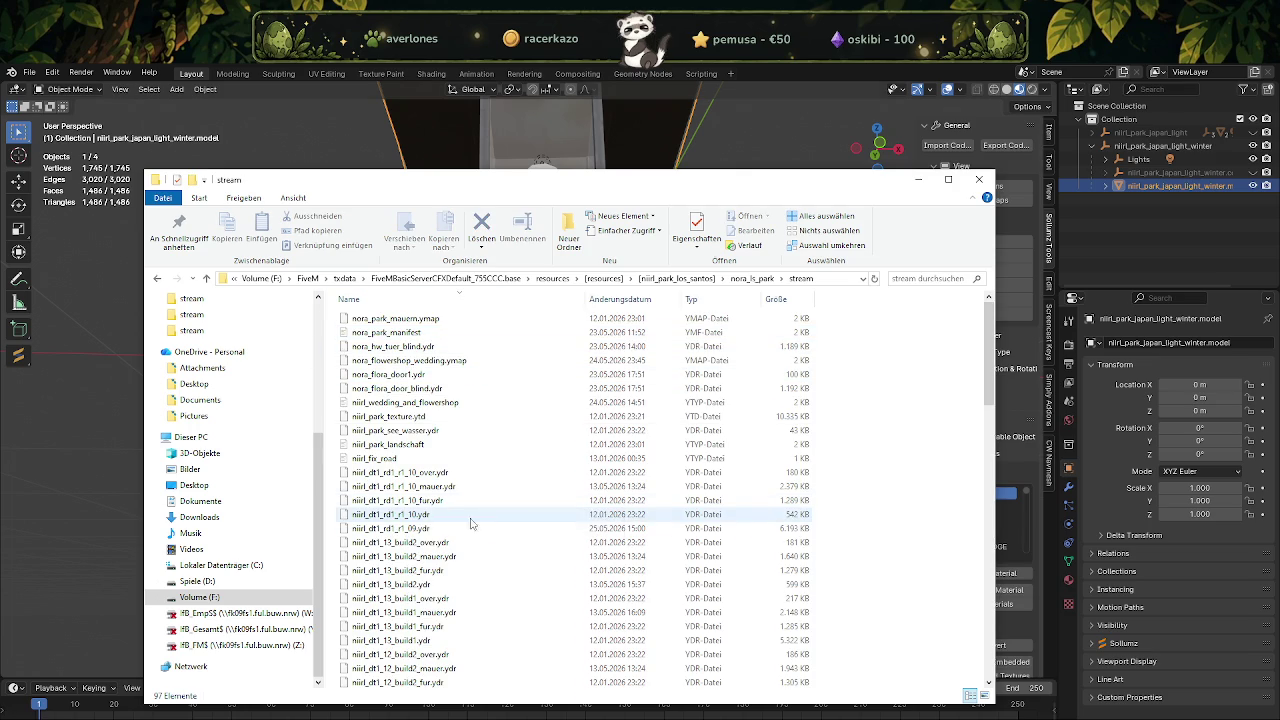
scroll(438, 532, down, 1)
scroll(445, 536, down, 4)
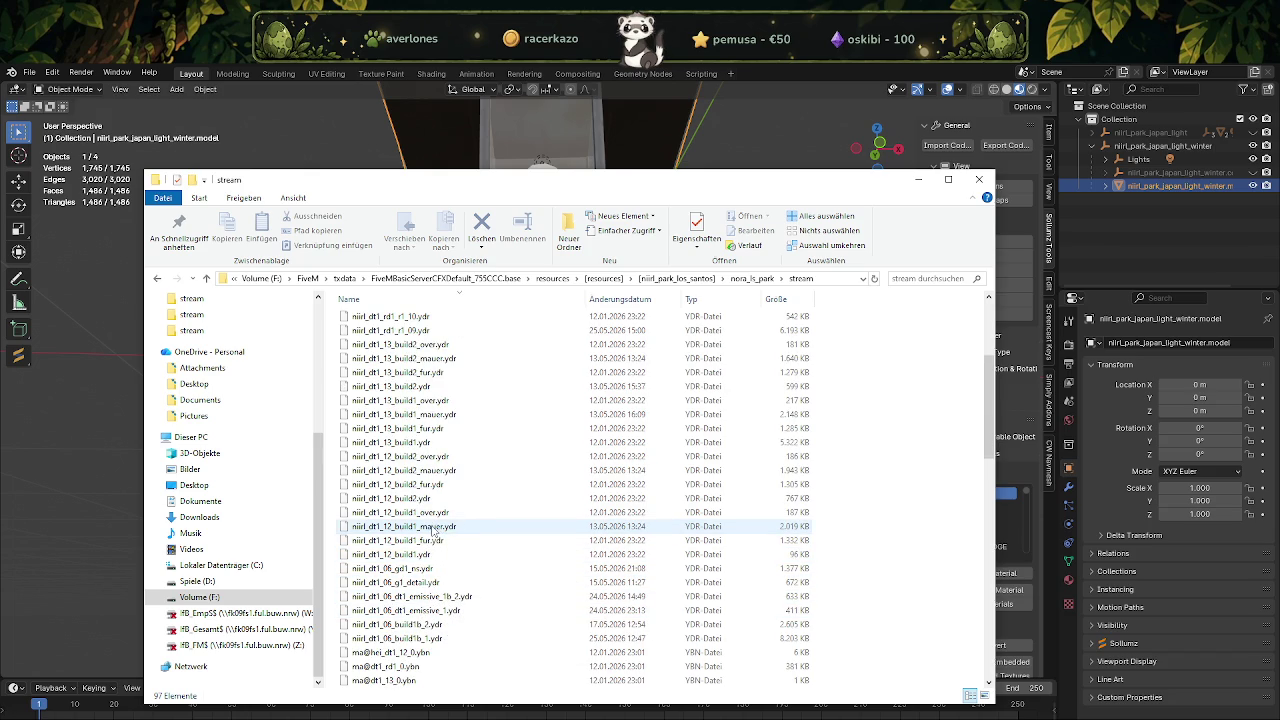
scroll(450, 540, down, 1)
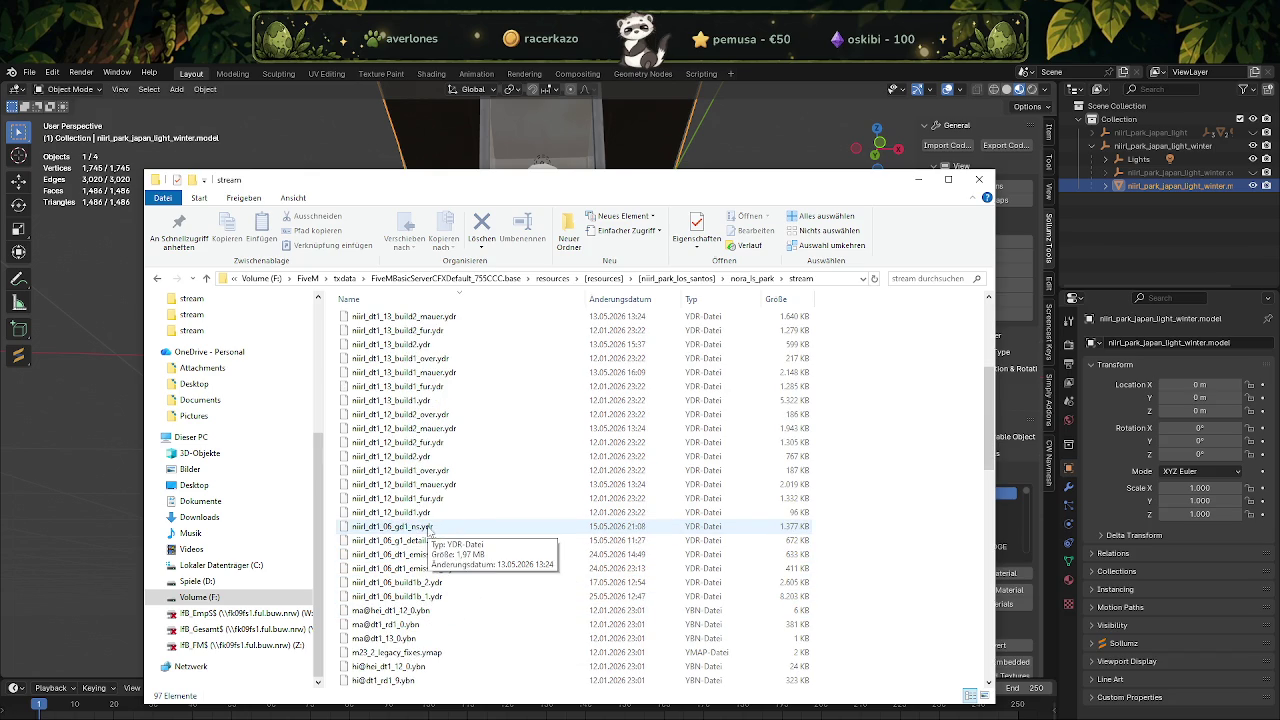
click(421, 597)
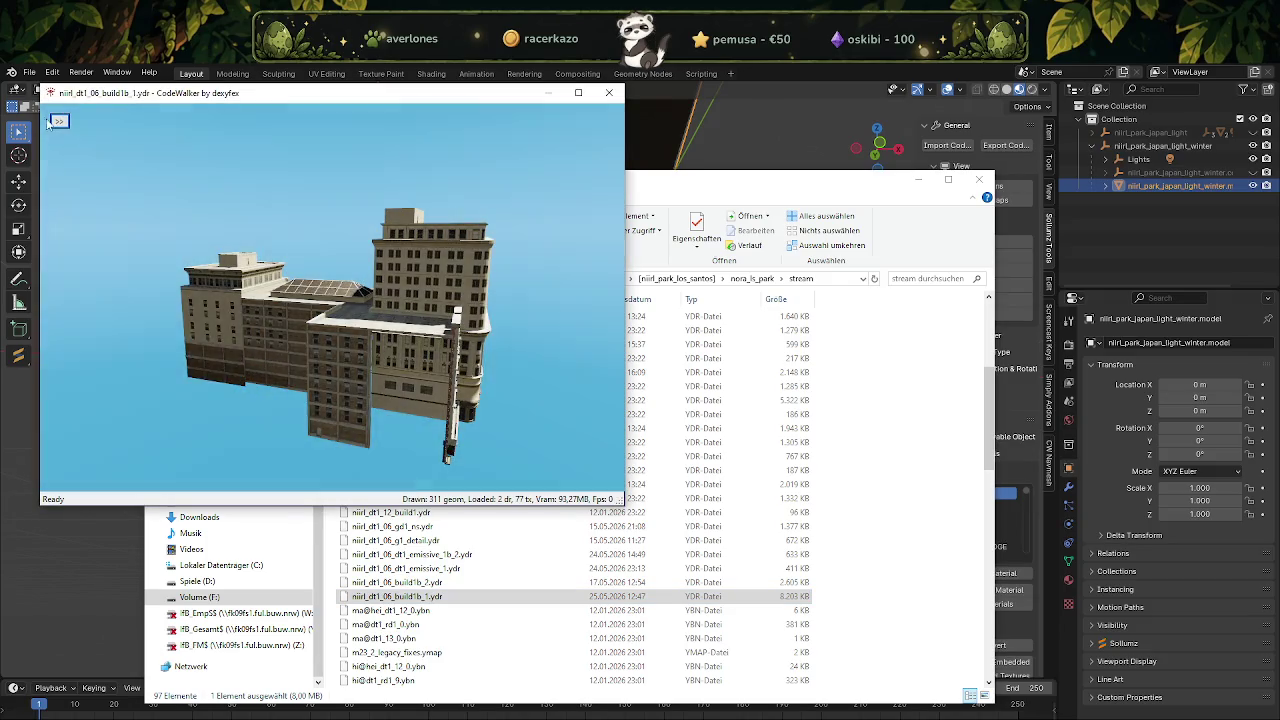
Save all 73 building textures from CodeWalker's Materials tab to a folder and close the viewer.
click(99, 139)
click(87, 156)
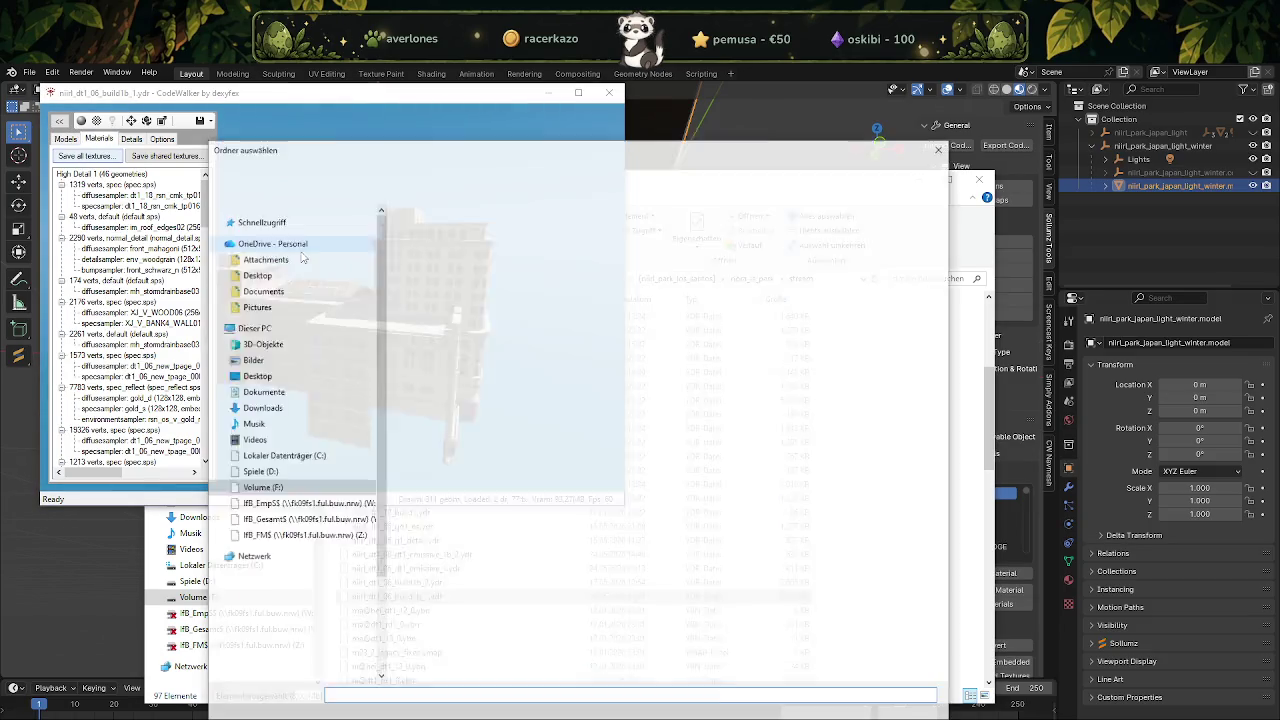
click(527, 220)
click(827, 716)
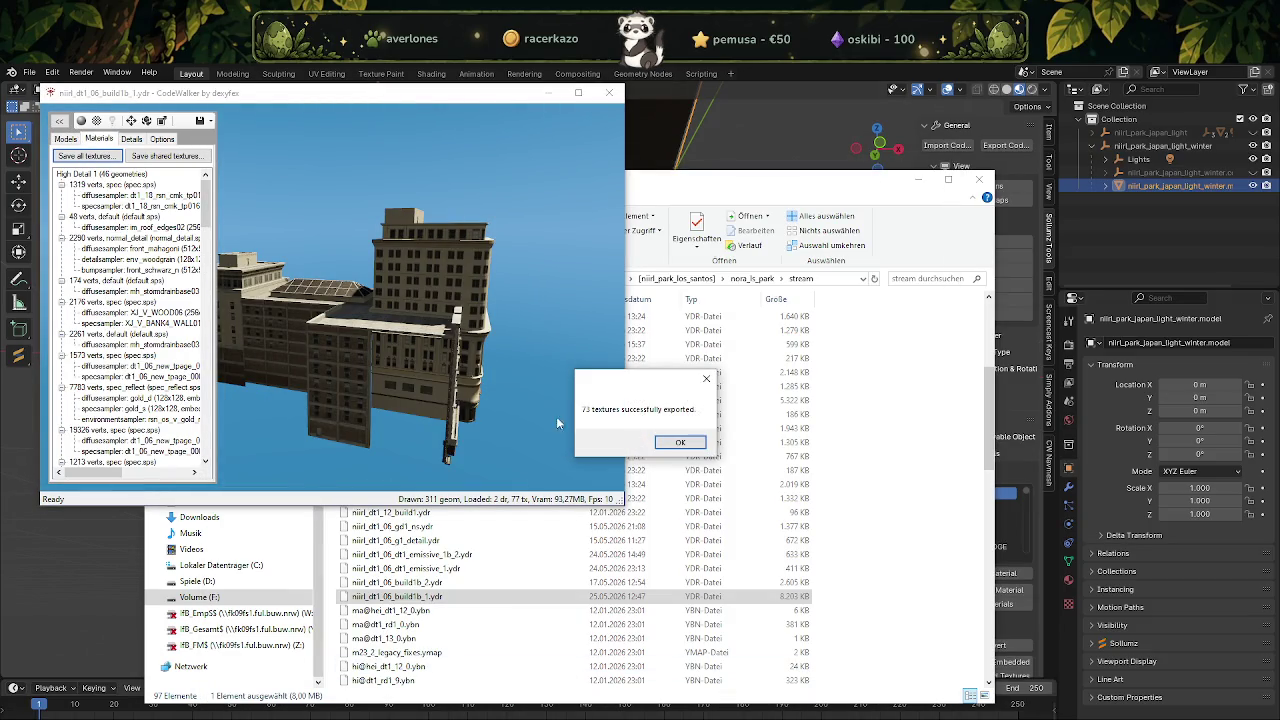
click(678, 442)
click(609, 92)
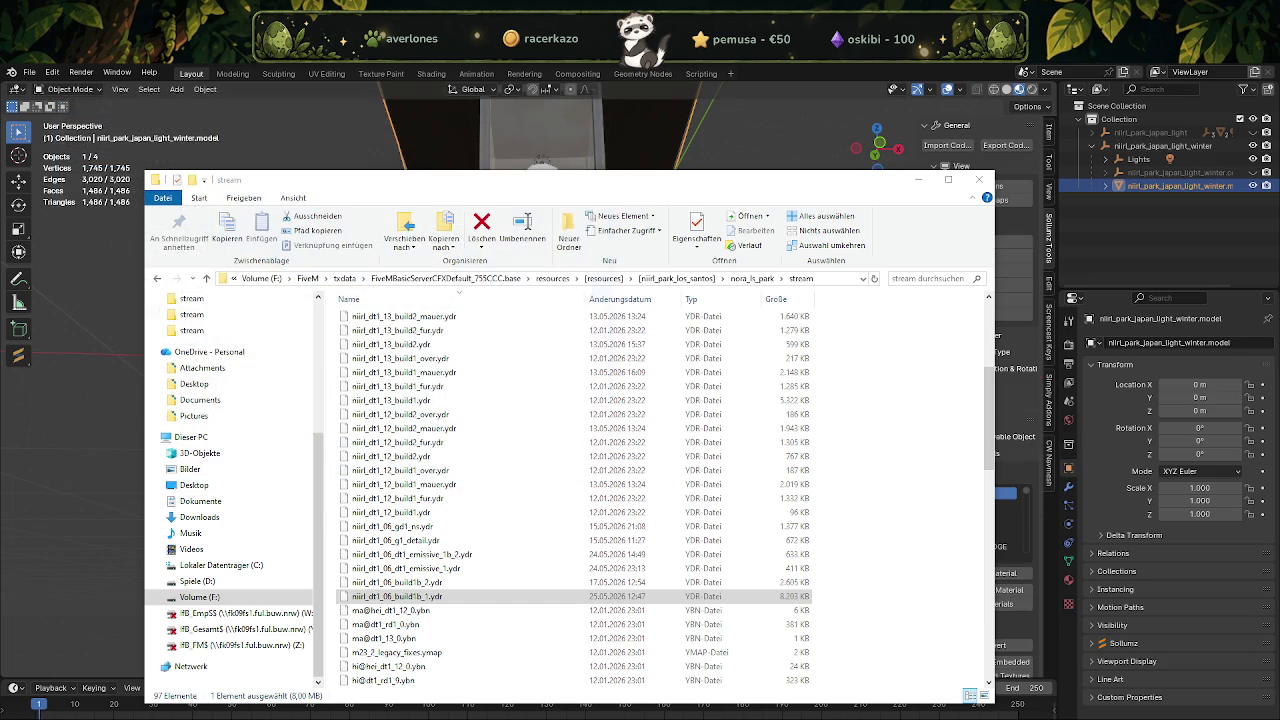
click(947, 145)
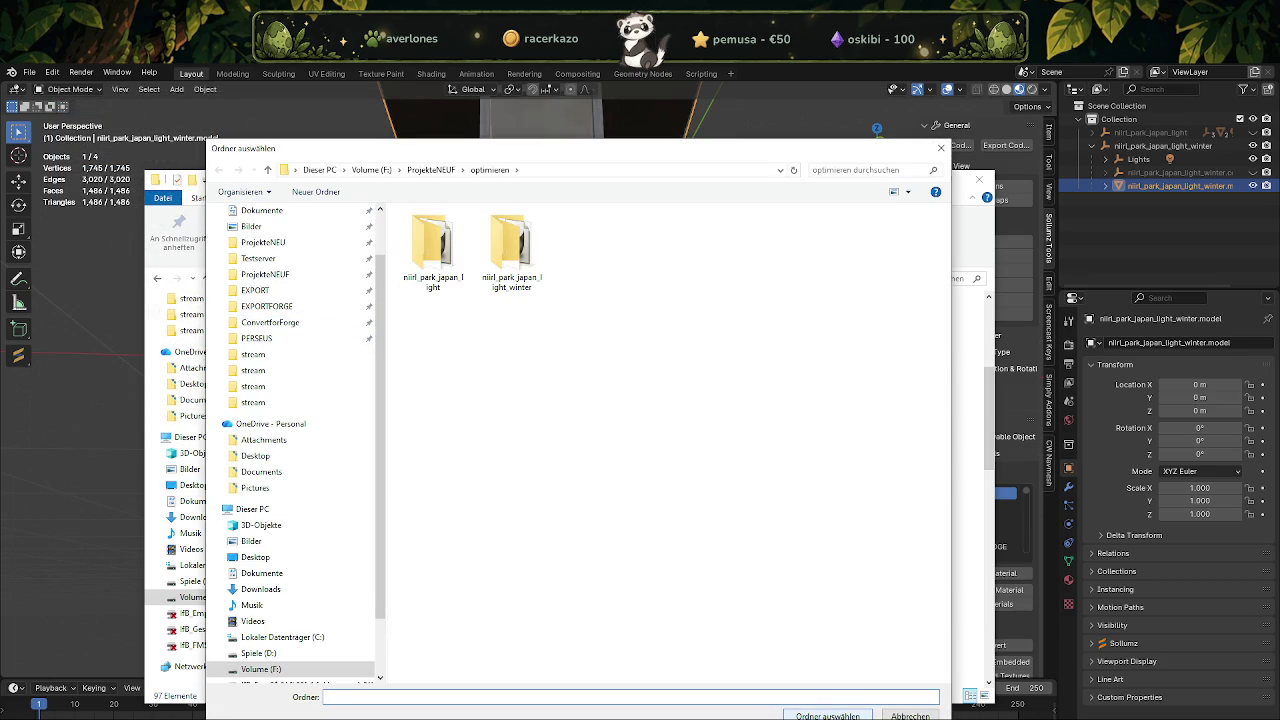
click(827, 716)
click(785, 156)
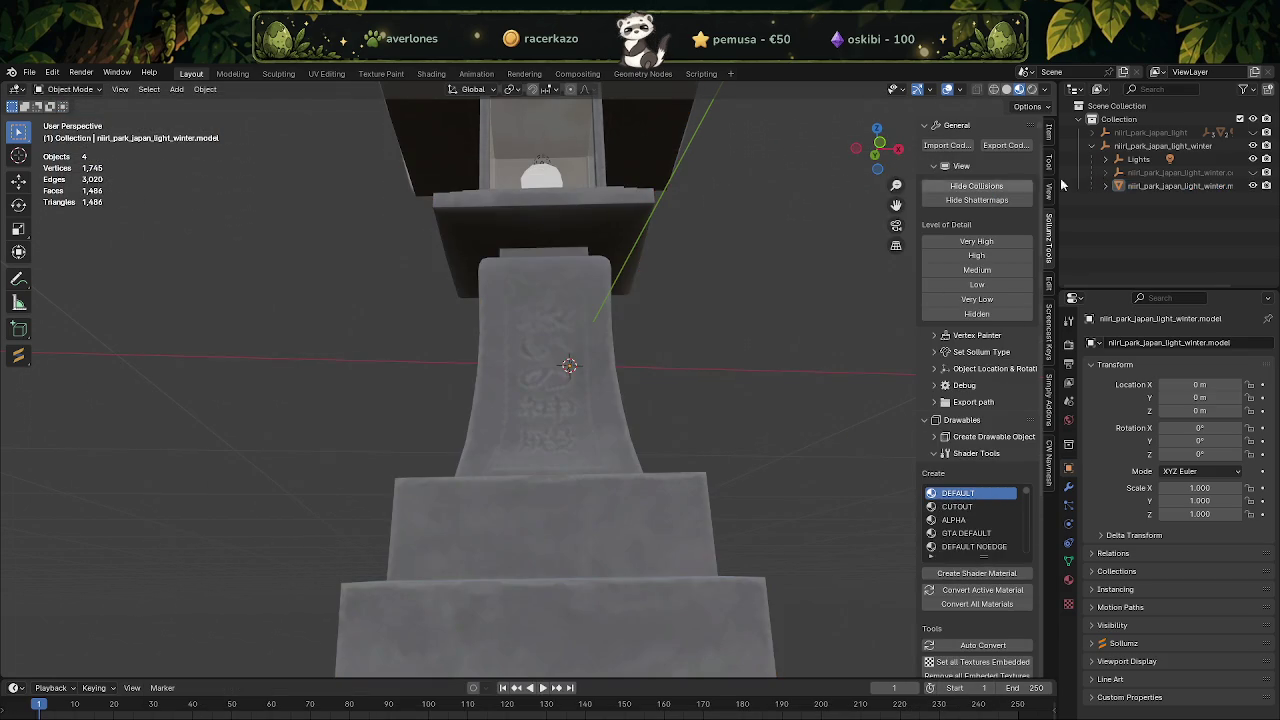
Import niirl_dt1_06_build1b_1.ydr.xml into Blender and select the imported building.
click(957, 147)
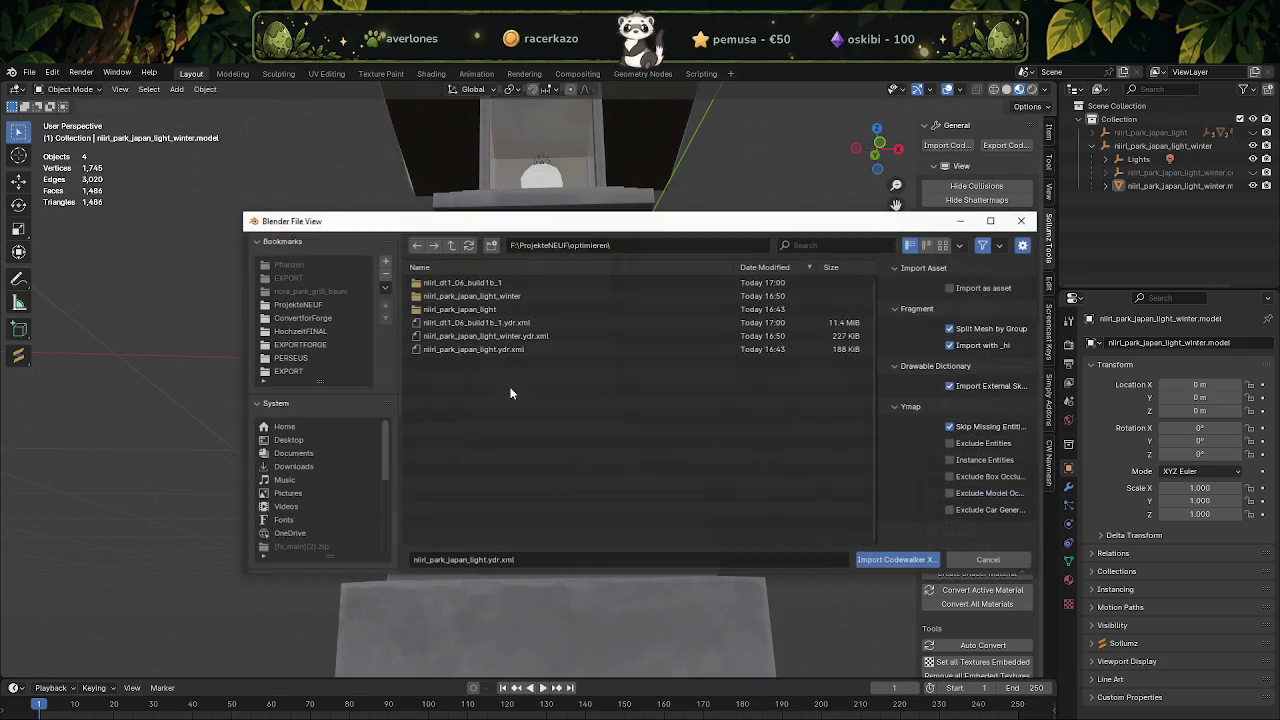
click(480, 322)
click(888, 559)
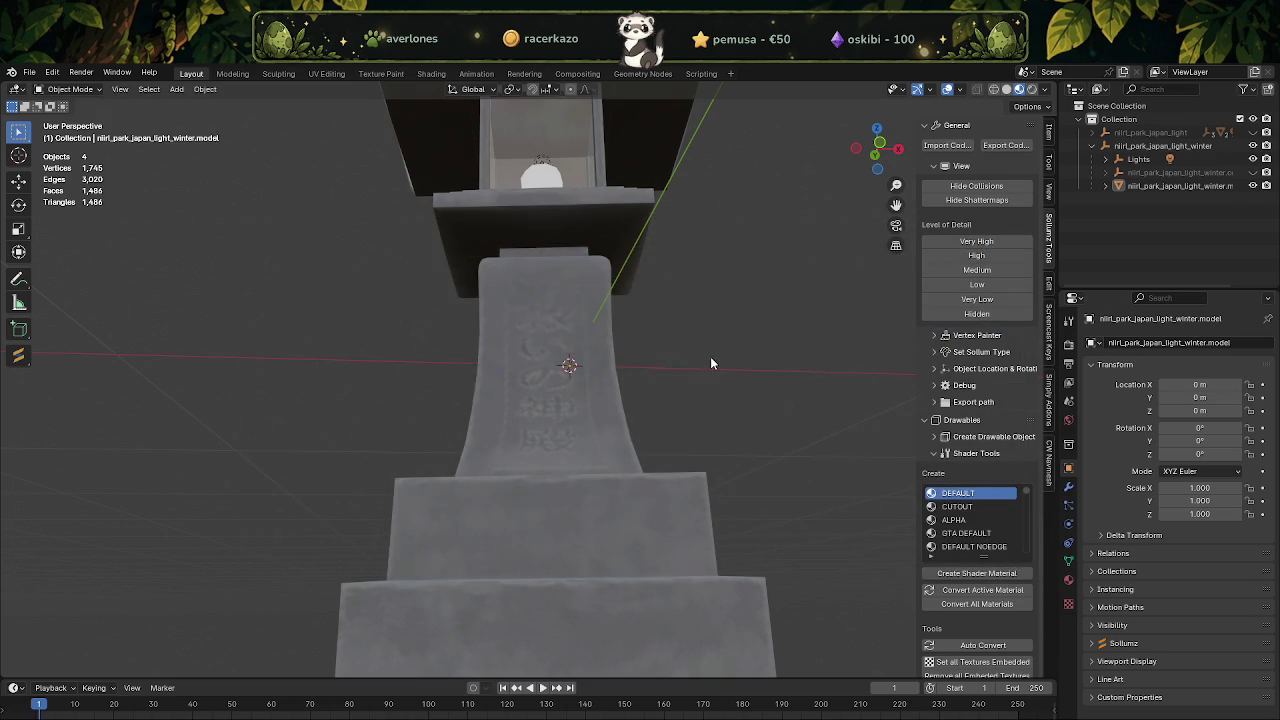
scroll(760, 394, down, 5)
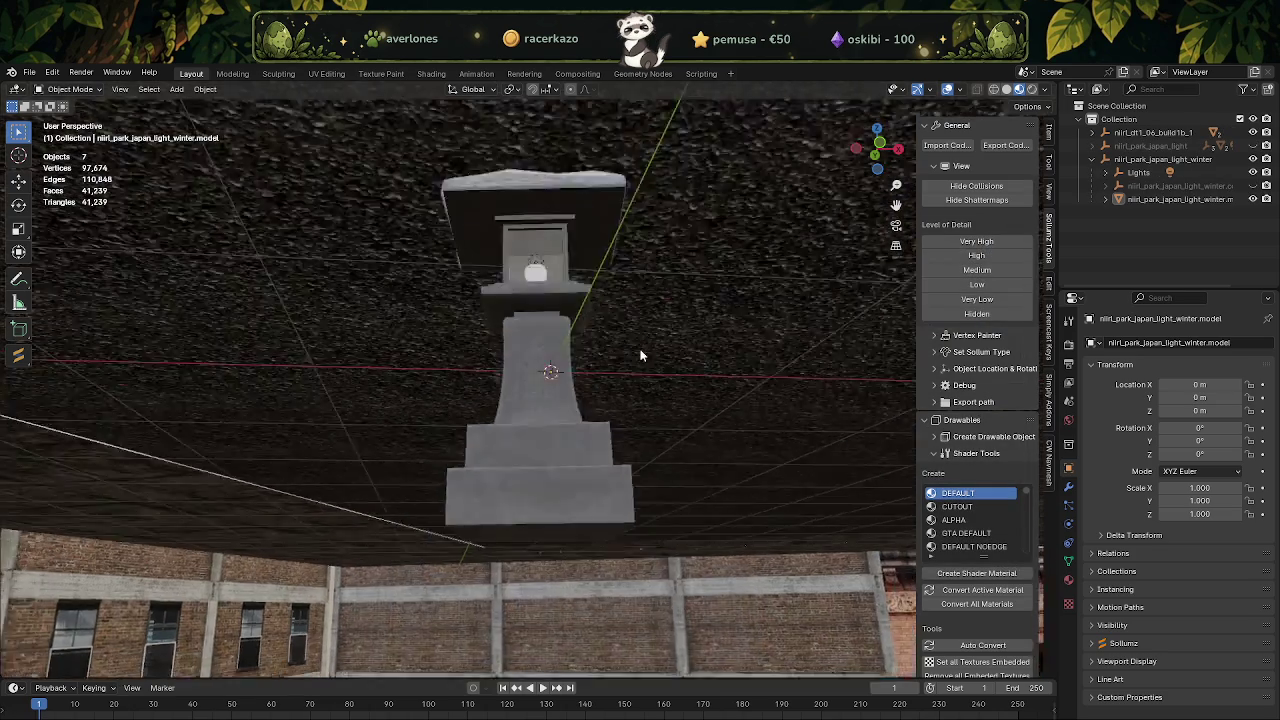
scroll(642, 338, down, 5)
scroll(641, 343, down, 5)
scroll(651, 351, down, 5)
mouse_move(651, 351)
middle_down()
mouse_move(602, 428)
mouse_move(549, 422)
middle_up()
click(551, 422)
scroll(1008, 591, down, 2)
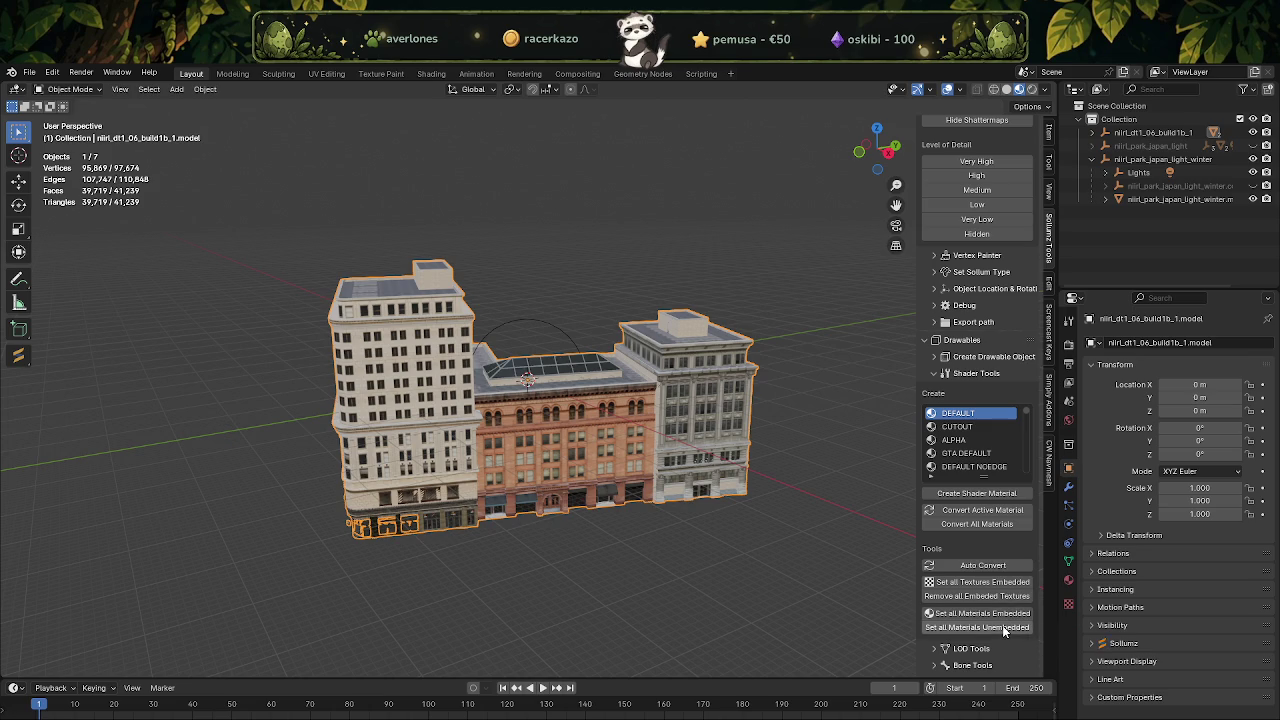
Inspect the building's child parts, then select the whole building object for CodeWalker export.
click(1092, 132)
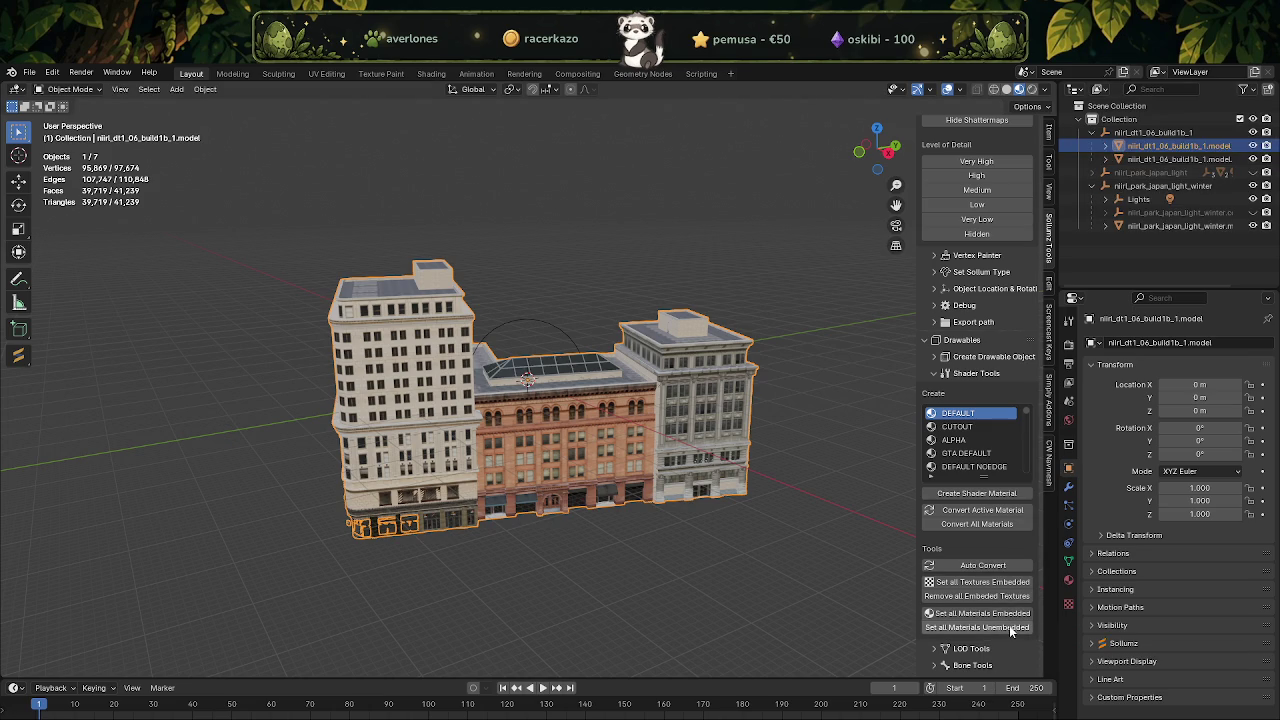
click(1173, 160)
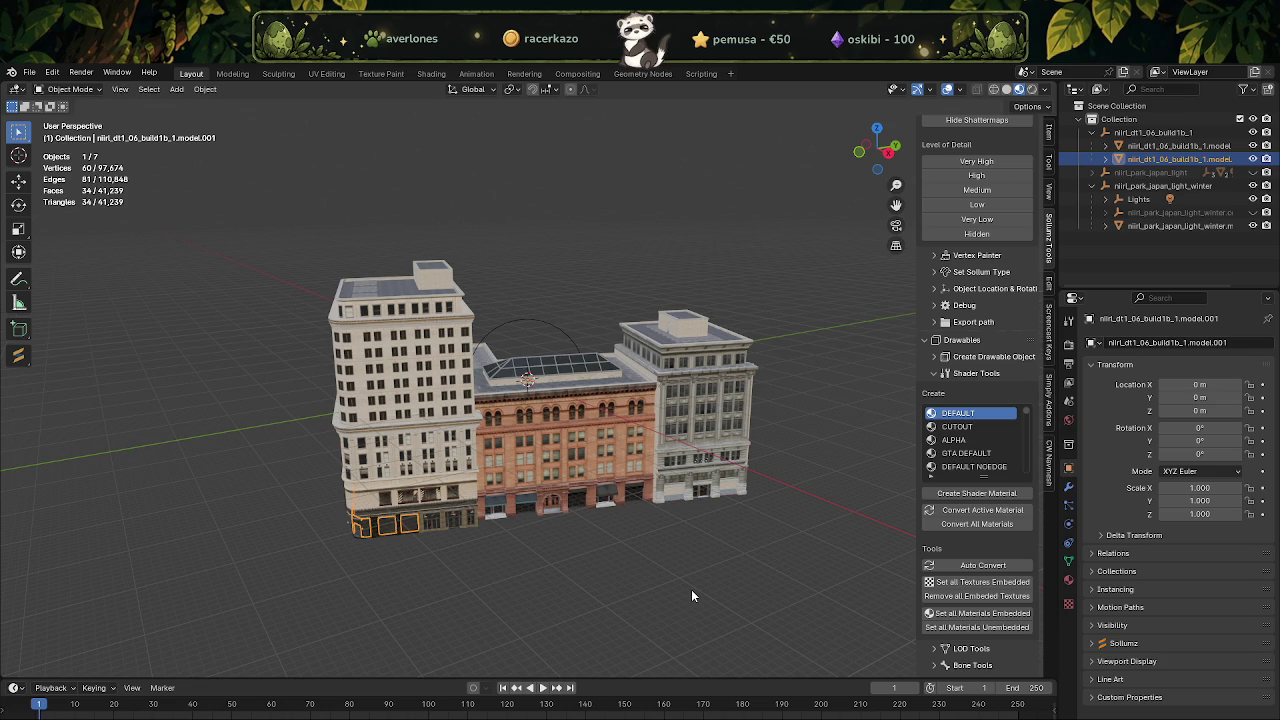
click(1092, 133)
click(1152, 132)
click(1005, 145)
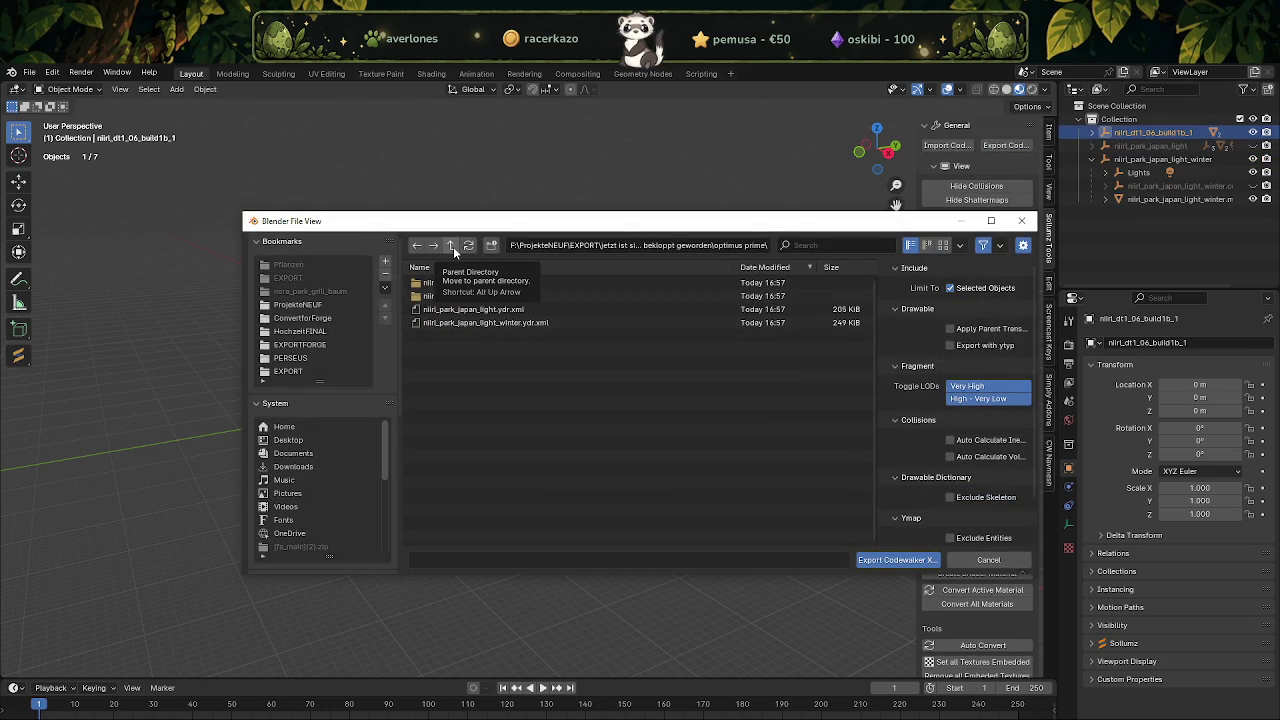
Cancel the export dialog and check the exported building .ydr in the optimus prime folder.
click(893, 561)
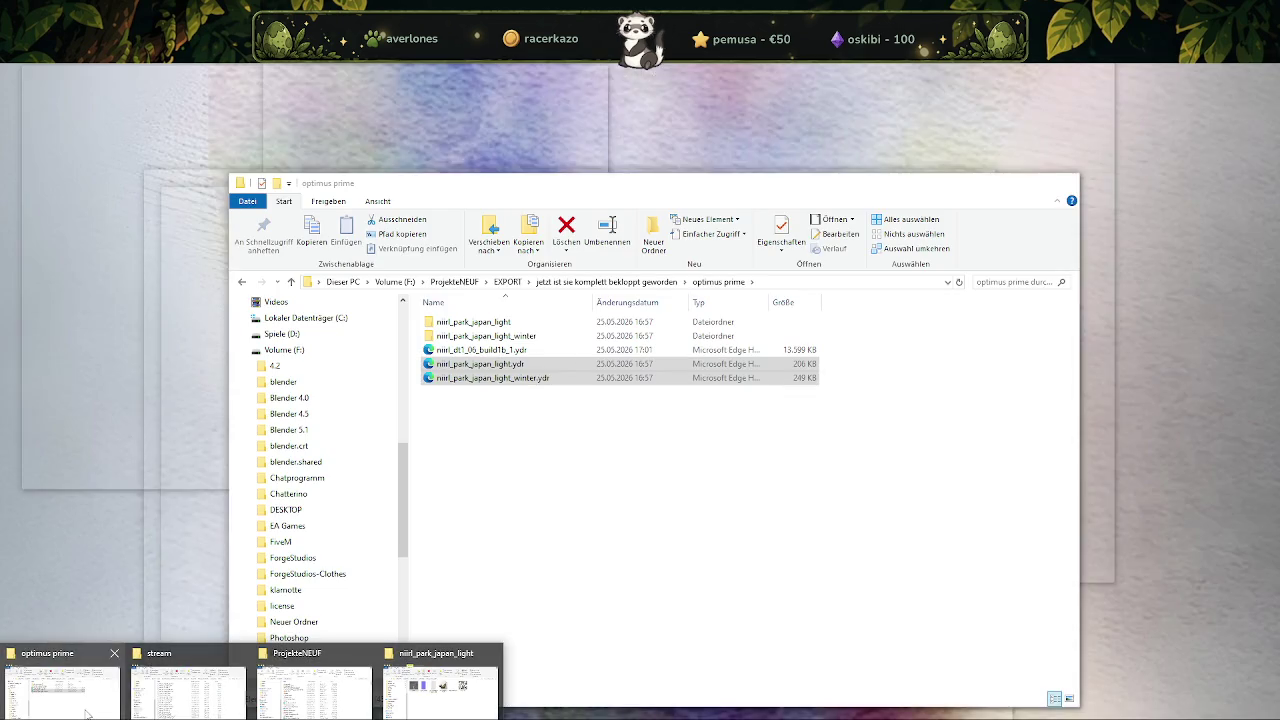
click(450, 695)
click(512, 350)
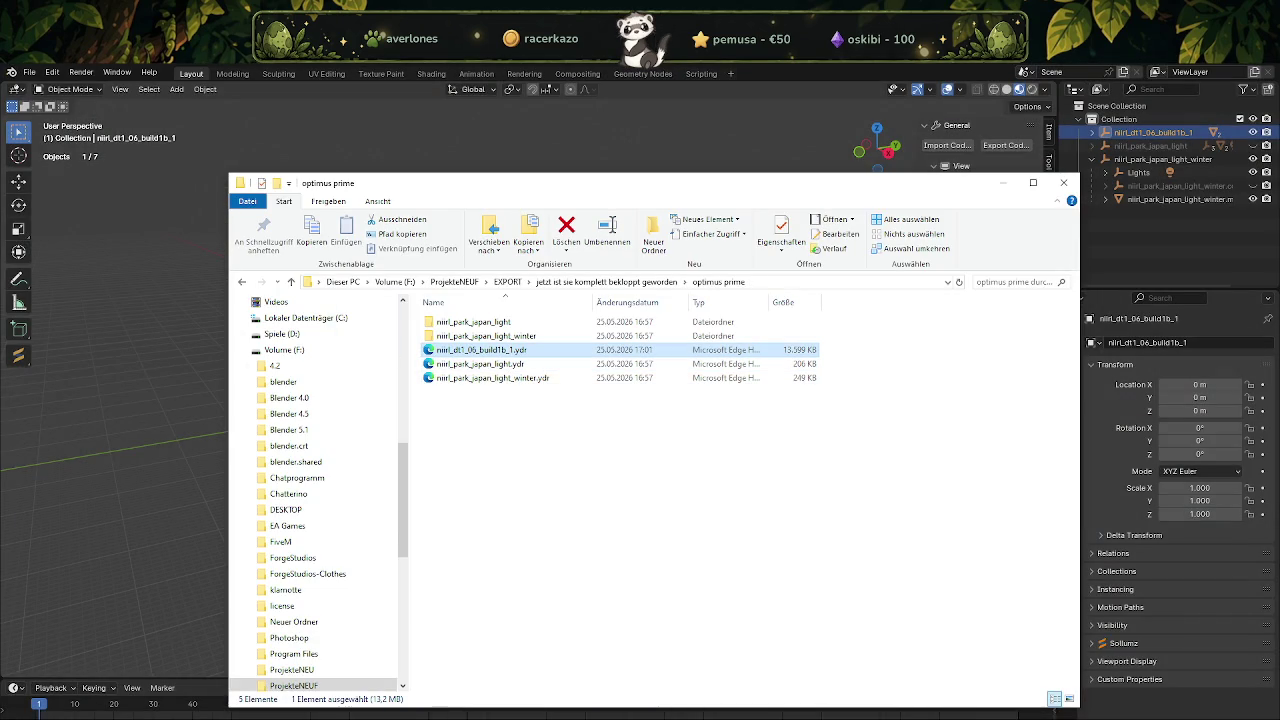
click(523, 466)
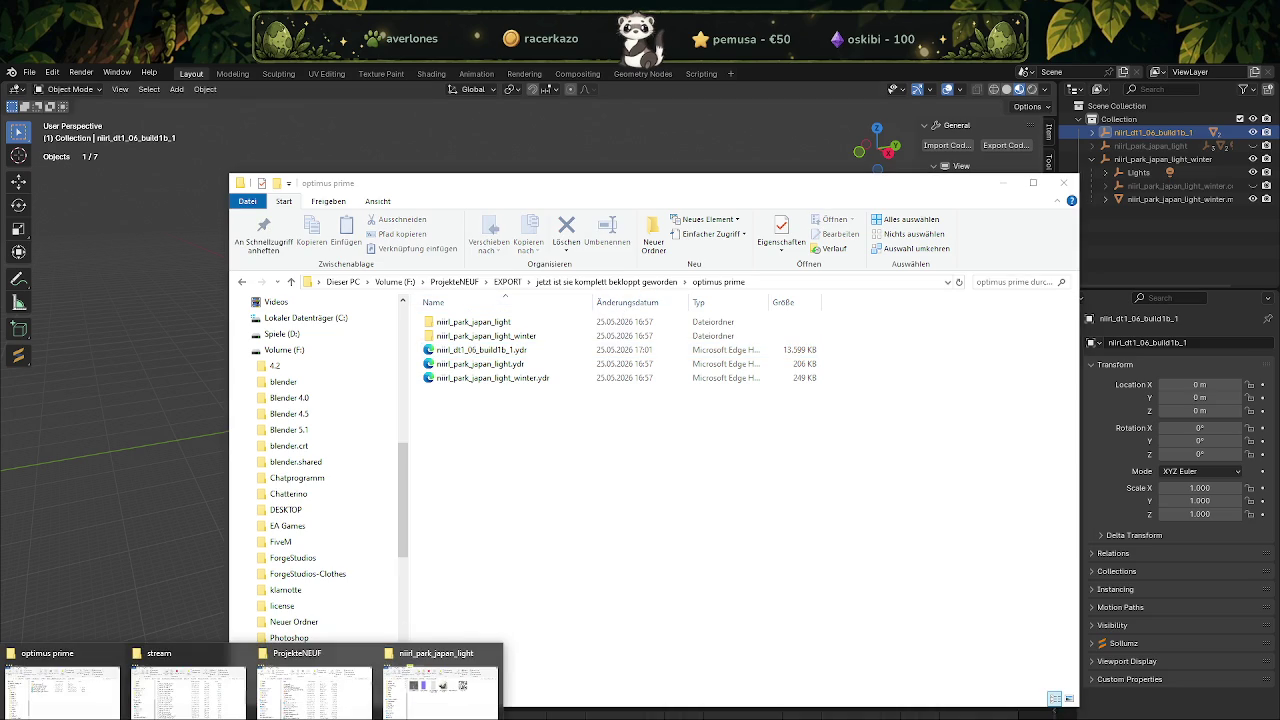
mouse_move(313, 680)
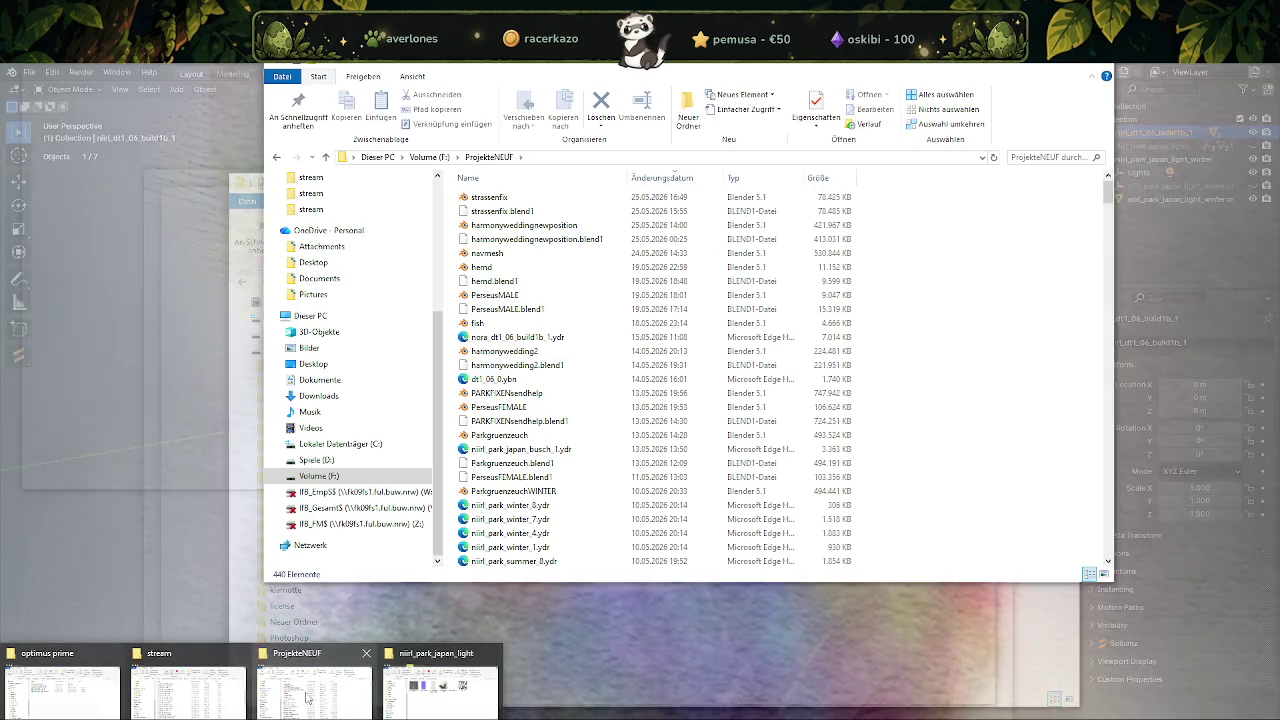
In the ProjekteNEUF window, scroll down and open the optimieren texture folder.
click(306, 697)
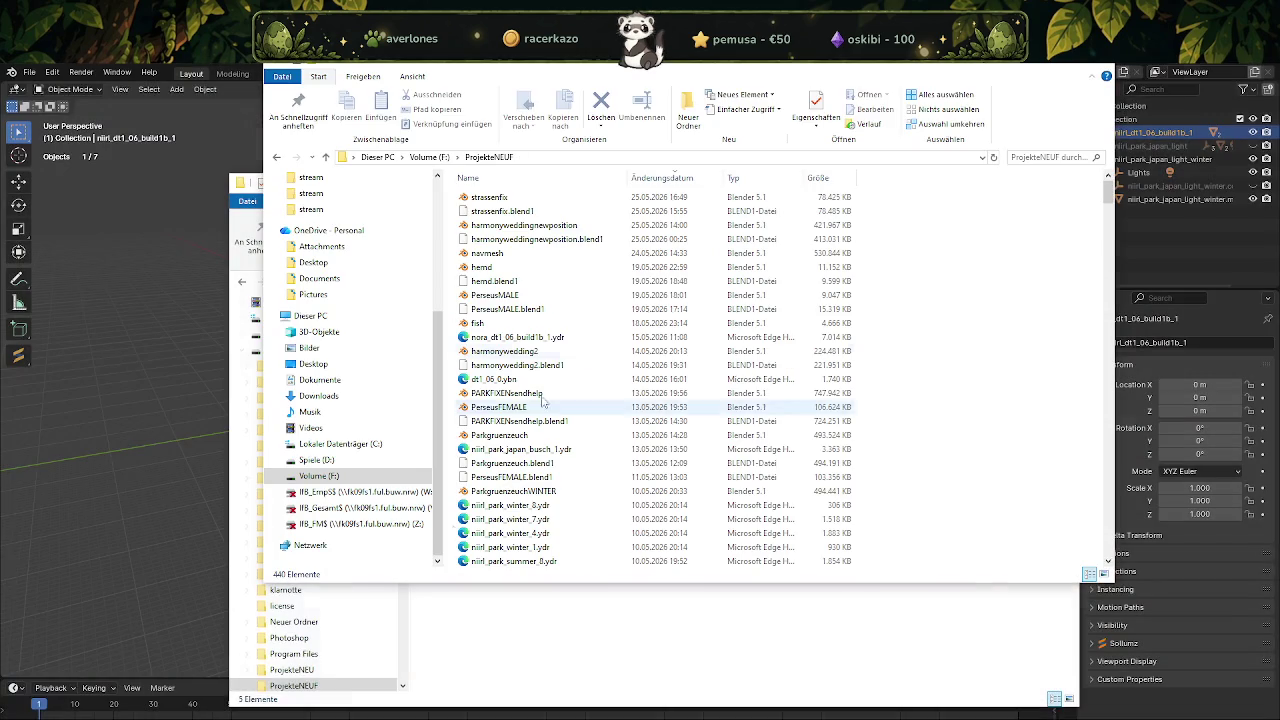
scroll(546, 404, down, 10)
scroll(546, 404, down, 5)
scroll(546, 404, down, 5)
scroll(546, 404, down, 5)
scroll(546, 404, down, 3)
scroll(558, 420, down, 5)
scroll(555, 422, down, 5)
scroll(550, 425, down, 5)
scroll(545, 427, down, 5)
scroll(542, 424, down, 5)
scroll(532, 414, down, 5)
scroll(520, 404, down, 5)
scroll(510, 394, down, 2)
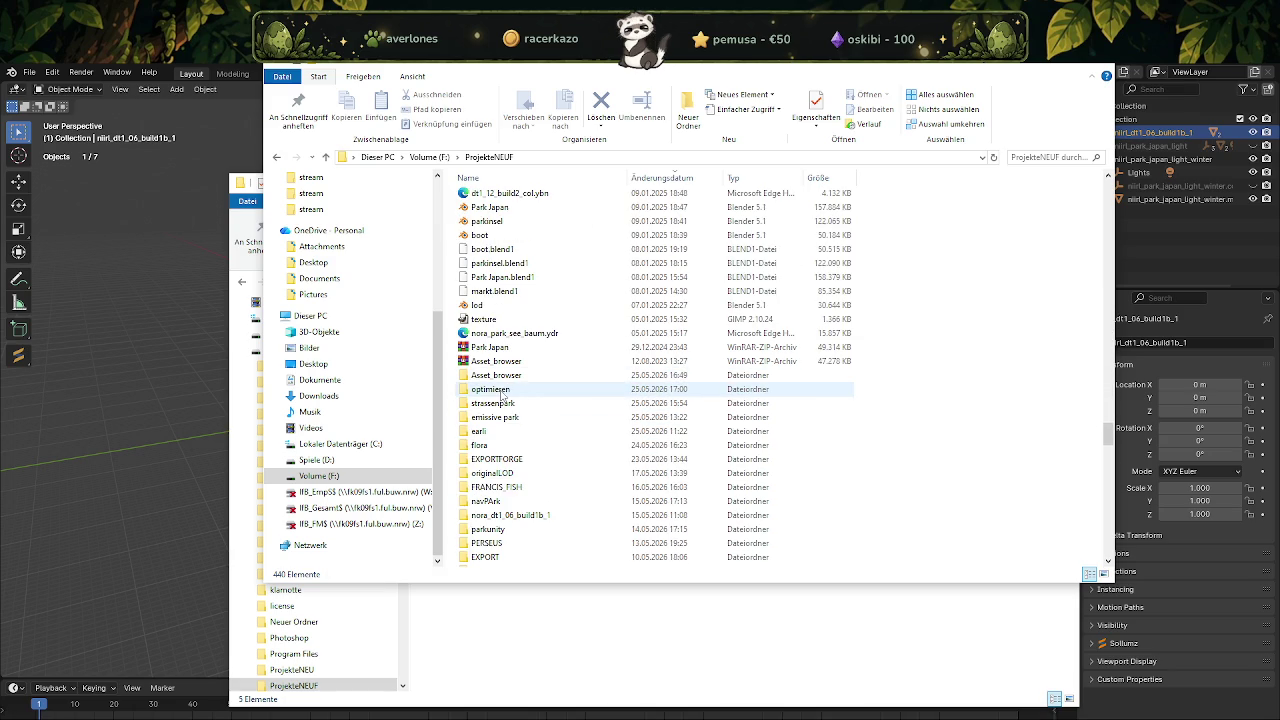
double_click(507, 390)
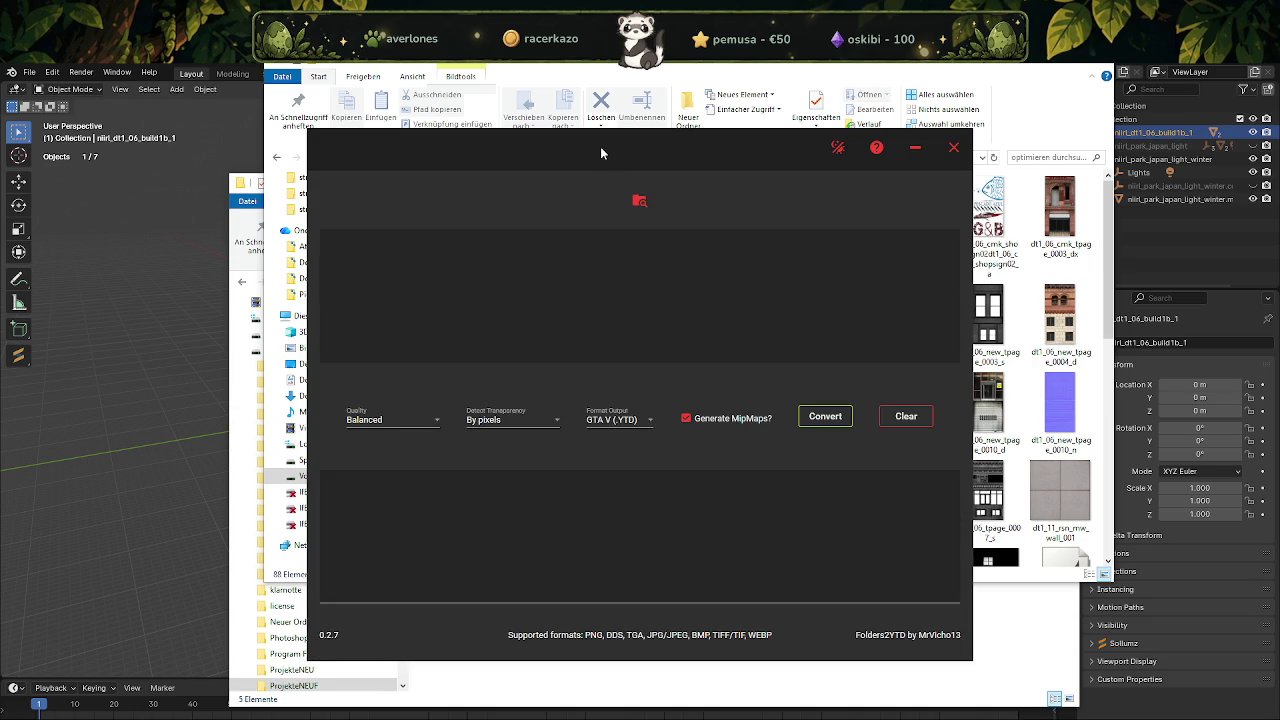
Convert F:\ProjekteNEUF\optimieren\niirl_dt1_06_build1b_1 into a .ytd with Folders2YTD.
drag(600, 152, 873, 158)
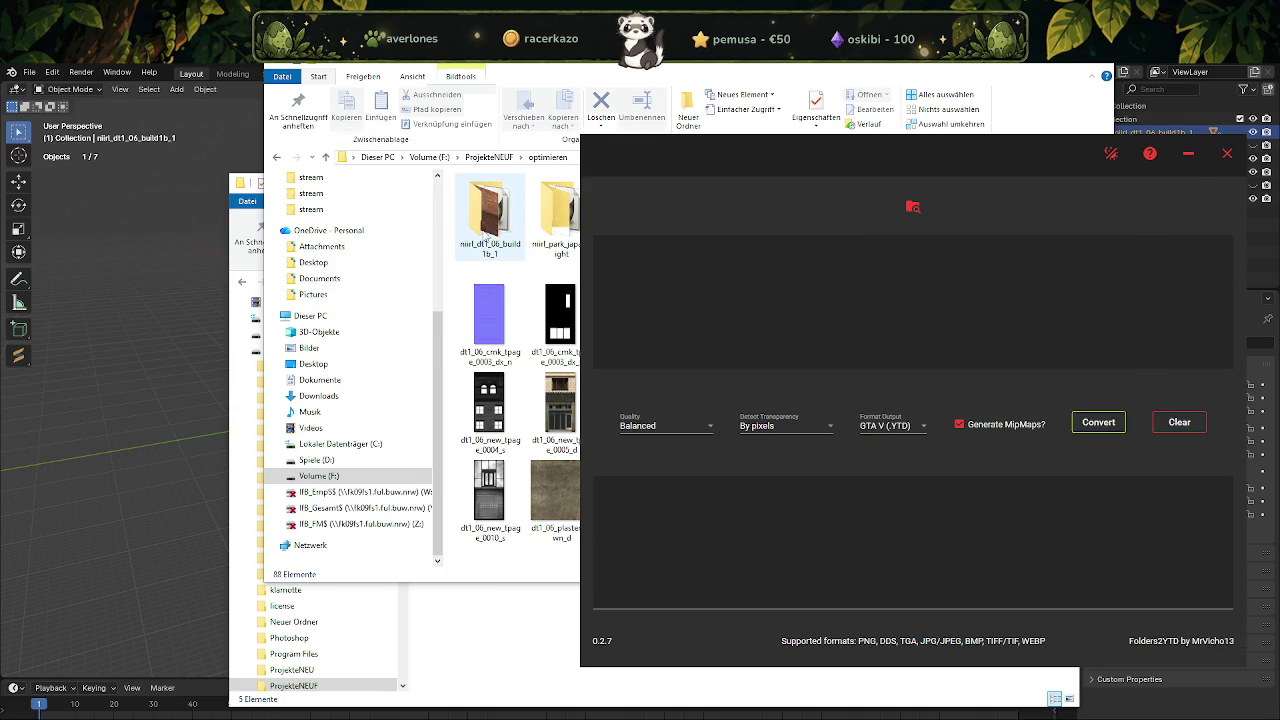
click(482, 215)
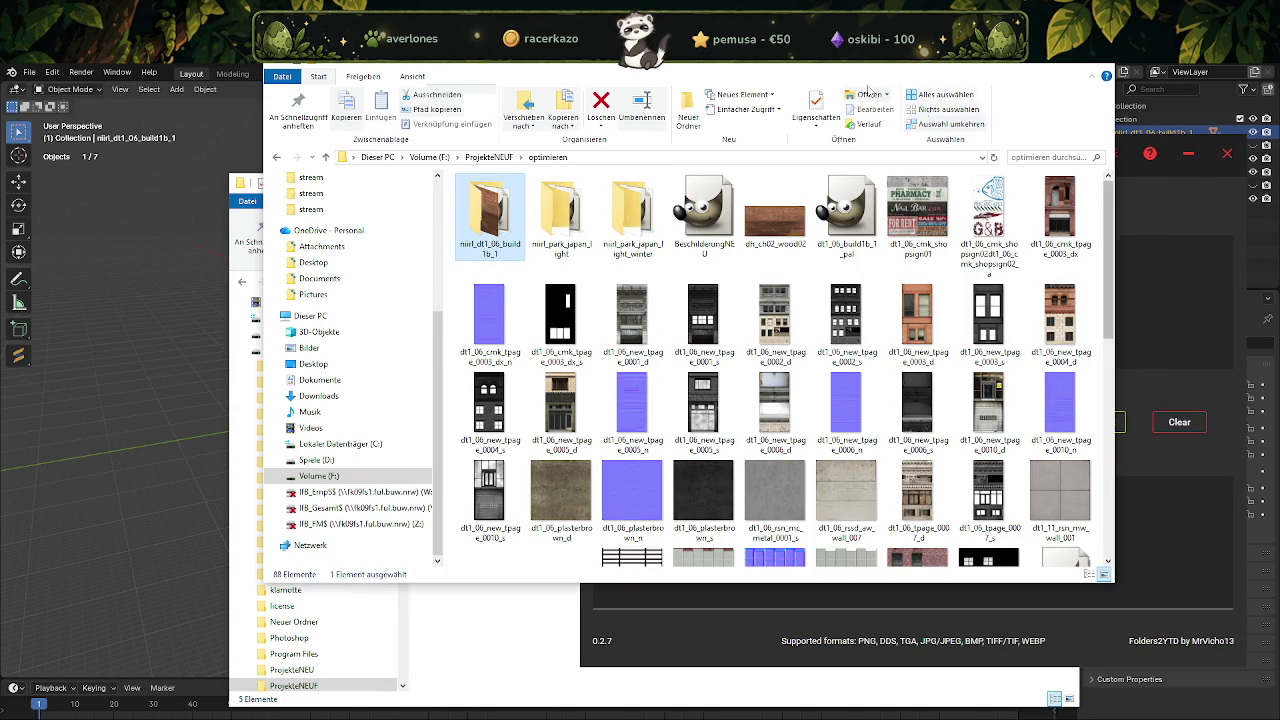
drag(690, 50, 291, 78)
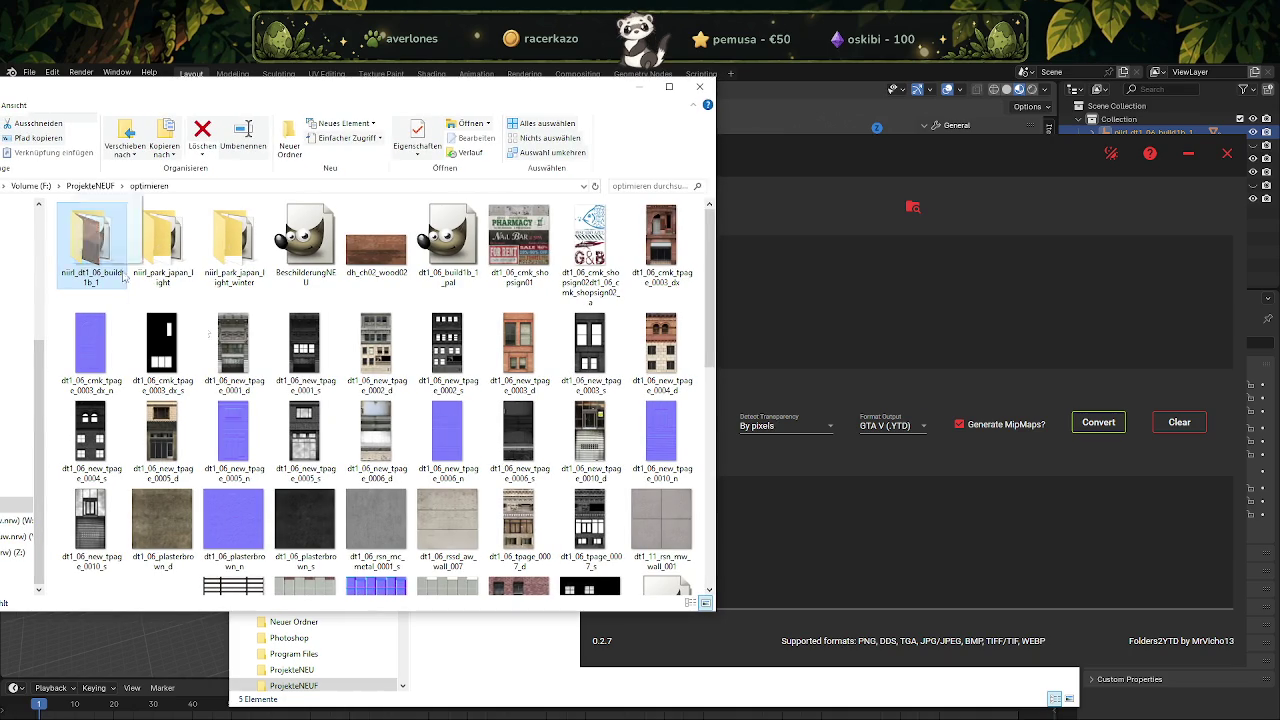
click(912, 206)
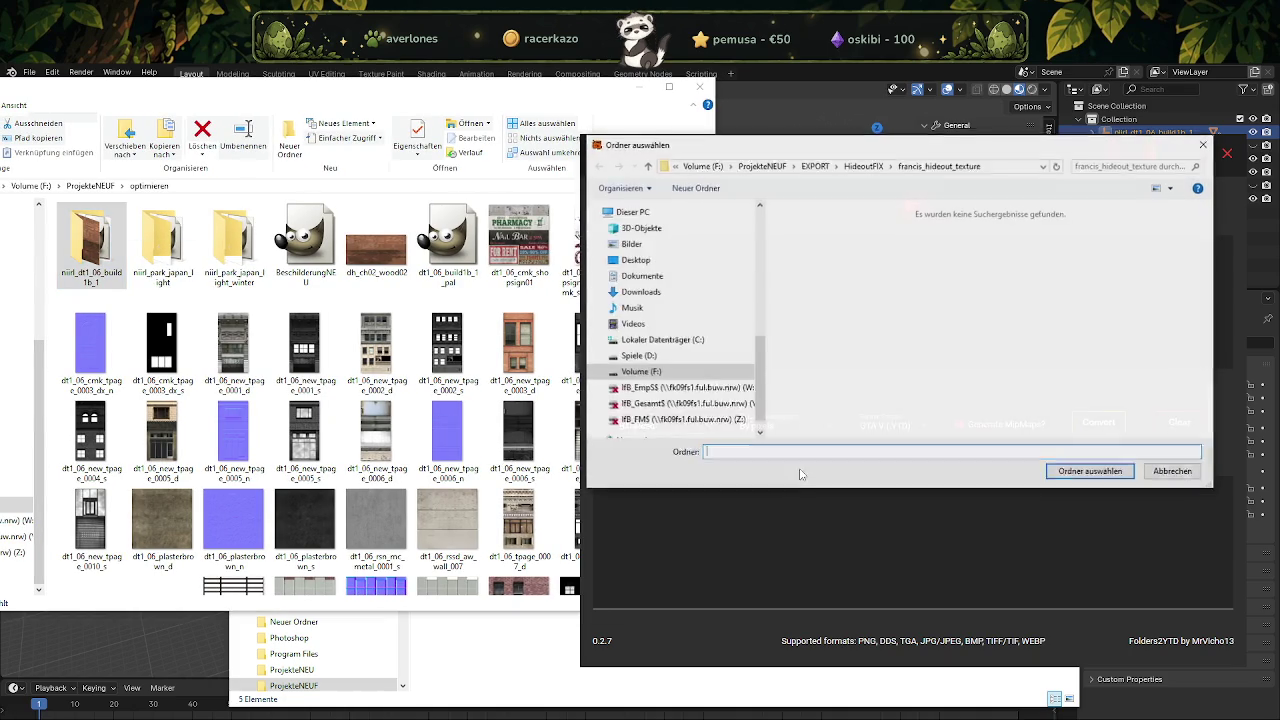
click(815, 166)
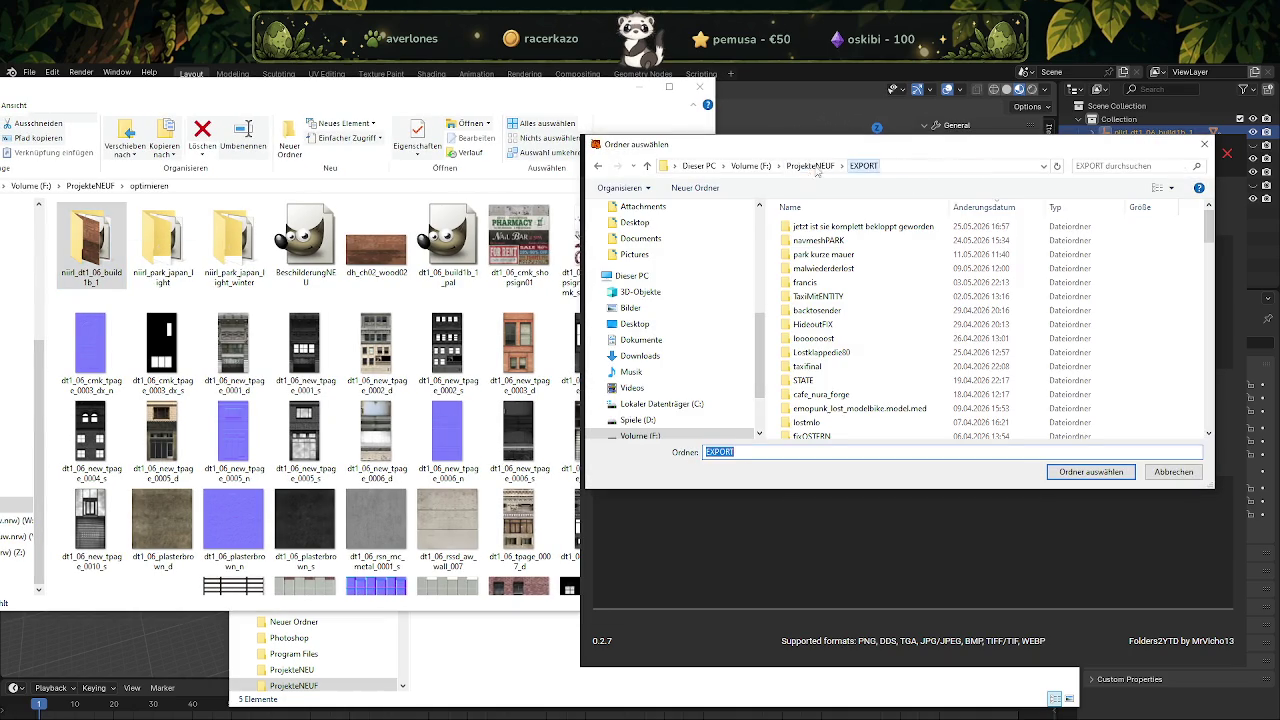
double_click(812, 226)
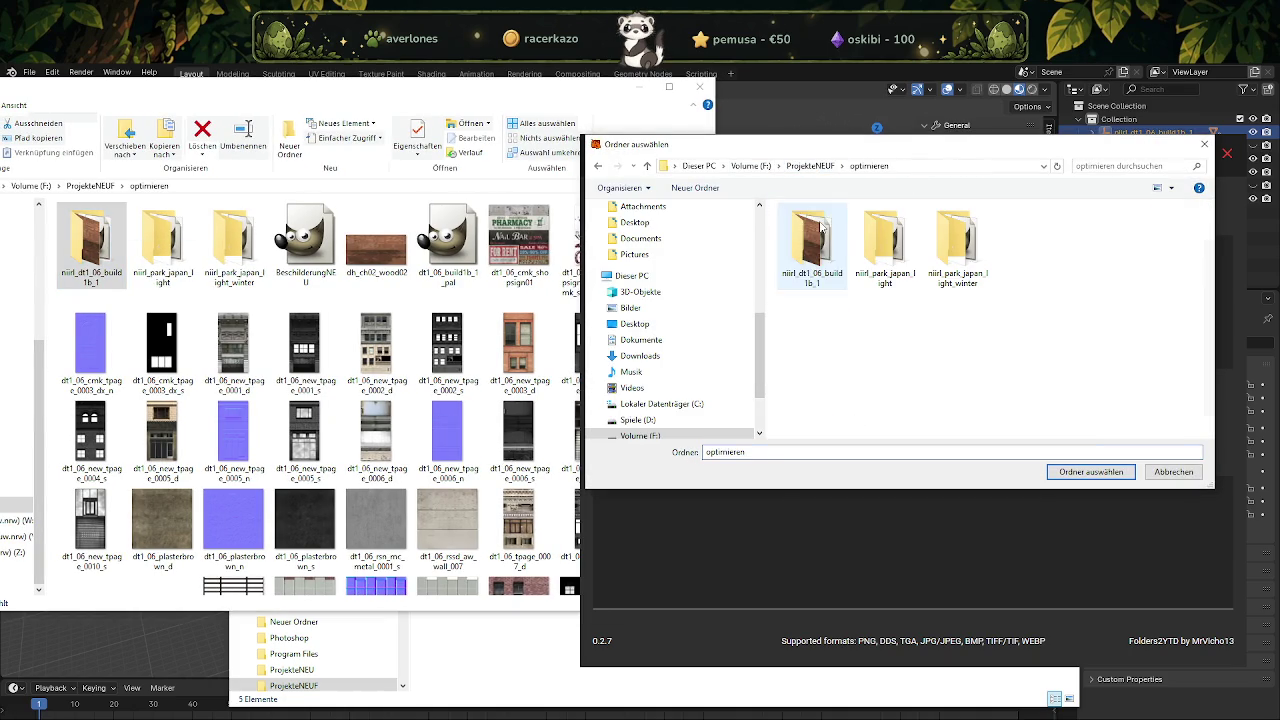
click(812, 245)
click(1095, 472)
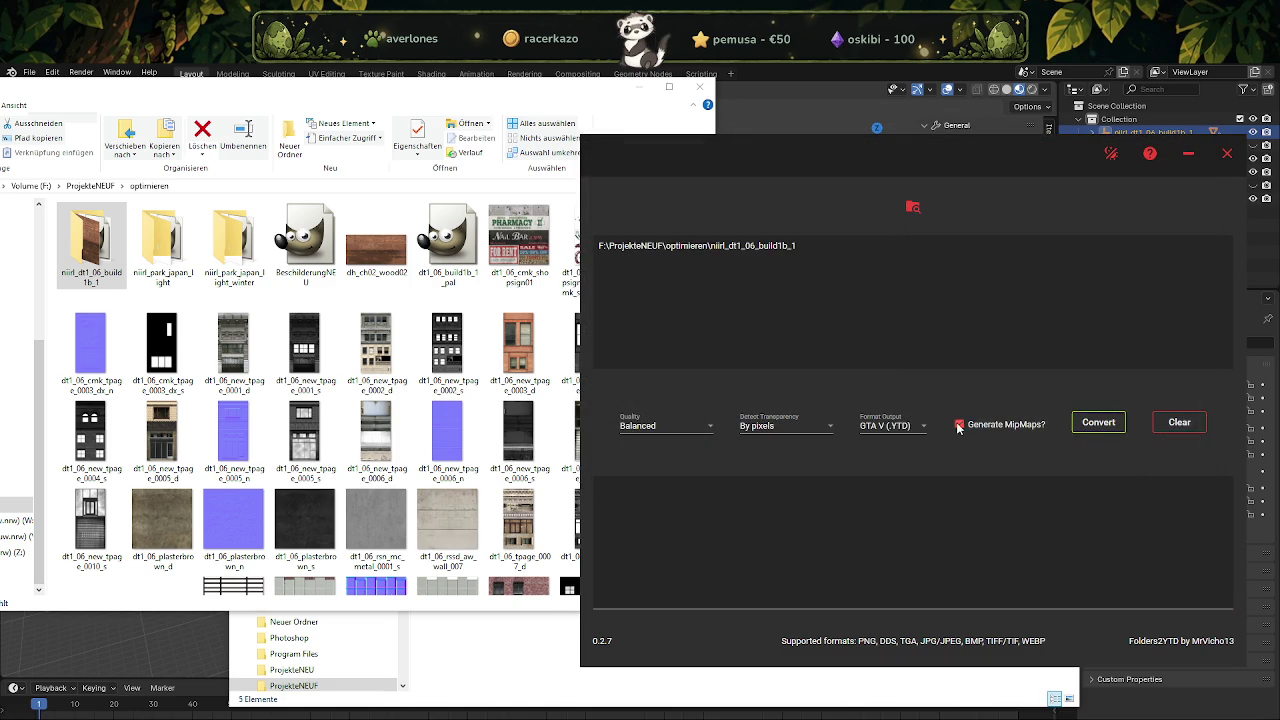
click(1099, 423)
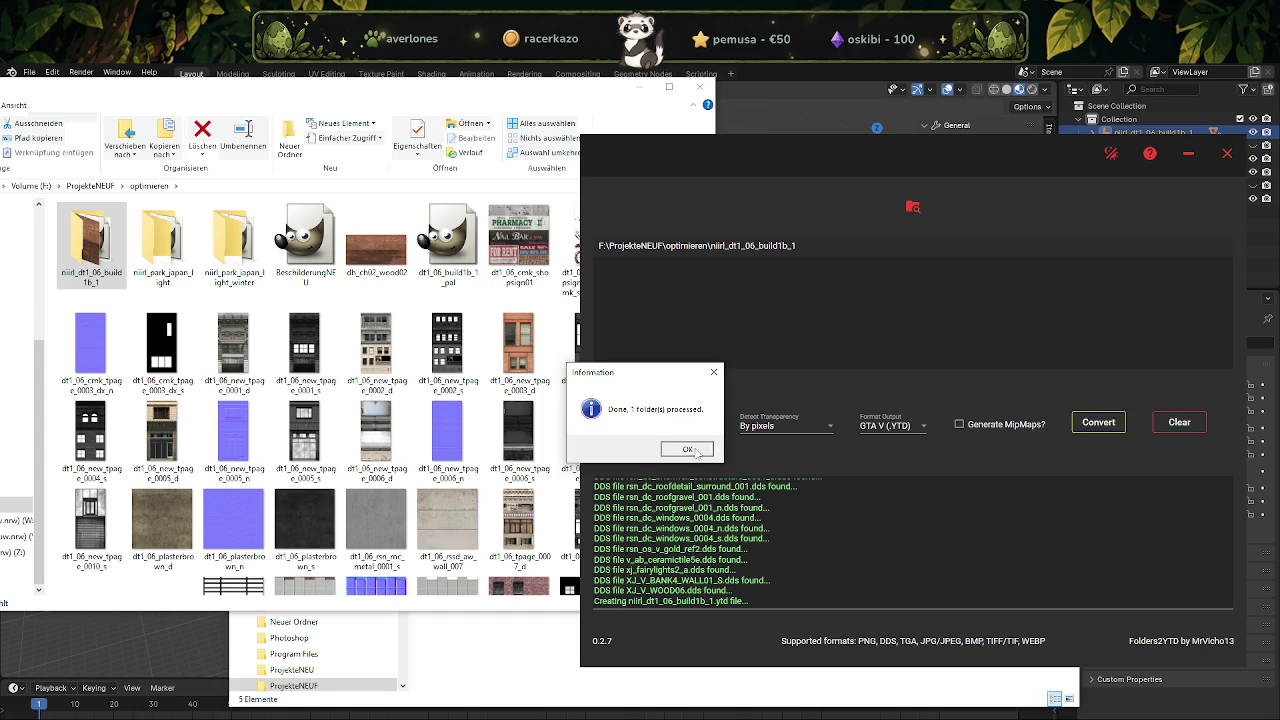
Dismiss the conversion Done notice and switch the optimieren folder to Details view.
click(687, 448)
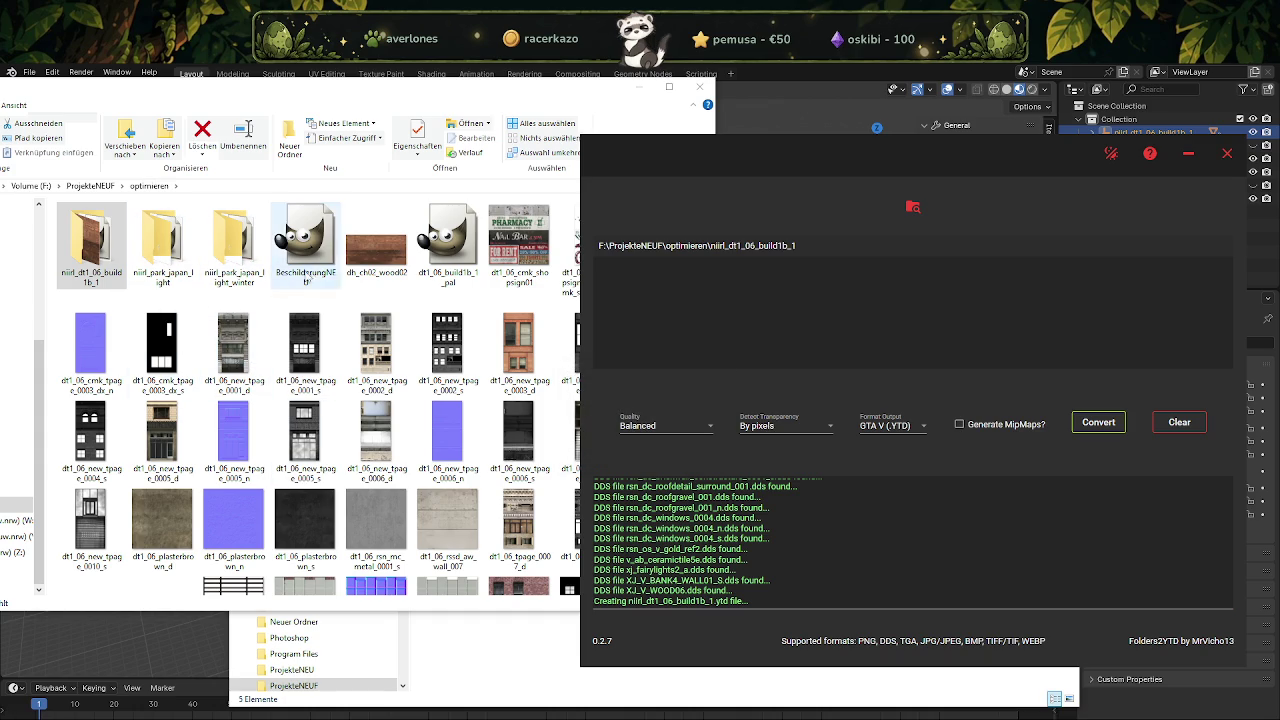
click(462, 255)
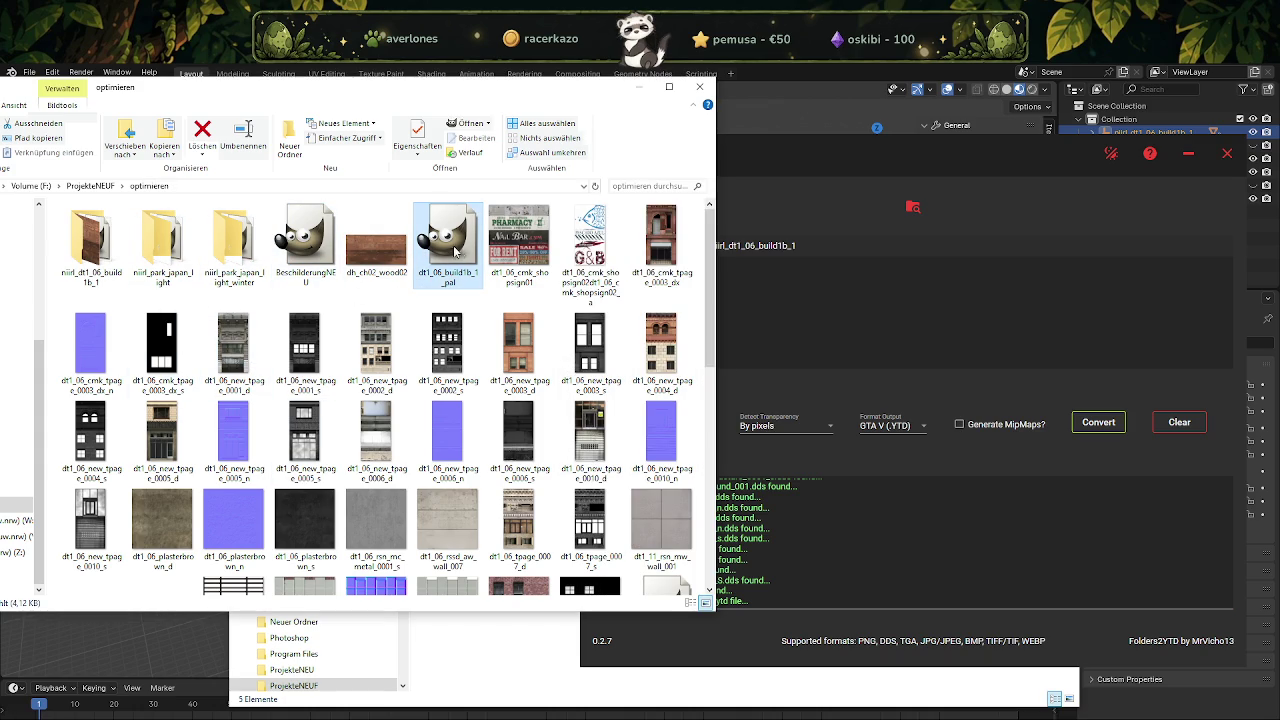
right_click(694, 306)
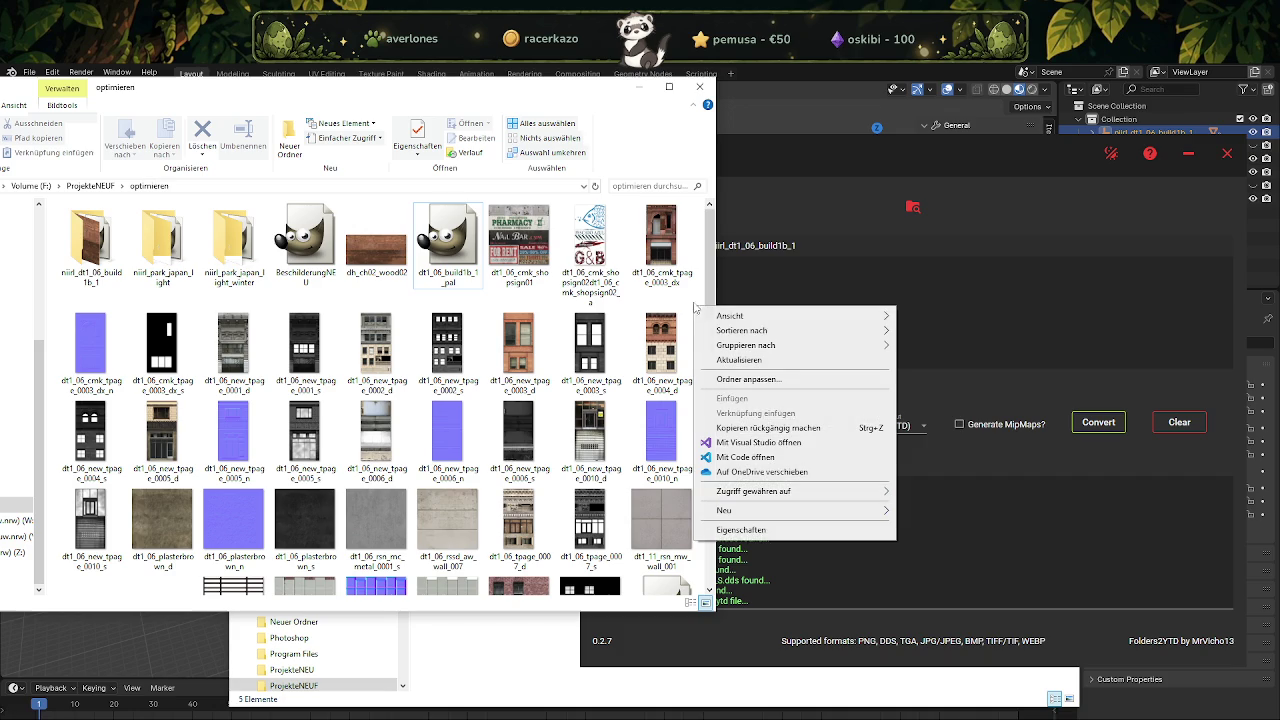
mouse_move(760, 316)
click(944, 389)
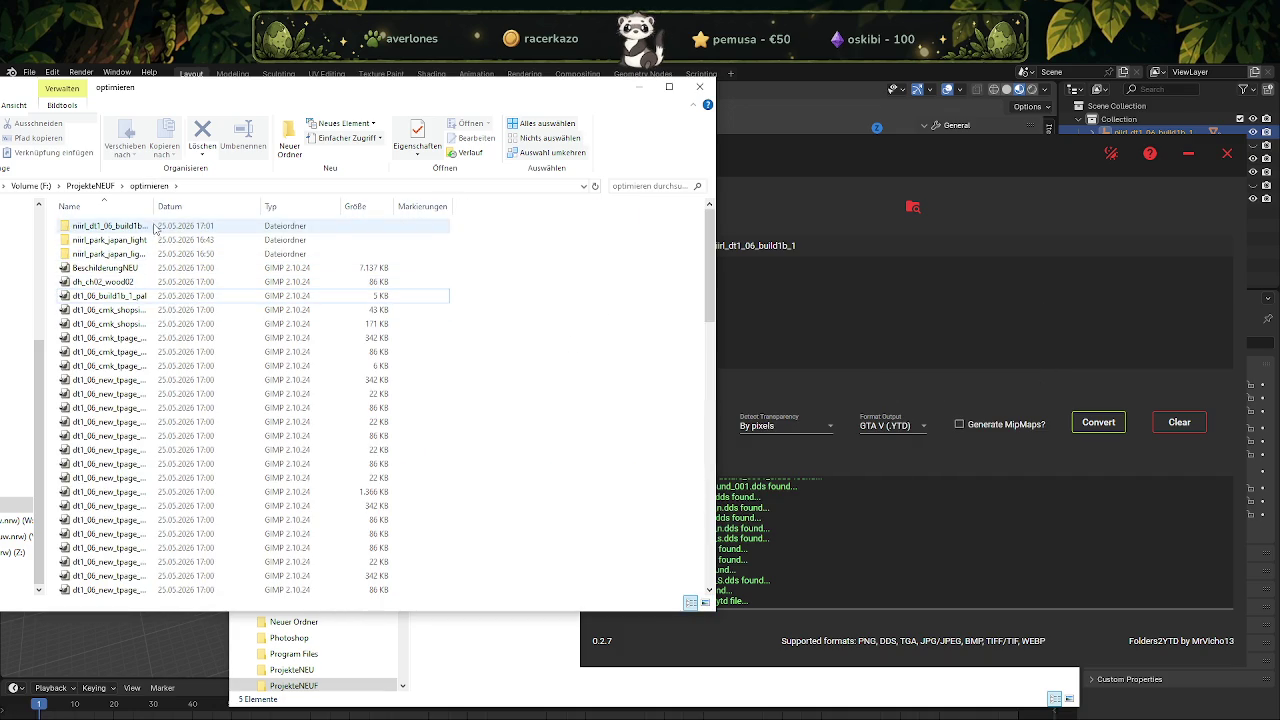
Widen the Name column and select the new niirl_dt1_06_build1b_1.ytd (6,370 KB).
drag(152, 206, 283, 206)
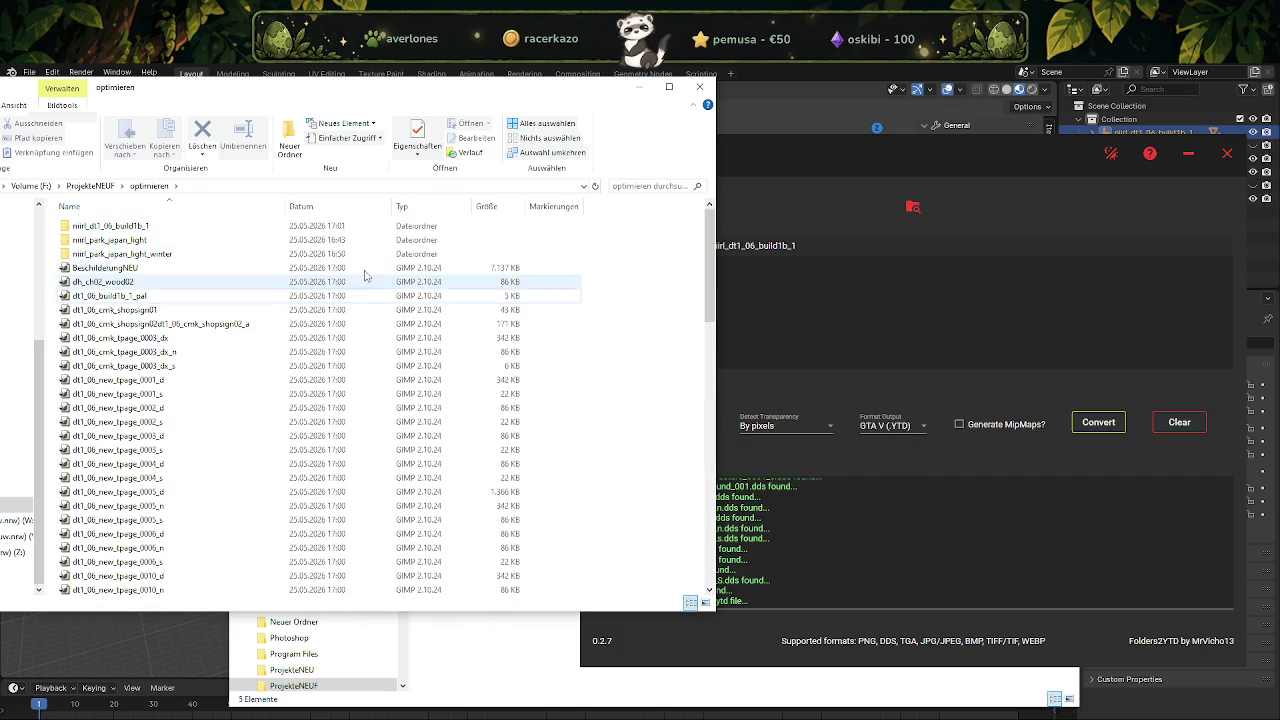
scroll(200, 380, down, 5)
scroll(180, 410, down, 5)
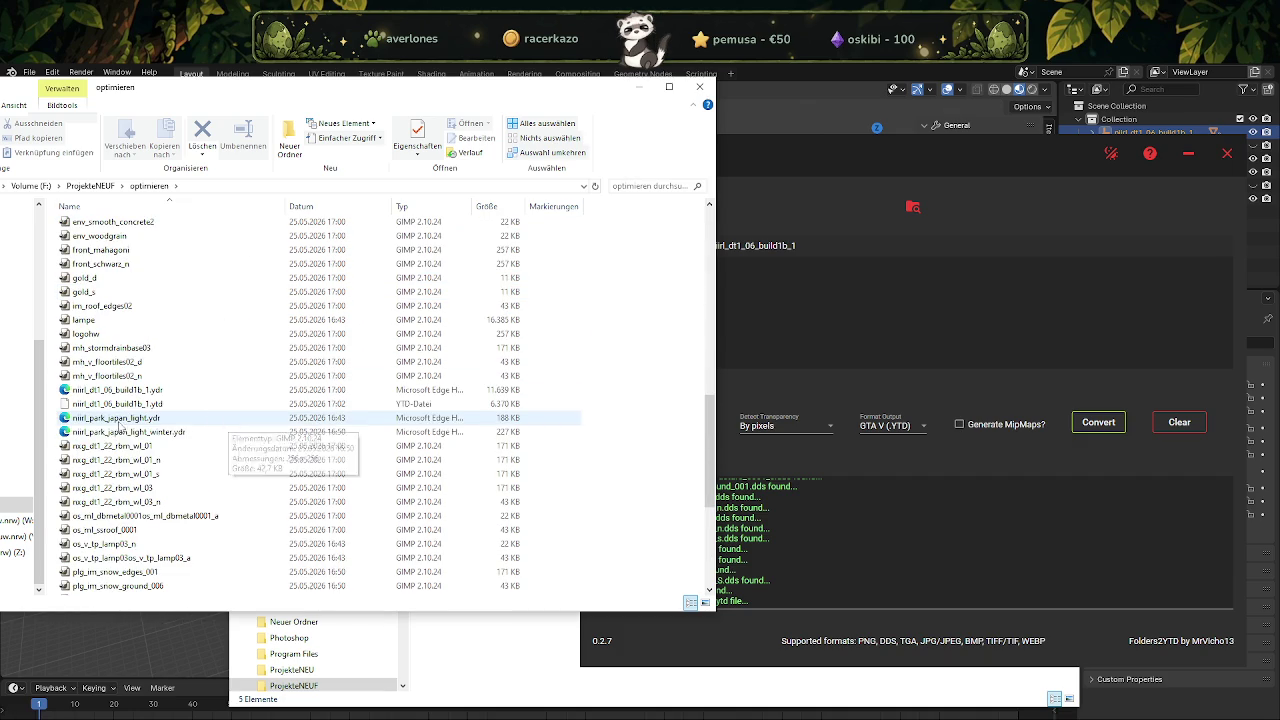
click(158, 405)
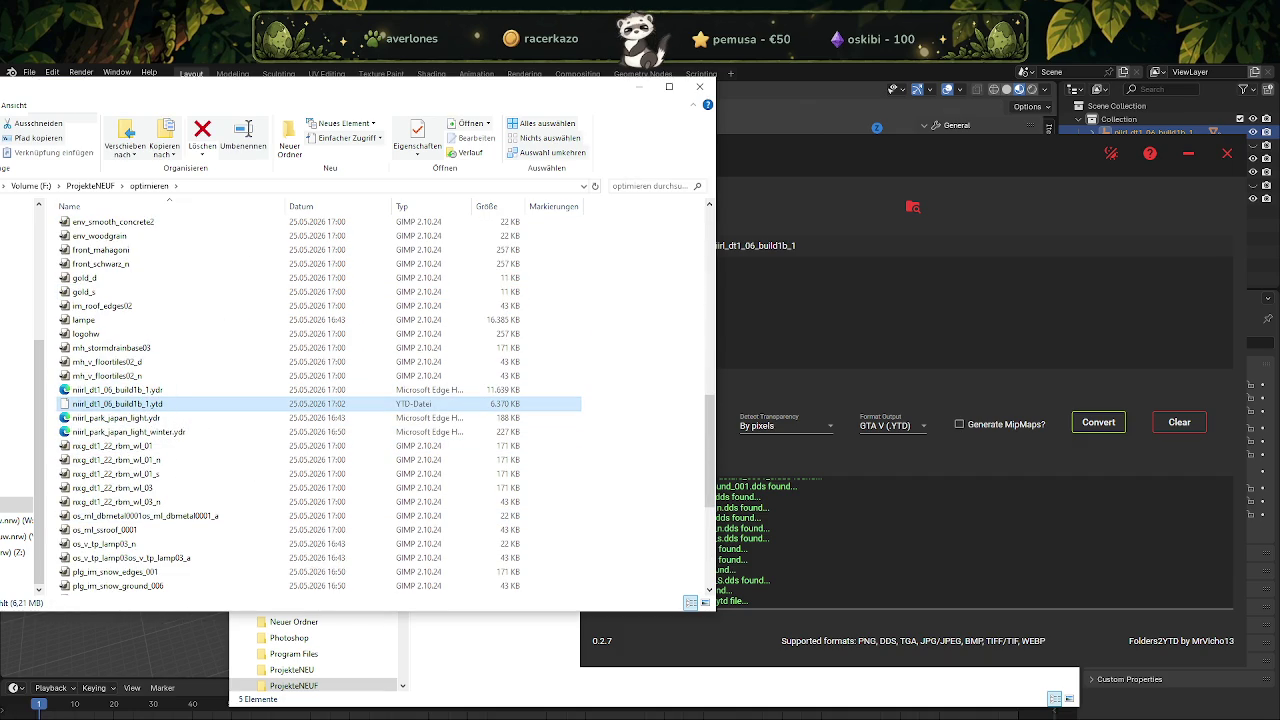
Open niirl_dt1_06_build1b_1.ytd in CodeWalker's Texture Dictionary and scroll through its 73 textures.
double_click(419, 403)
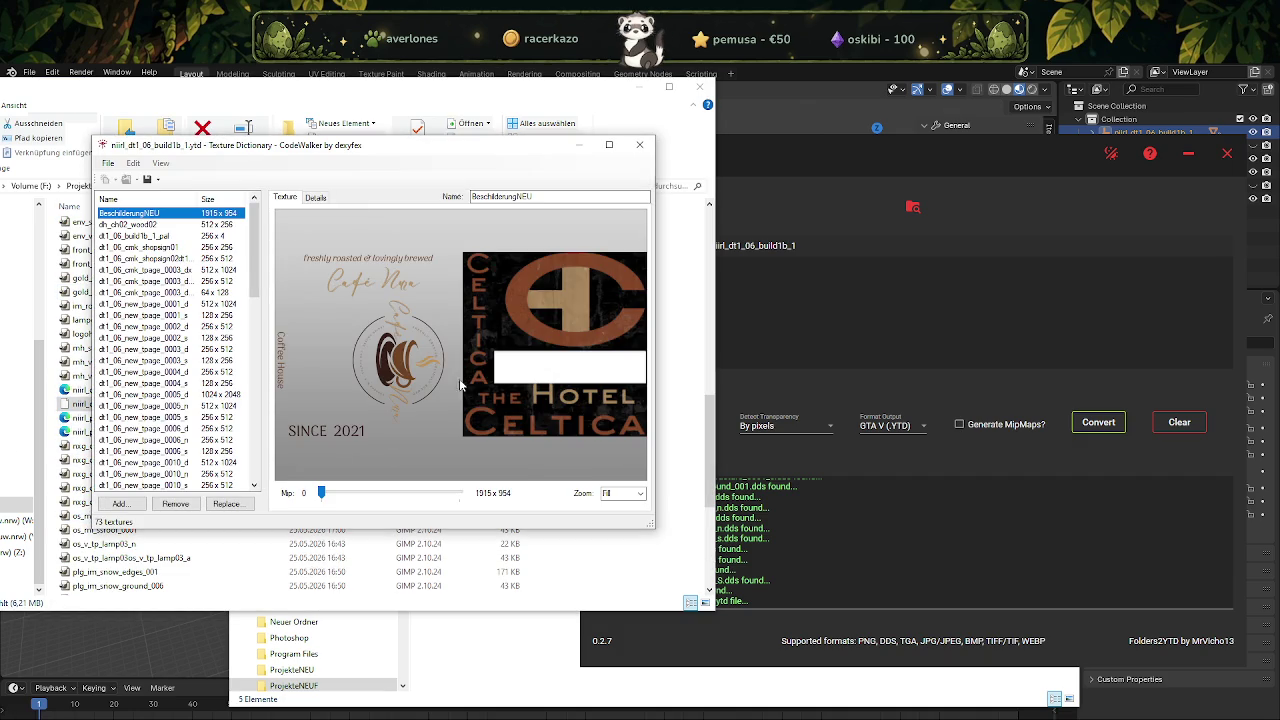
drag(395, 151, 922, 199)
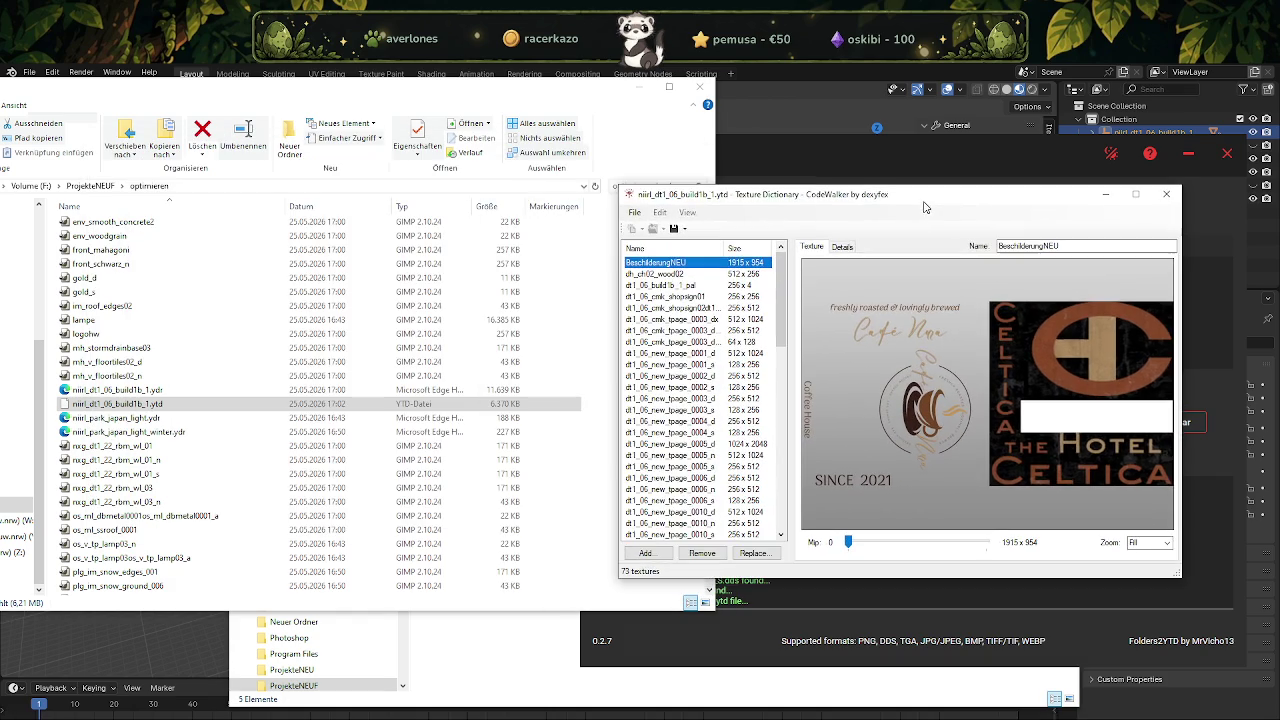
scroll(219, 287, up, 3)
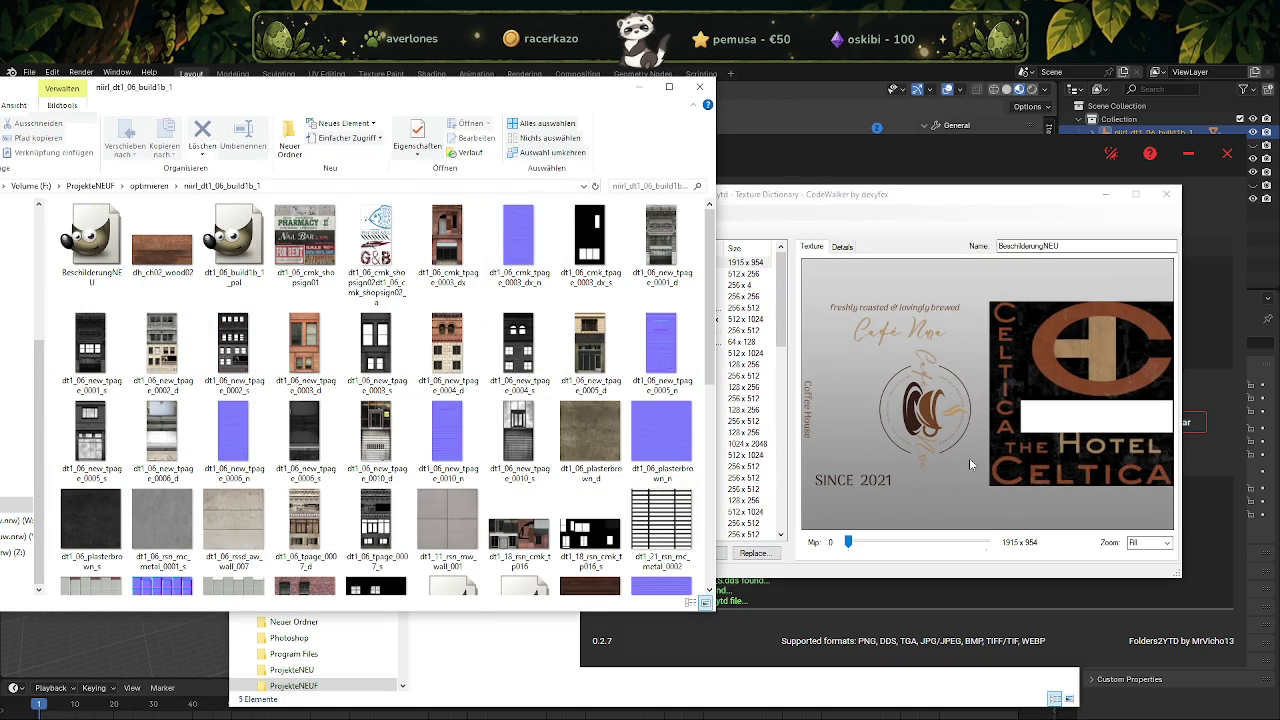
click(944, 234)
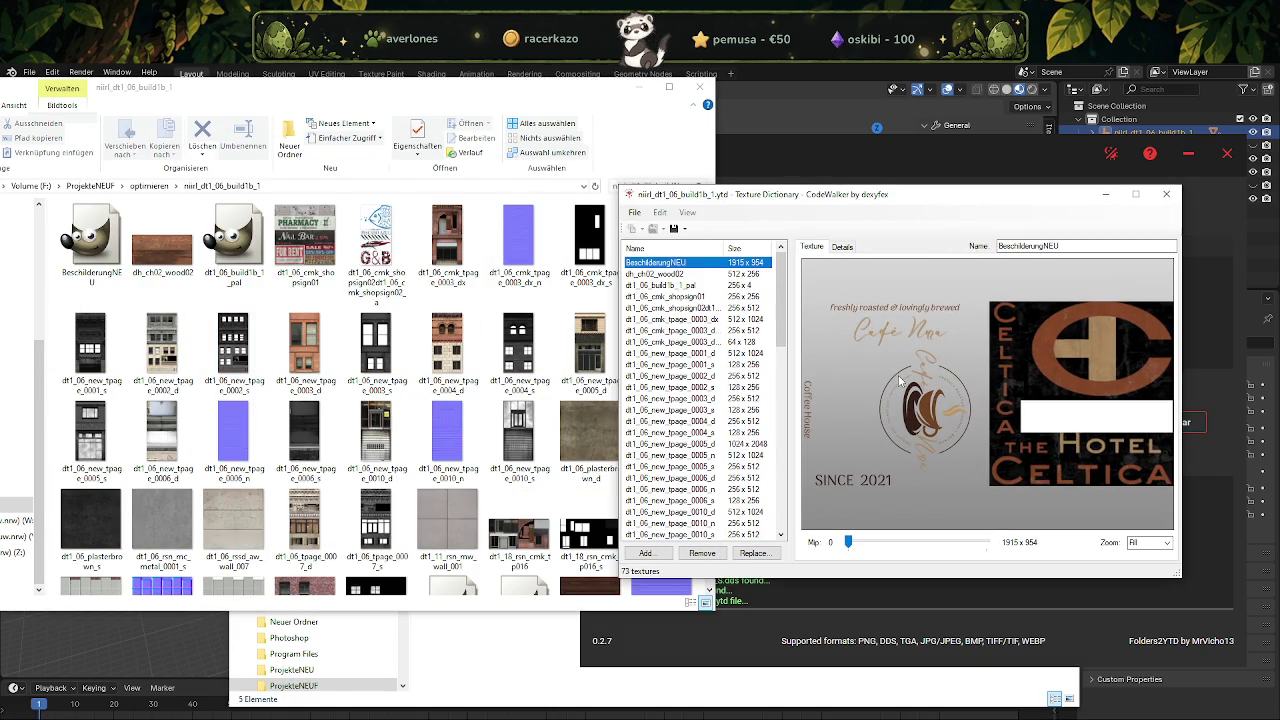
scroll(694, 342, down, 5)
scroll(700, 350, down, 5)
scroll(720, 365, down, 6)
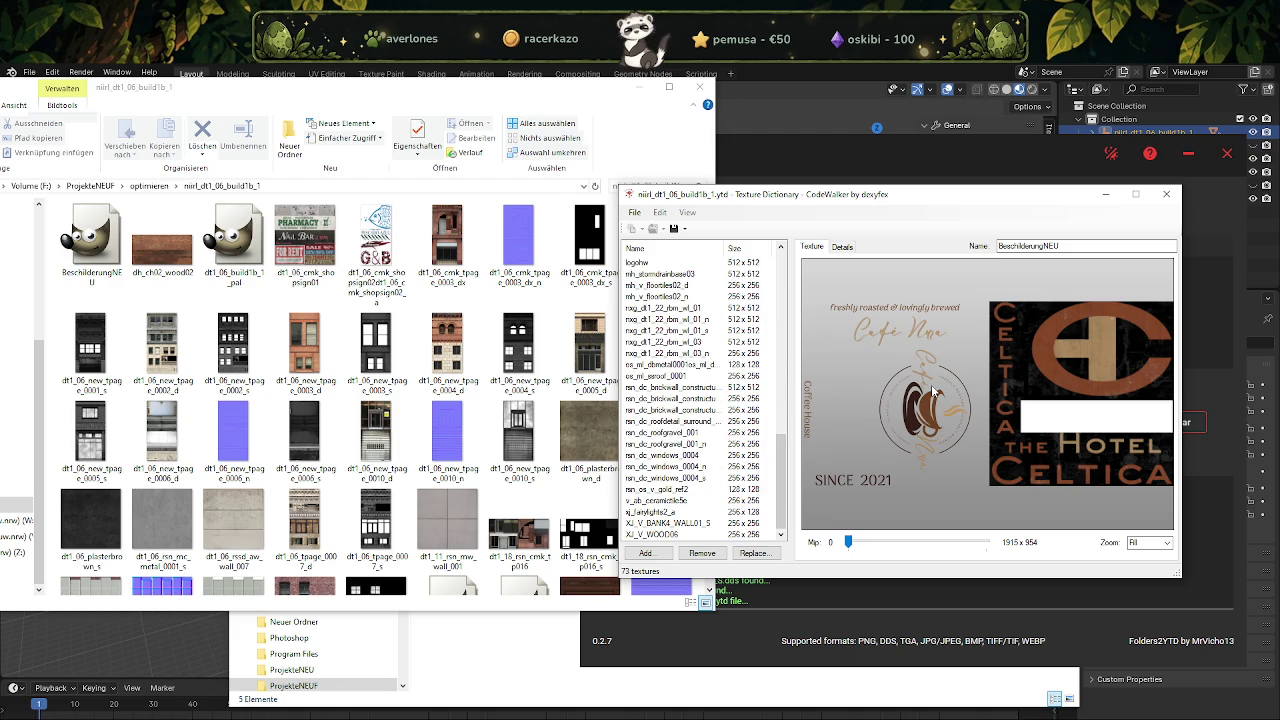
scroll(708, 470, up, 6)
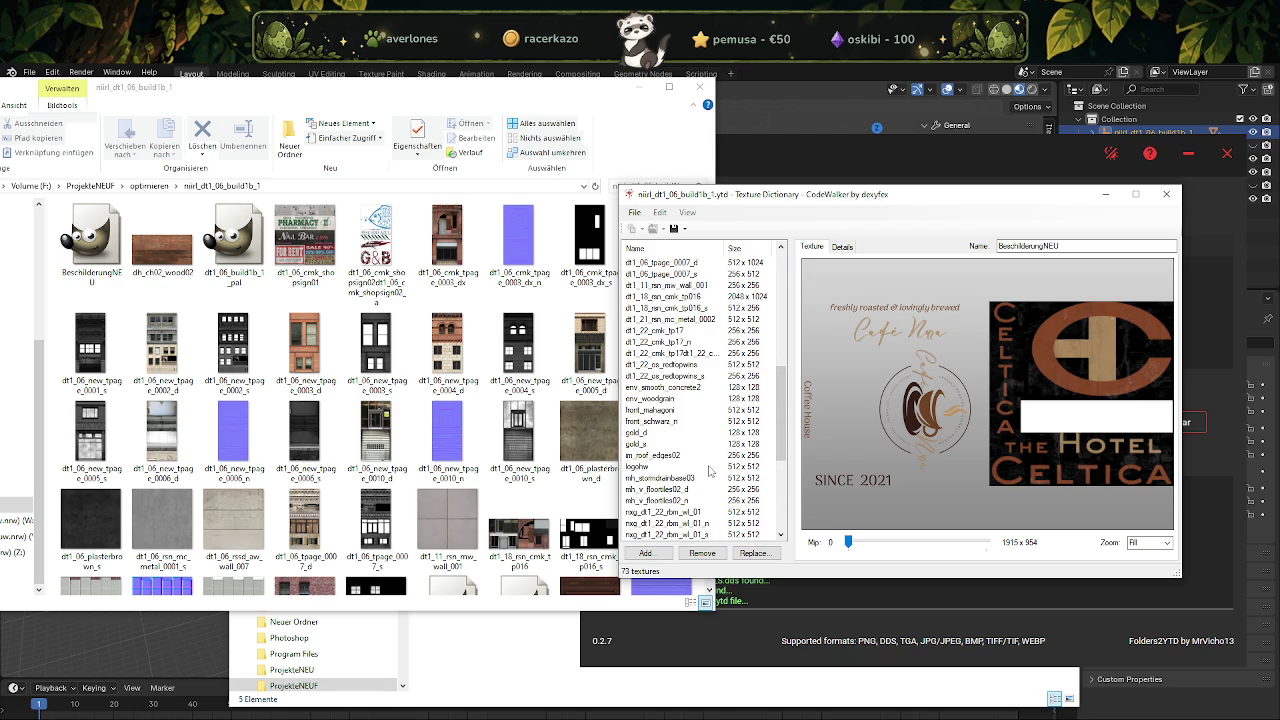
scroll(708, 470, up, 10)
Preview the BeschilderungNEU and logohw textures.
click(740, 262)
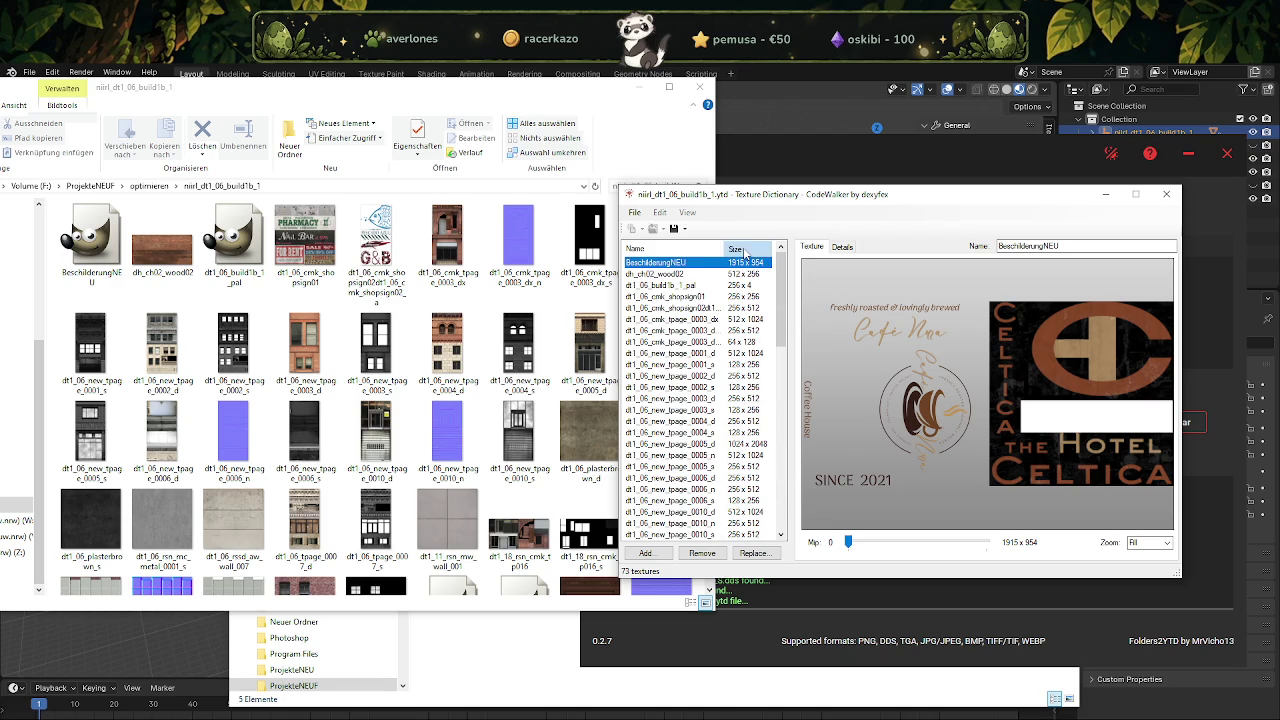
scroll(692, 366, down, 2)
scroll(692, 366, down, 3)
scroll(692, 366, down, 4)
scroll(690, 366, down, 2)
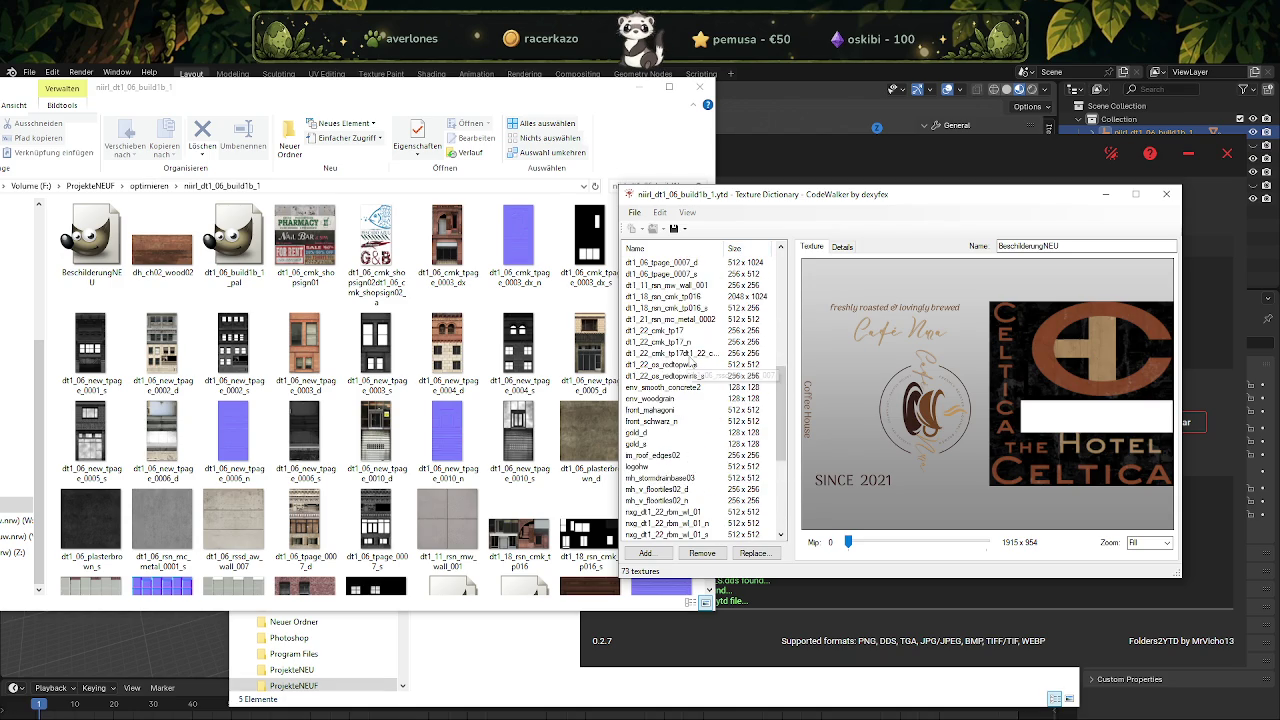
scroll(690, 366, down, 2)
scroll(692, 370, down, 2)
scroll(698, 376, down, 1)
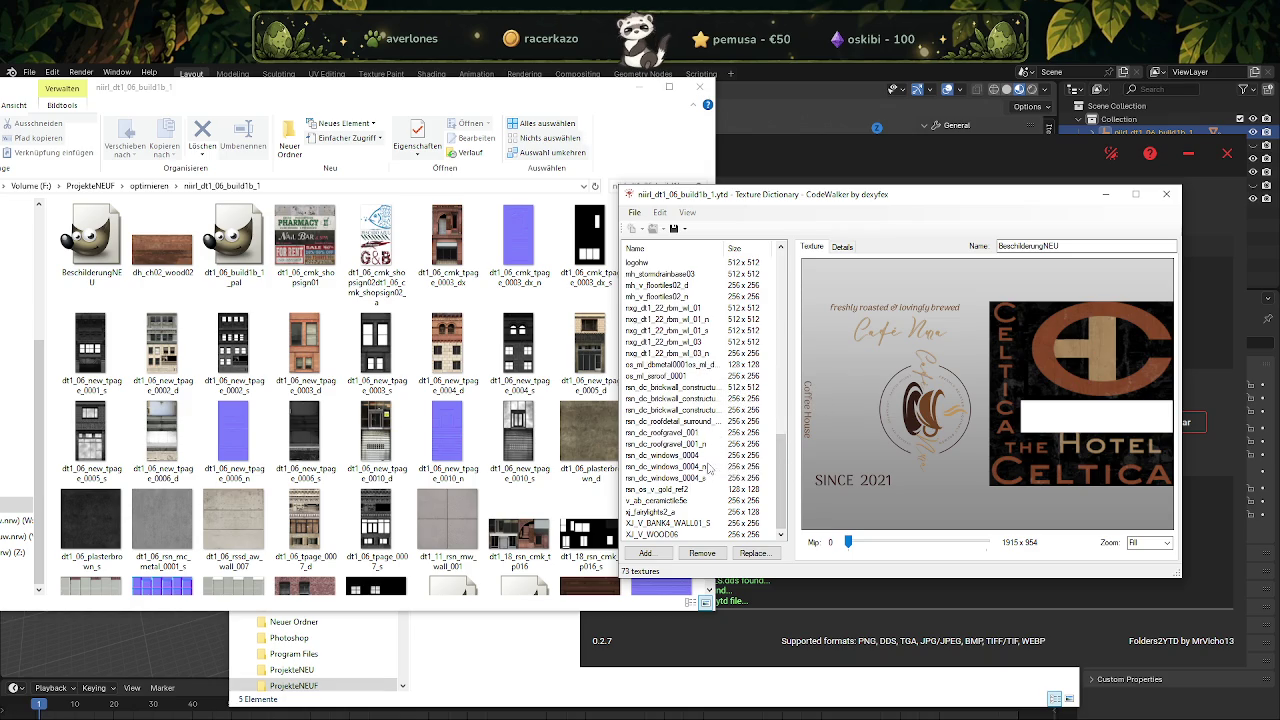
scroll(694, 520, up, 1)
scroll(693, 500, up, 2)
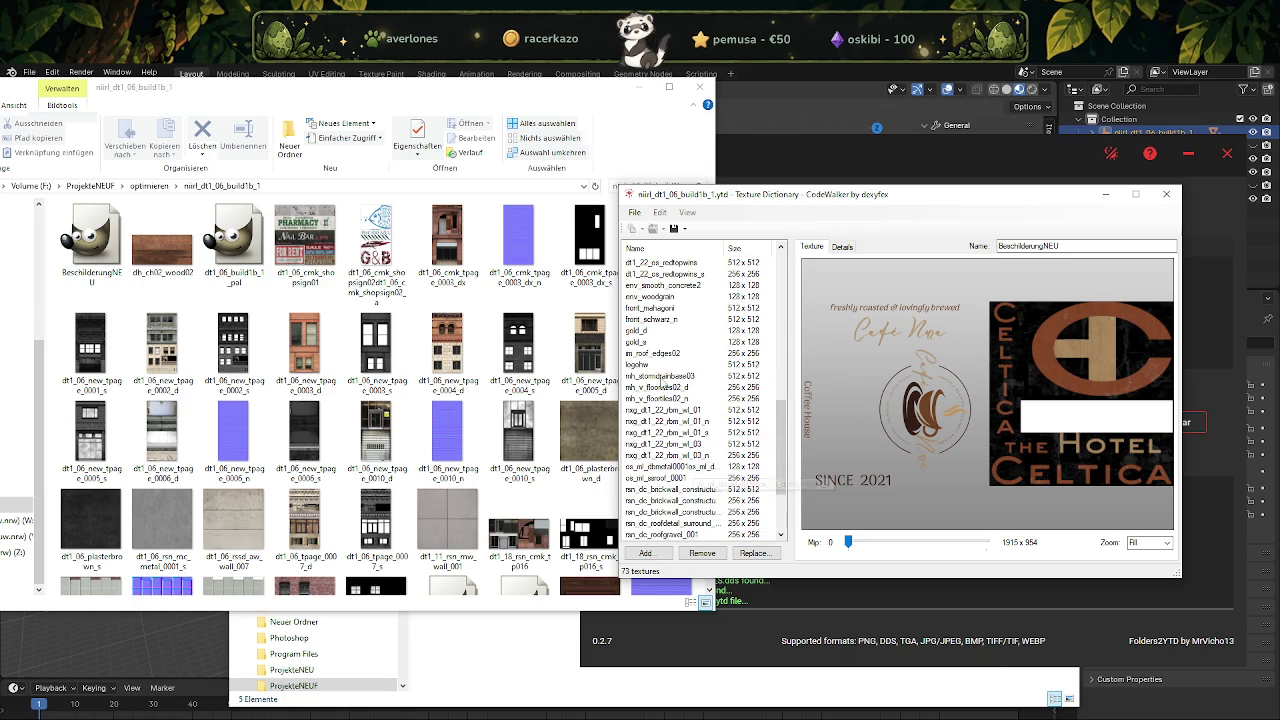
click(652, 366)
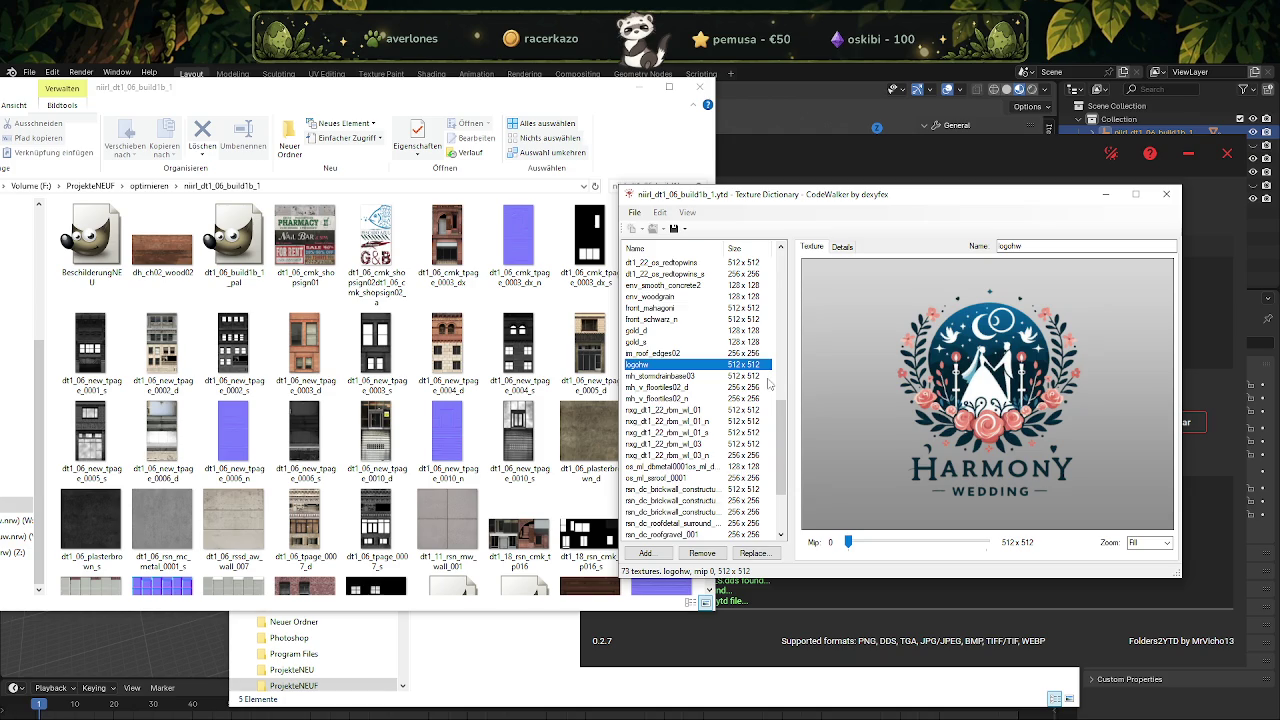
Preview the dt1_06_new_tpage_0005_d texture, then close the Texture Dictionary viewer.
scroll(660, 360, up, 4)
scroll(690, 320, up, 4)
scroll(720, 290, up, 3)
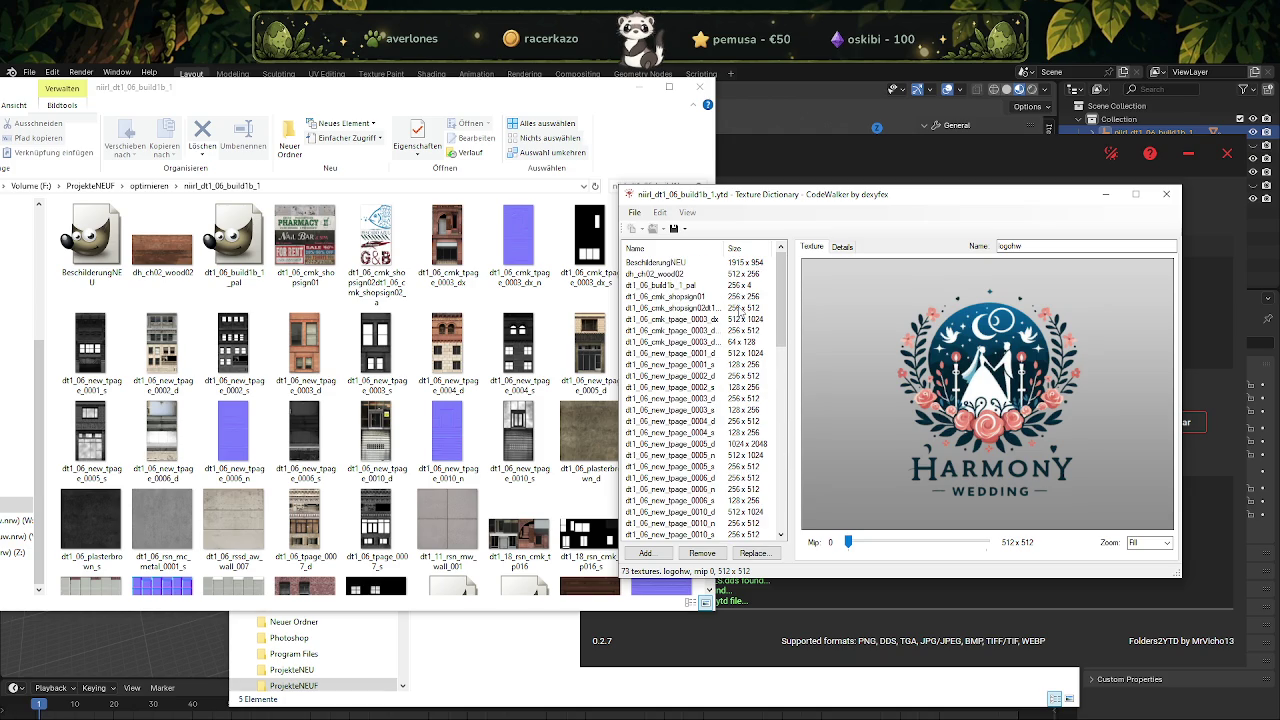
scroll(742, 358, down, 3)
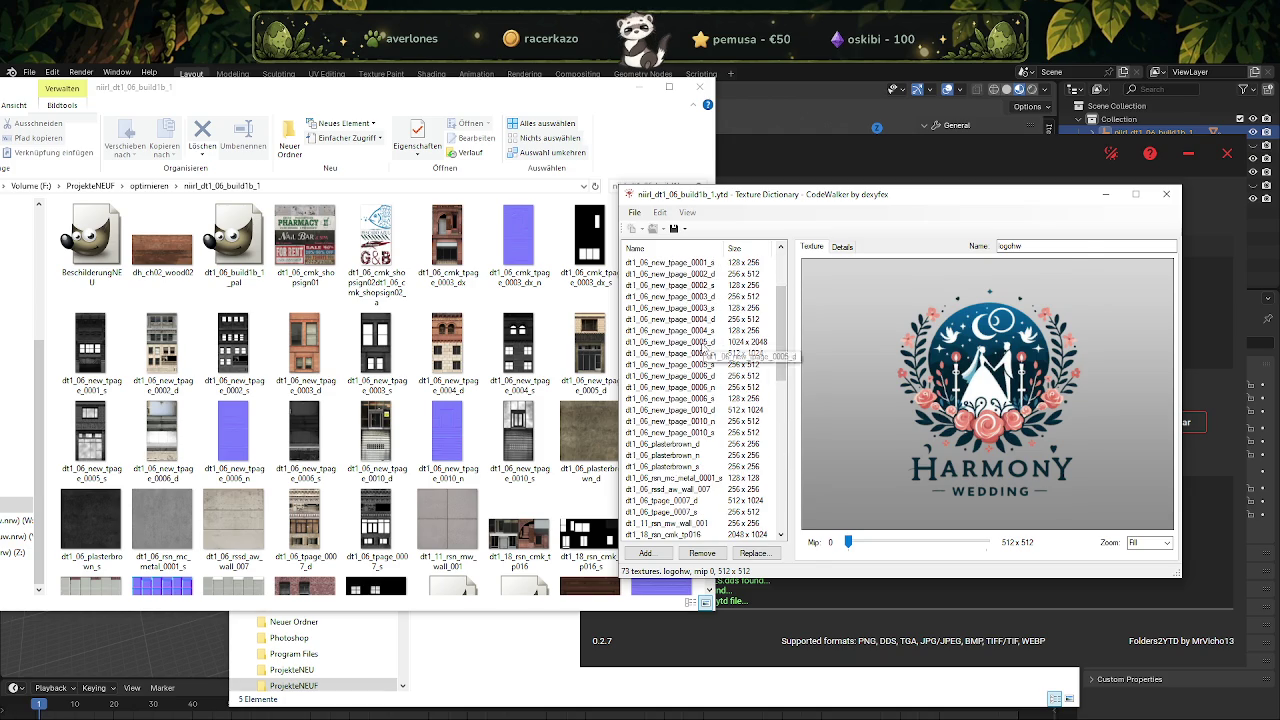
click(711, 342)
scroll(755, 385, down, 2)
scroll(758, 400, down, 2)
scroll(760, 410, down, 3)
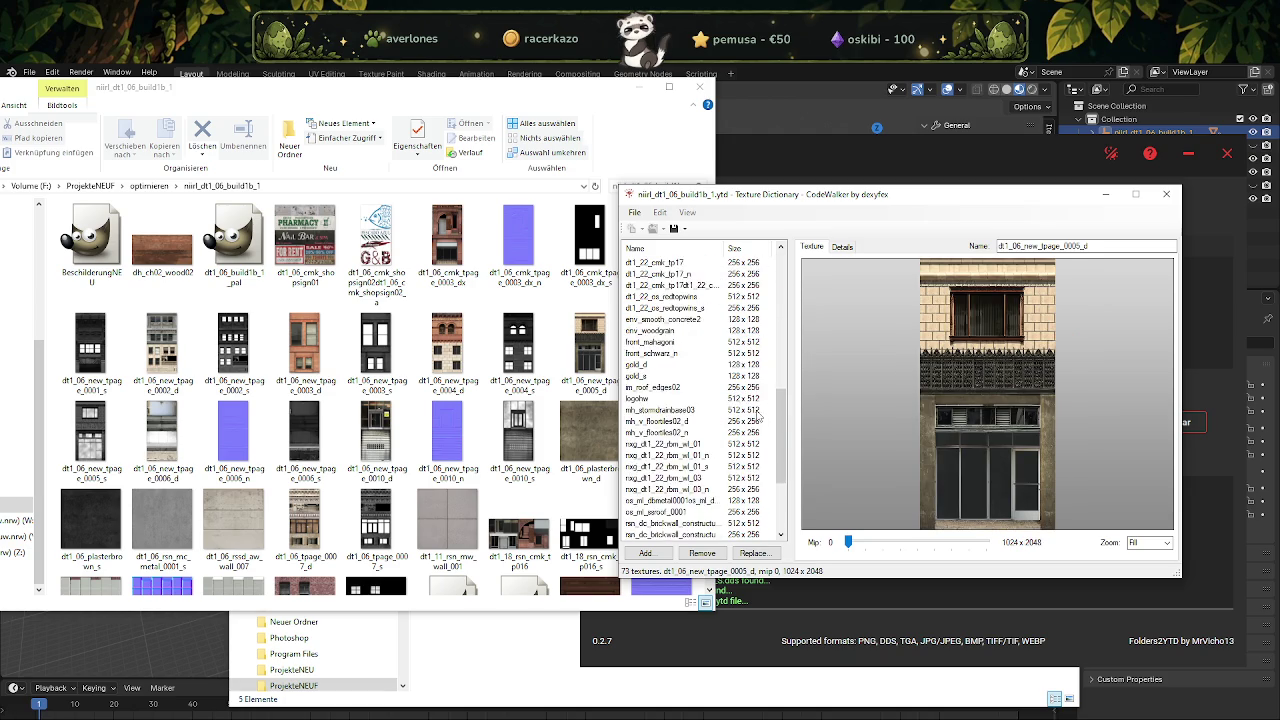
scroll(760, 410, down, 3)
click(1166, 194)
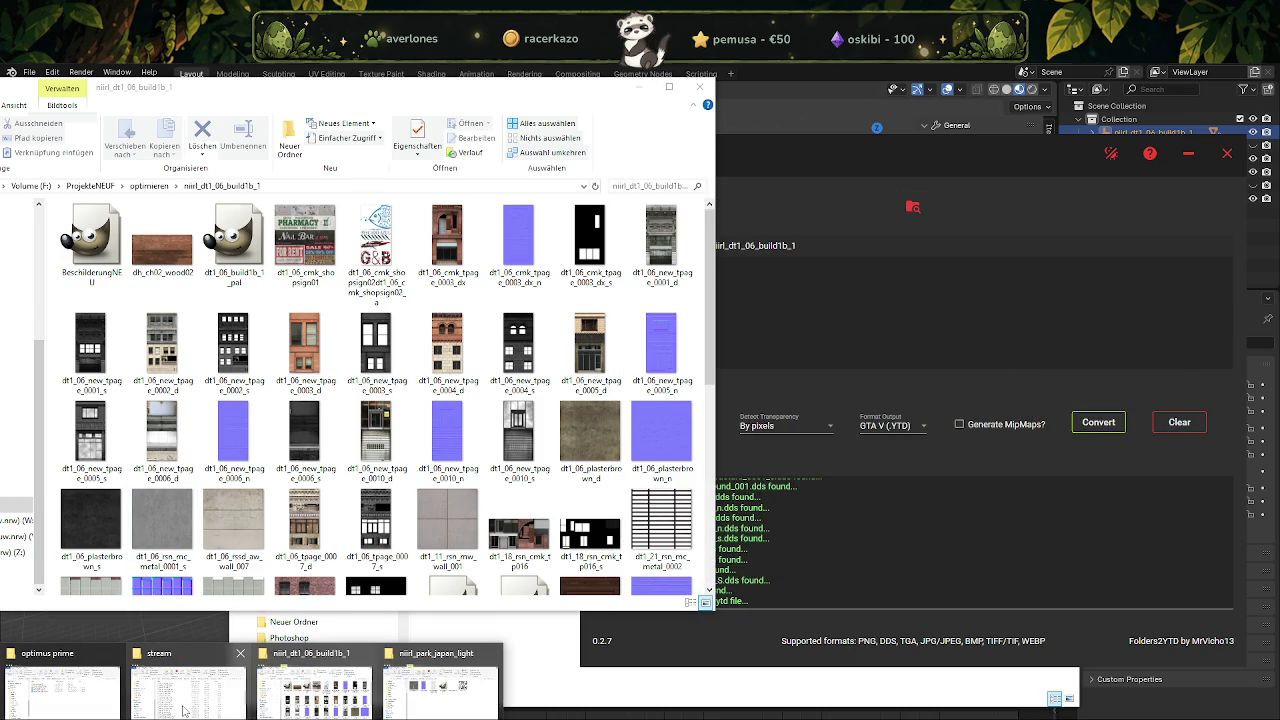
Copy the new build1b_1 .ytd and .ydr into the stream folder, replacing the existing file.
click(189, 680)
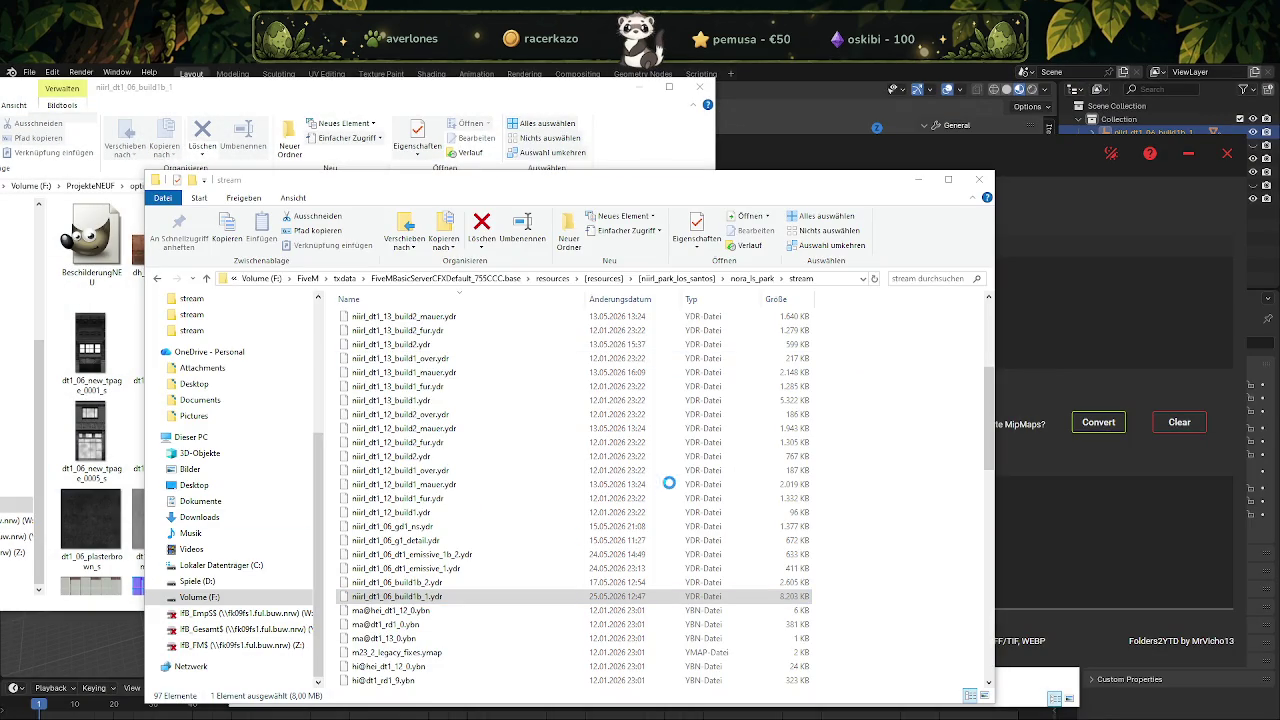
drag(208, 548, 560, 505)
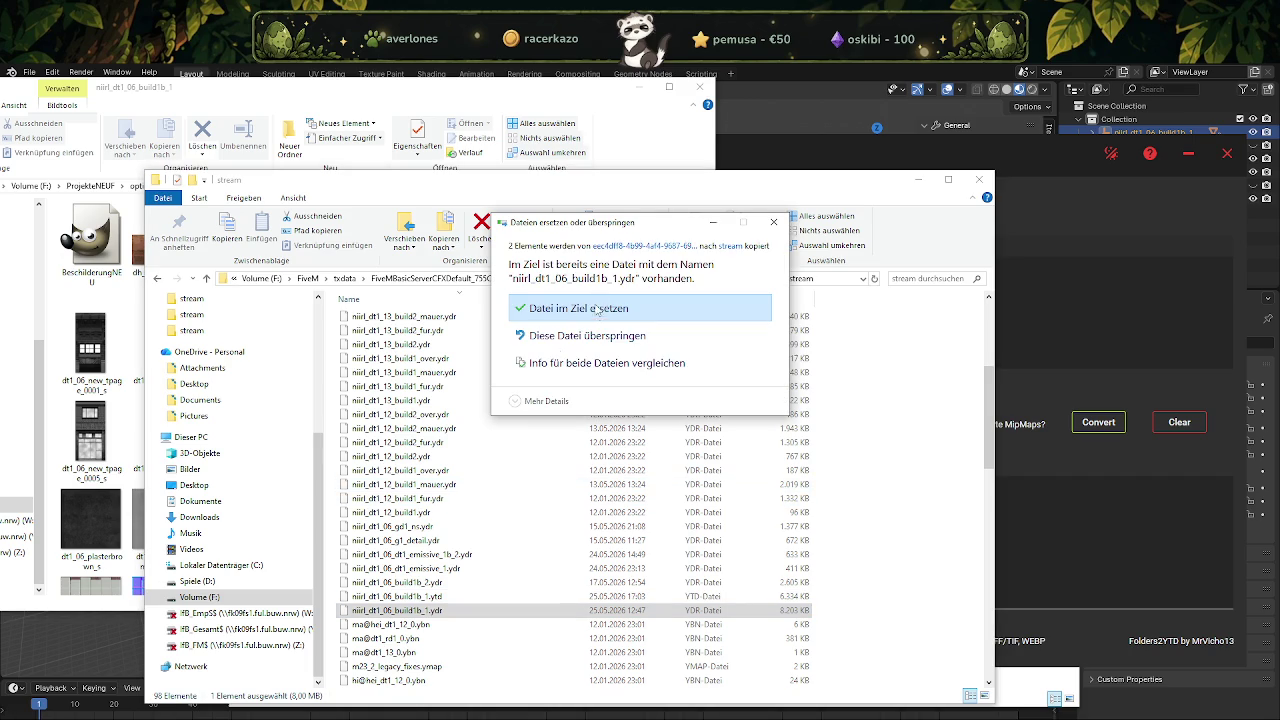
click(596, 309)
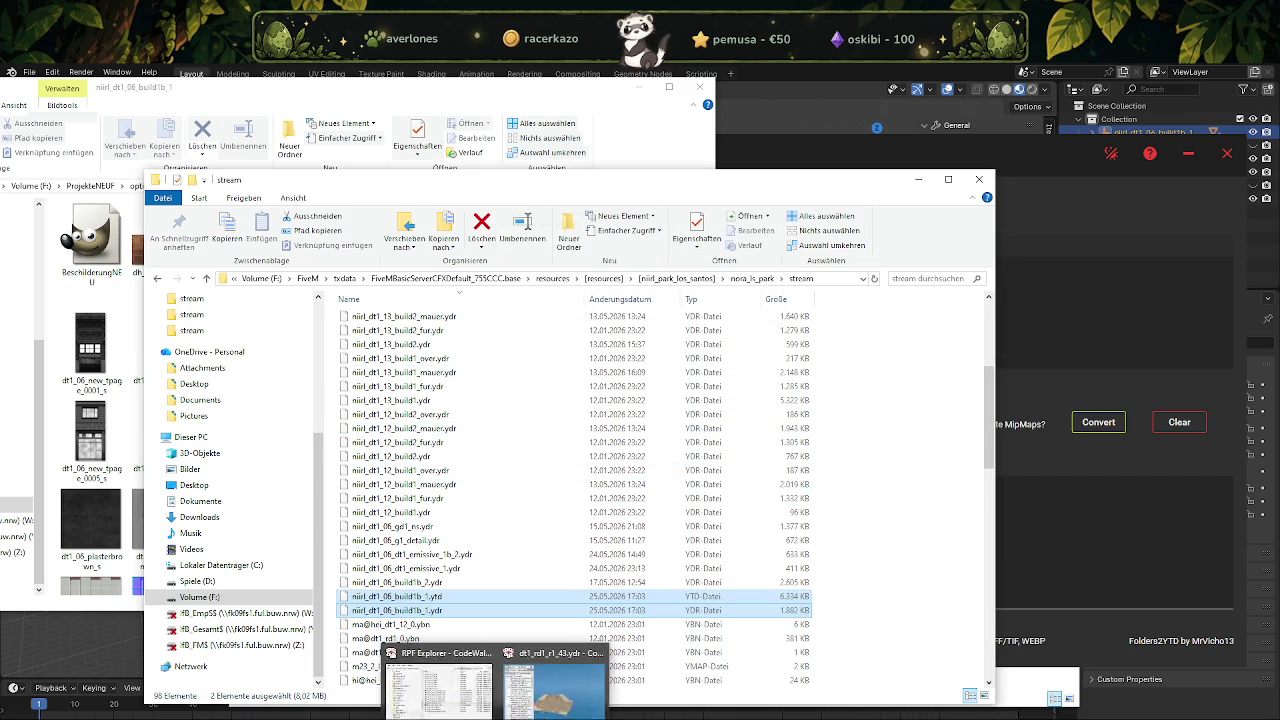
click(460, 690)
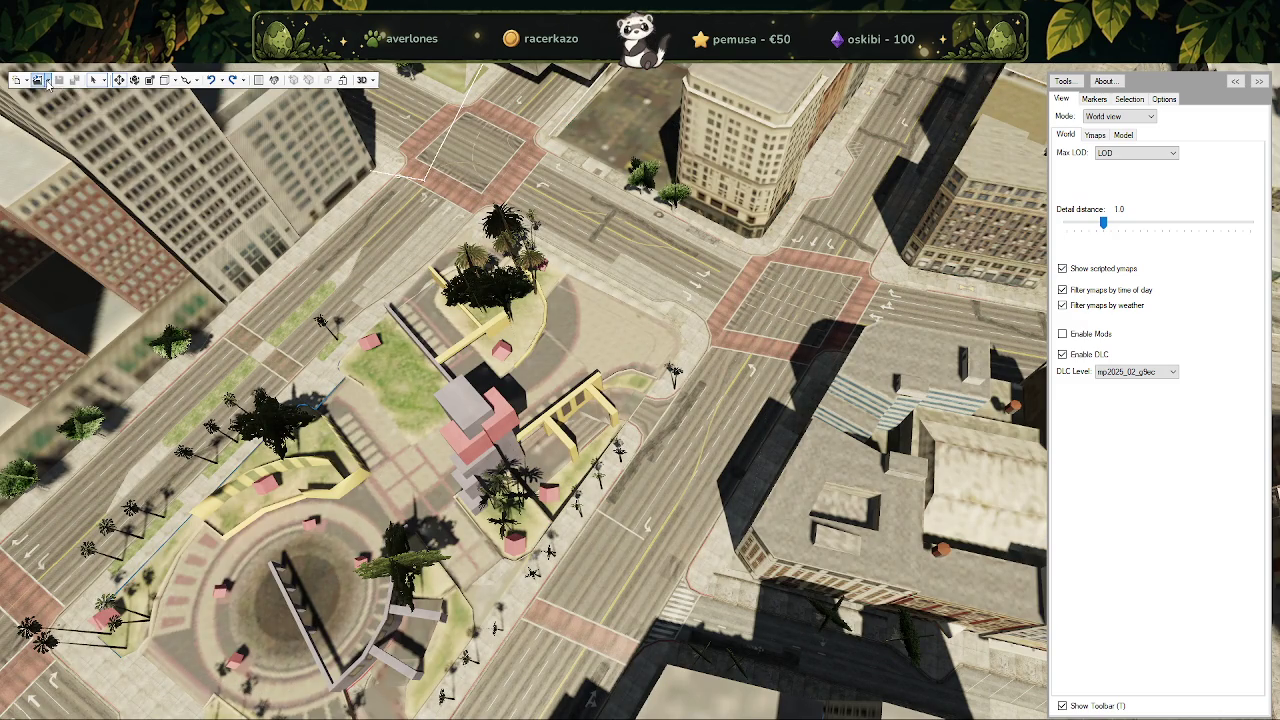
Change the World view's Max LOD setting from LOD to ORPHANHD.
click(48, 82)
click(1140, 153)
click(1133, 165)
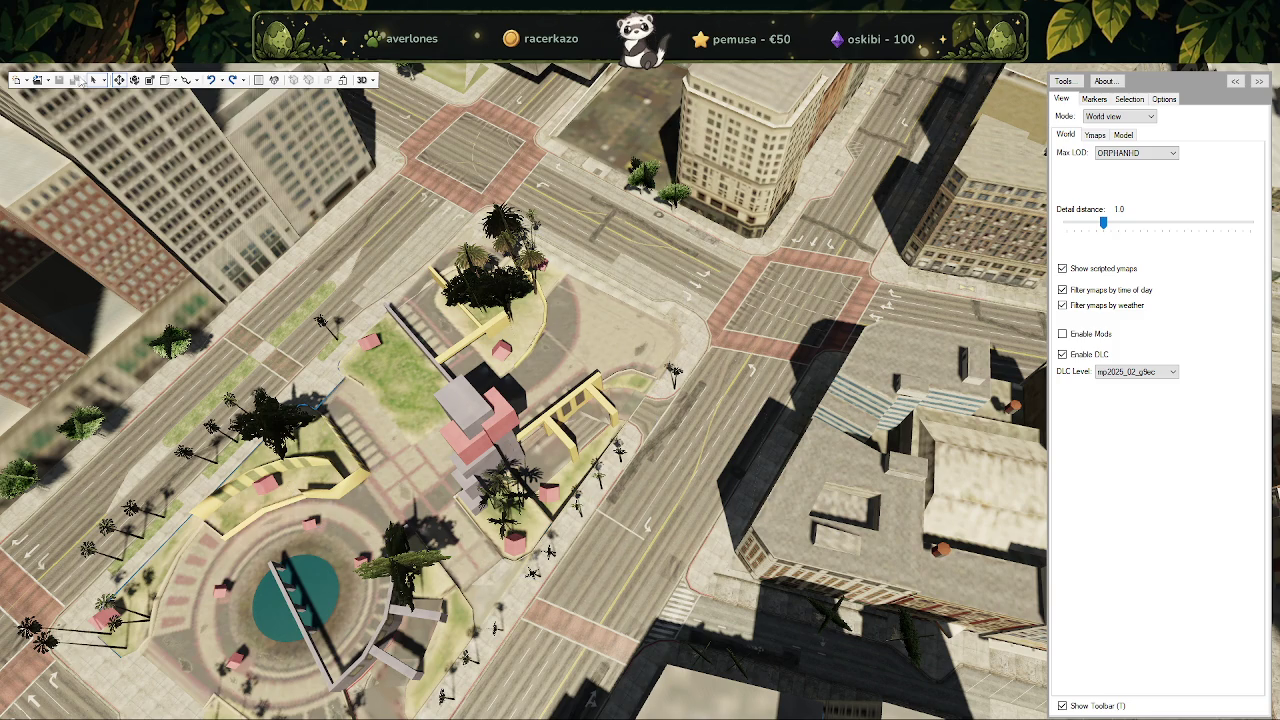
click(48, 82)
Cancel the file-open dialog and close the empty project window.
click(60, 118)
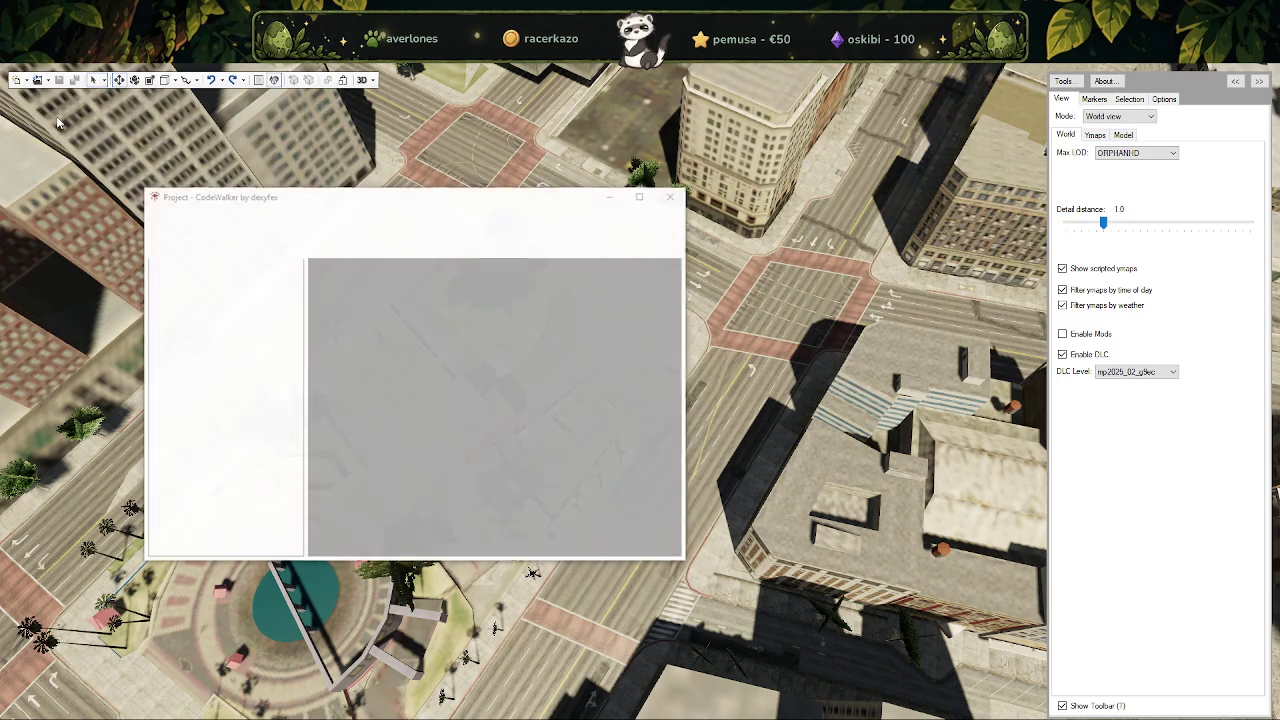
click(1027, 184)
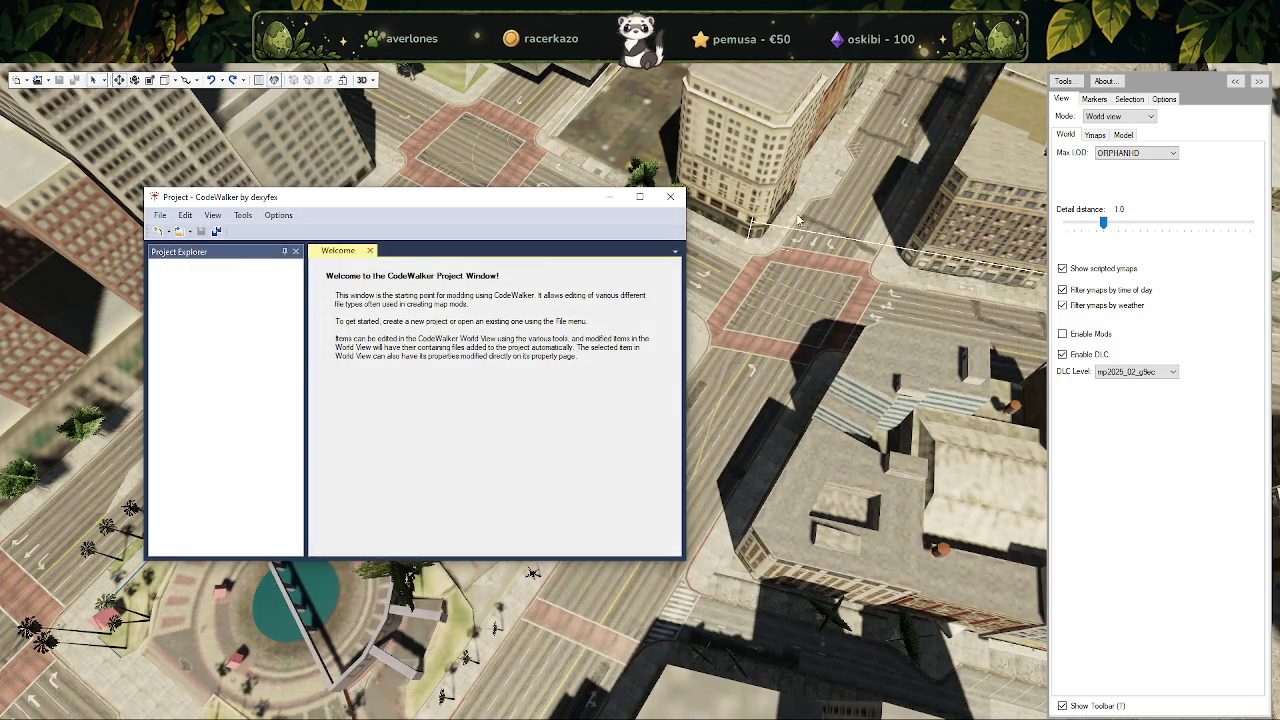
click(672, 199)
Open the nora_ls_park\stream folder as a project, then bring its Explorer window forward.
click(48, 81)
click(70, 109)
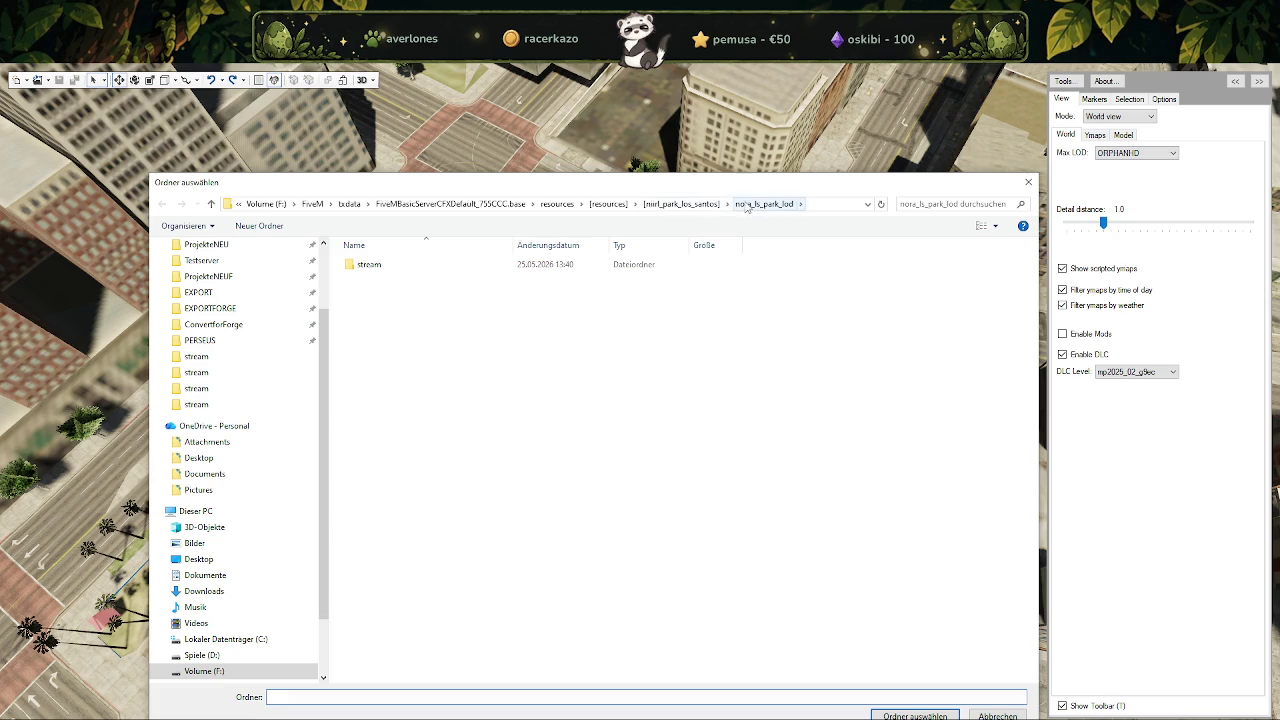
click(676, 204)
double_click(365, 265)
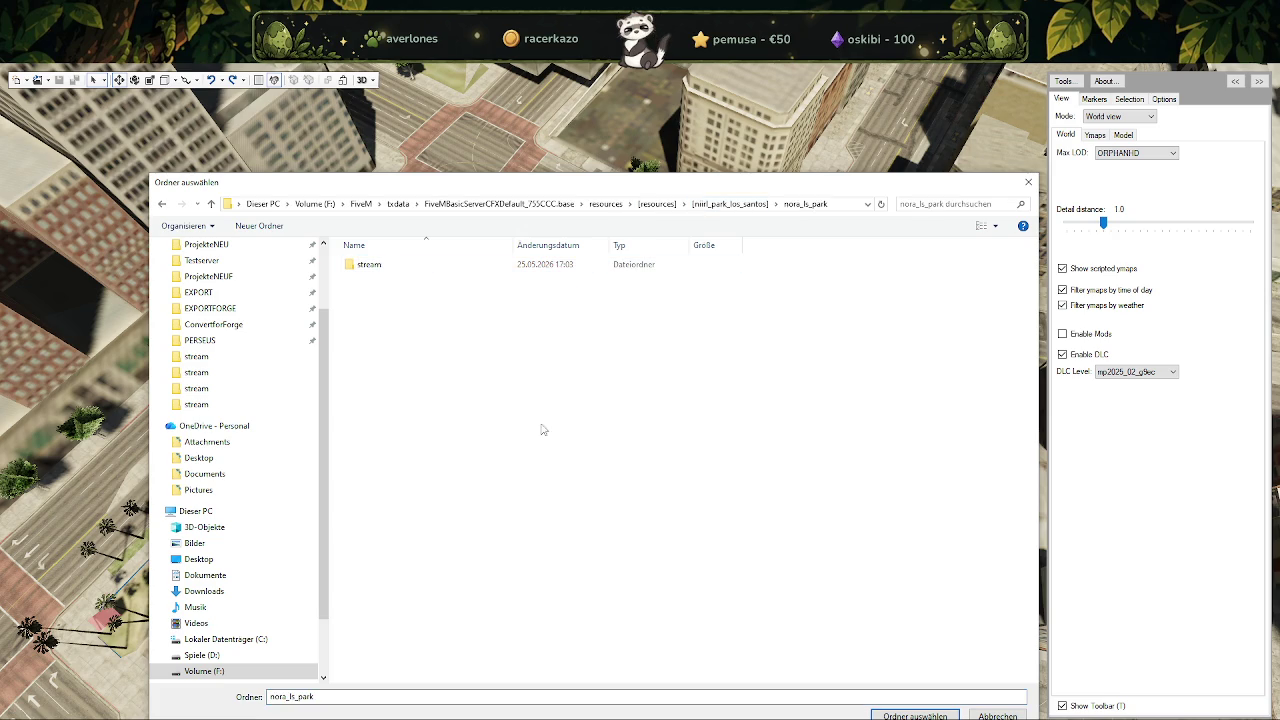
double_click(370, 266)
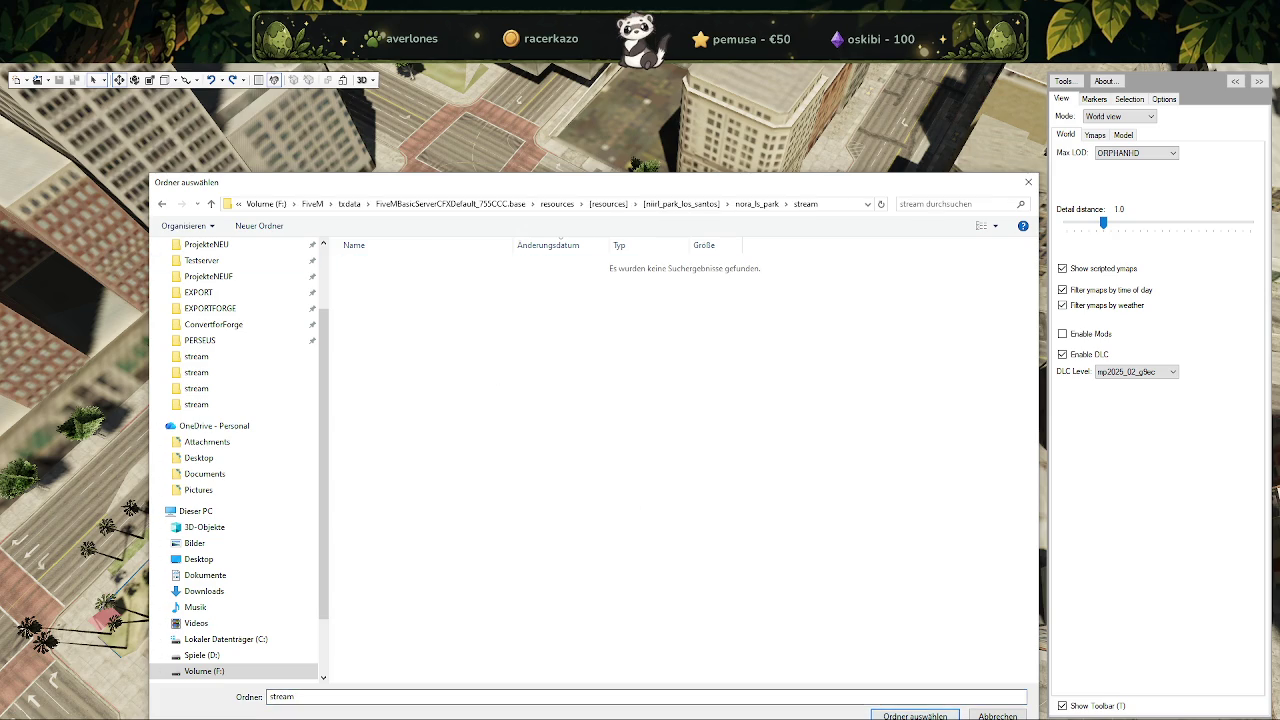
click(915, 716)
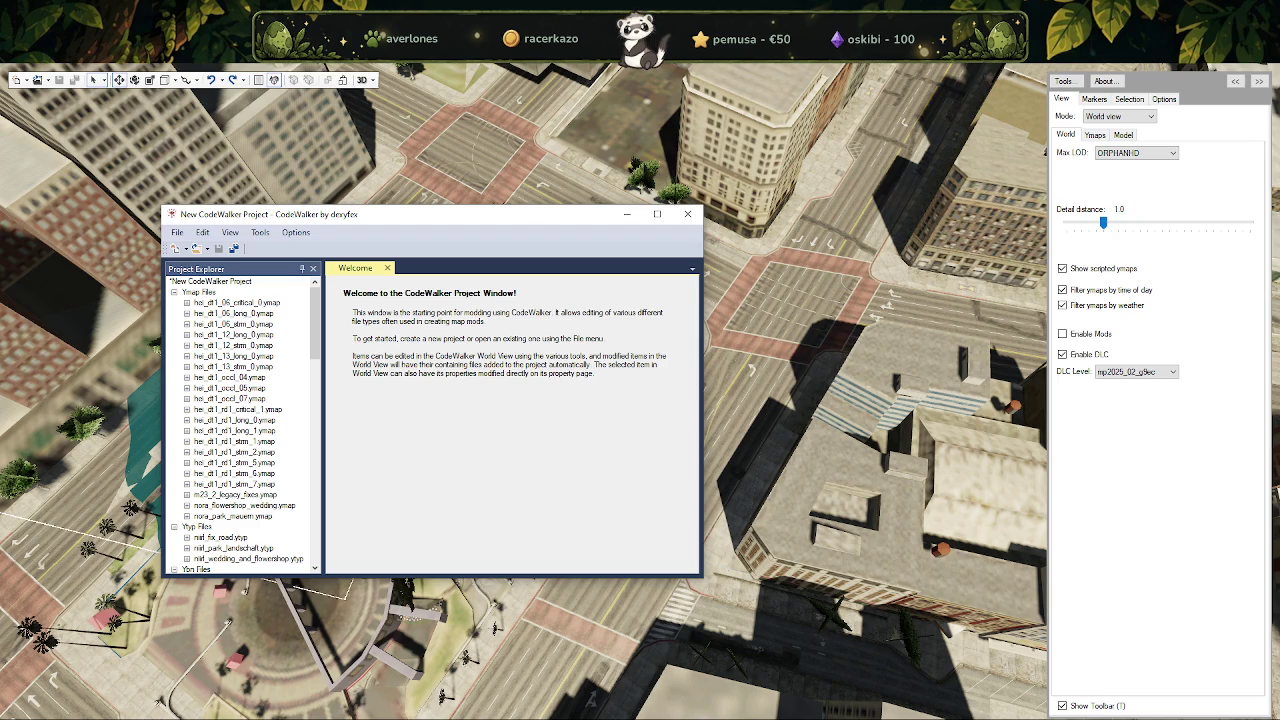
click(433, 582)
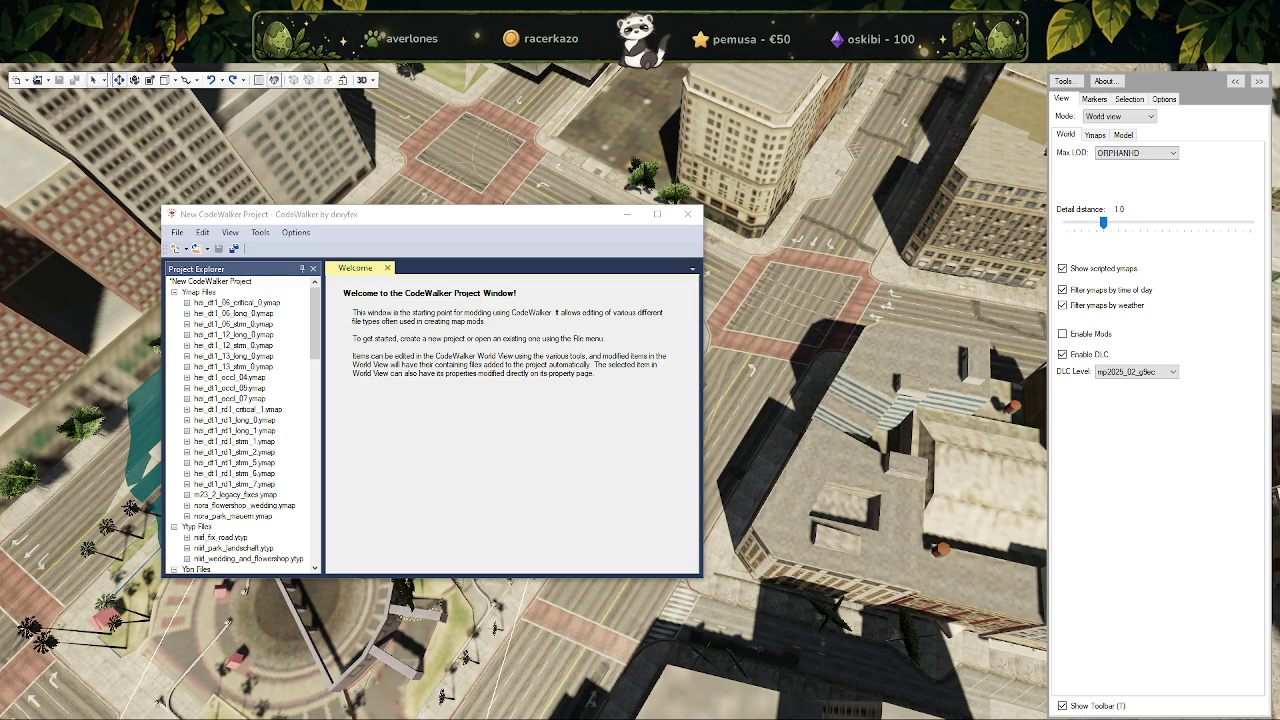
click(181, 709)
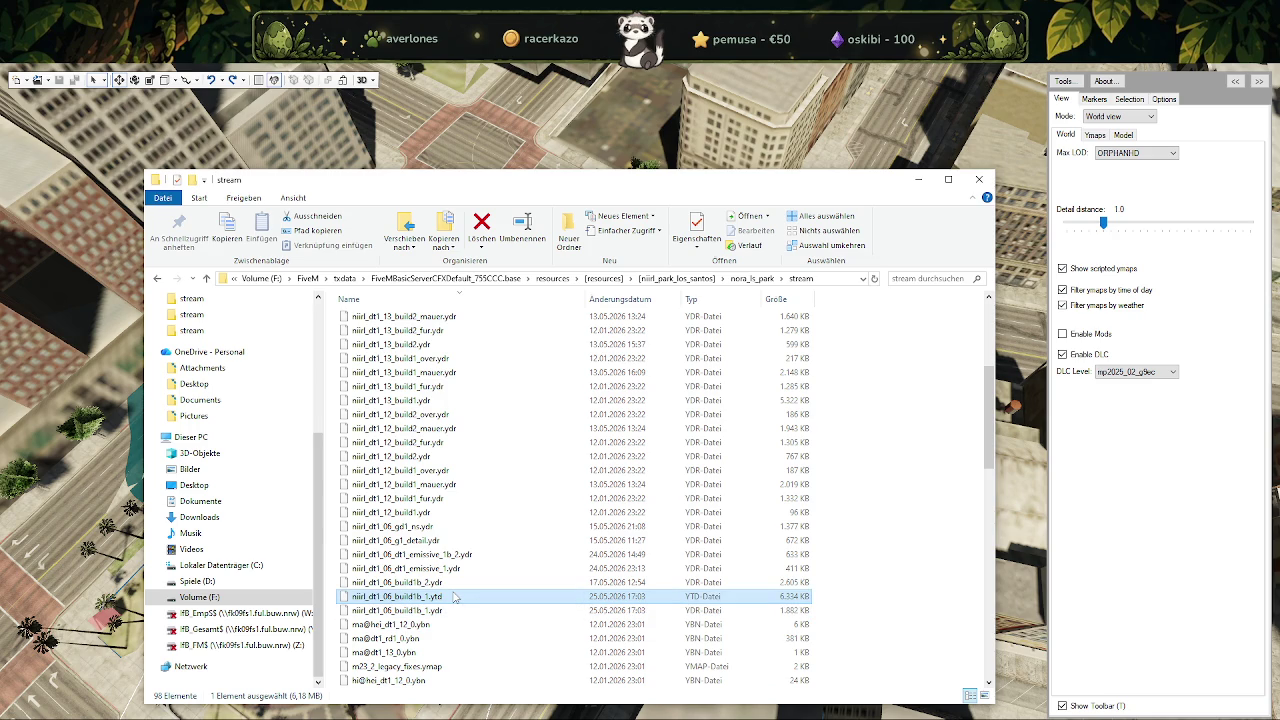
Delete the build1b_1 .ytd from stream, discard the CodeWalker project unsaved, and maximize CodeWalker.
right_click(454, 596)
click(490, 547)
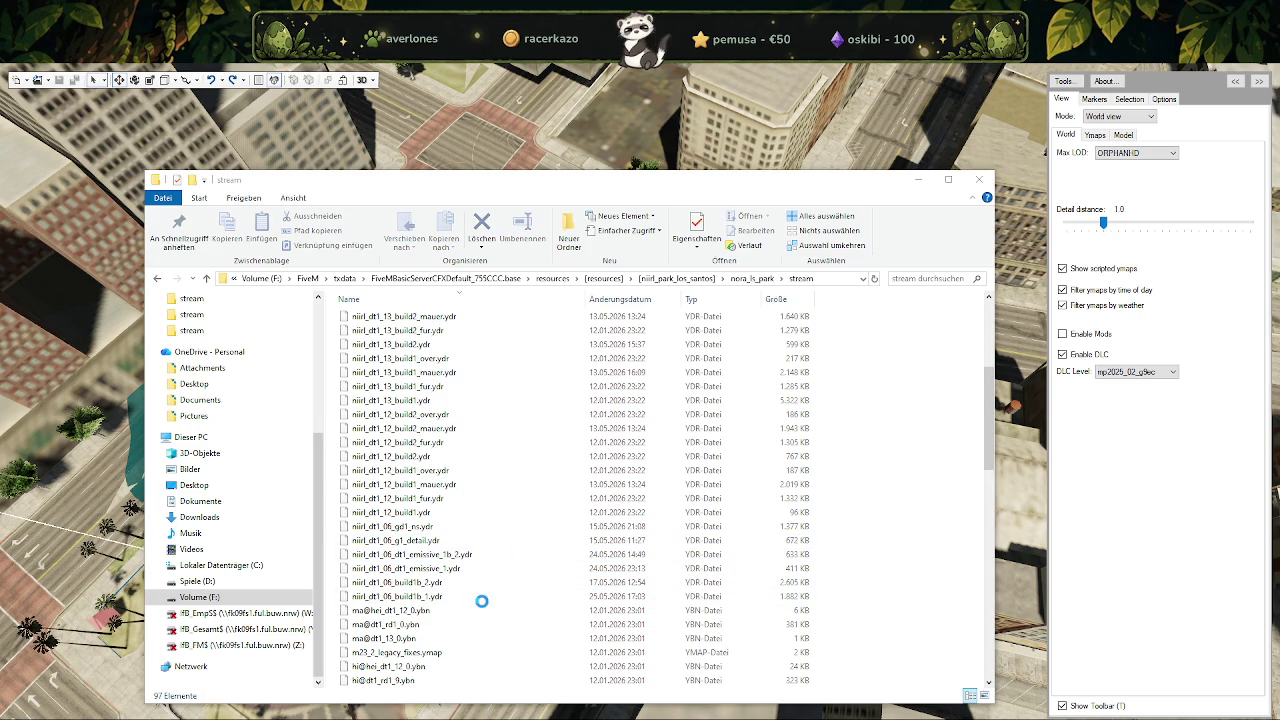
key(alt+Tab)
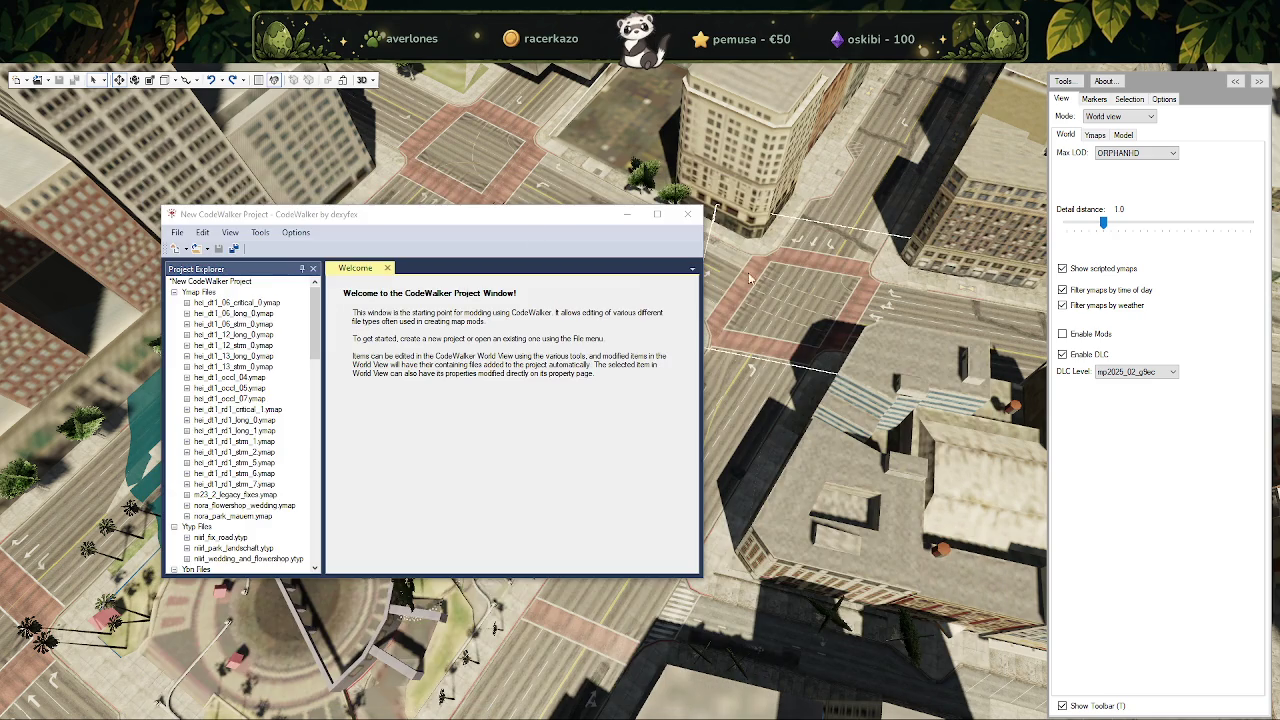
click(688, 214)
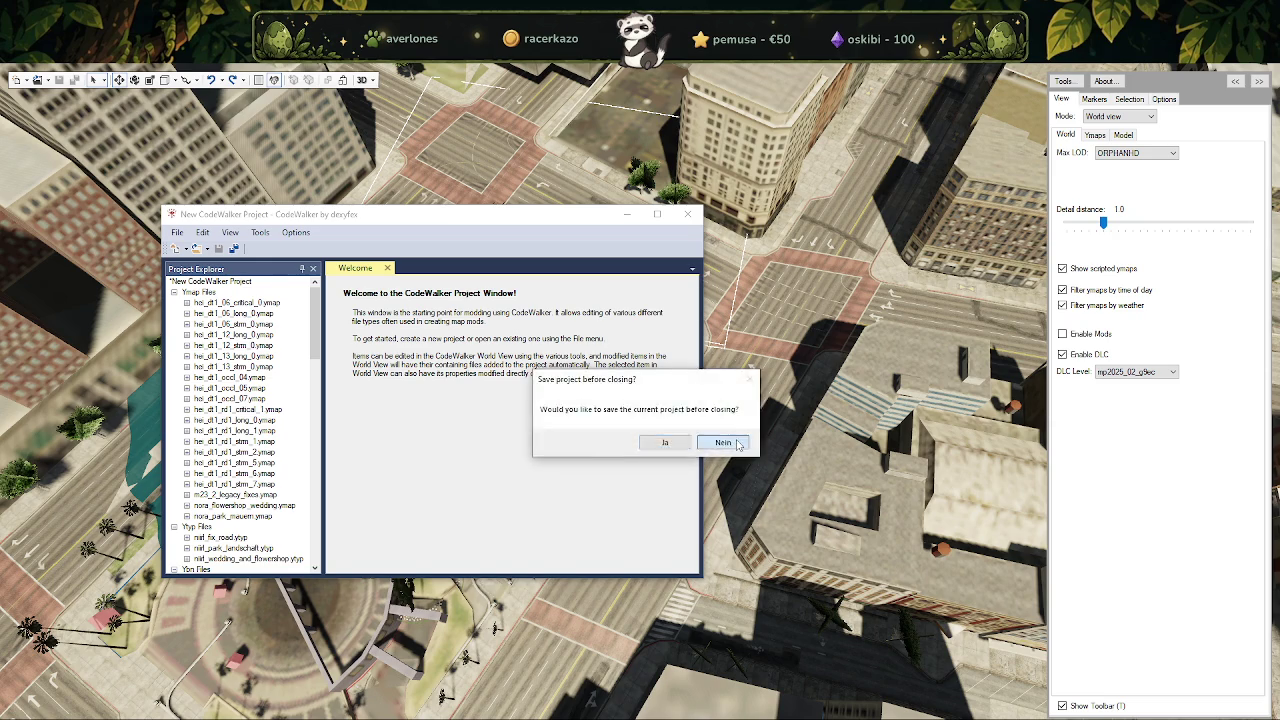
click(722, 443)
drag(605, 501, 583, 414)
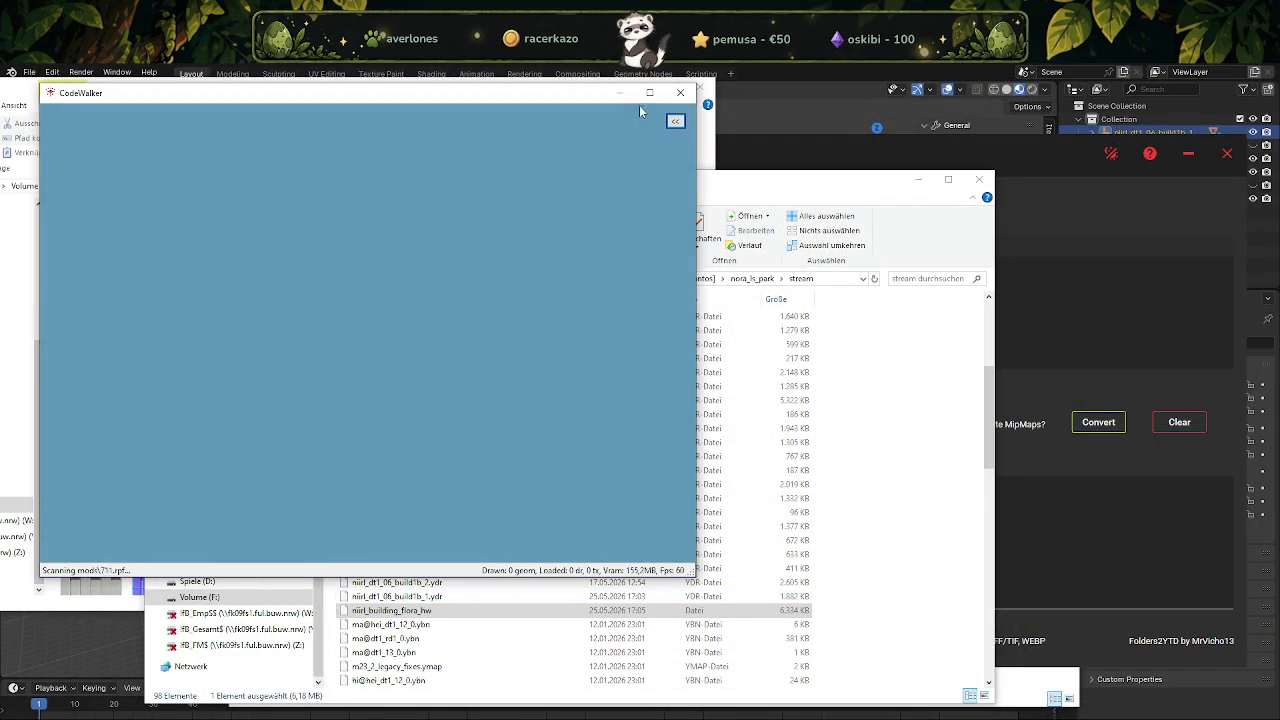
click(649, 92)
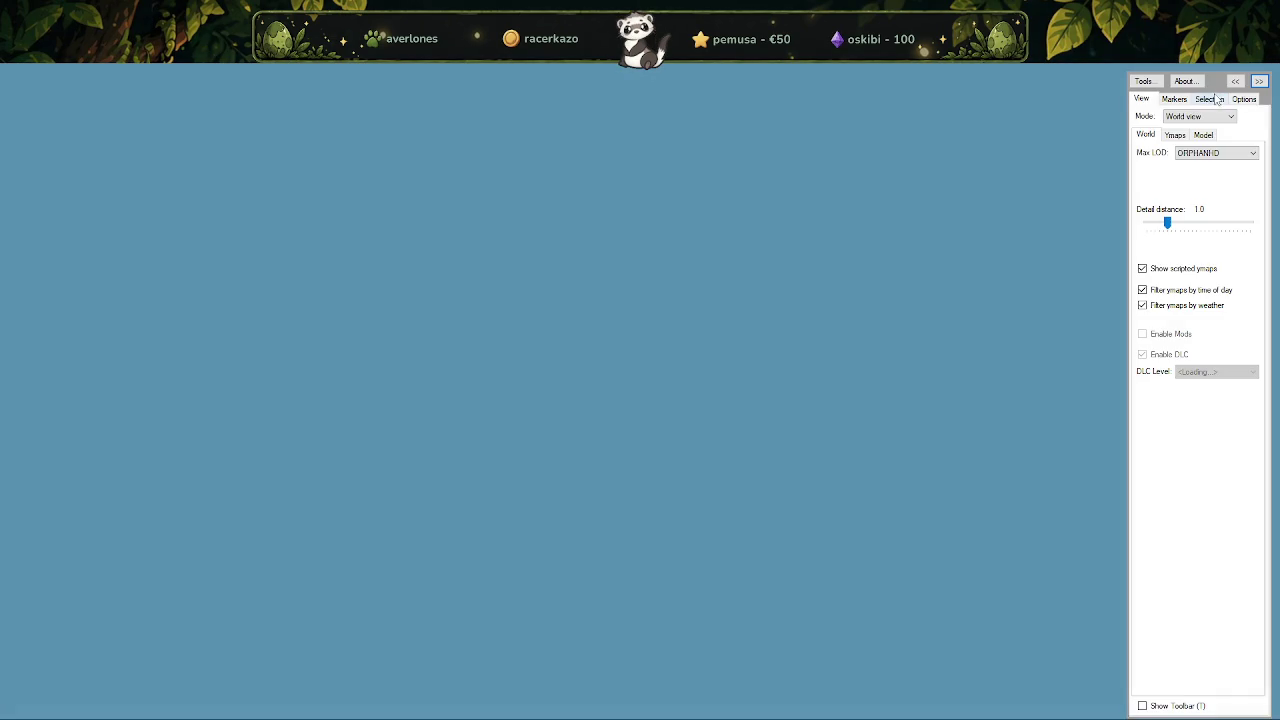
Show the selection panel and editing toolbar, and reopen the stream folder as a project.
click(1210, 99)
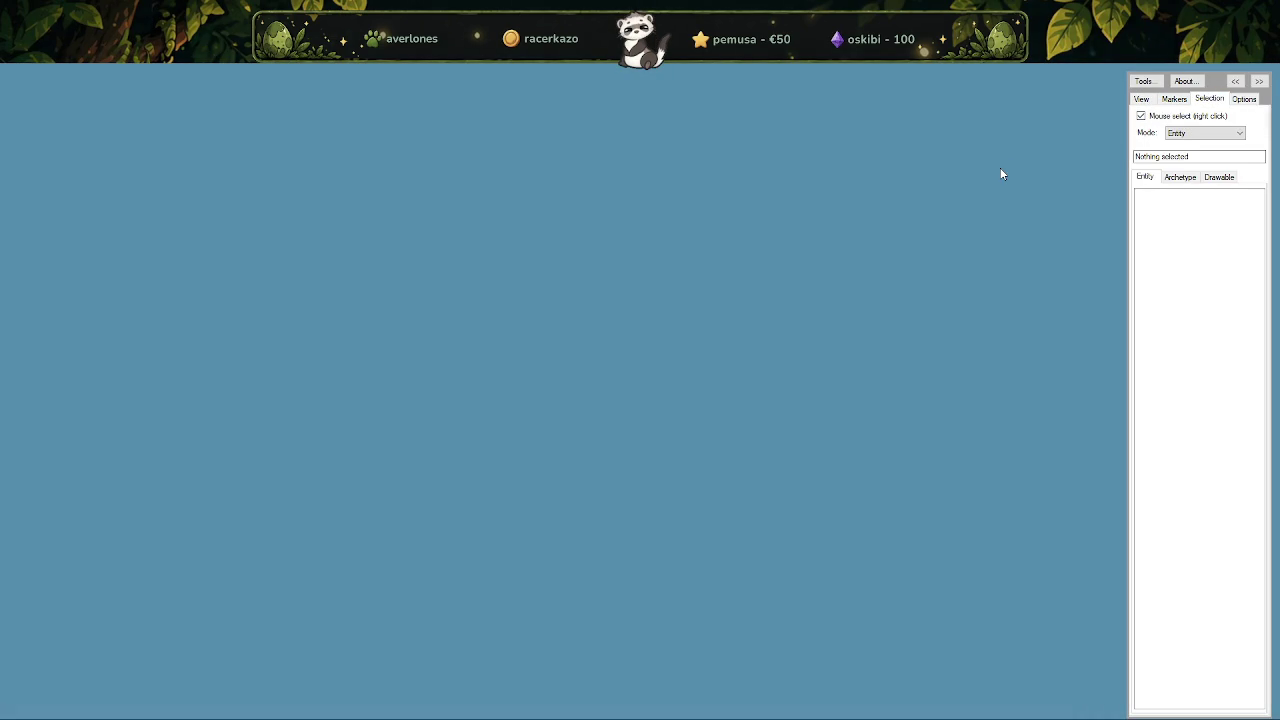
key(t)
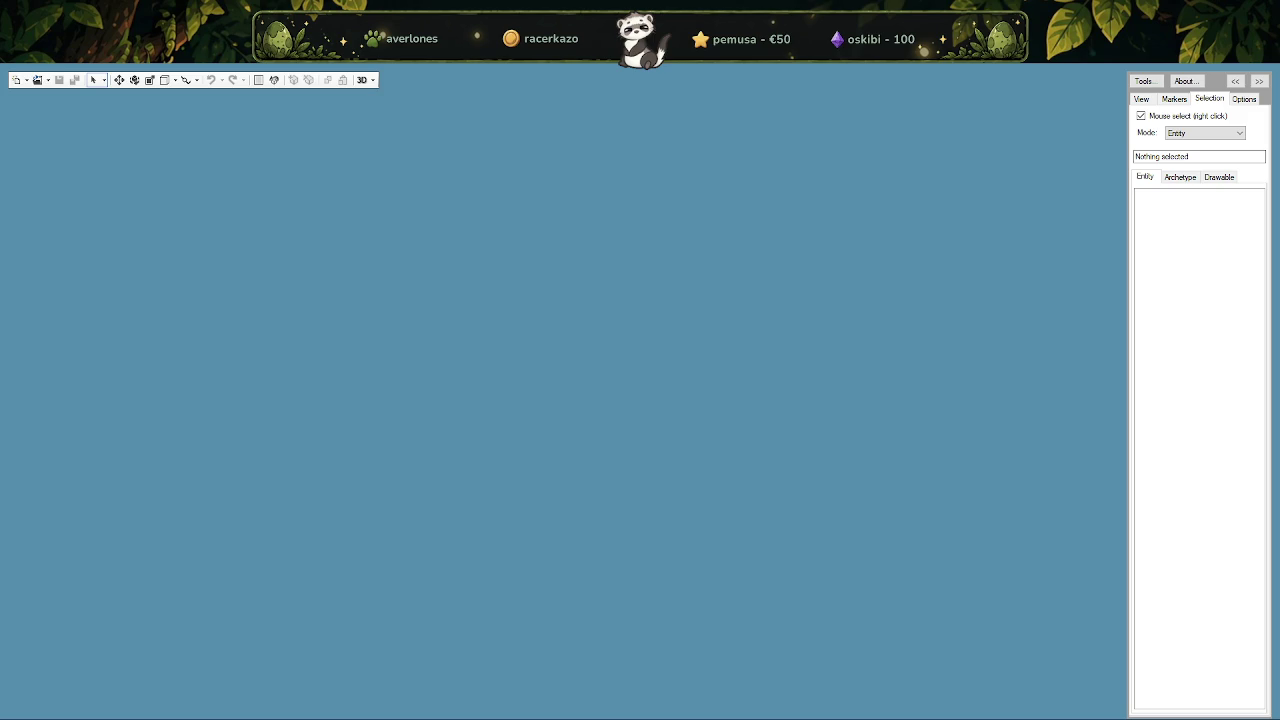
click(48, 80)
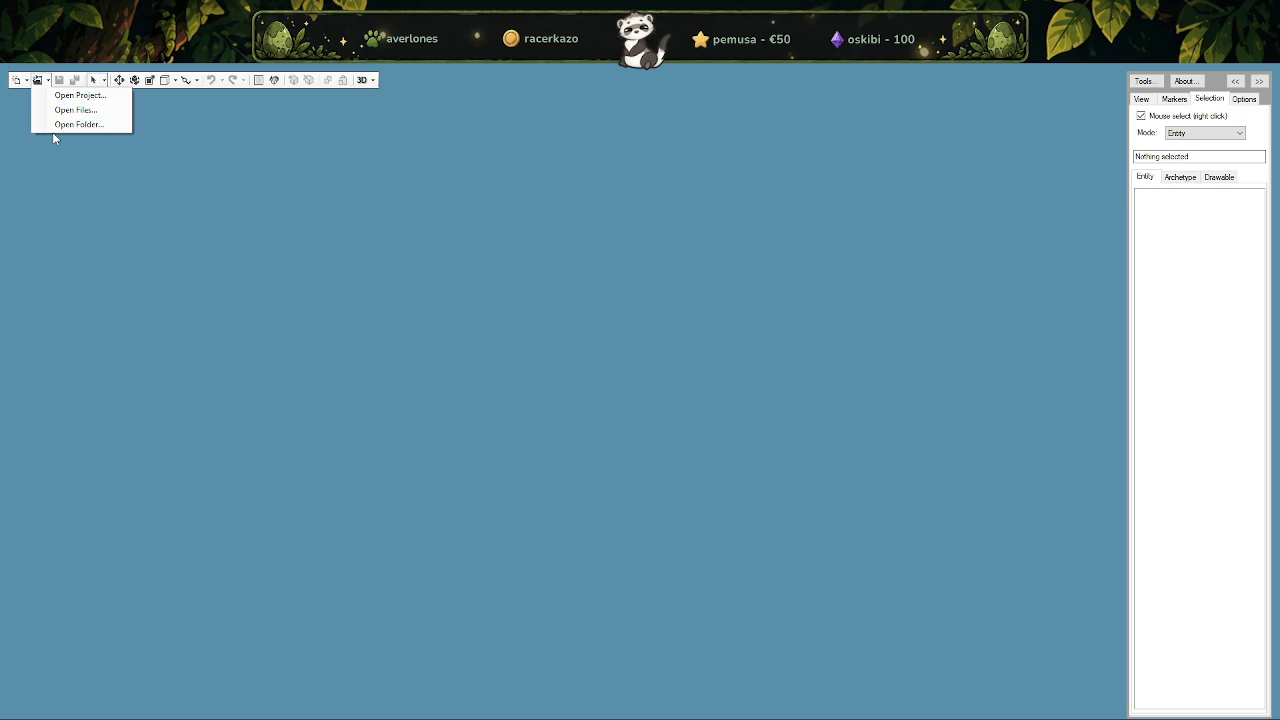
click(78, 124)
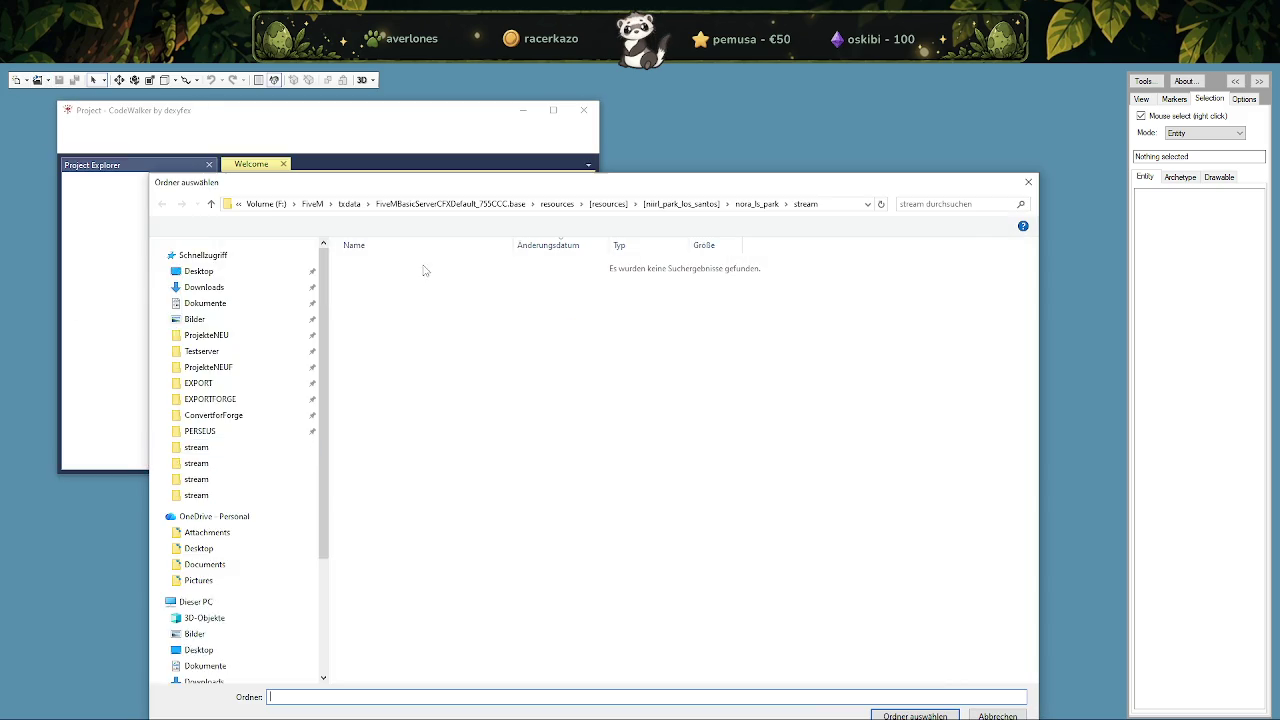
click(905, 716)
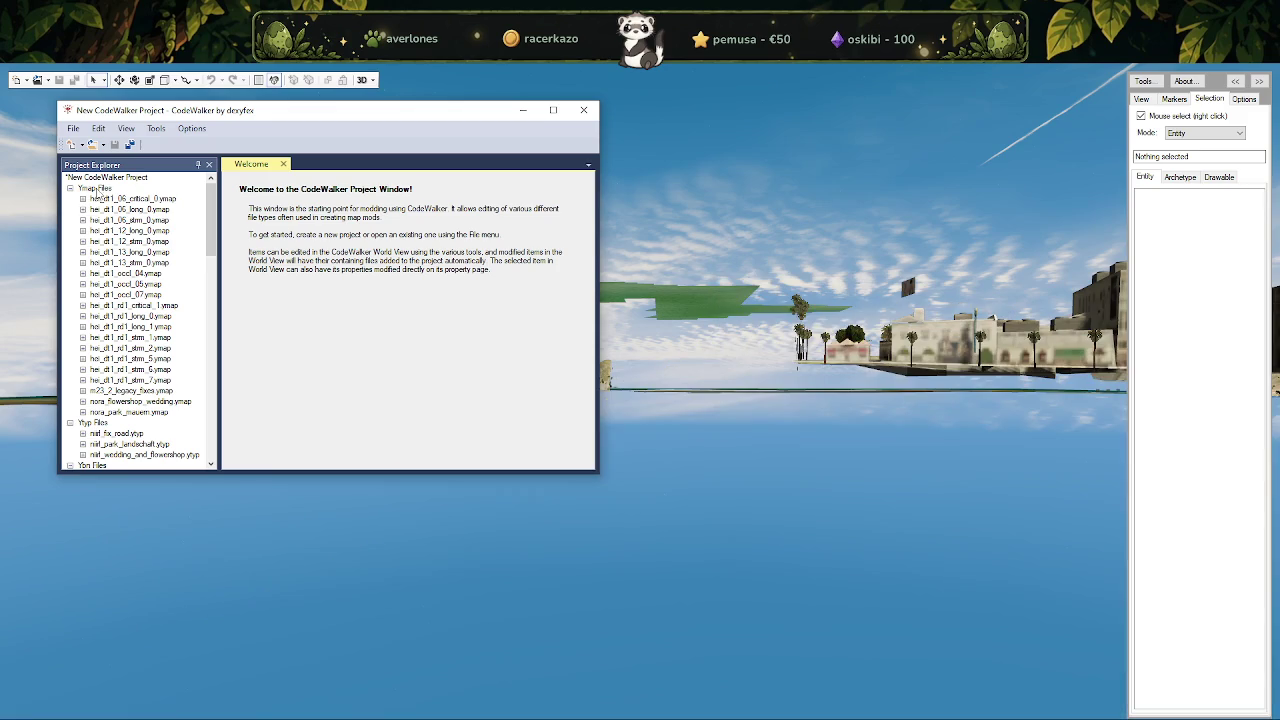
Expand the nora_park_mauern and nora_flowershop_wedding ymaps and jump to the build1b_2 entity.
click(84, 412)
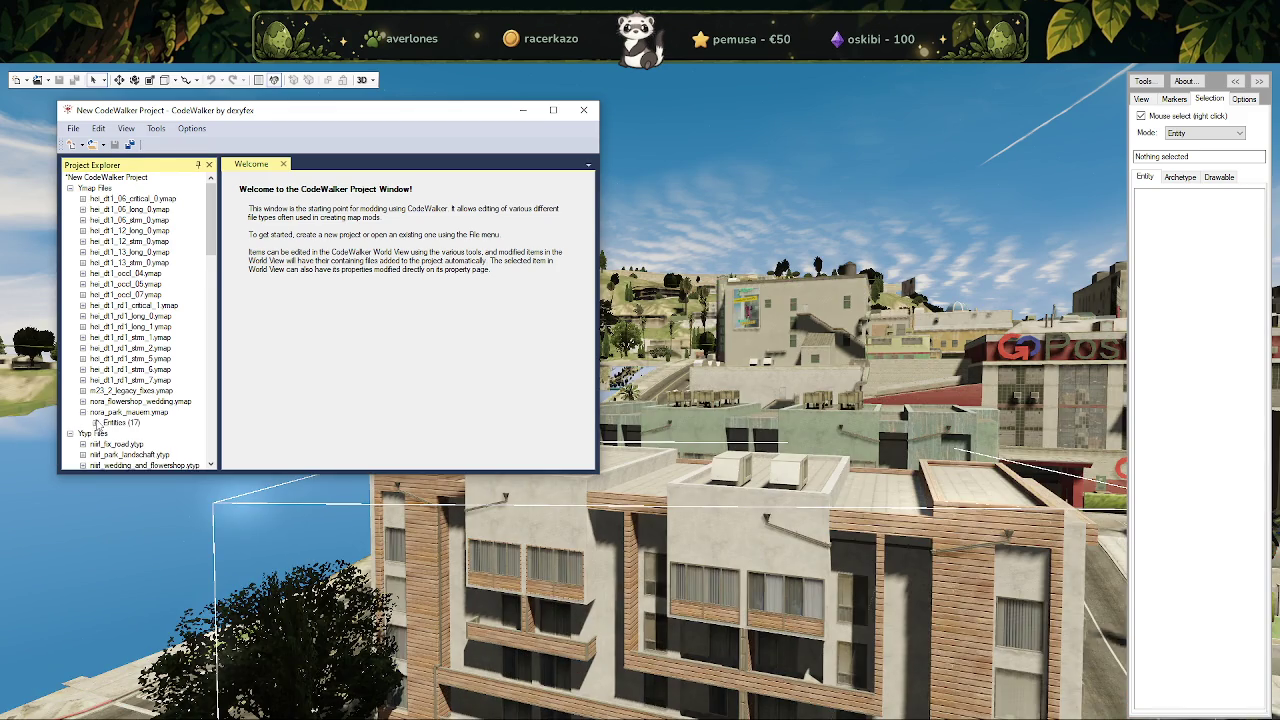
click(83, 252)
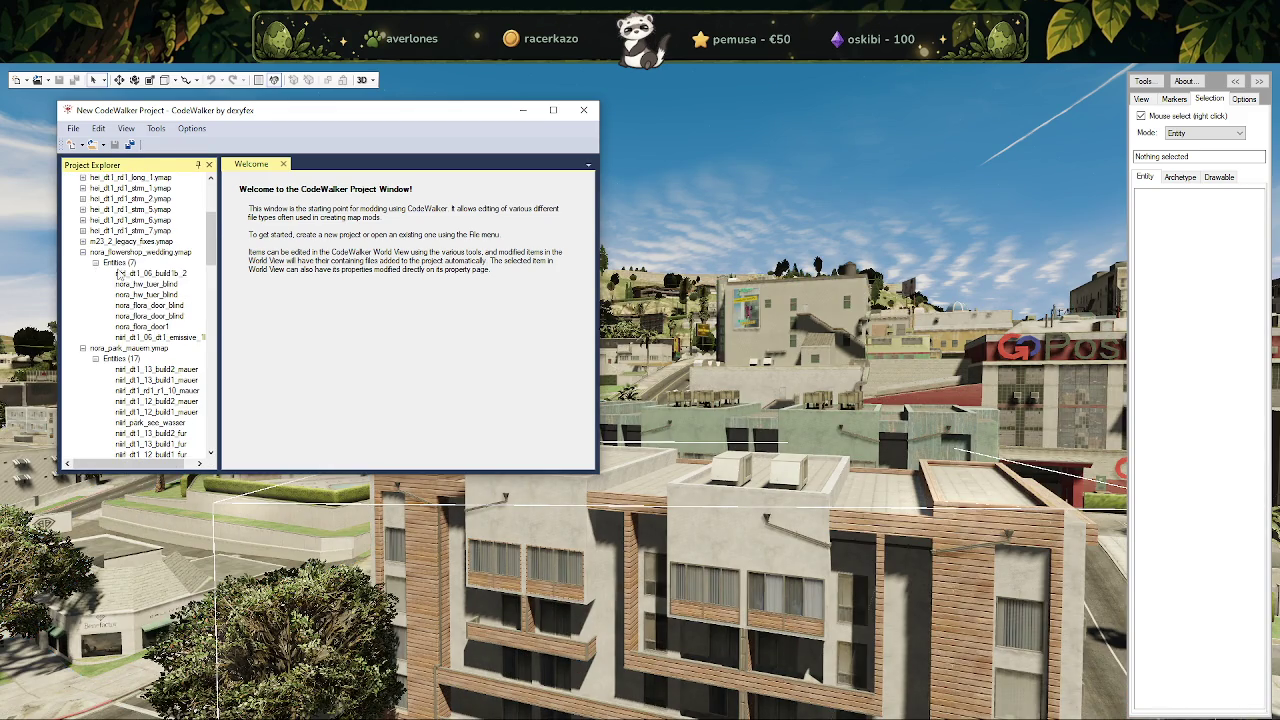
click(150, 273)
click(566, 200)
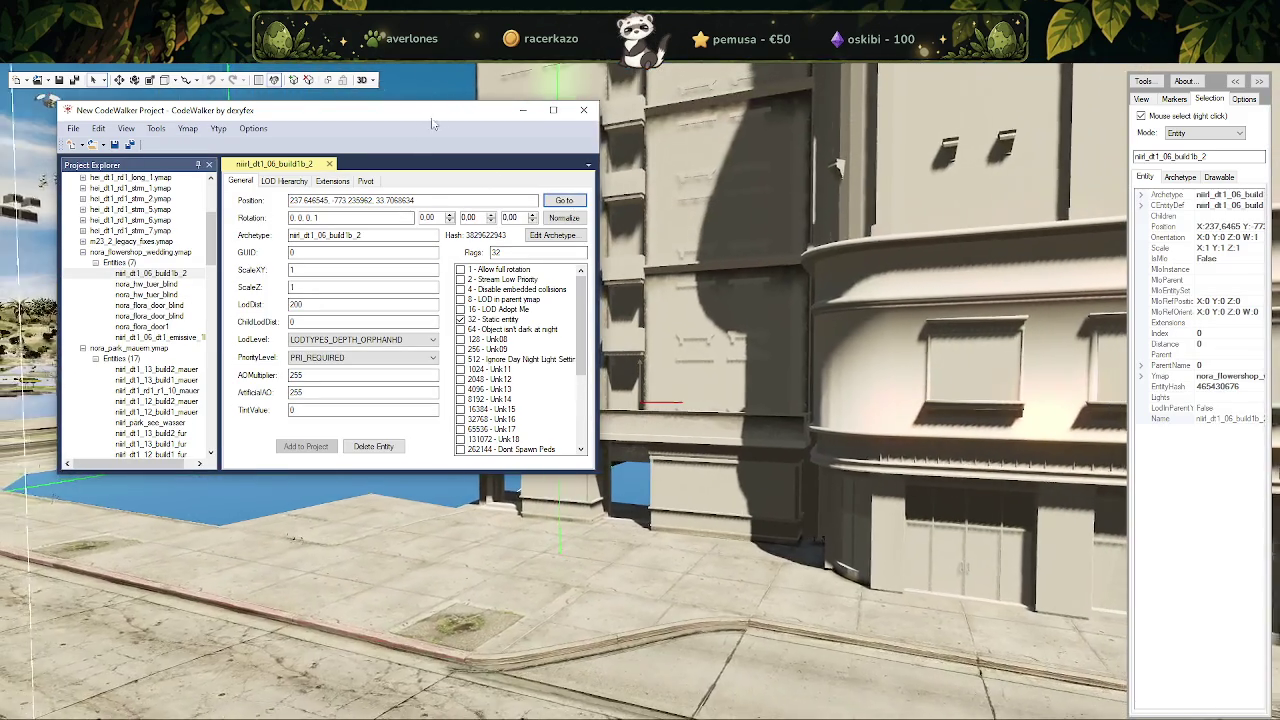
click(836, 170)
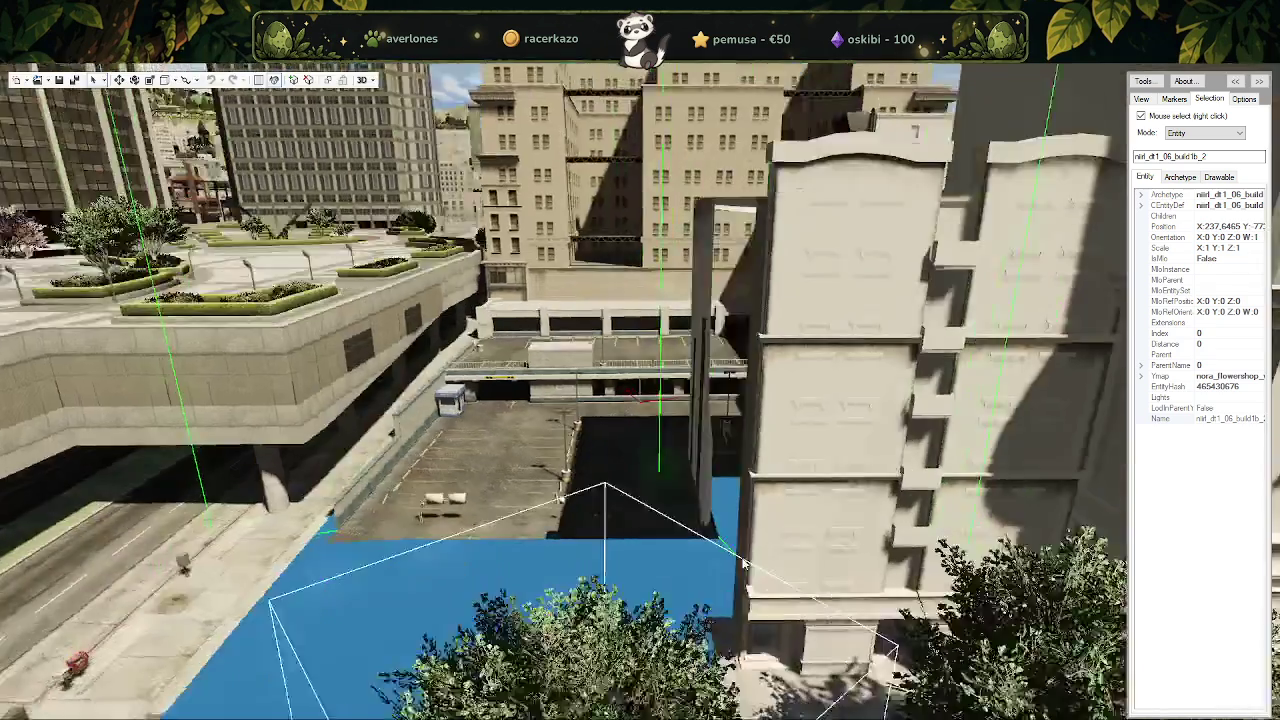
Orbit around the parking lot and right-click the untextured corner building to select its entity.
drag(666, 512, 740, 548)
scroll(740, 548, down, 5)
scroll(720, 546, down, 4)
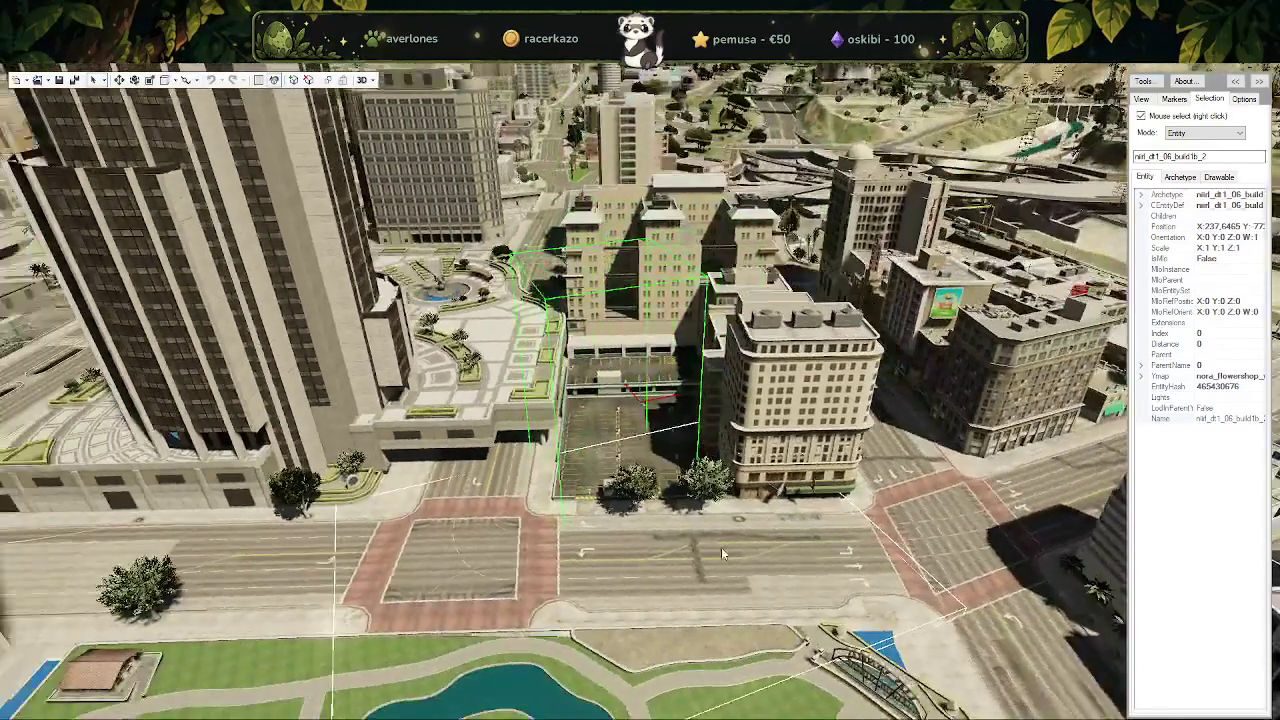
scroll(804, 467, up, 2)
scroll(804, 467, up, 3)
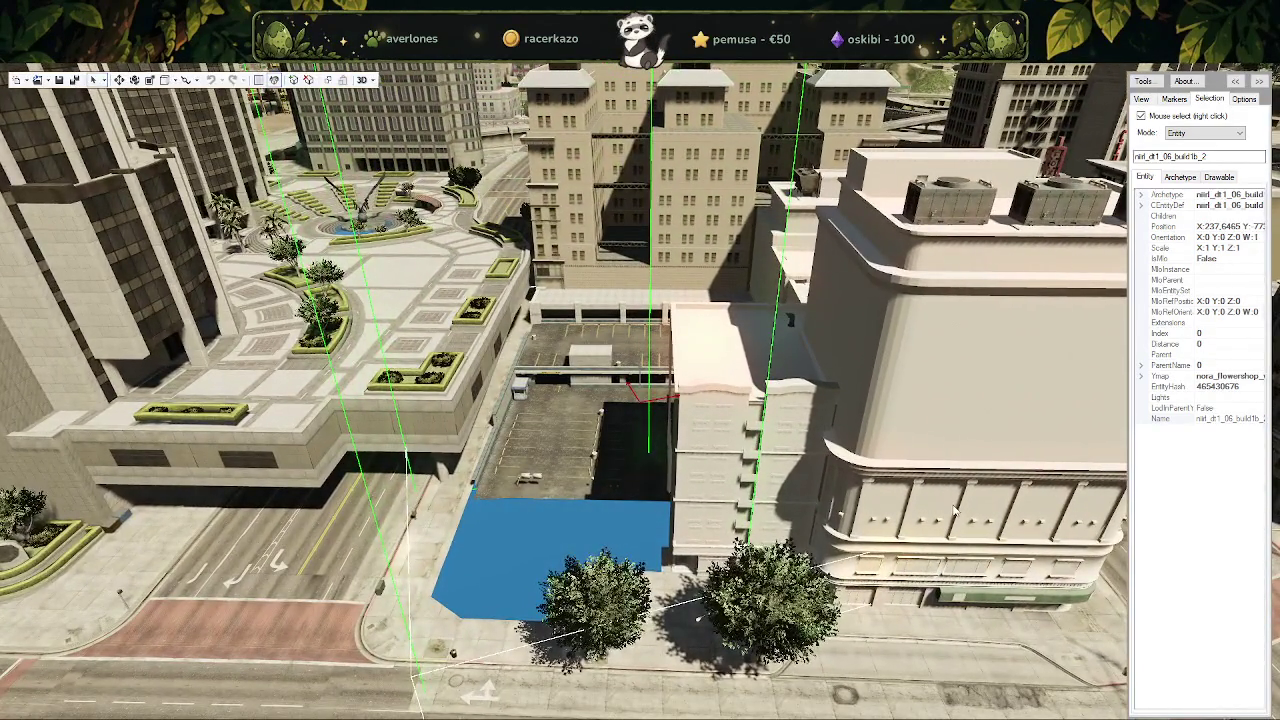
drag(955, 510, 724, 511)
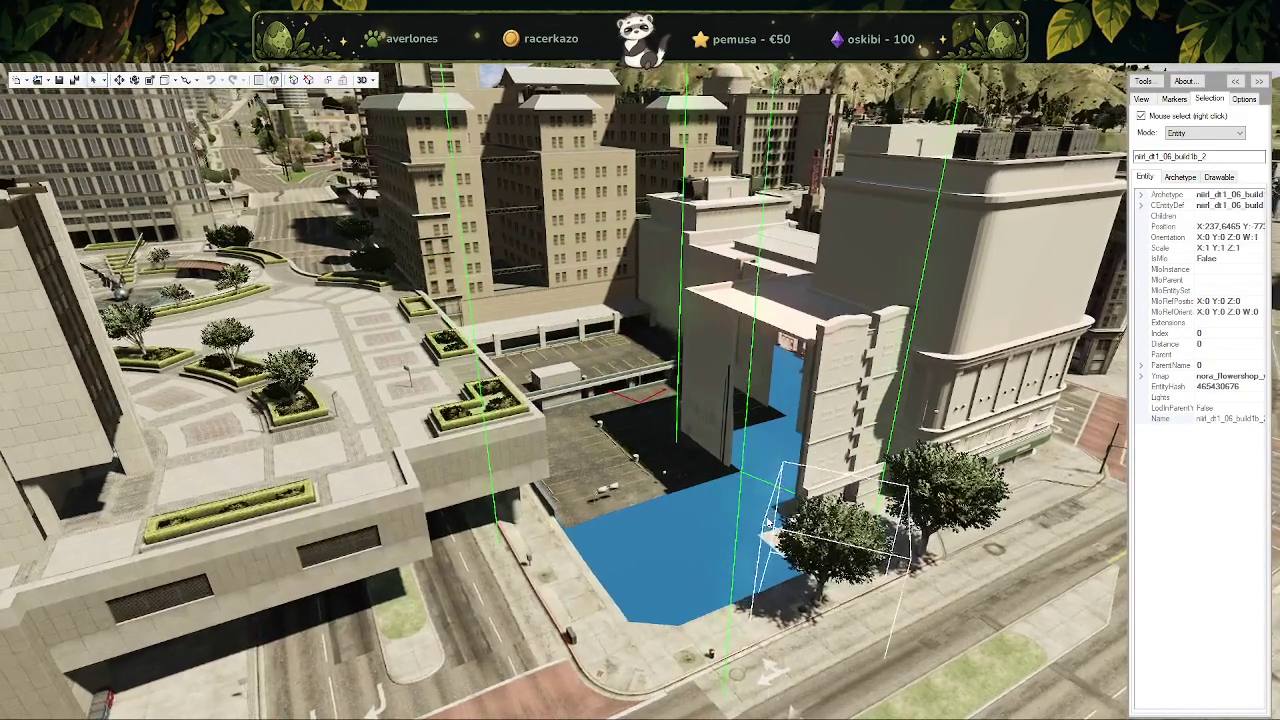
scroll(724, 511, up, 2)
scroll(724, 511, down, 3)
scroll(724, 511, down, 3)
scroll(720, 500, up, 3)
drag(720, 500, 714, 485)
scroll(714, 485, up, 3)
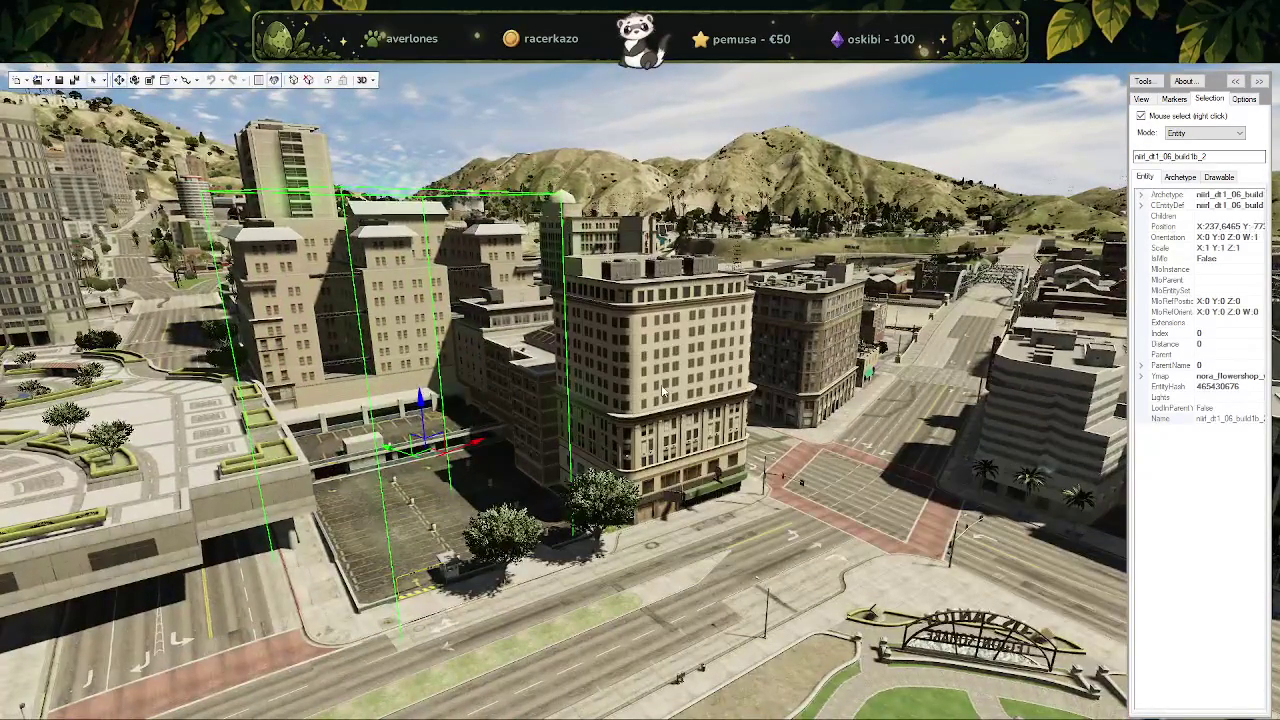
right_click(662, 403)
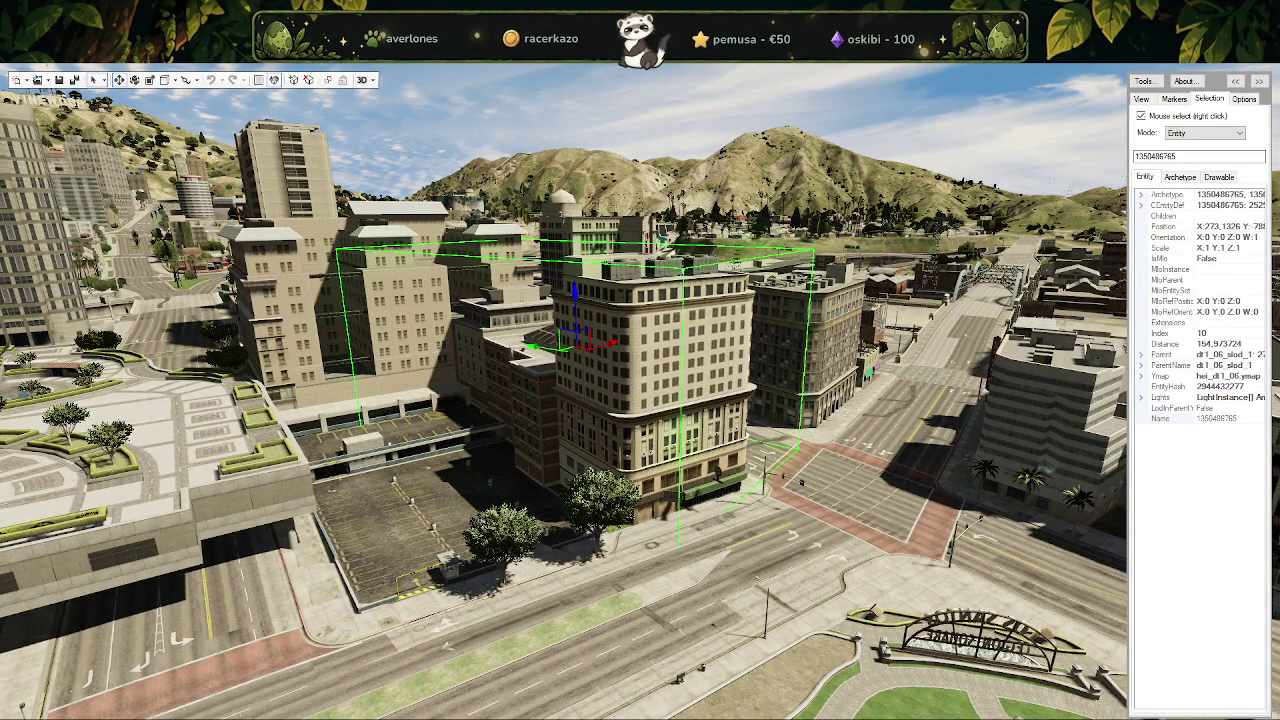
scroll(678, 470, up, 1)
scroll(675, 478, up, 3)
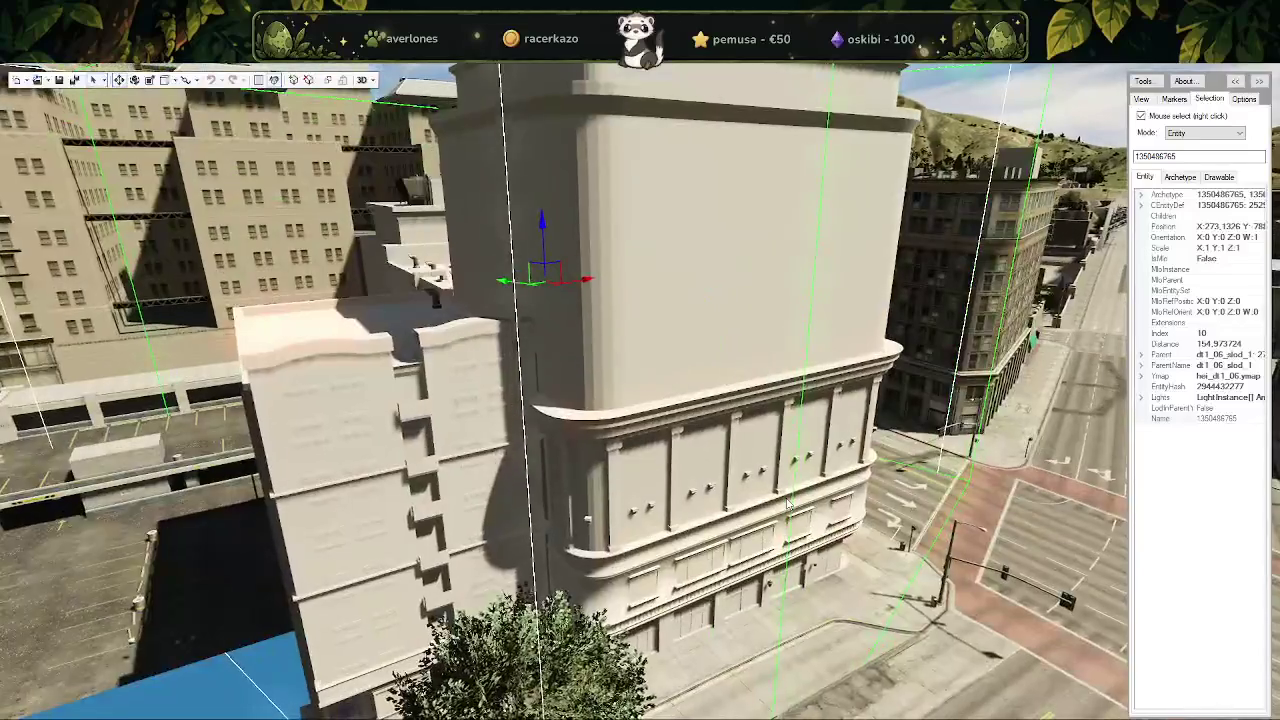
scroll(672, 485, down, 2)
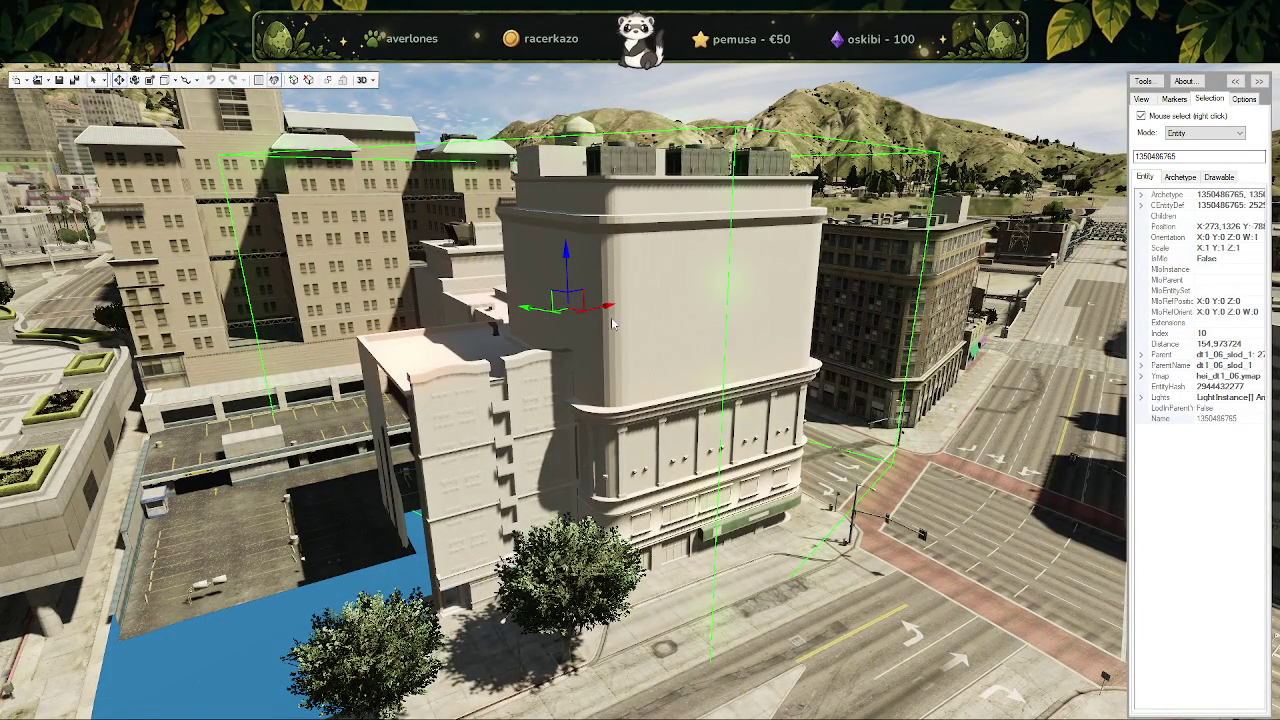
right_click(603, 376)
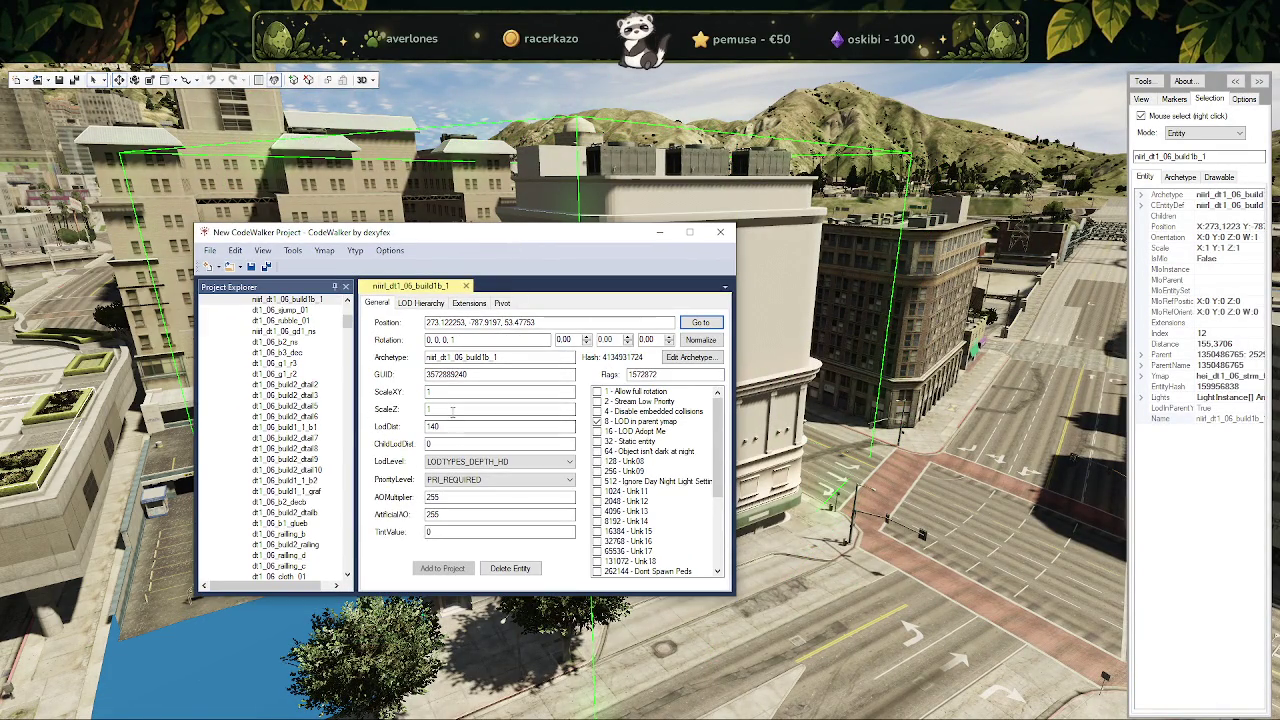
Edit the building archetype, replacing its Texture Dictionary with nirl_building_flora_hw.
click(678, 360)
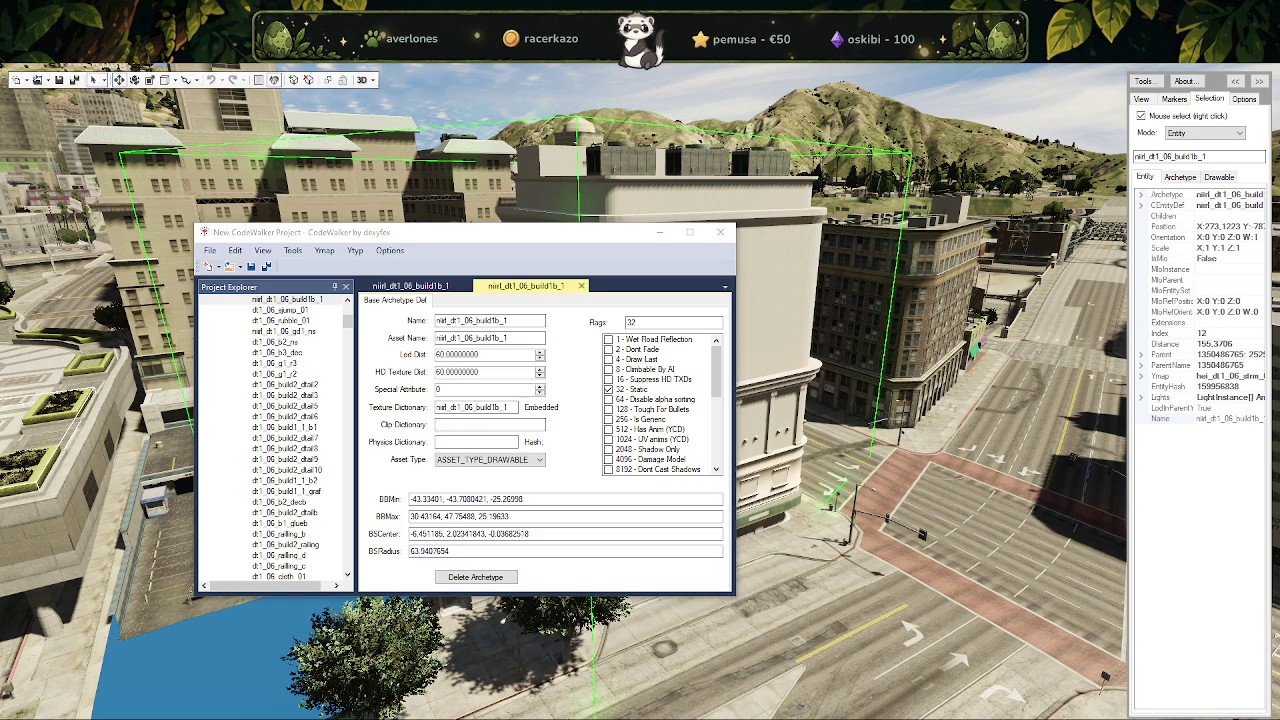
drag(490, 413, 386, 408)
text(nirl_building_flora_hw)
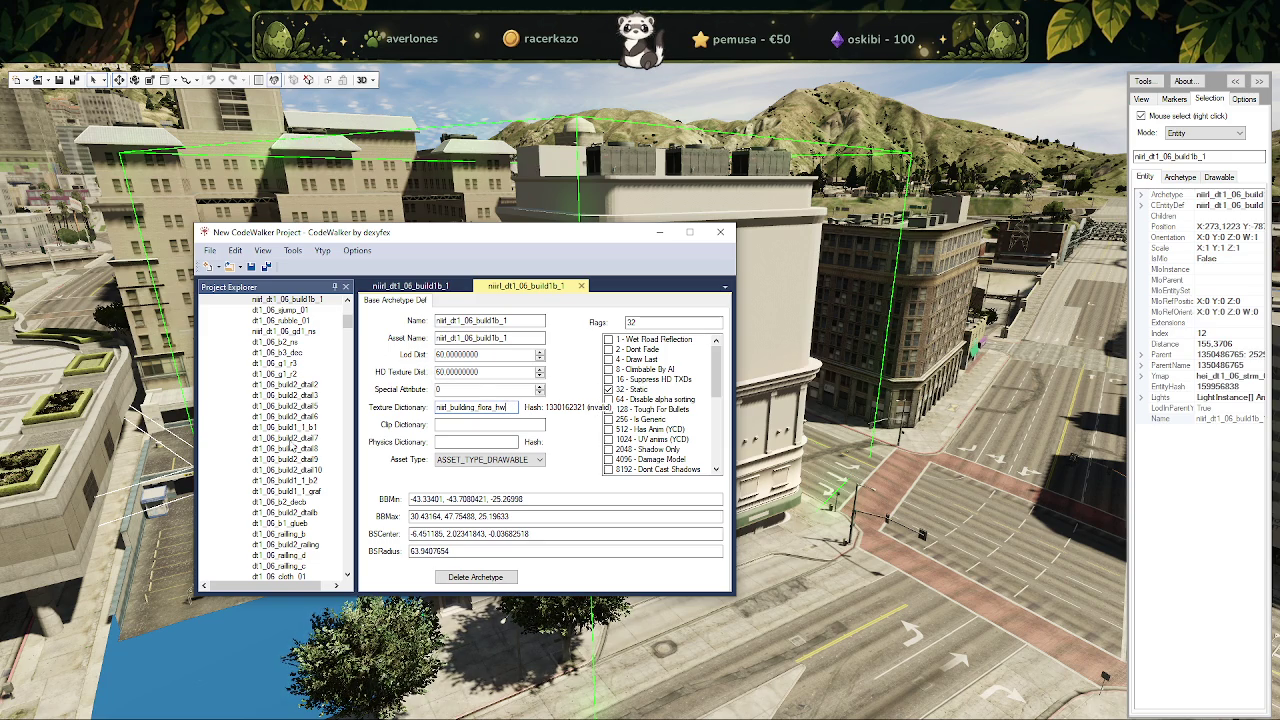
scroll(306, 452, up, 4)
scroll(299, 428, up, 2)
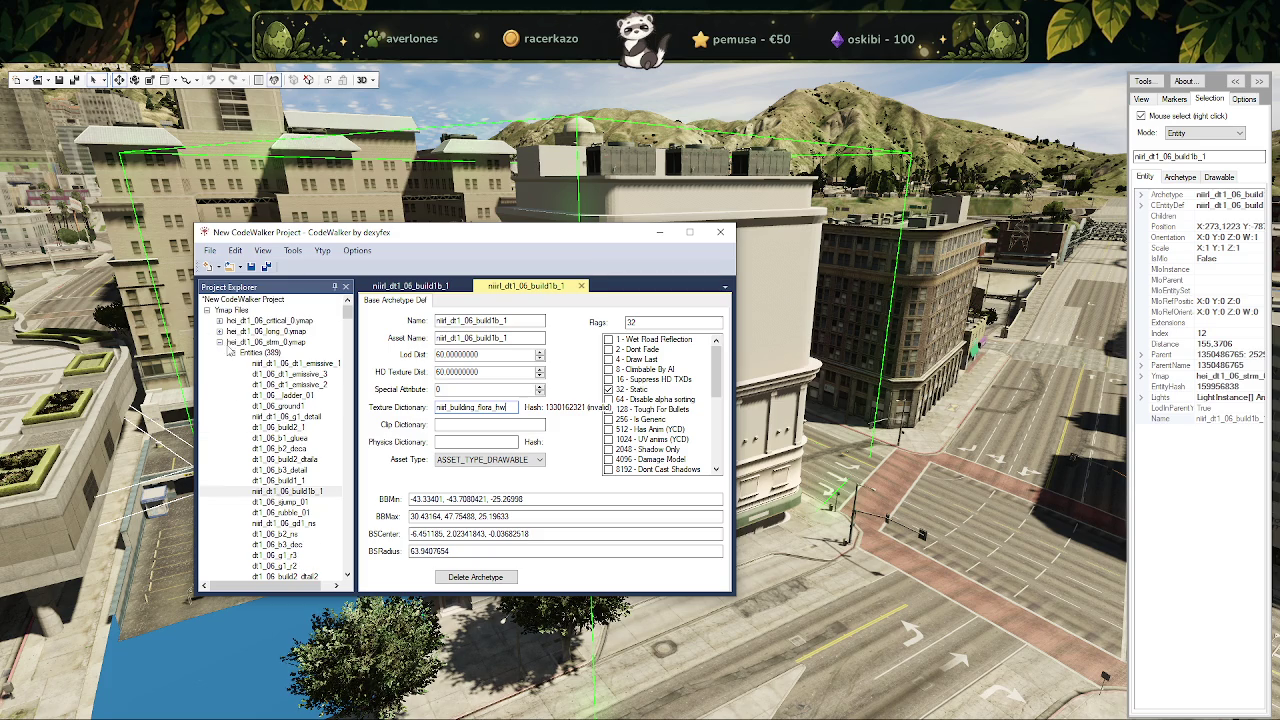
click(221, 342)
Collapse the nora_park_mauern and nora_flowershop_wedding ymap nodes in the project tree.
scroll(272, 472, down, 3)
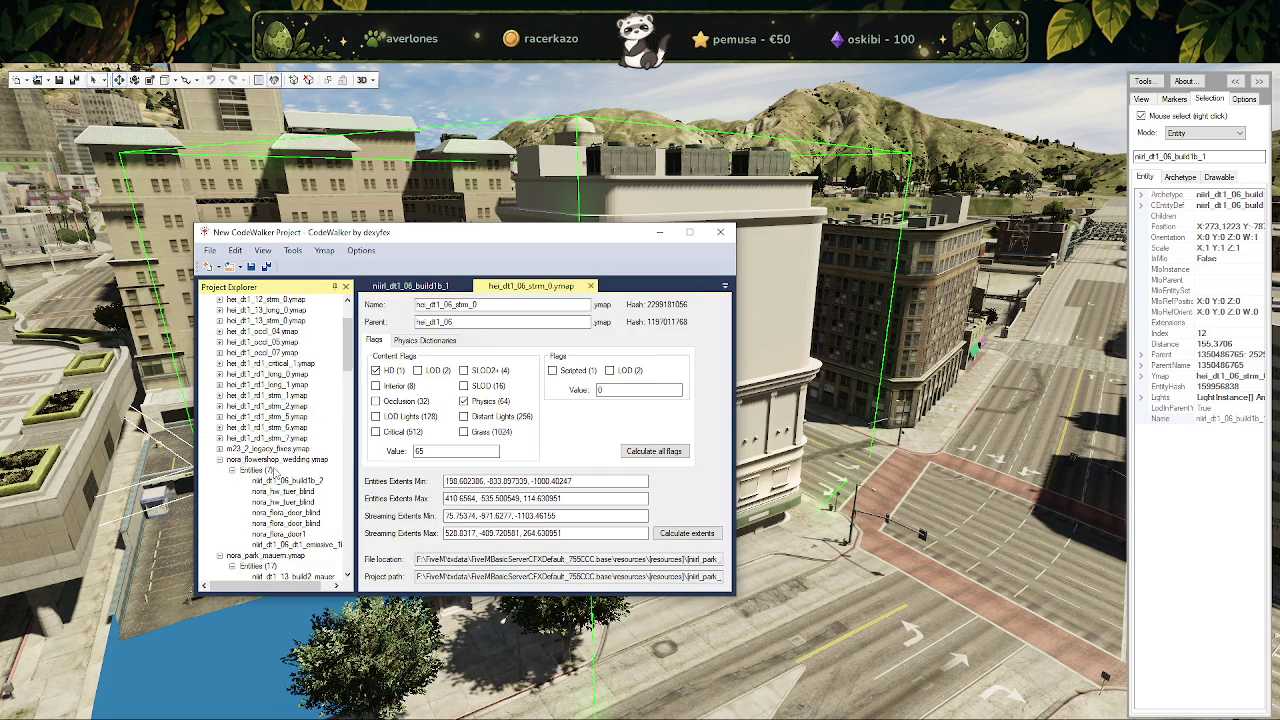
scroll(262, 462, down, 2)
scroll(240, 445, down, 2)
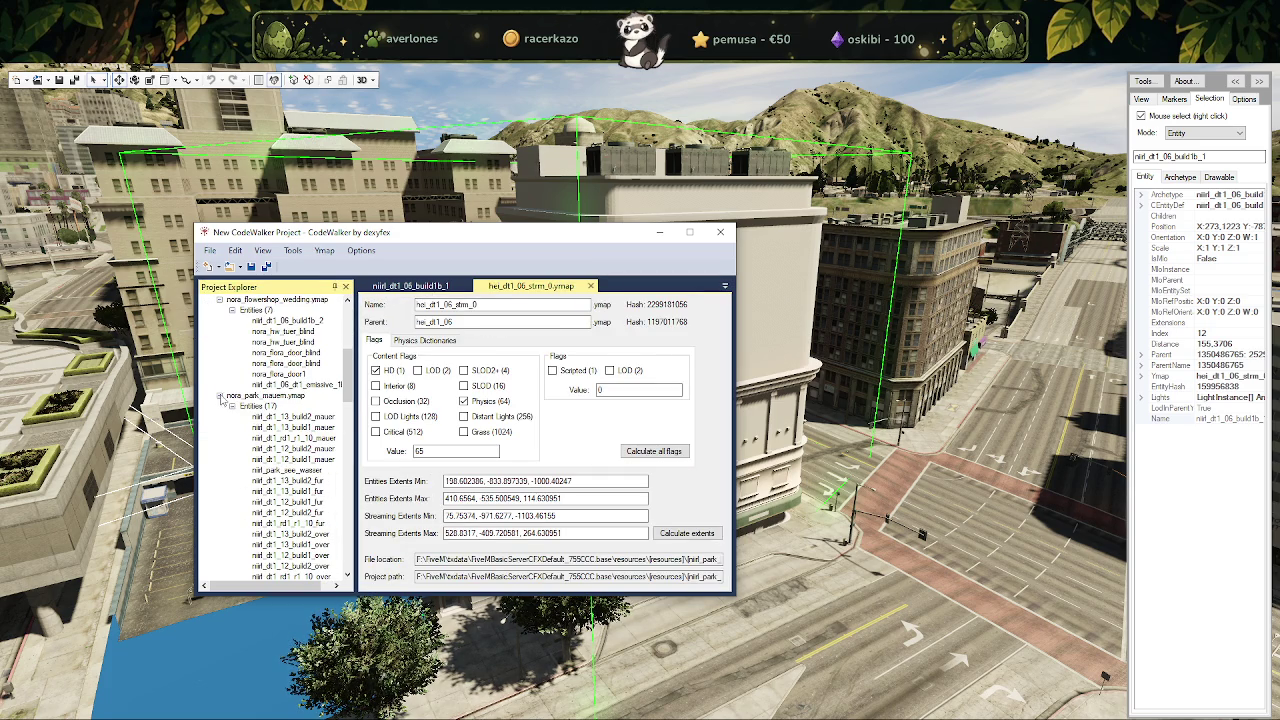
click(220, 396)
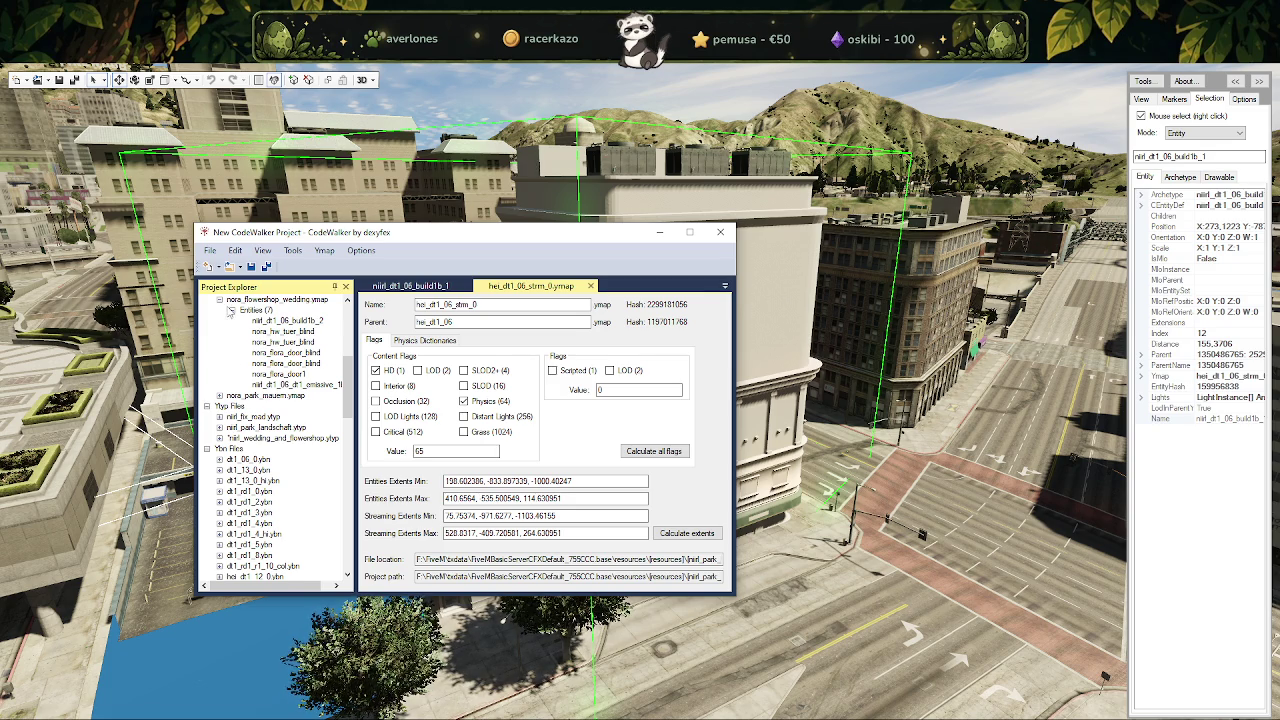
scroll(256, 342, up, 1)
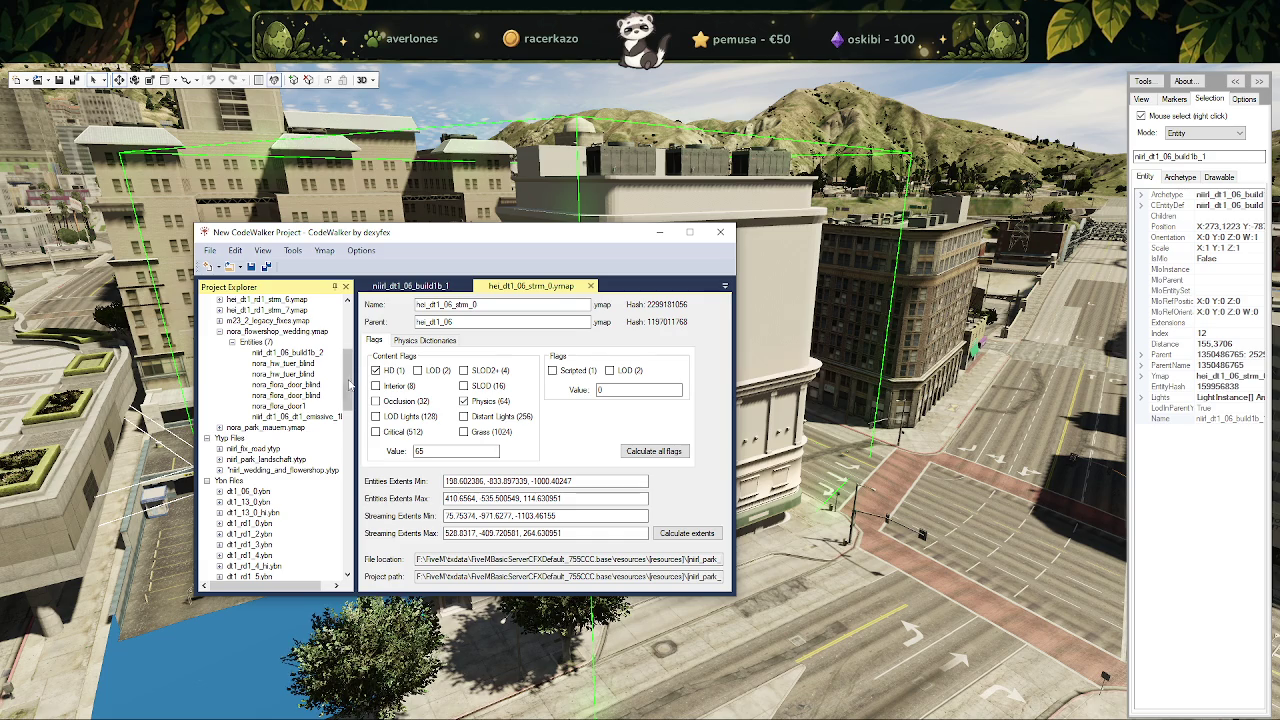
drag(356, 369, 373, 369)
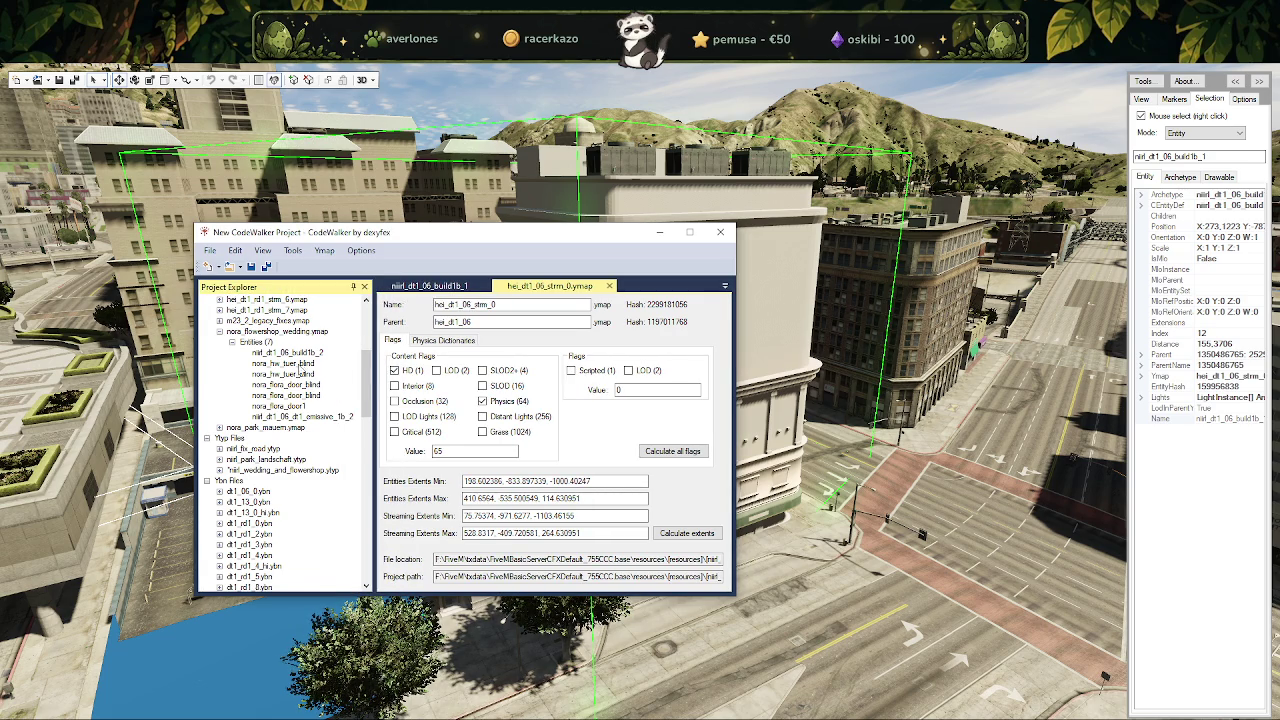
scroll(302, 370, up, 1)
click(219, 364)
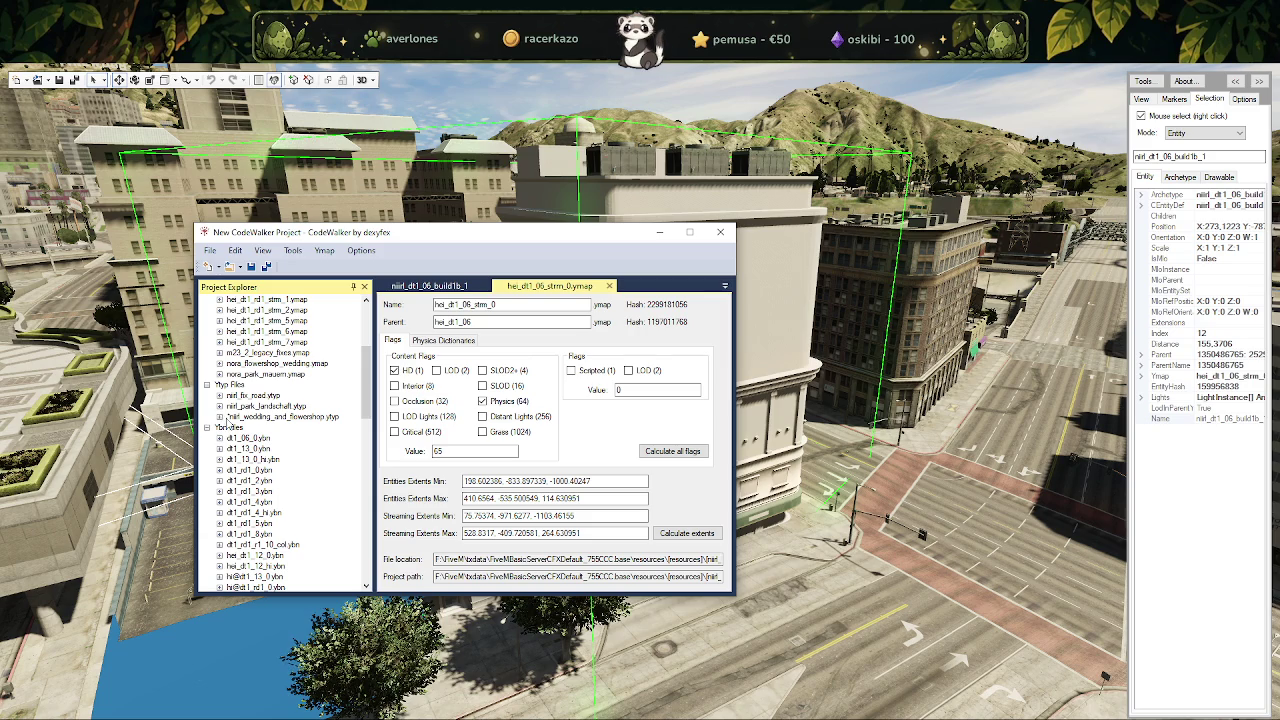
Save nirl_wedding_and_flowershop.ytyp over the existing file in the stream folder.
click(220, 416)
double_click(247, 428)
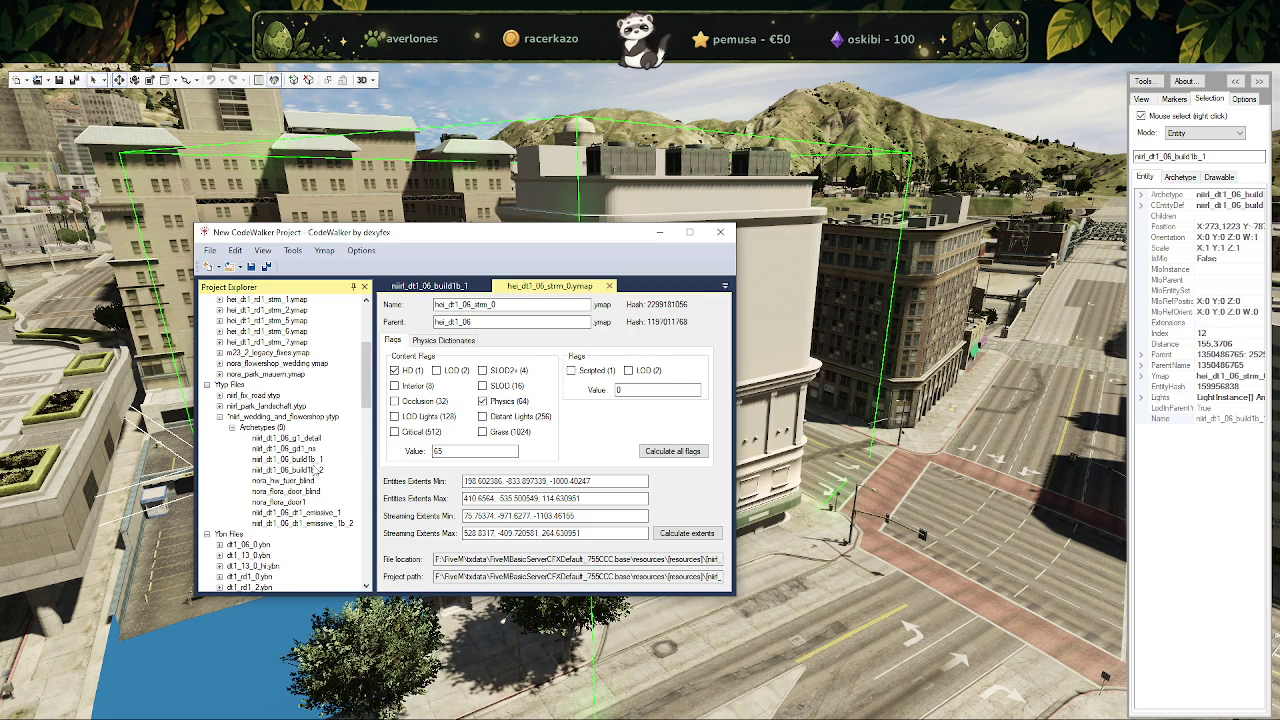
click(282, 416)
click(210, 250)
click(280, 395)
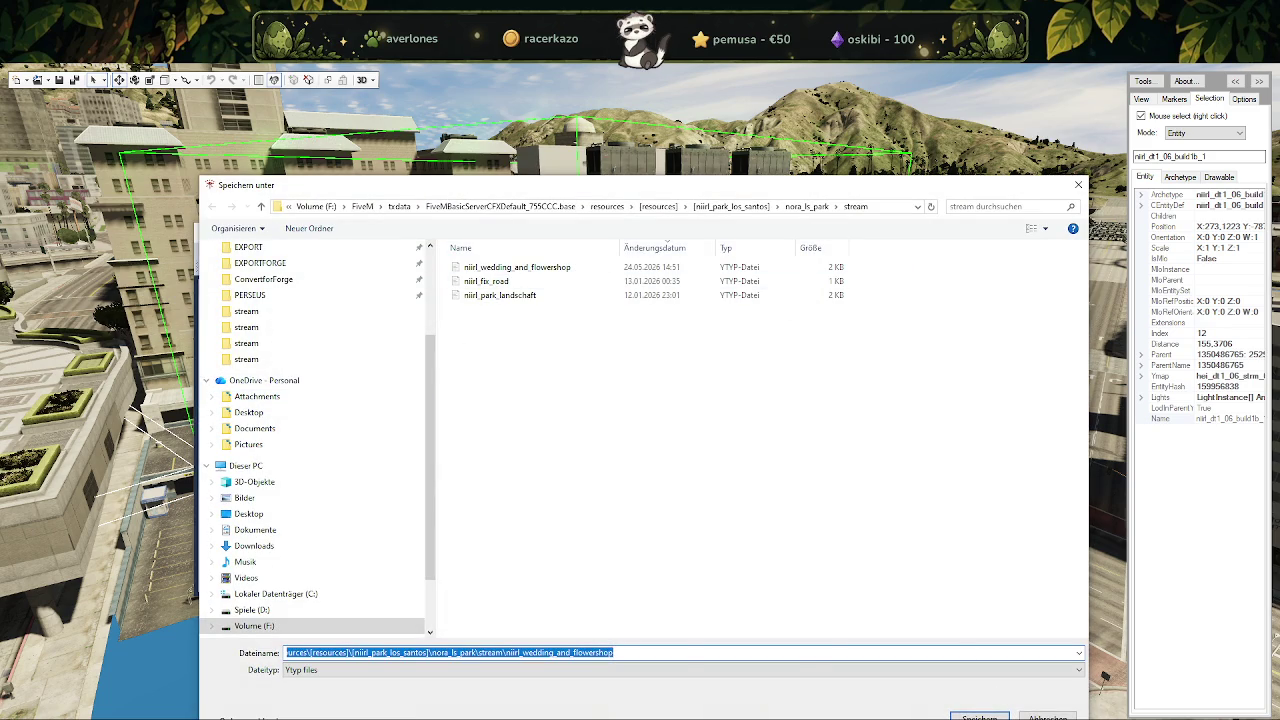
key(Return)
key(Left)
key(Return)
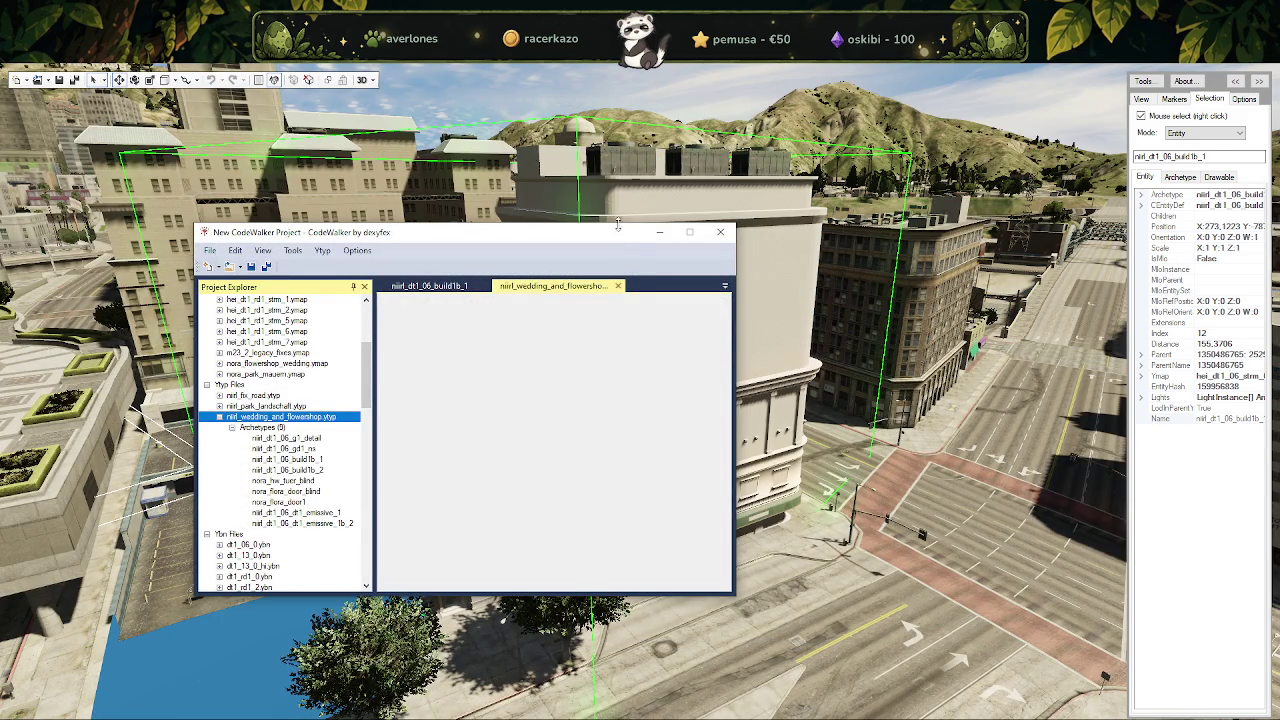
drag(618, 234, 536, 249)
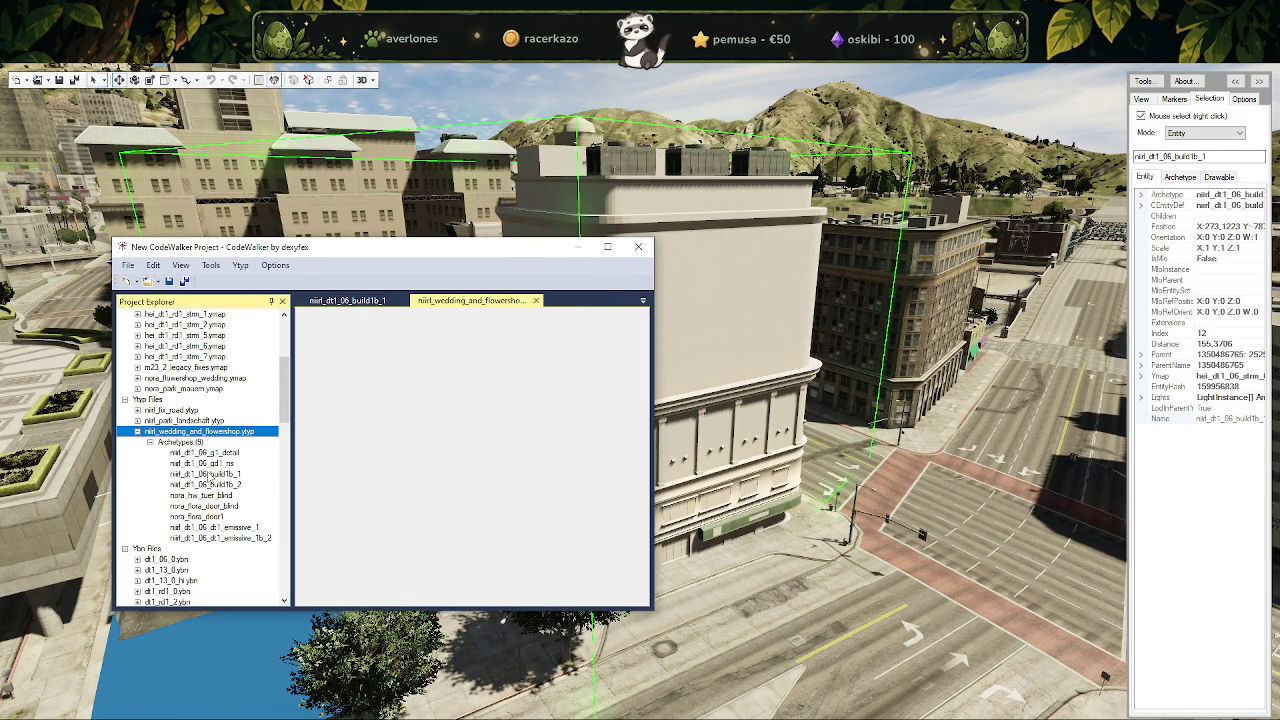
Paste the new flora texture dictionary name into build1b_1's Texture Dictionary field.
click(208, 476)
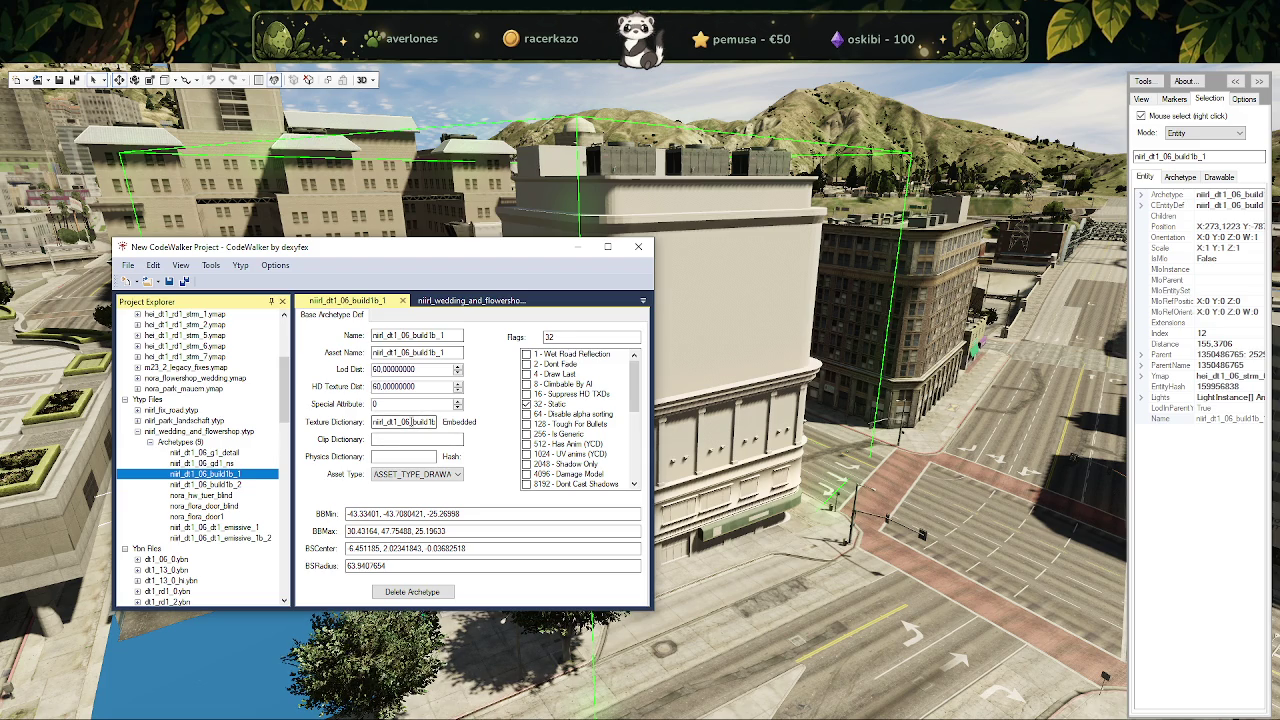
click(404, 421)
double_click(404, 421)
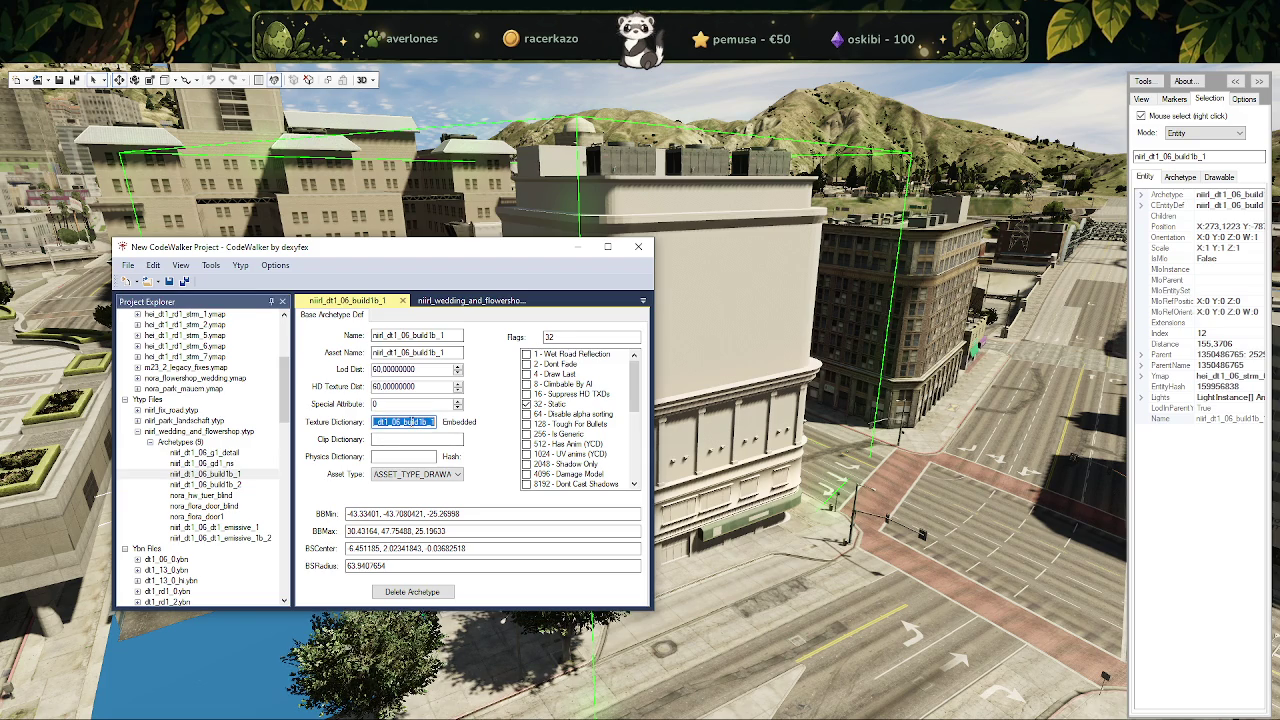
click(70, 440)
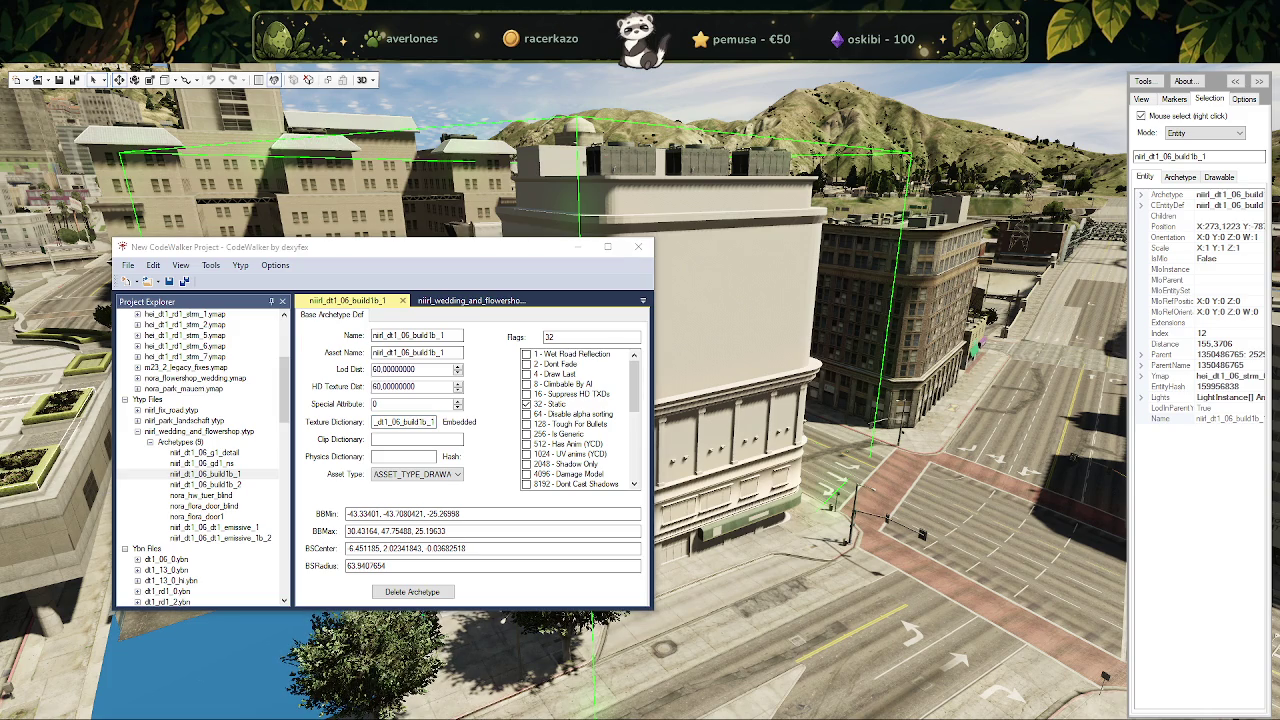
double_click(404, 421)
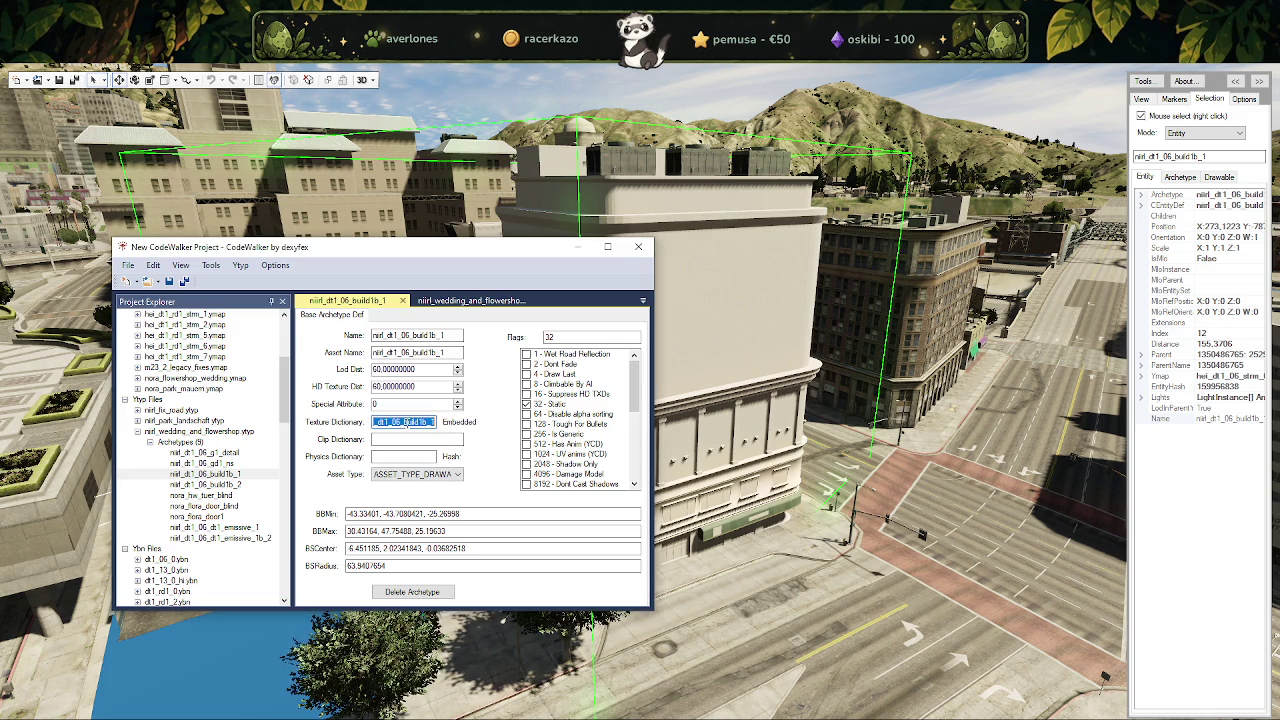
key(ctrl+v)
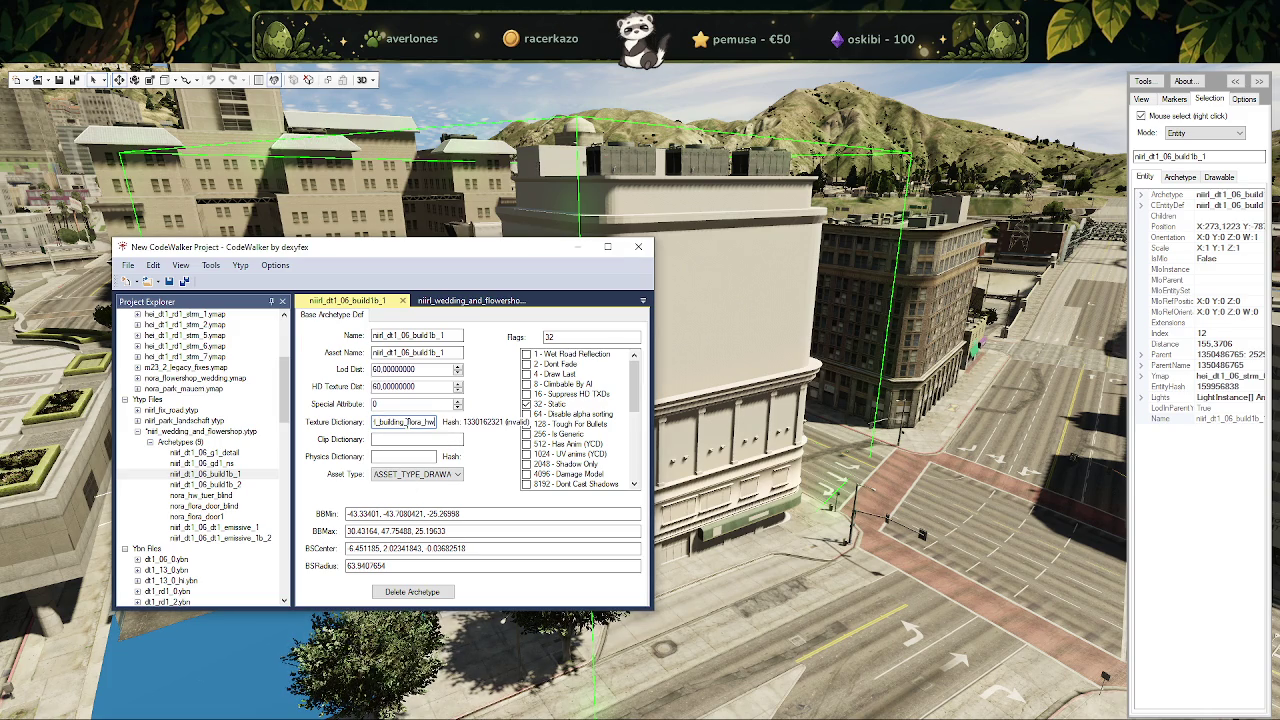
Scroll the archetype properties and bring up the File Explorer windows from the taskbar.
scroll(177, 527, down, 5)
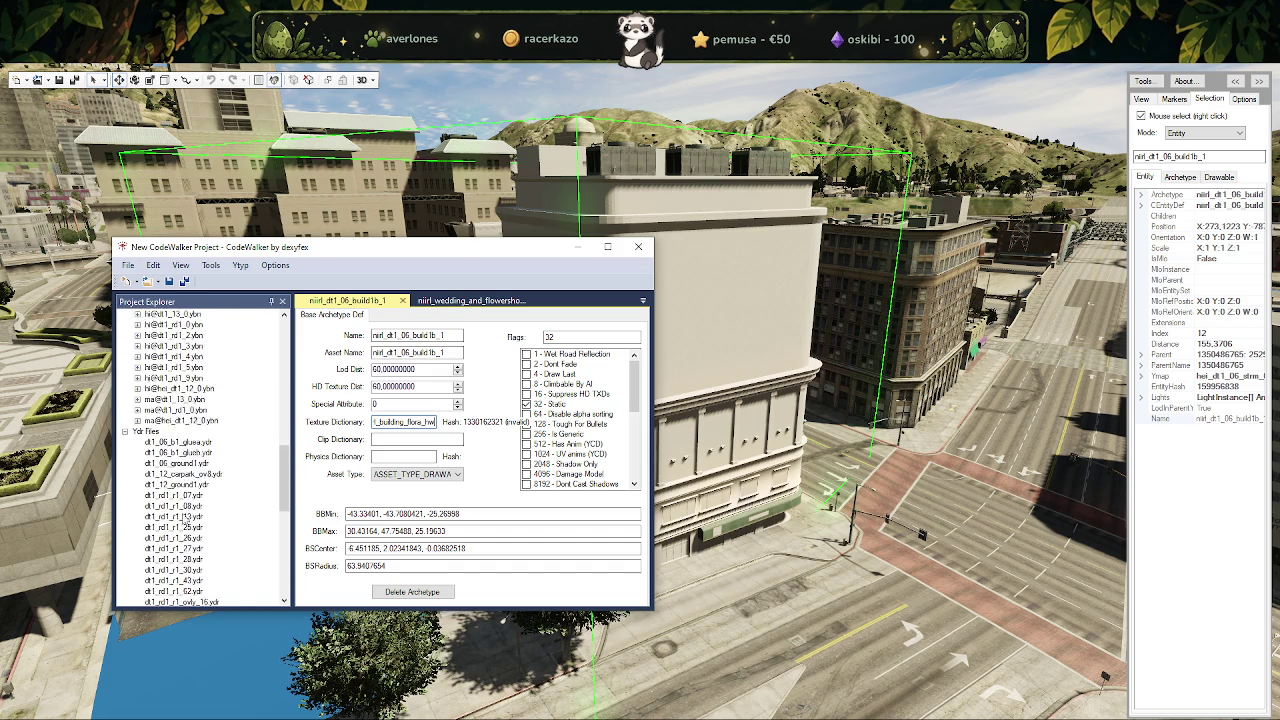
scroll(199, 516, down, 5)
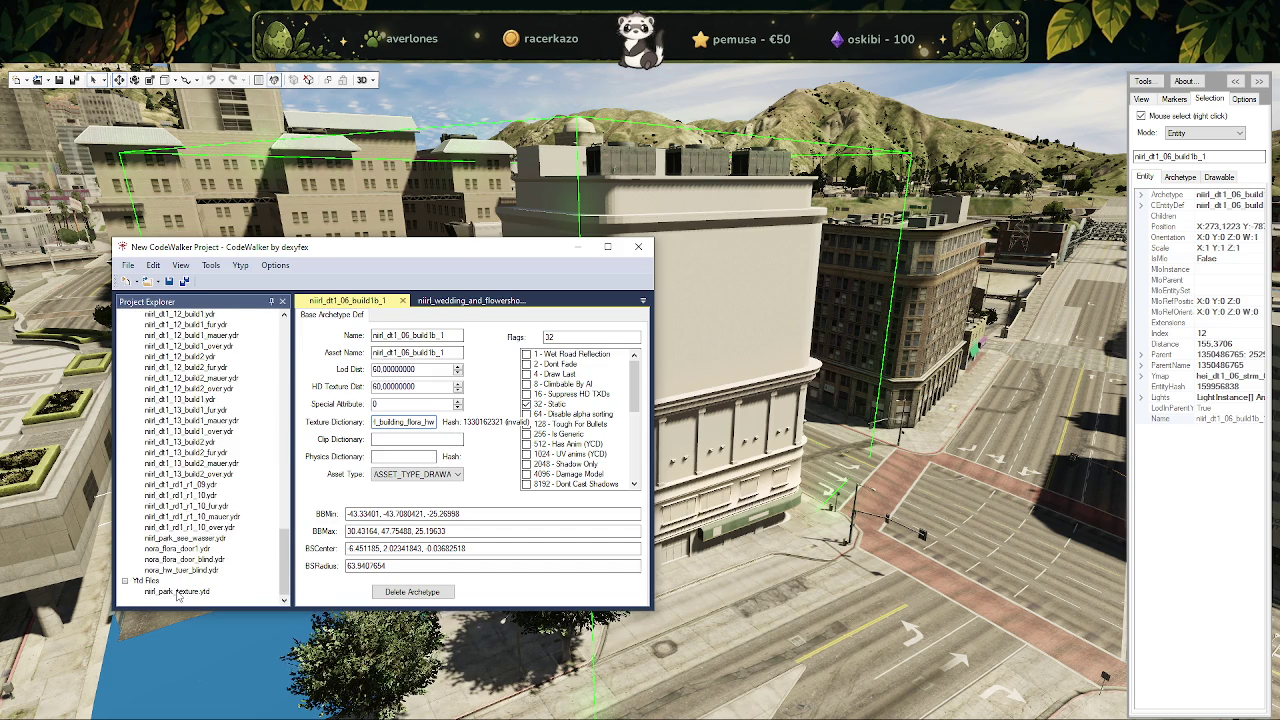
scroll(210, 535, up, 5)
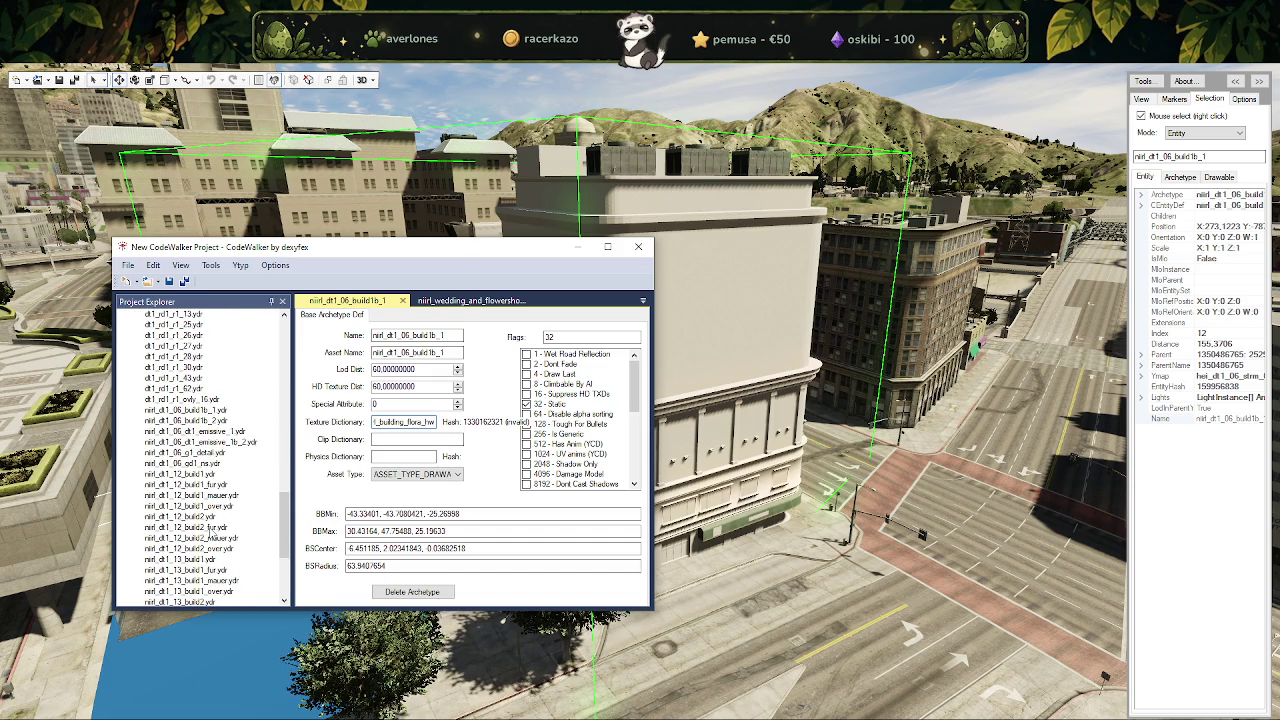
scroll(210, 532, down, 5)
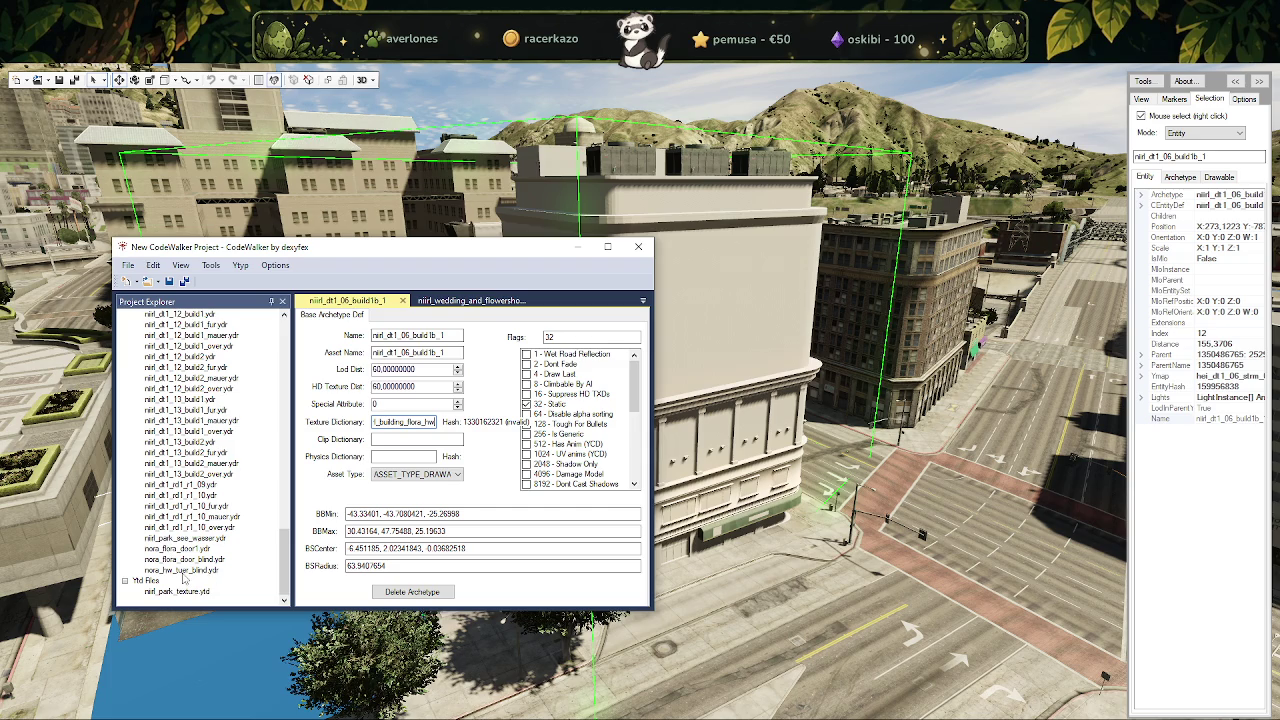
click(250, 716)
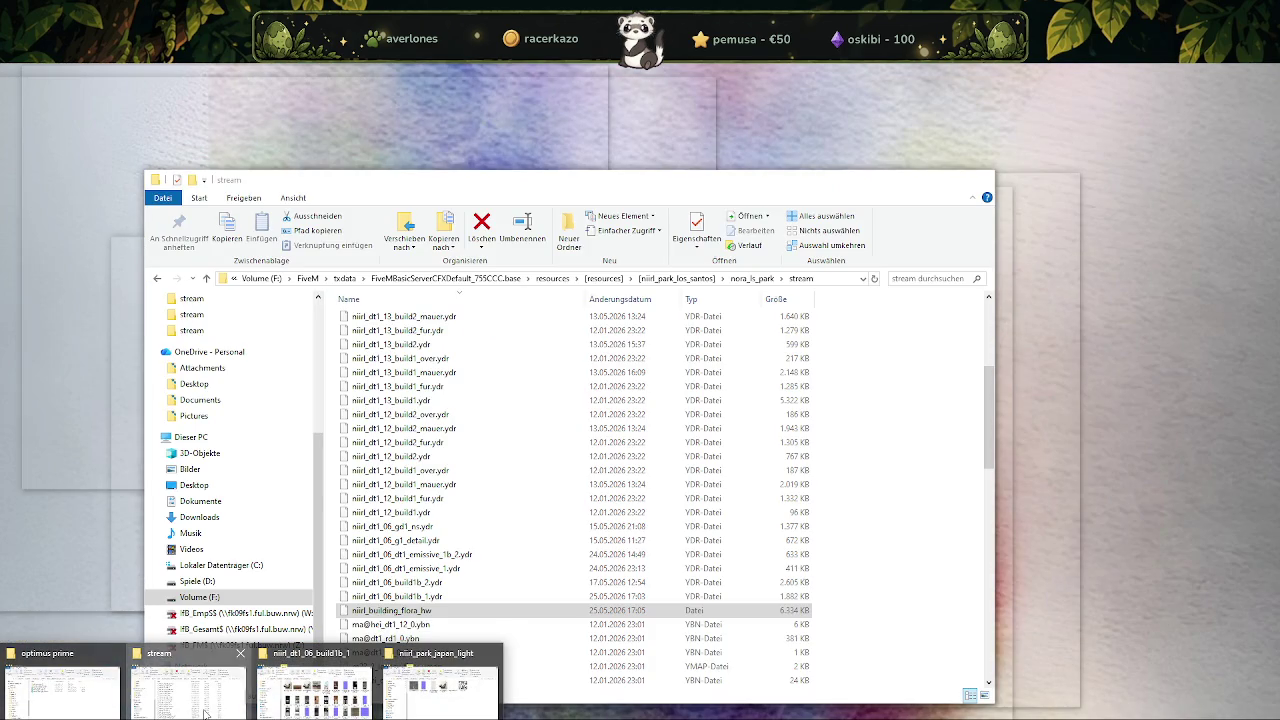
Delete niirl_building_flora_hw from the stream folder, then undo that deletion.
click(204, 713)
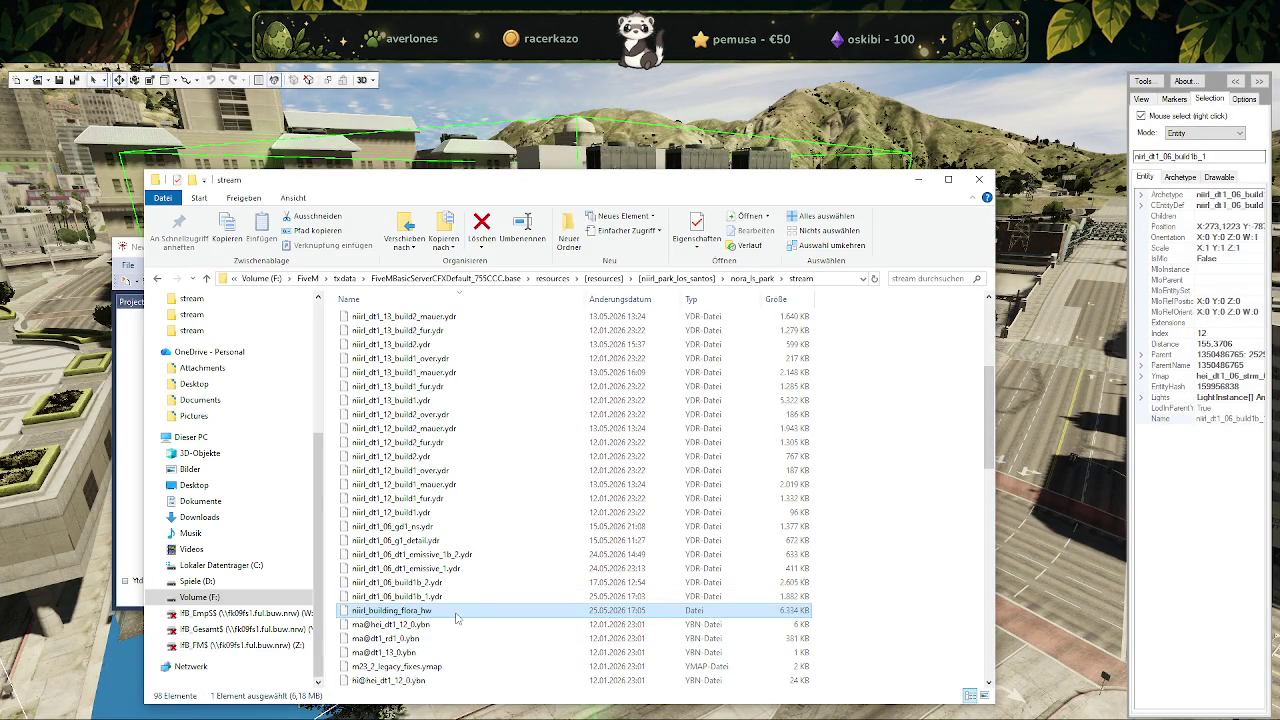
click(418, 597)
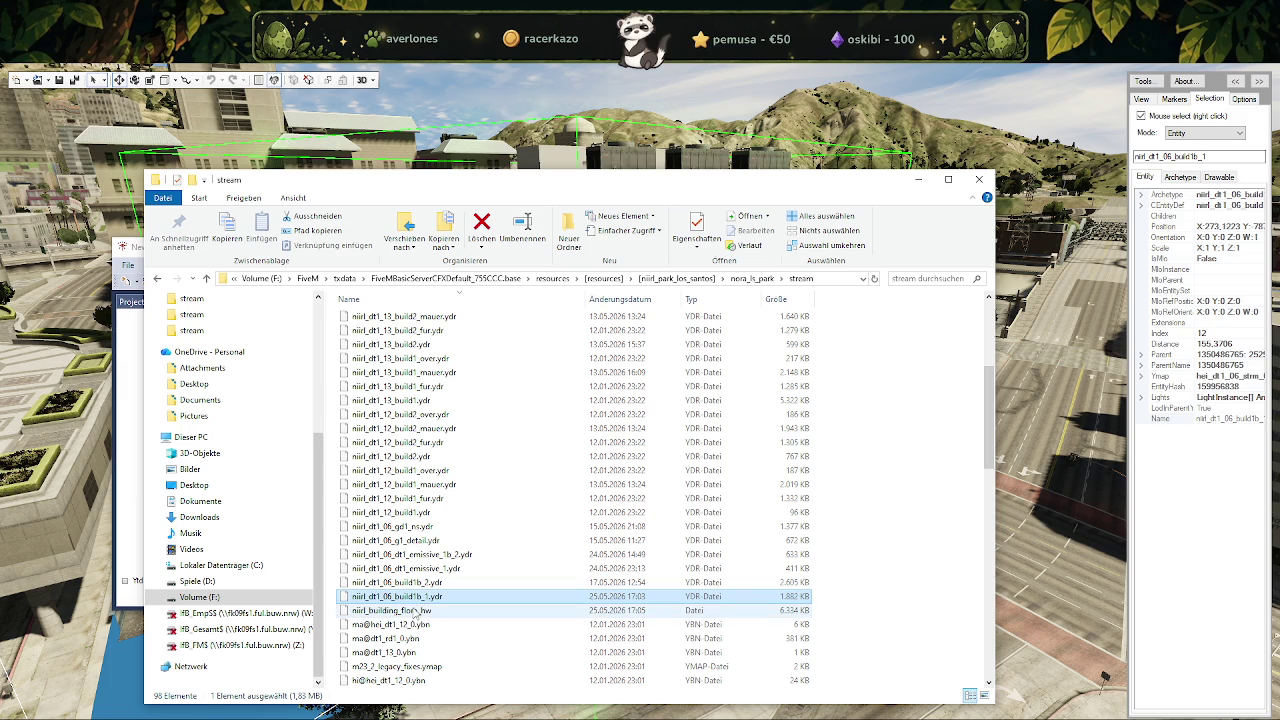
click(415, 611)
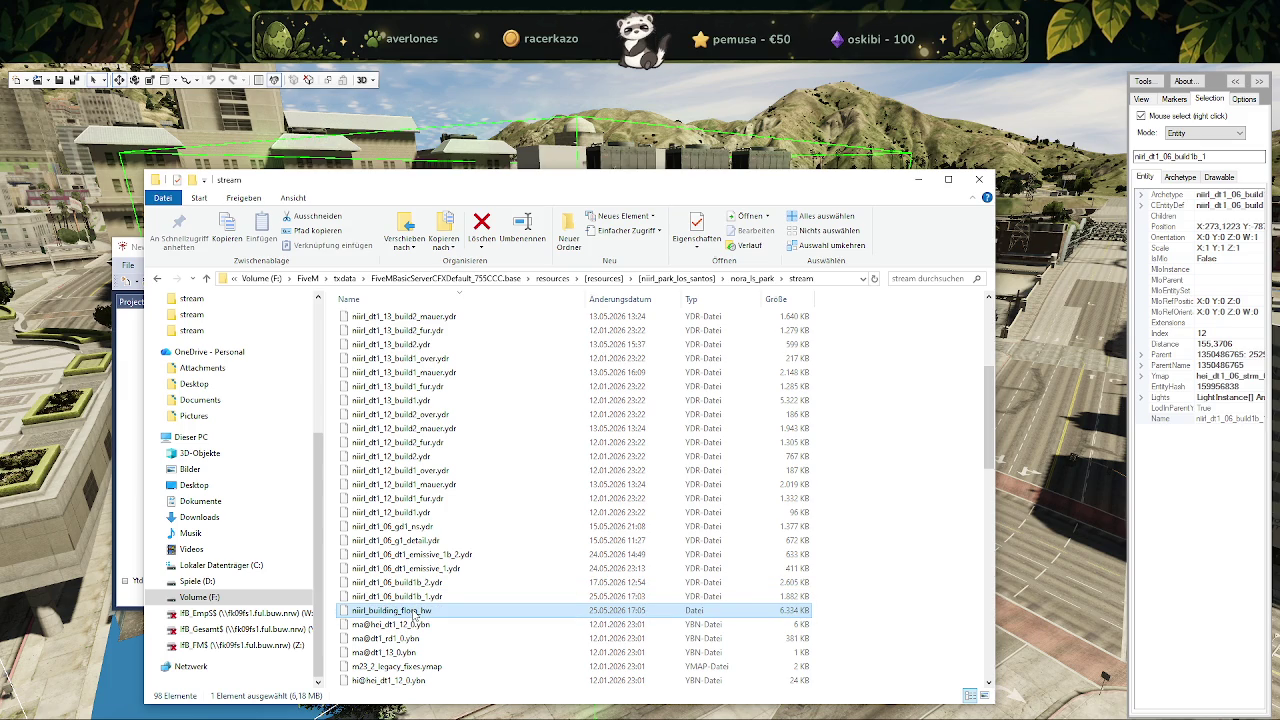
right_click(415, 613)
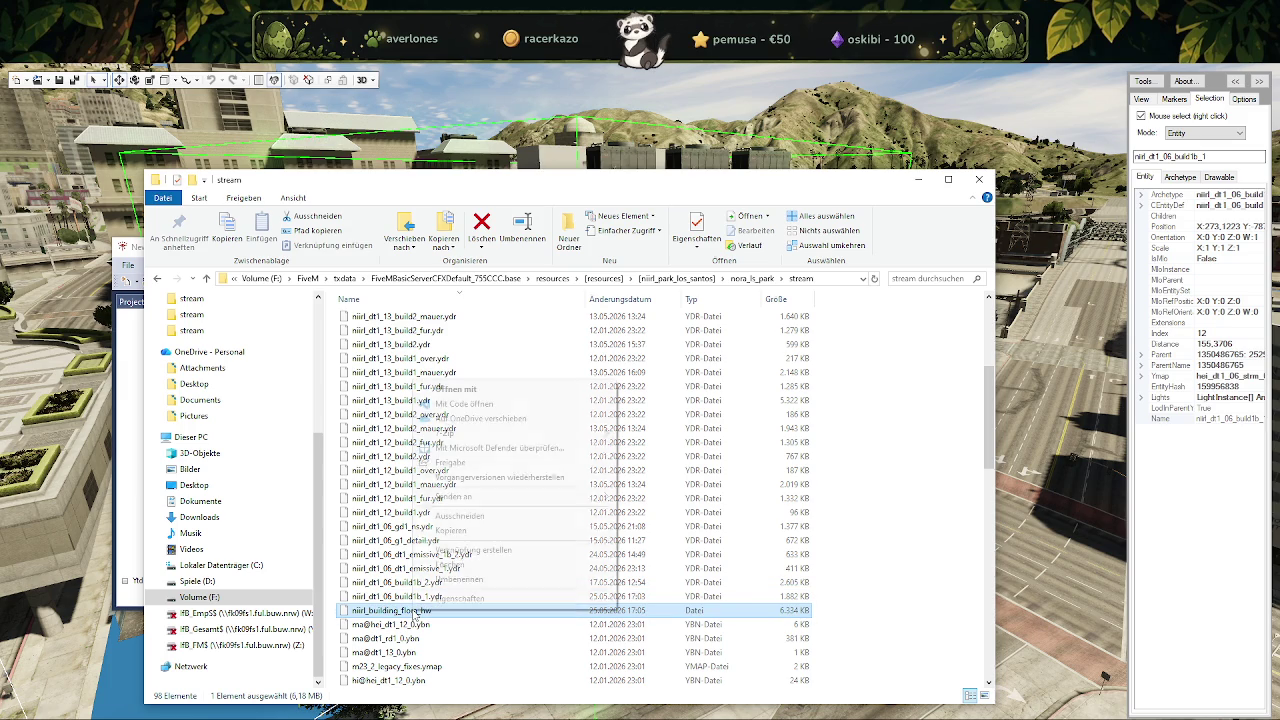
click(449, 565)
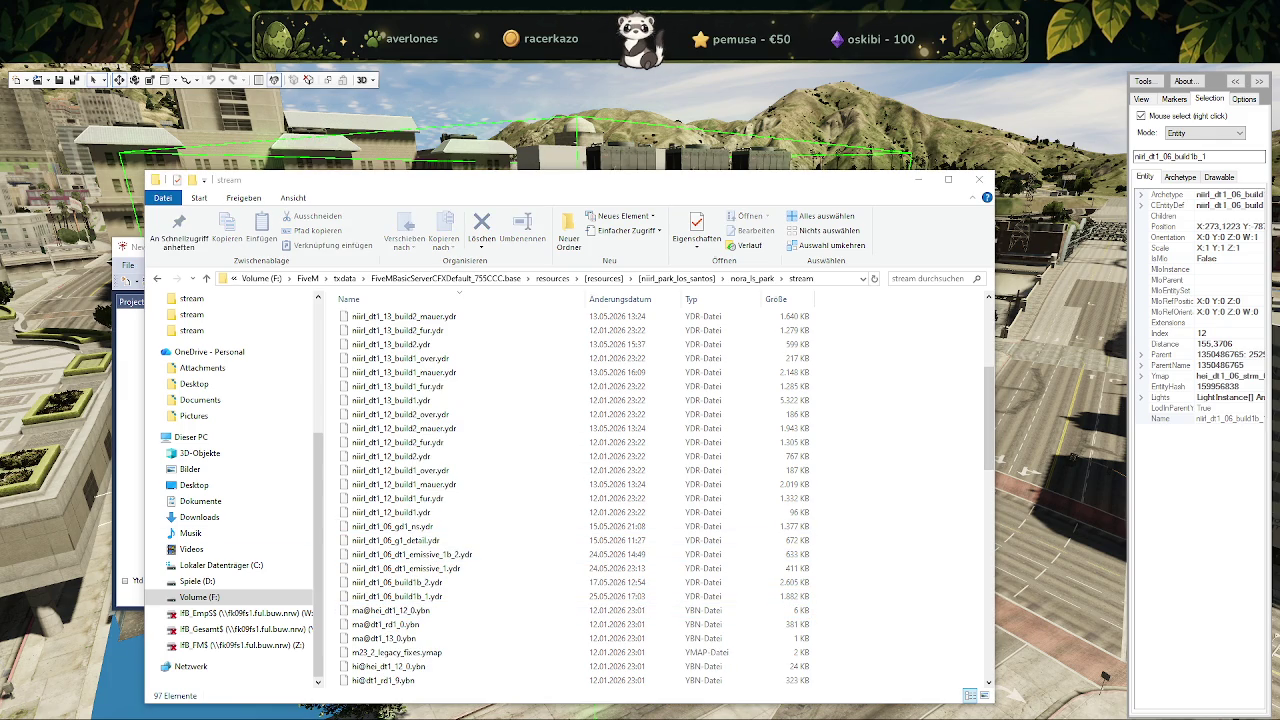
key(ctrl+z)
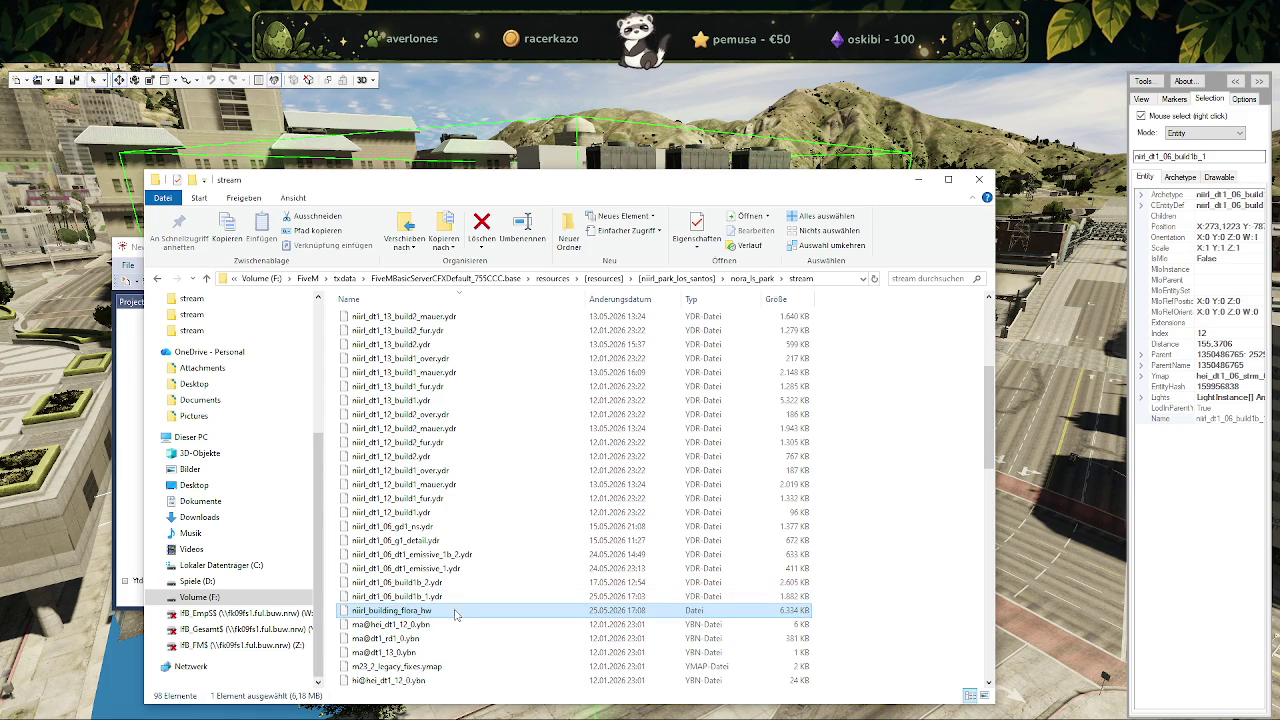
Delete niirl_building_flora_hw from the stream folder again via Löschen.
scroll(560, 610, down, 5)
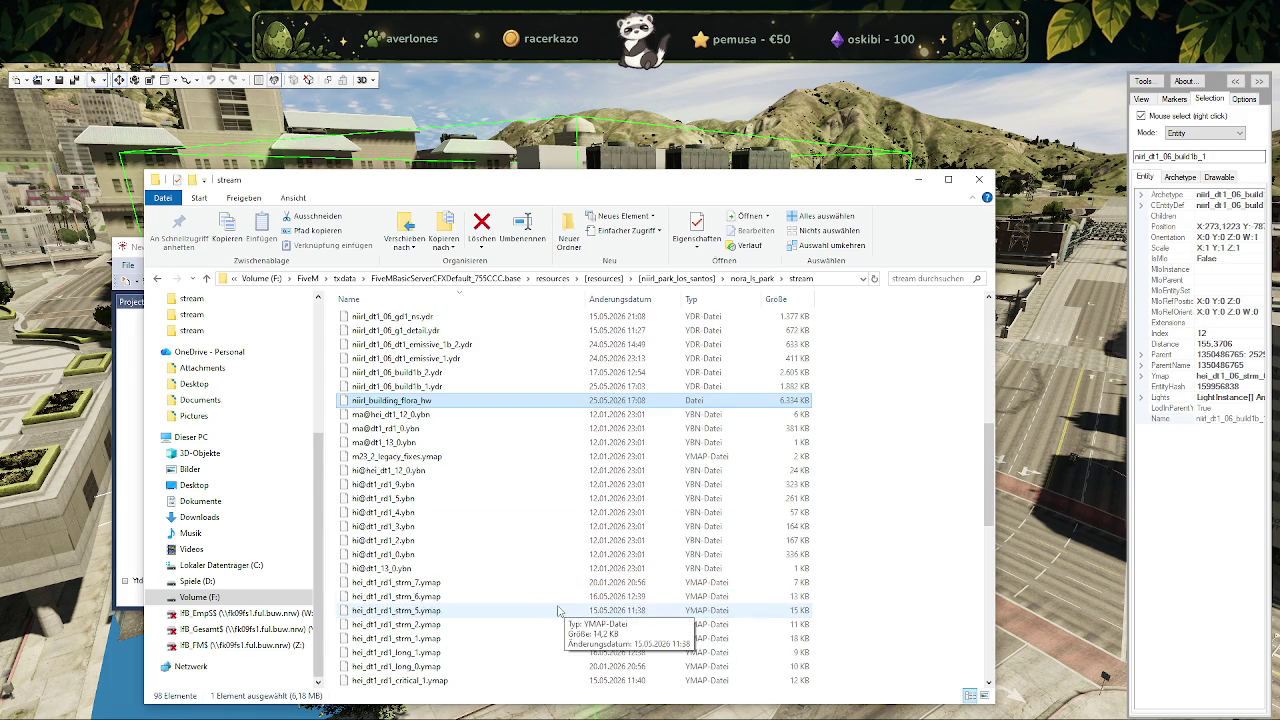
scroll(561, 607, up, 5)
scroll(486, 580, down, 2)
right_click(436, 523)
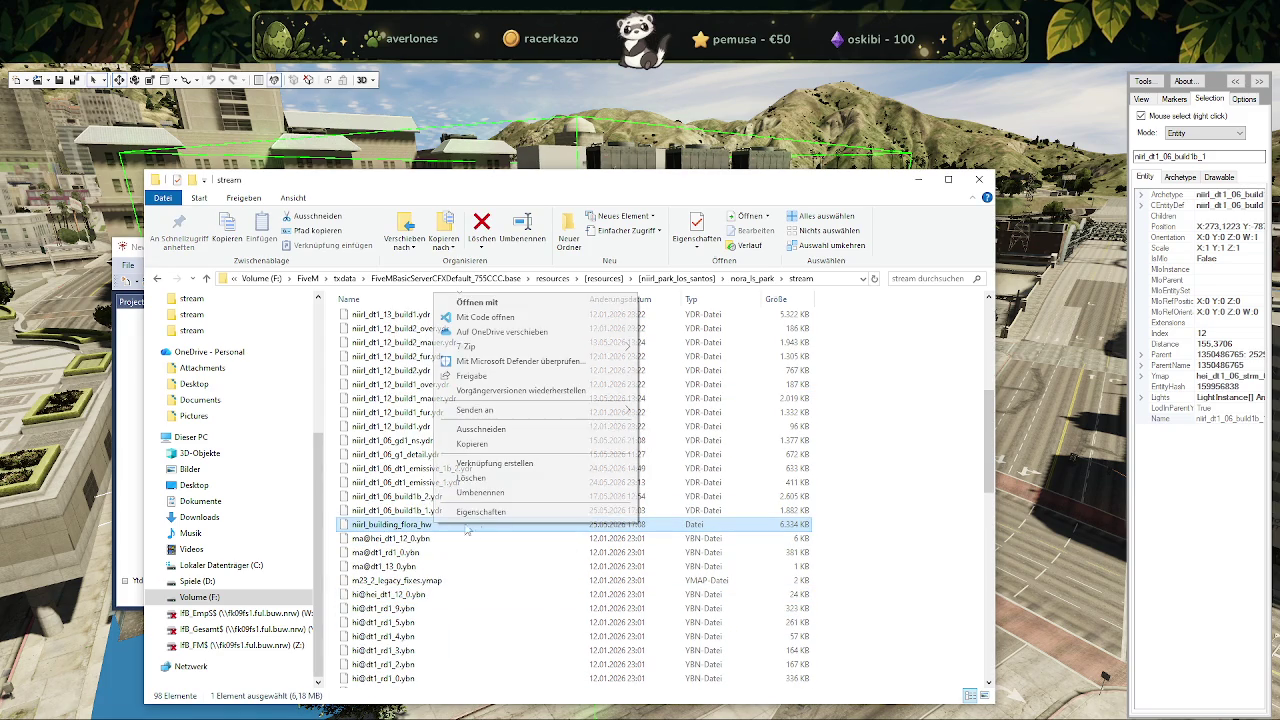
click(471, 478)
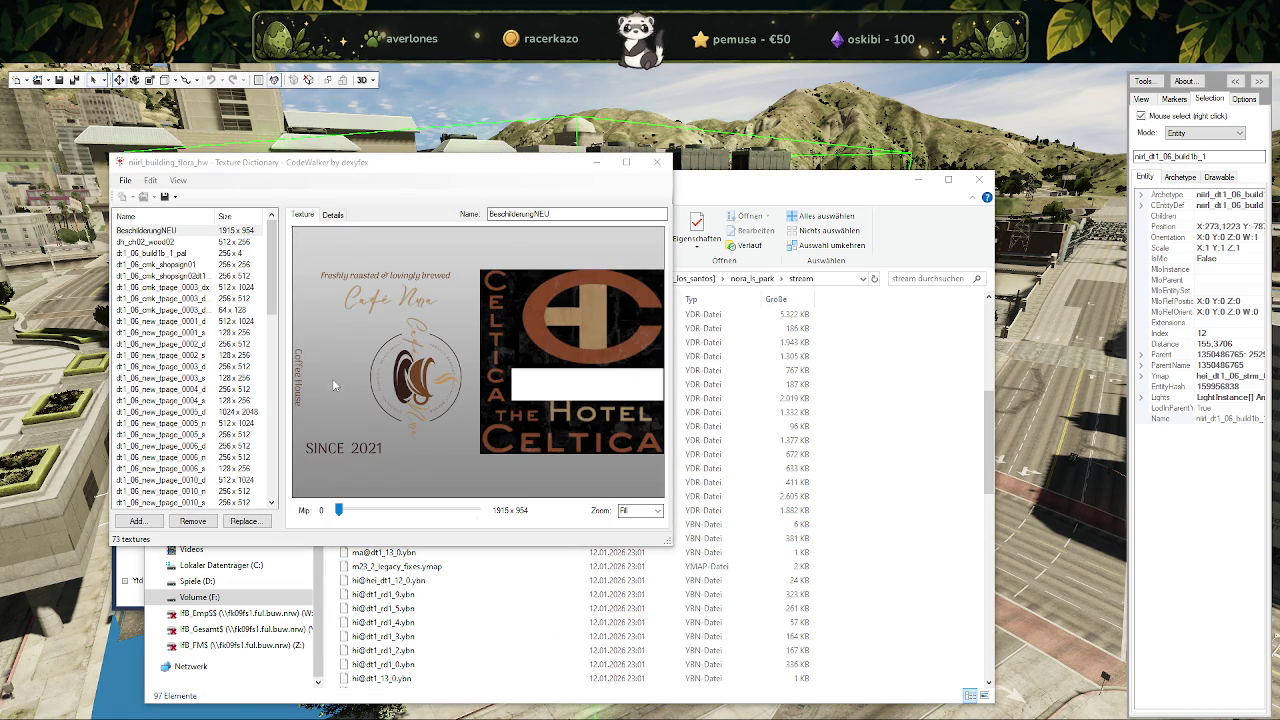
drag(271, 268, 271, 455)
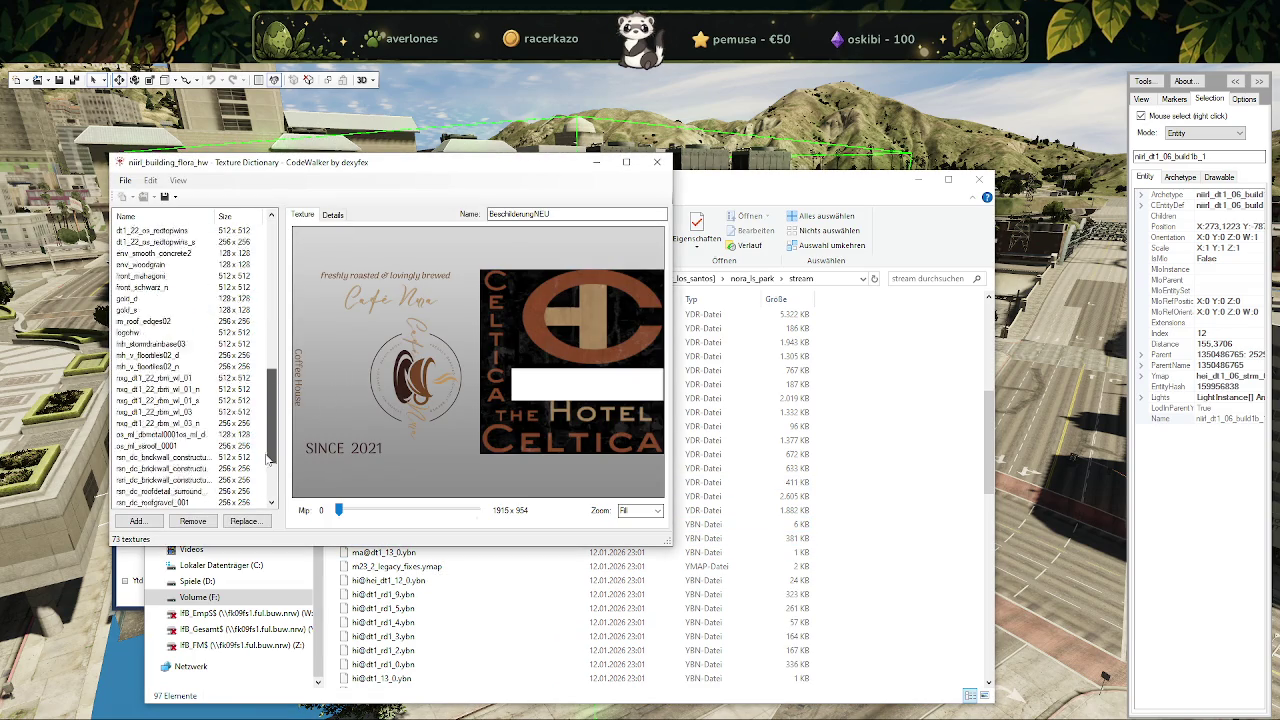
key(Home)
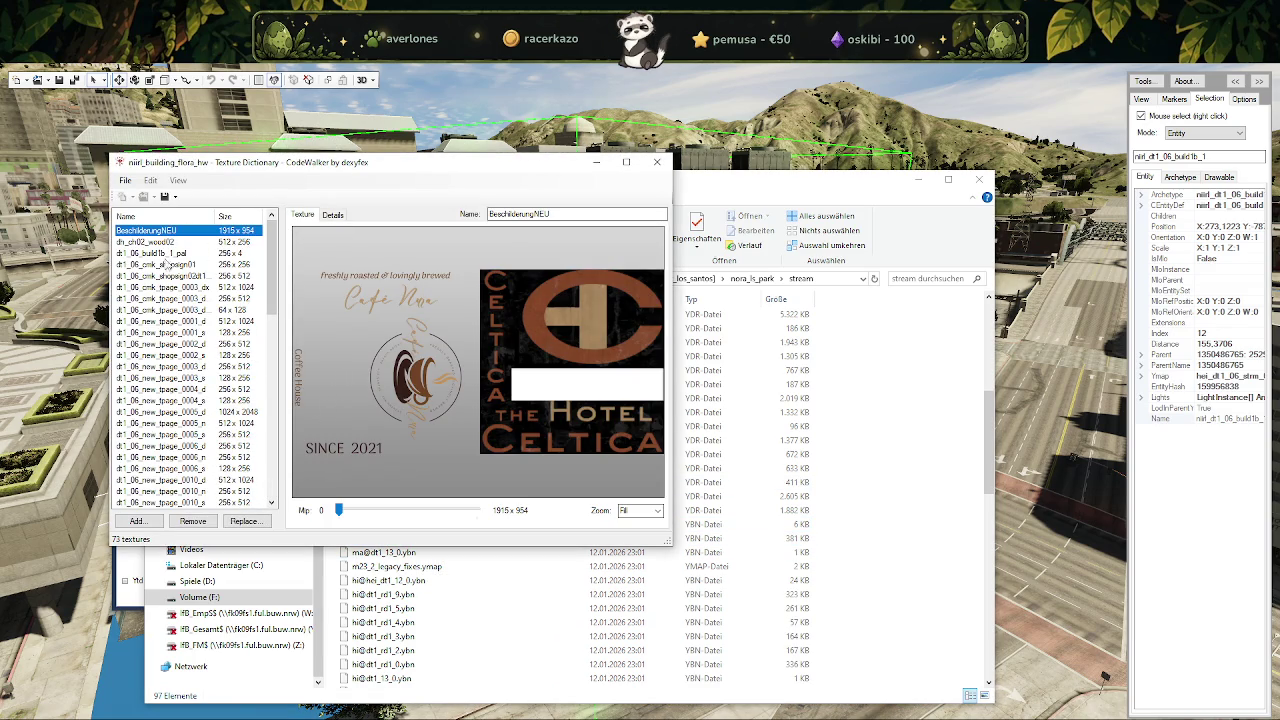
click(160, 242)
click(160, 253)
click(160, 321)
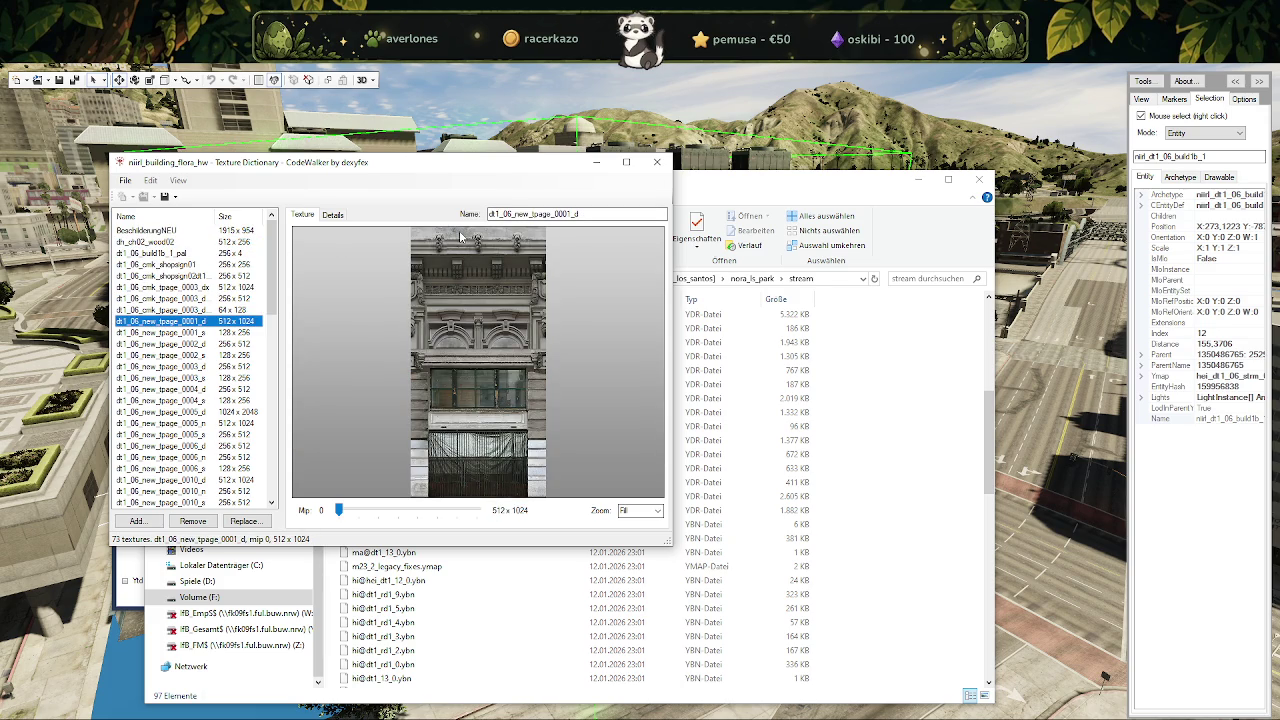
click(657, 161)
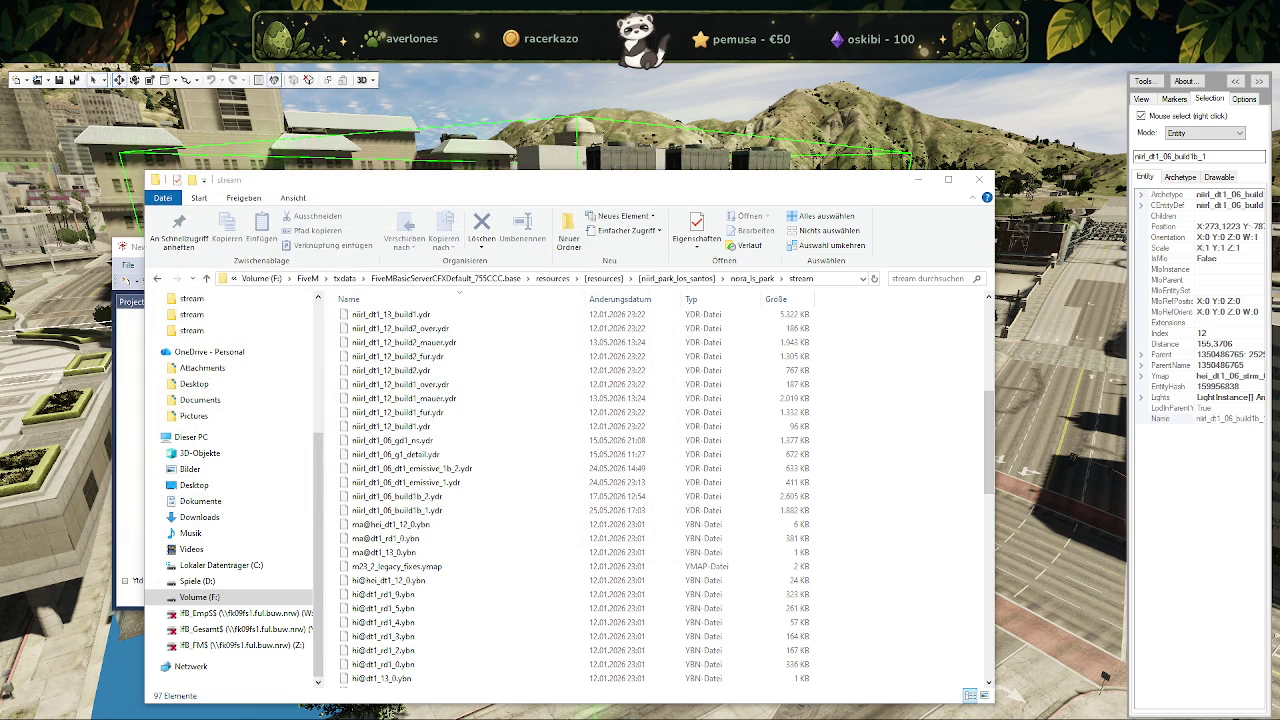
mouse_move(70, 713)
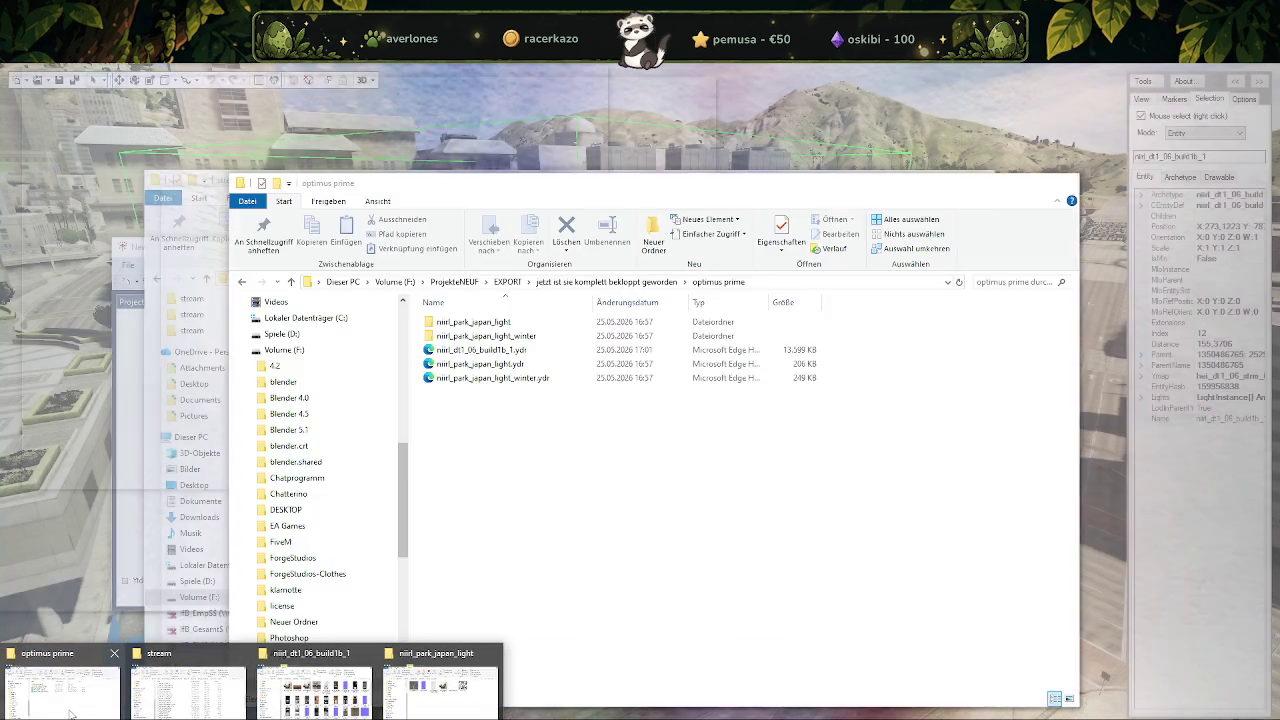
Rename the niirl_dt1_06_build1b_1 texture folder in optimieren to niirl_flora_hw.
click(313, 688)
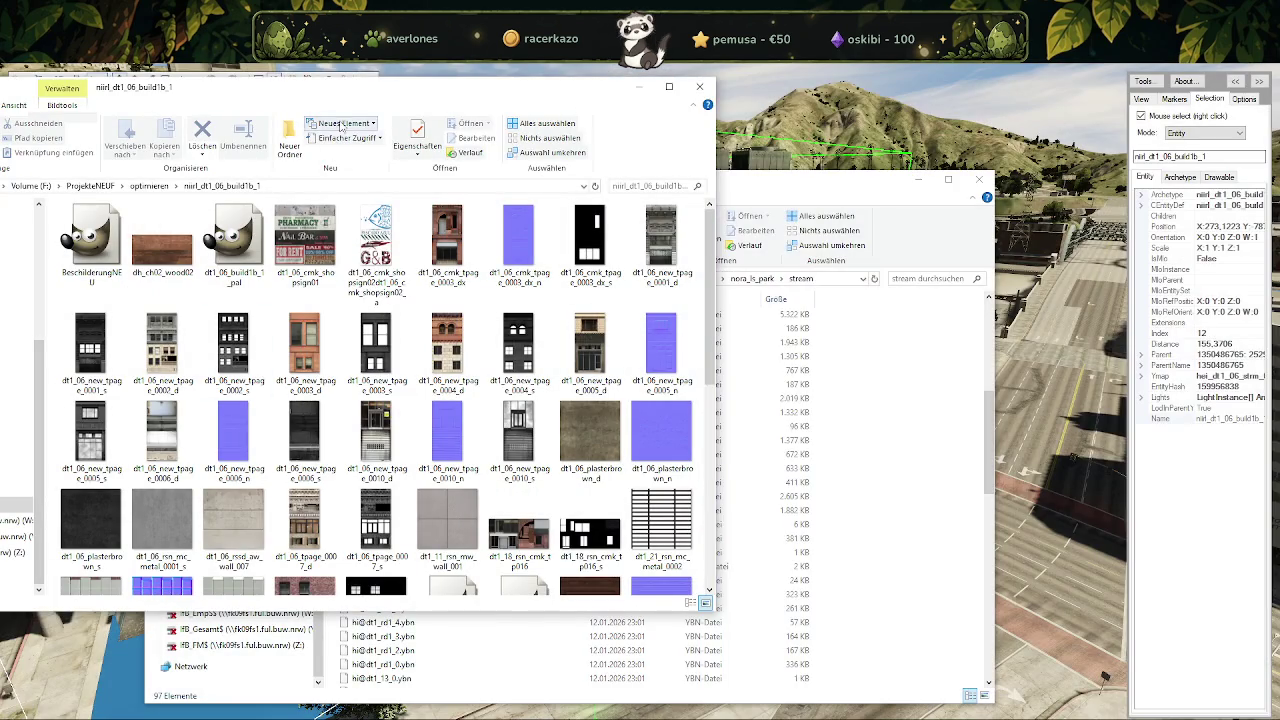
click(318, 192)
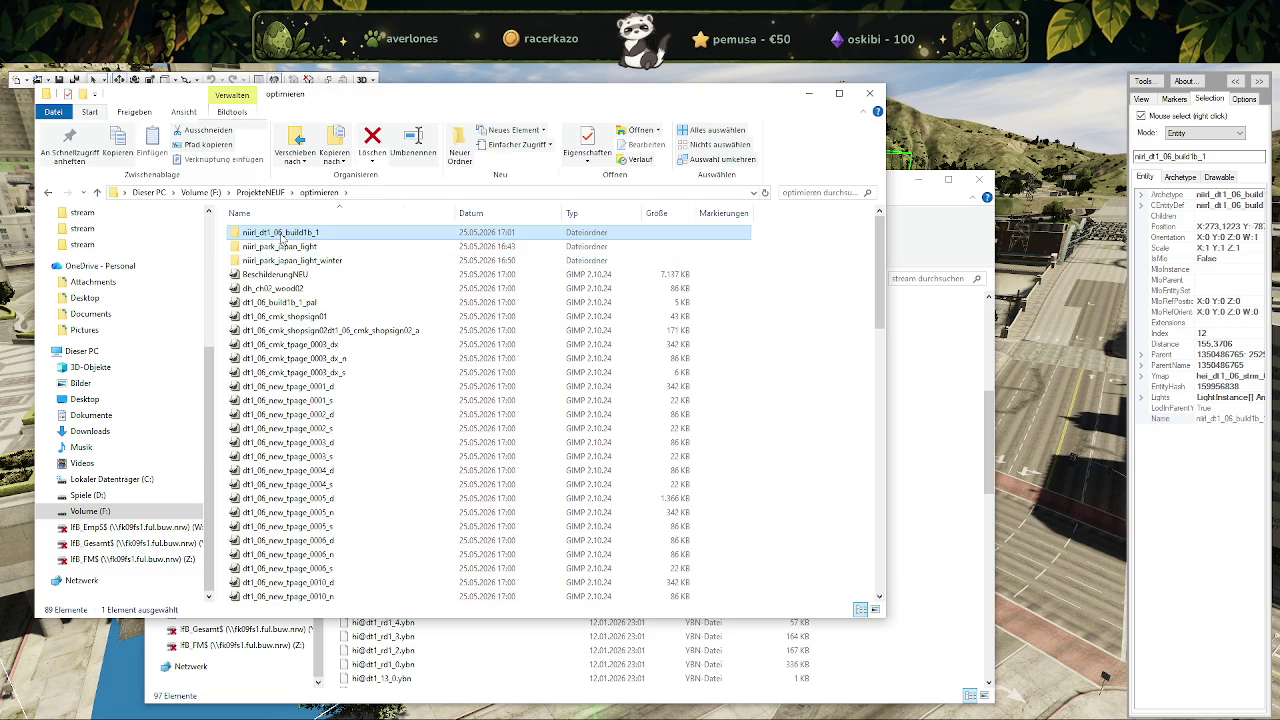
right_click(283, 237)
key(m)
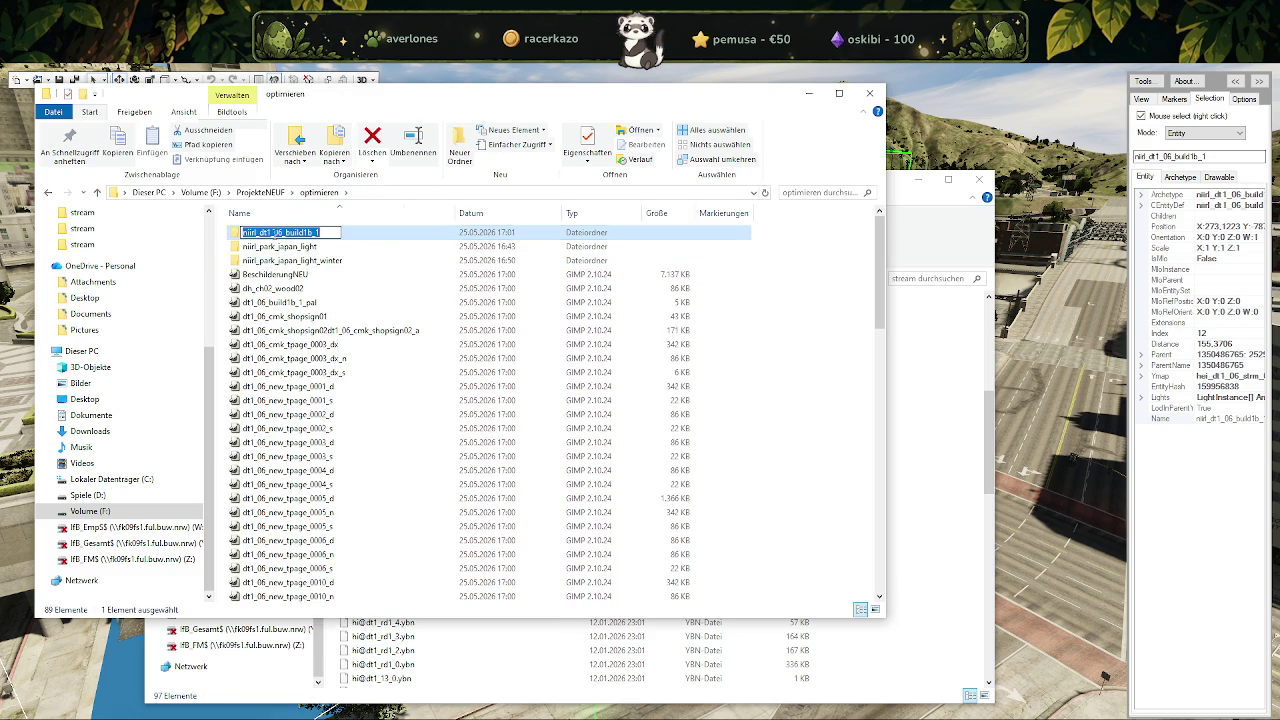
click(302, 232)
key(BackSpace)
key(BackSpace)
key(BackSpace)
key(BackSpace)
key(BackSpace)
key(BackSpace)
text(flora_hw_t)
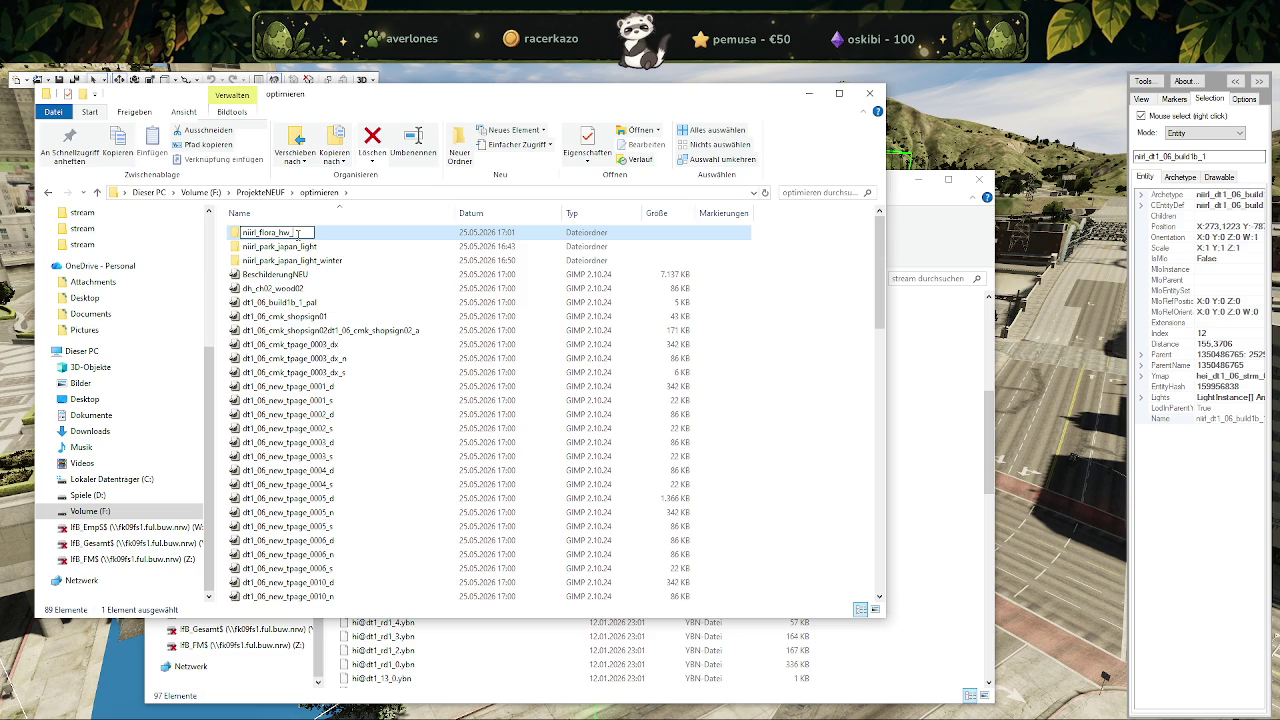
text(x)
key(Return)
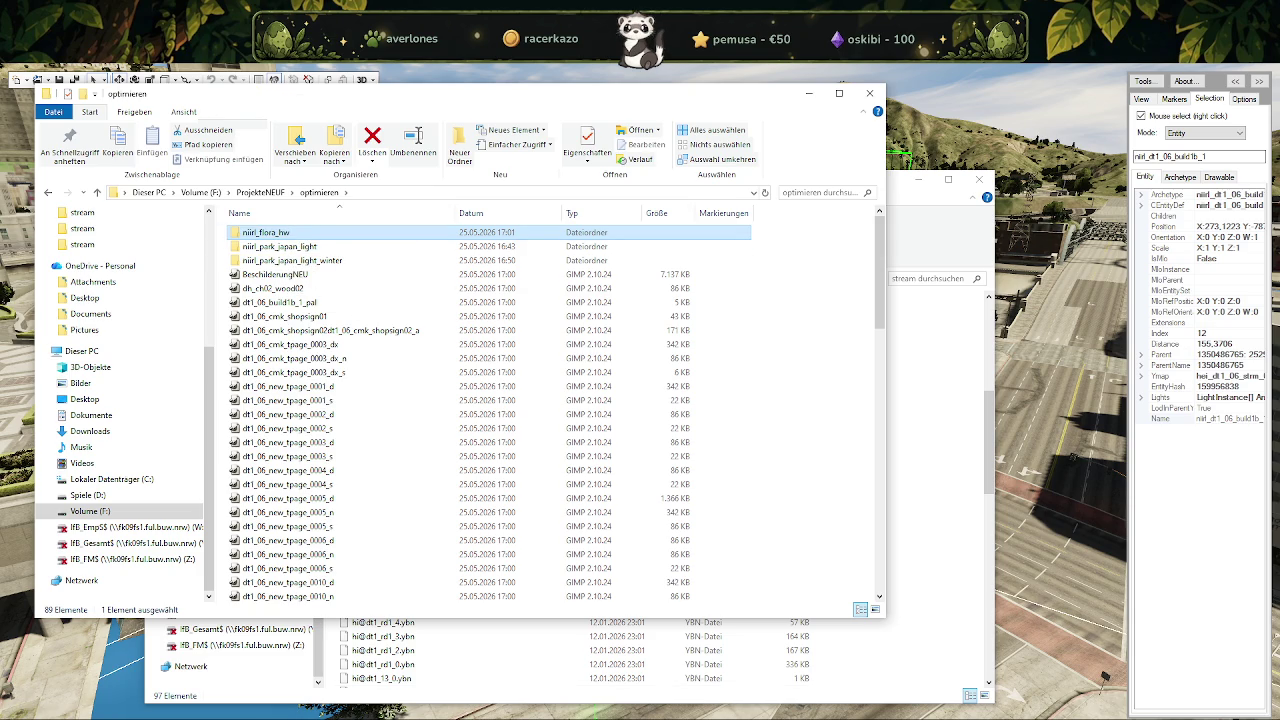
key(alt+Tab)
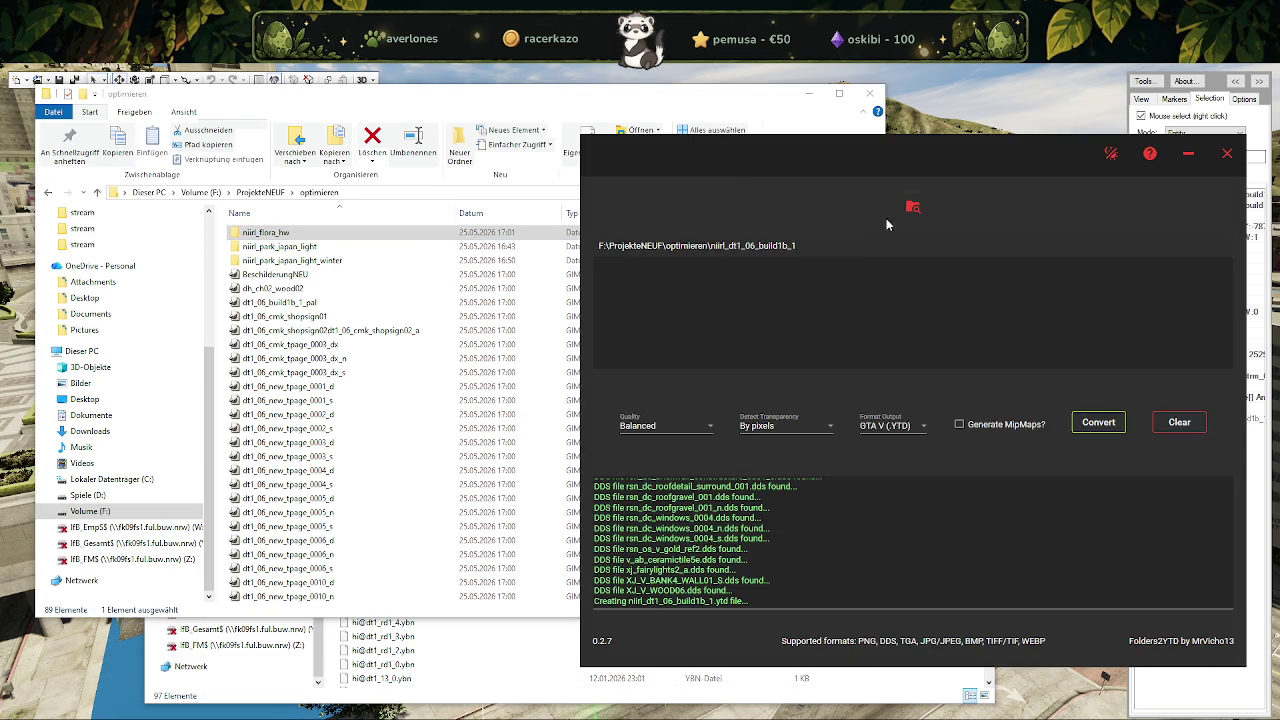
Clear Folders2YTD and set F:\ProjekteNEUF\optimieren\niirl_flora_hw as the source folder.
click(1179, 422)
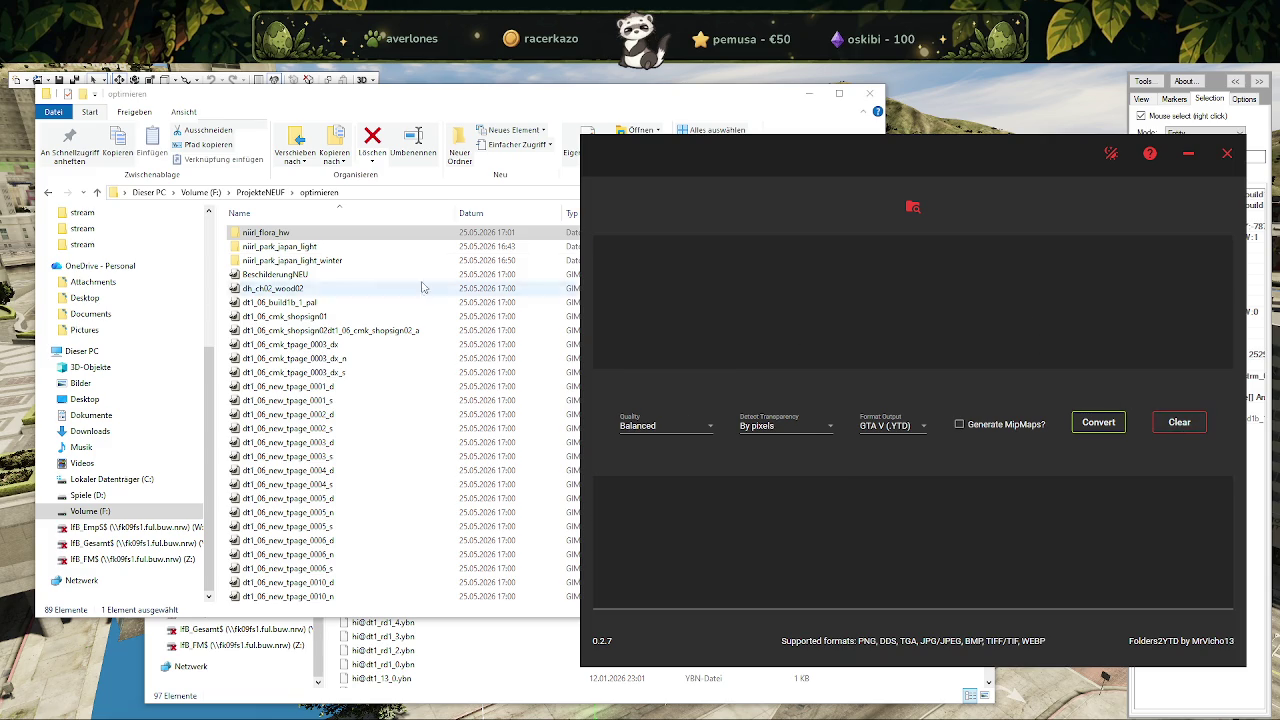
click(912, 207)
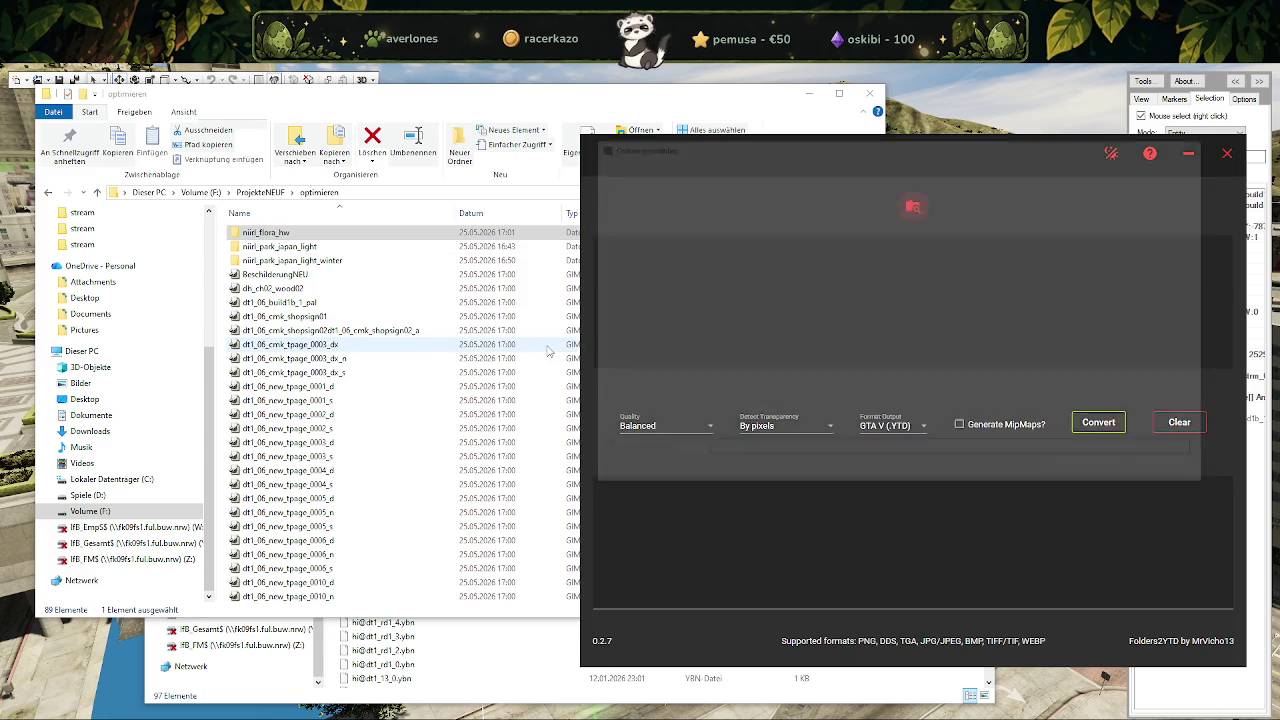
scroll(648, 280, down, 2)
scroll(648, 280, down, 1)
click(652, 372)
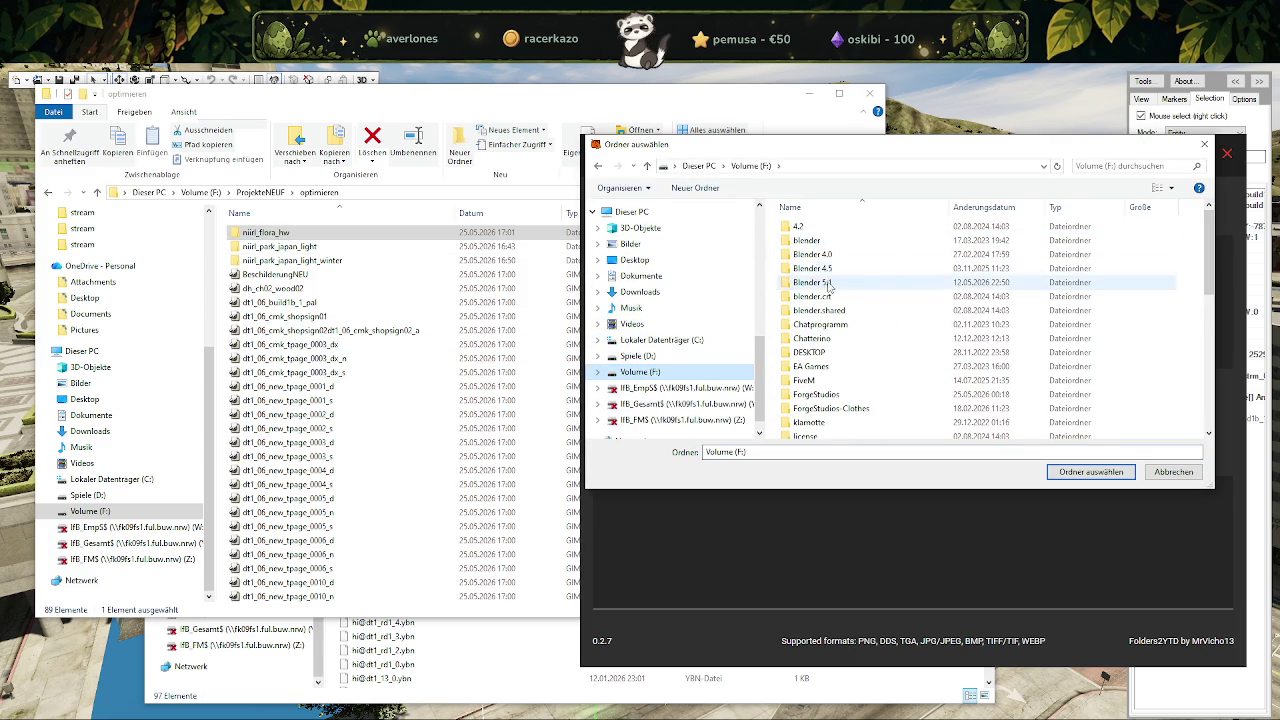
scroll(830, 290, down, 2)
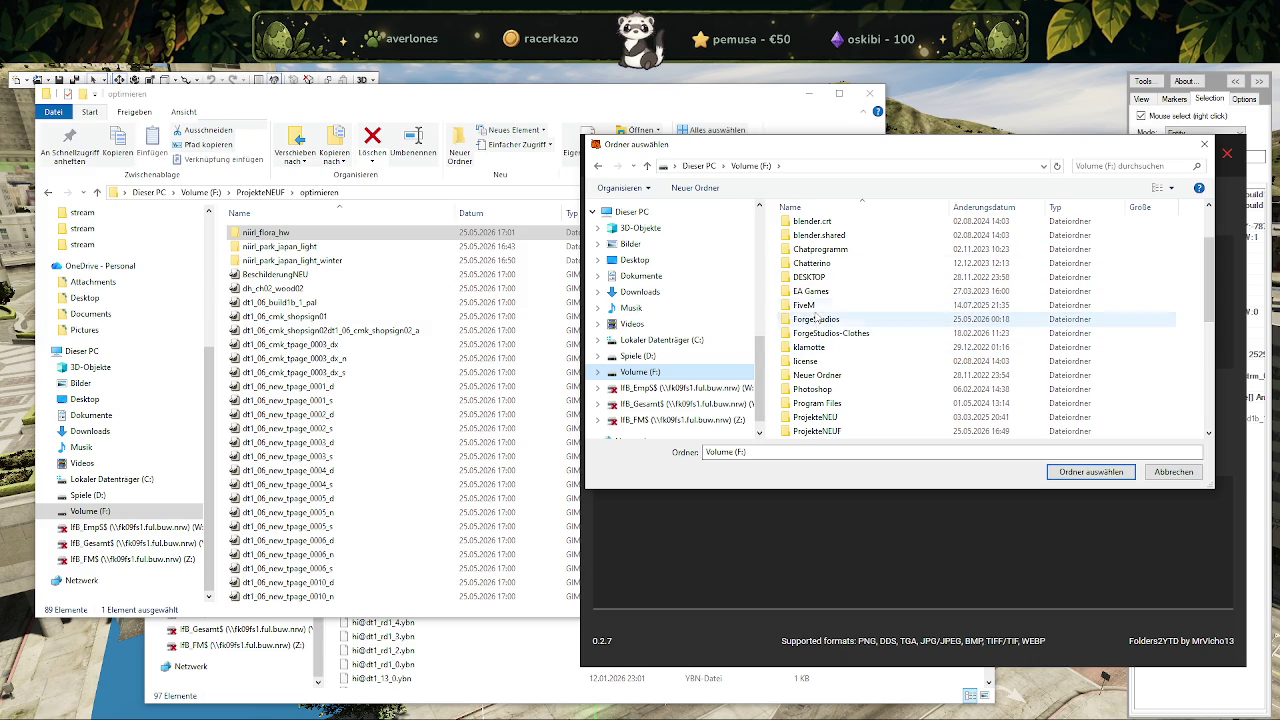
scroll(820, 318, down, 4)
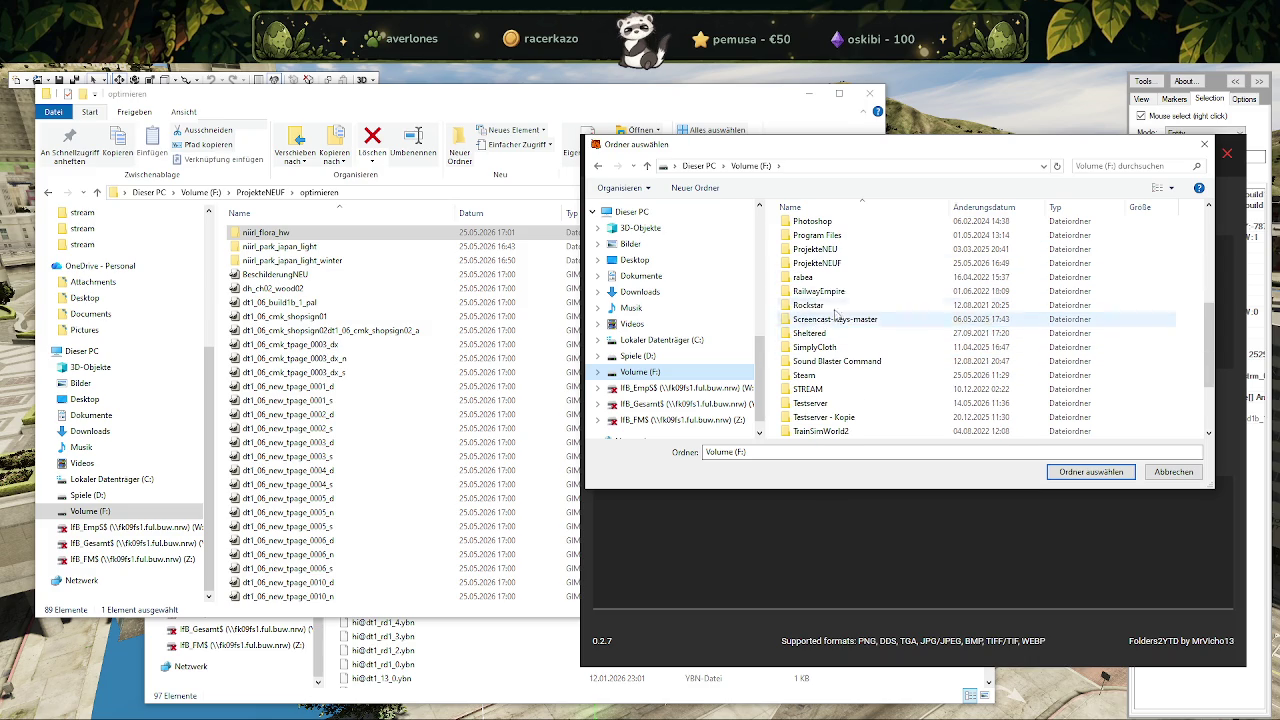
double_click(818, 263)
double_click(812, 226)
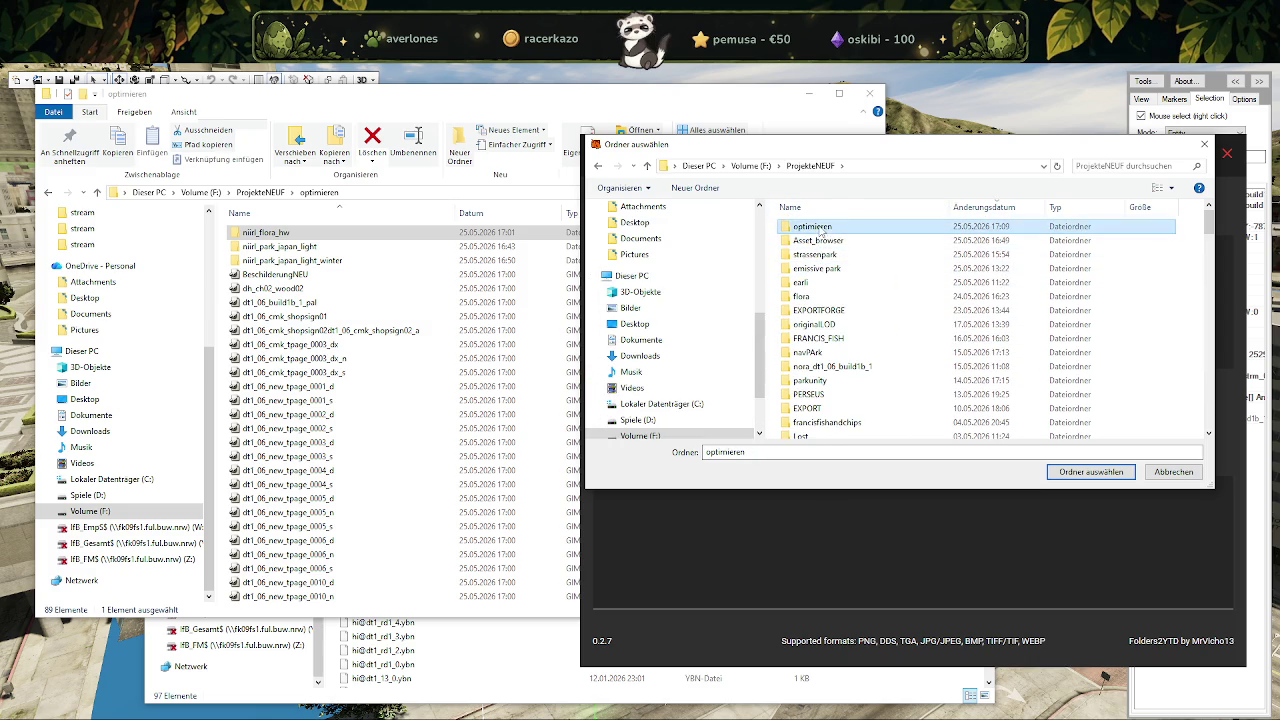
click(813, 245)
click(1068, 467)
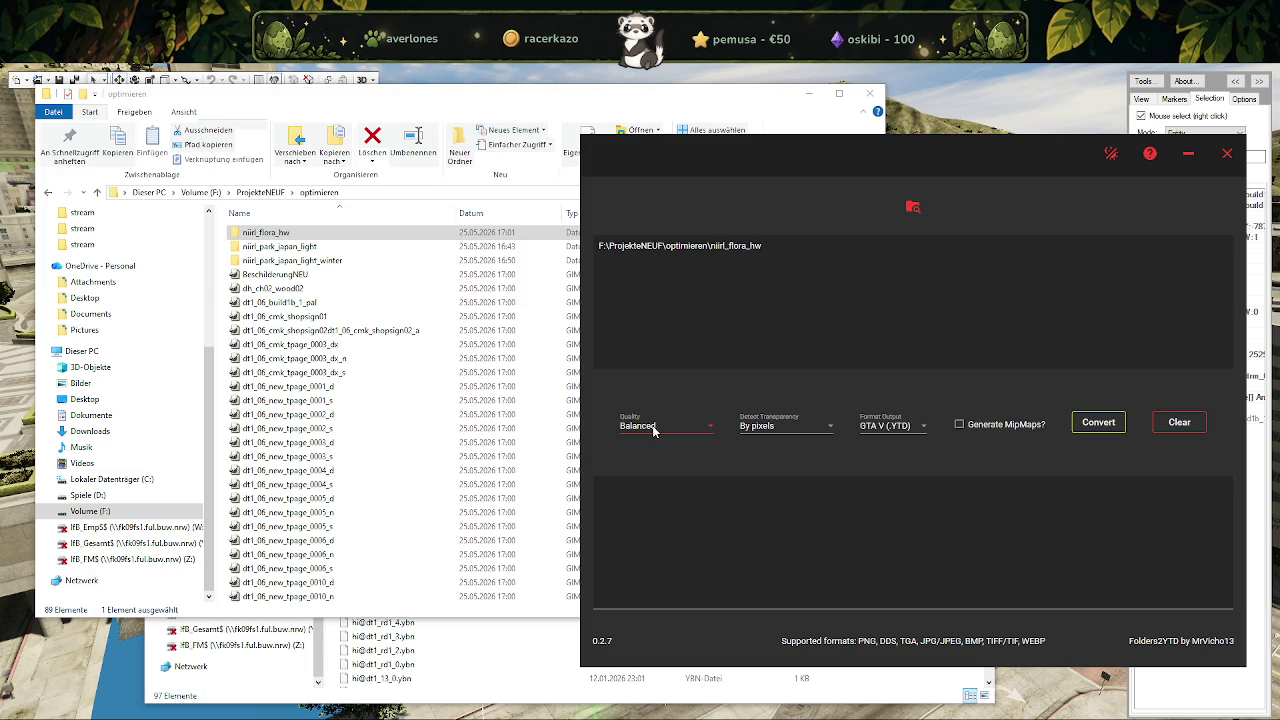
Convert the folder into niirl_flora_hw.ytd and select the resulting 6,370 KB file.
click(1087, 425)
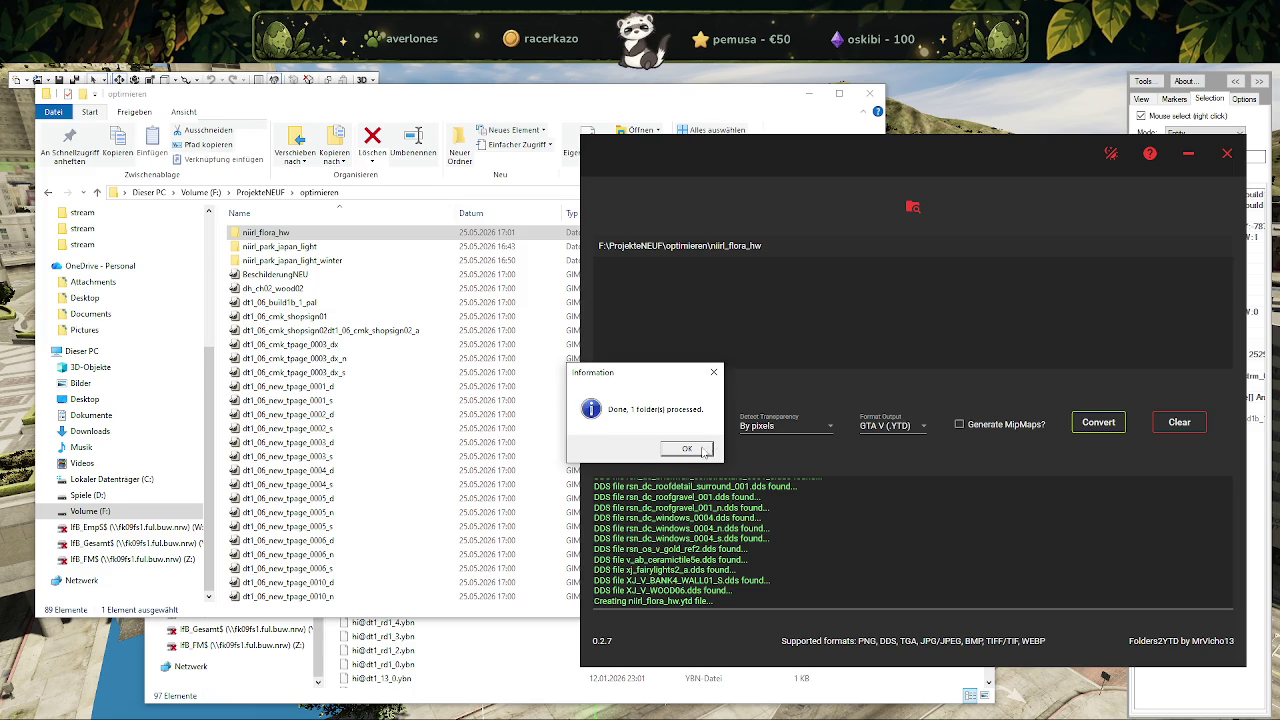
click(705, 452)
scroll(324, 445, down, 5)
scroll(324, 445, down, 5)
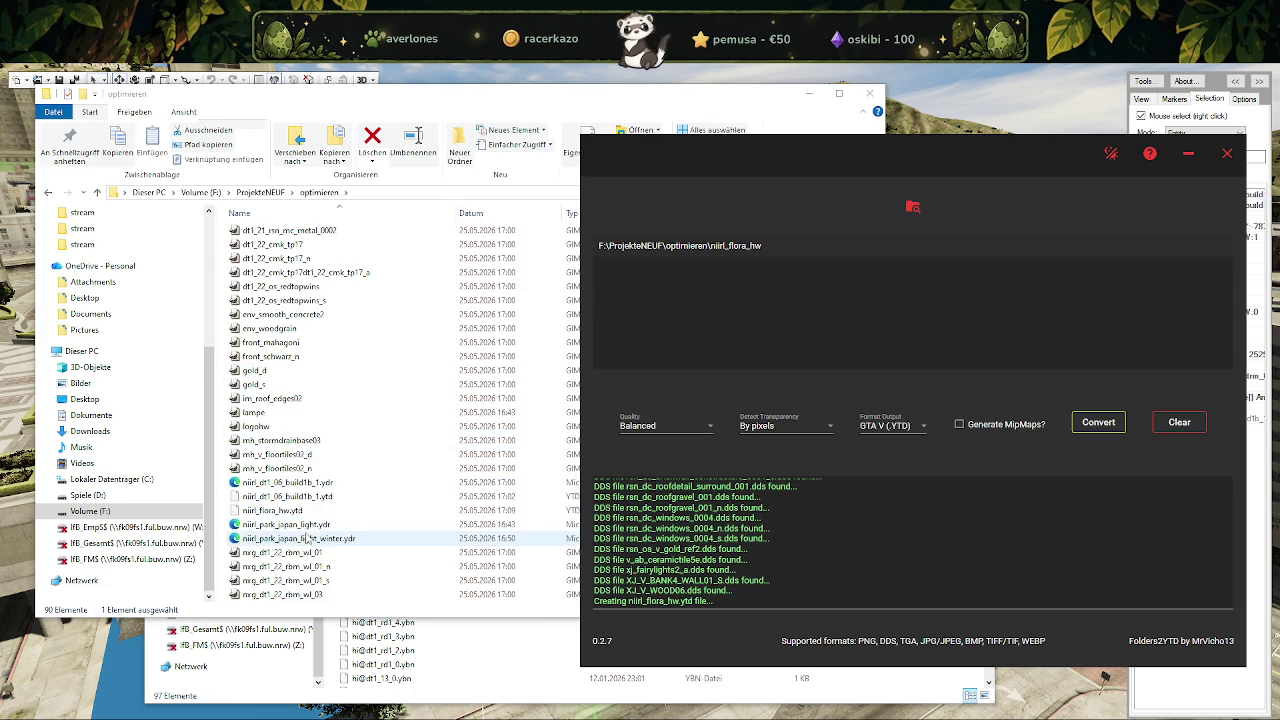
click(308, 512)
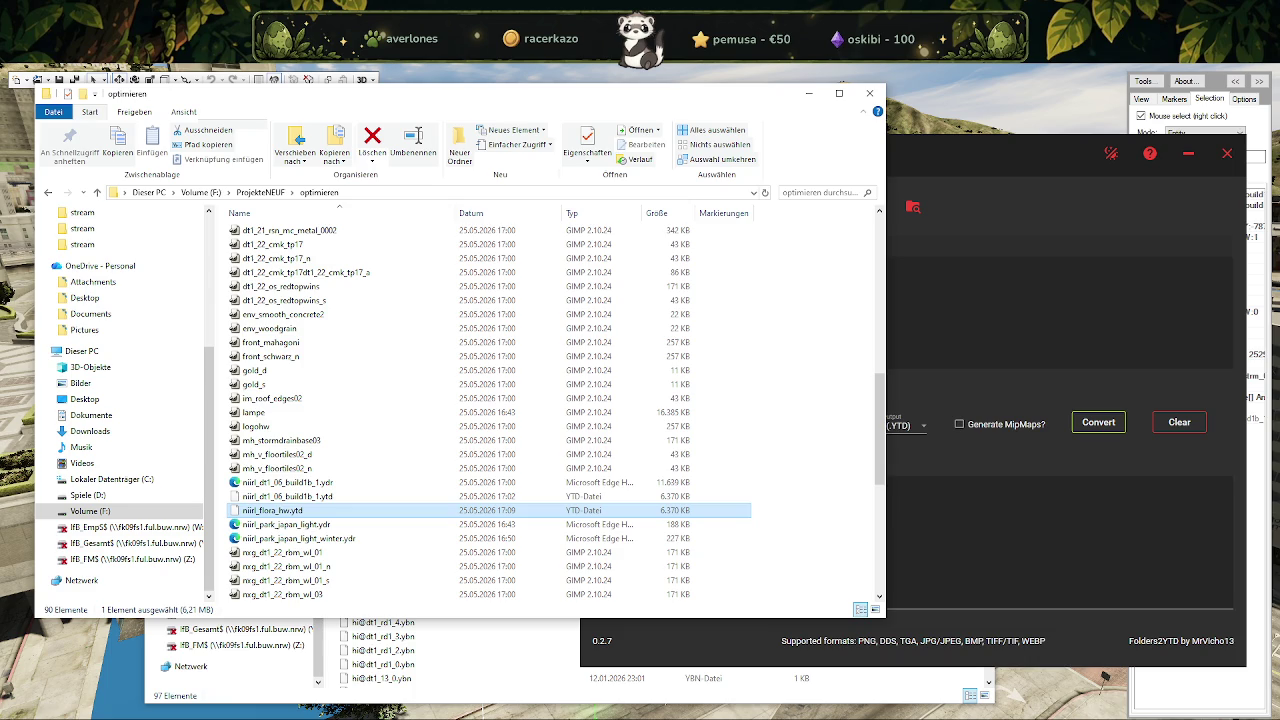
Preview niirl_flora_hw.ytd's textures, then paste it into the nora_ls_park stream folder.
double_click(280, 510)
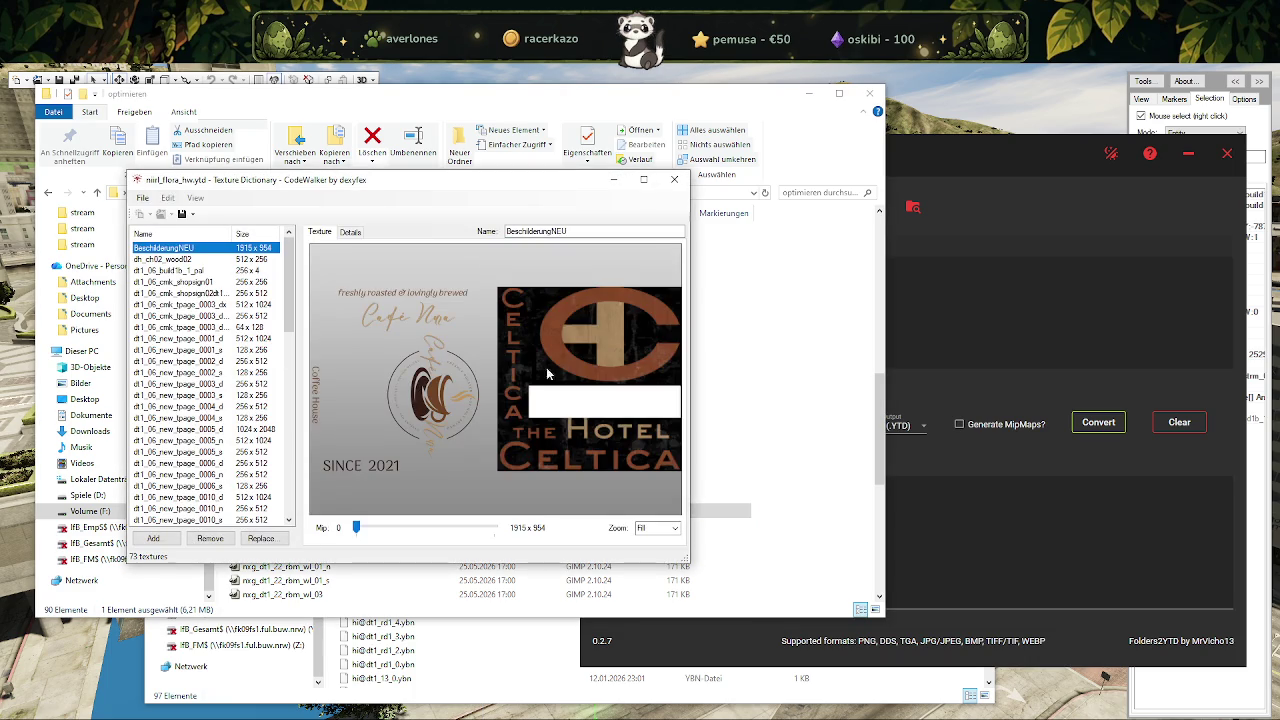
click(674, 181)
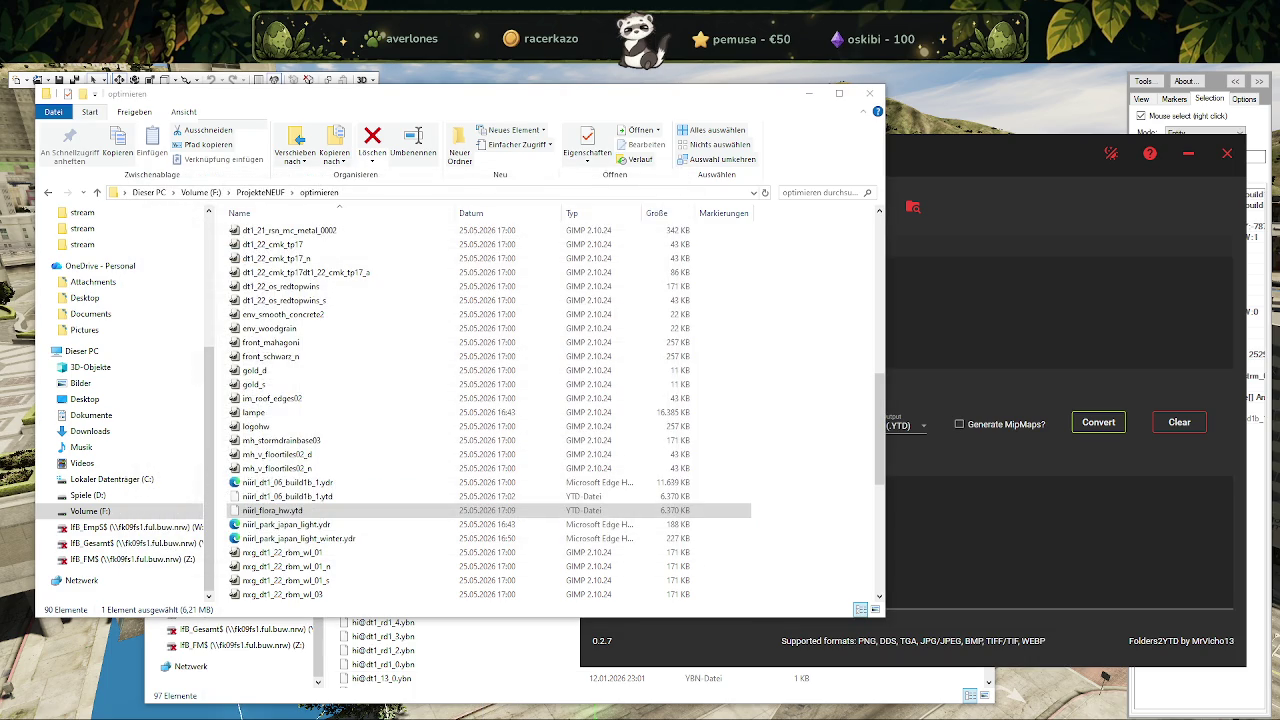
click(220, 675)
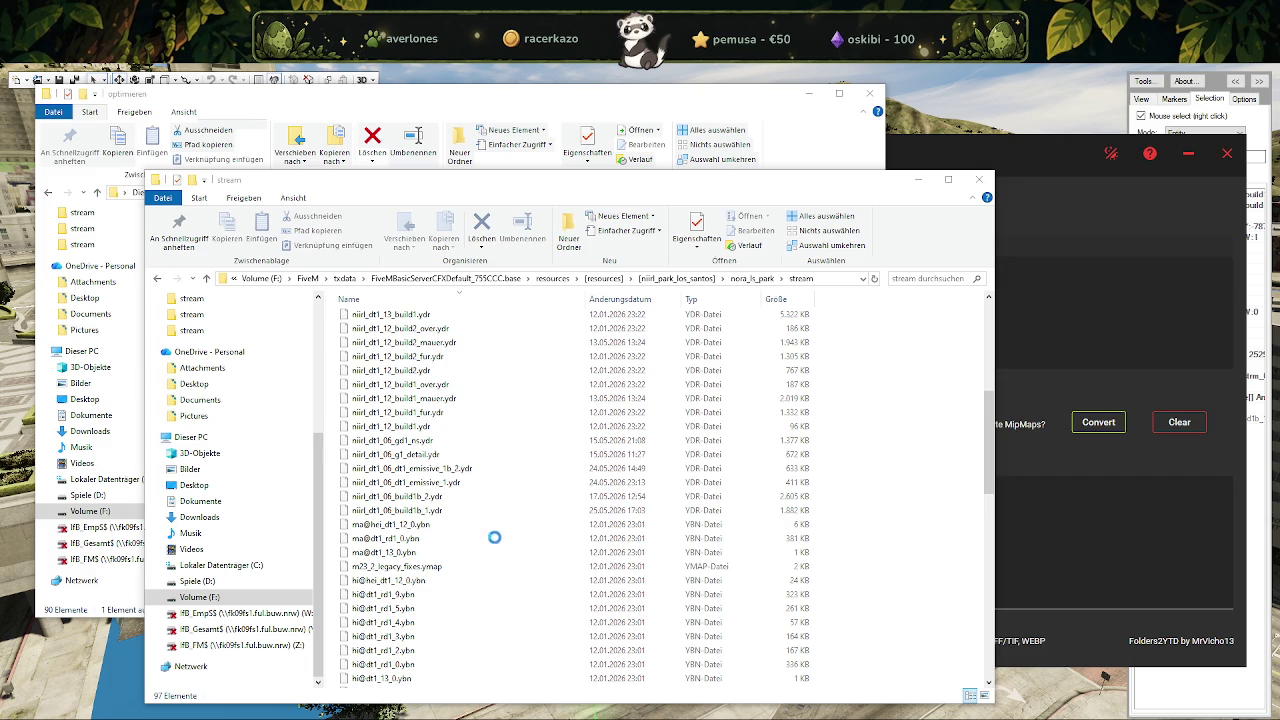
key(ctrl+v)
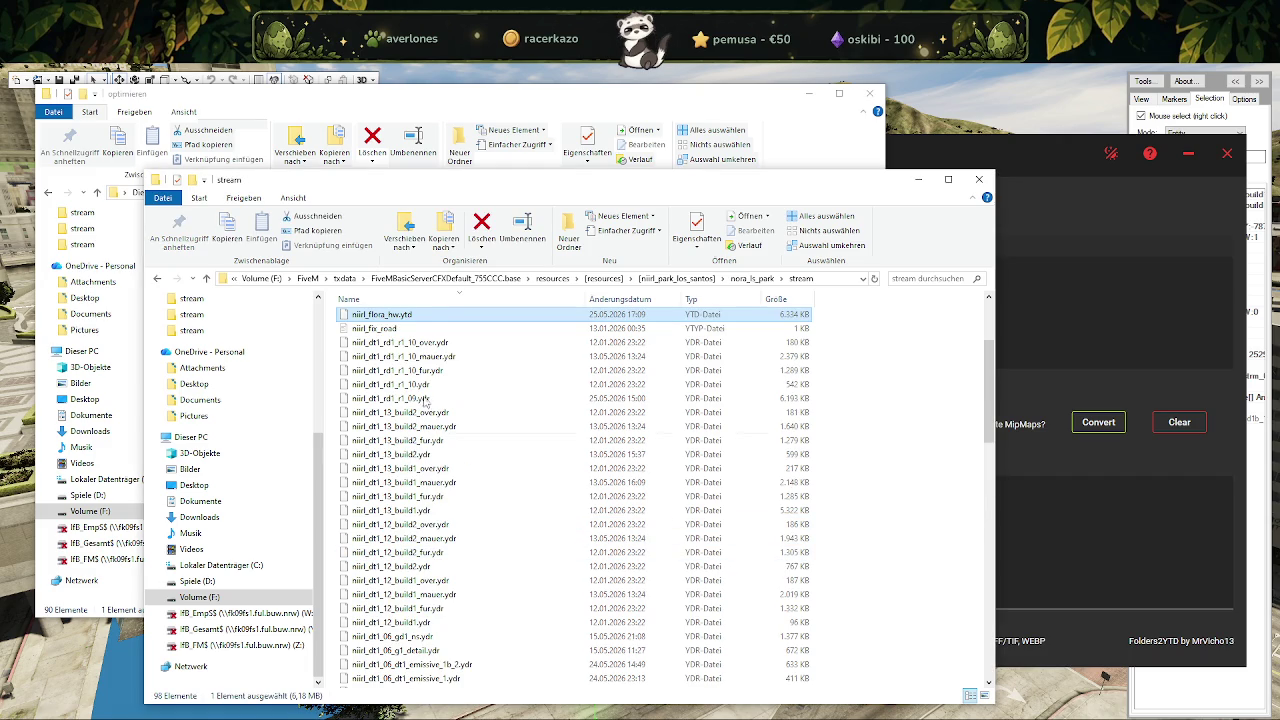
key(alt+Tab)
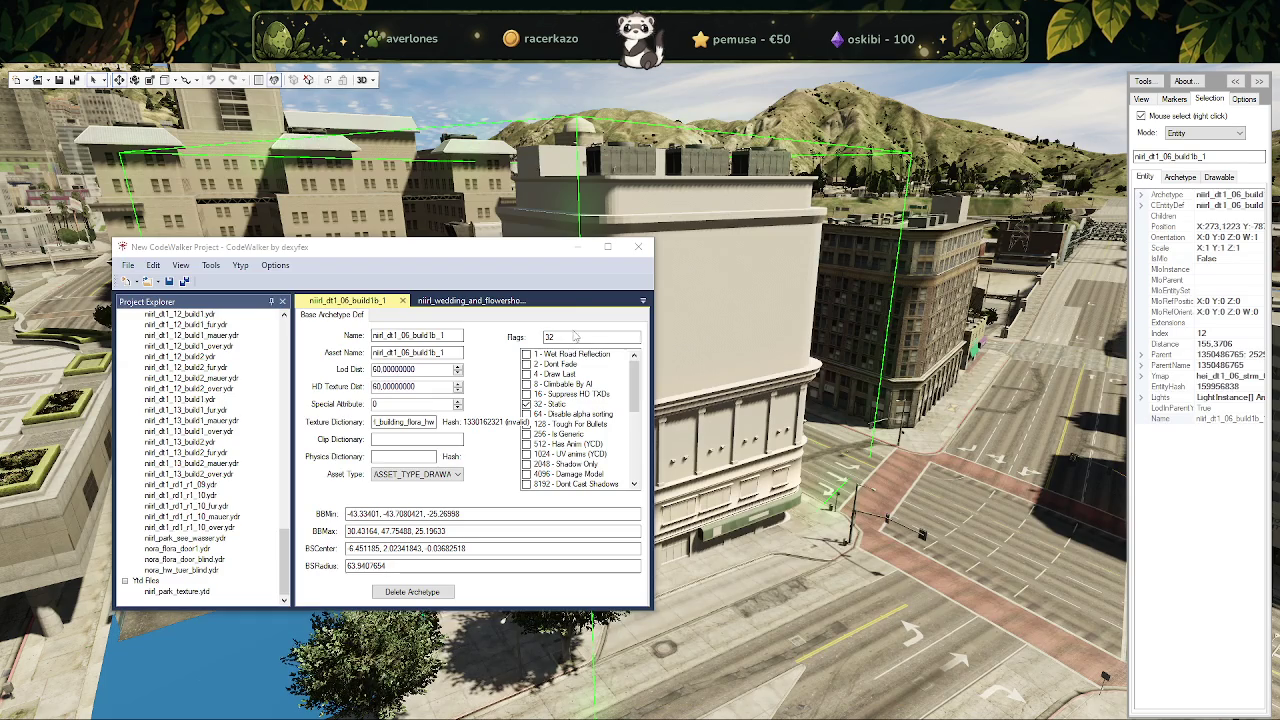
Close the CodeWalker project without saving either ytyp.
click(637, 247)
click(712, 444)
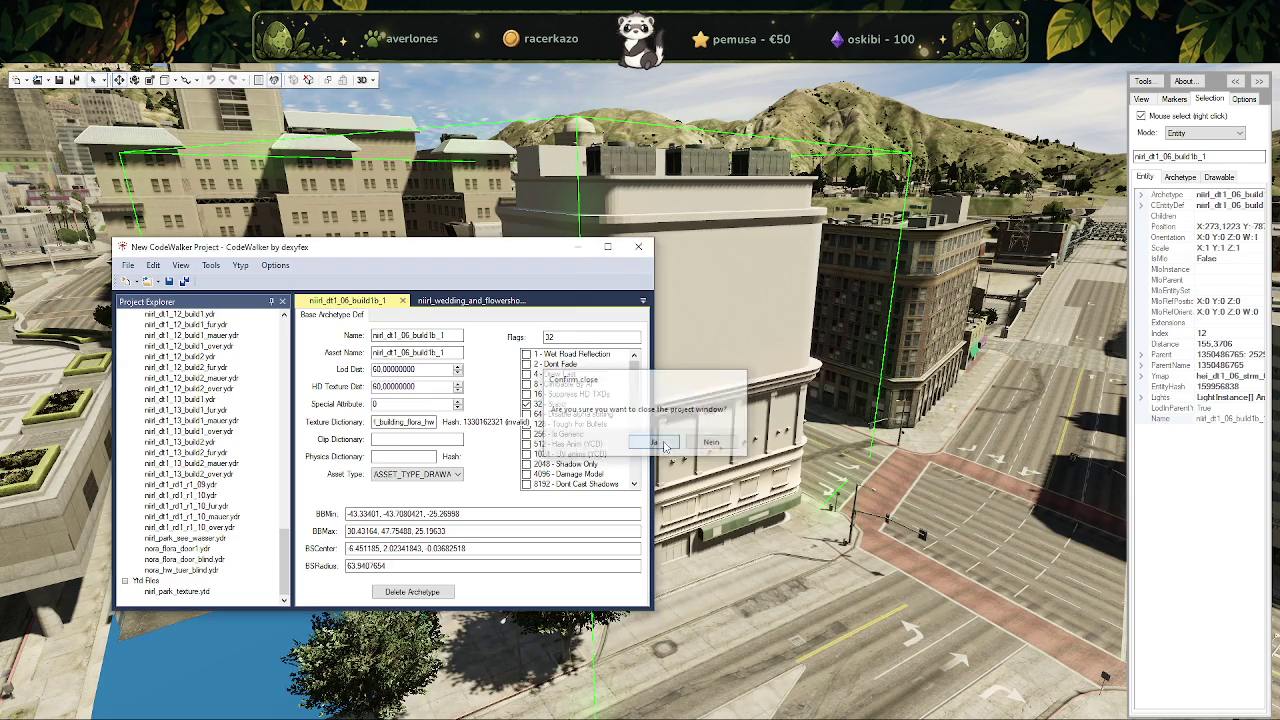
click(736, 447)
click(736, 447)
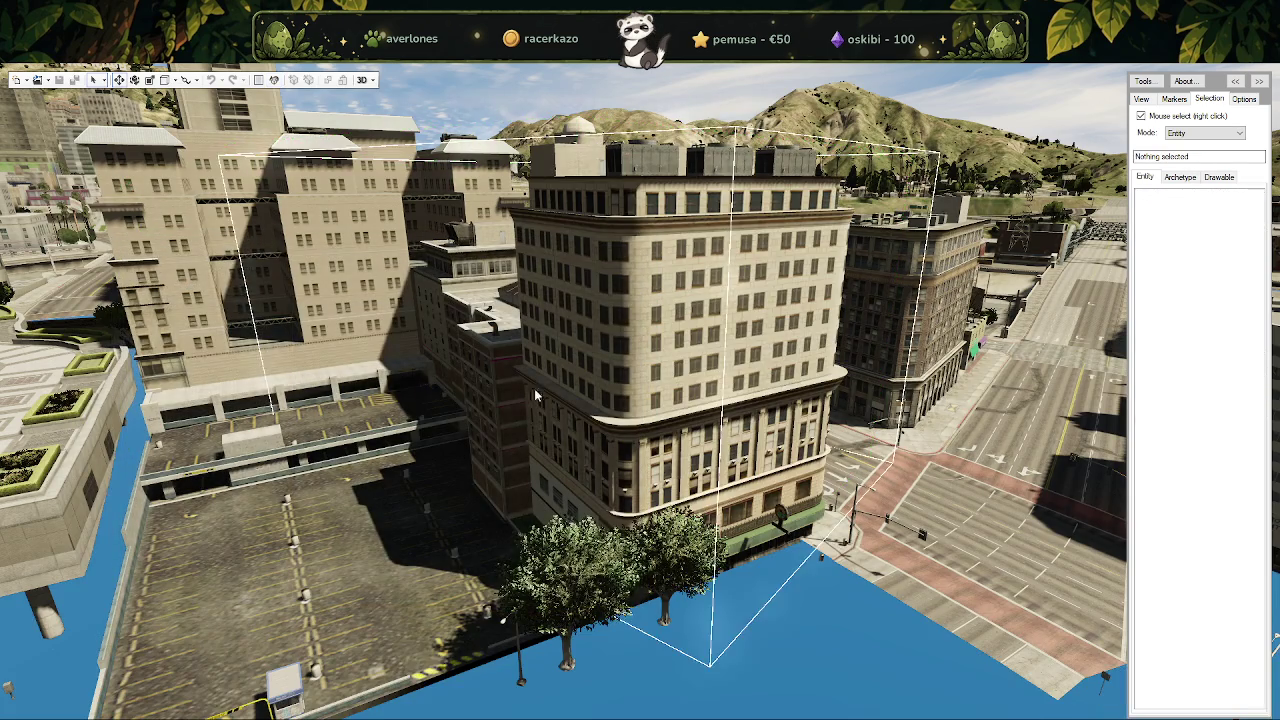
Load the stream folder as a project and select niirl_dt1_06_build1b_1 under niirl_wedding_and_flowershop.ytyp.
click(40, 80)
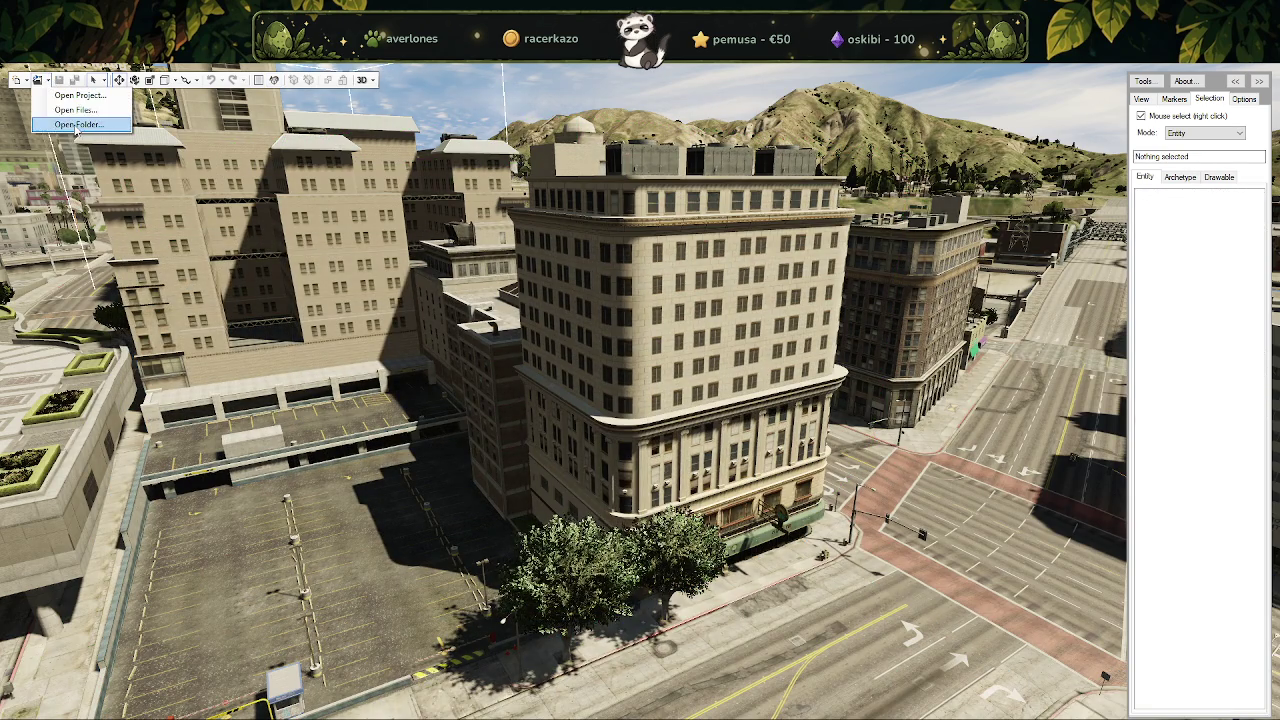
click(76, 125)
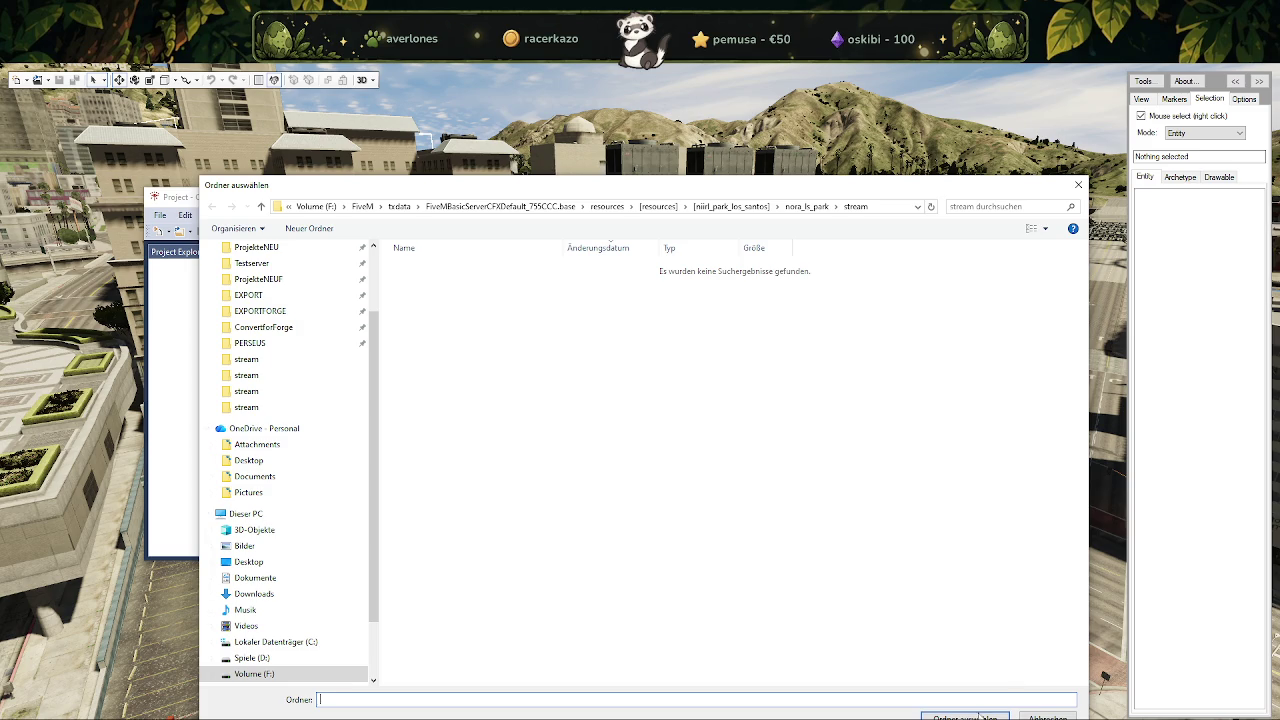
click(980, 717)
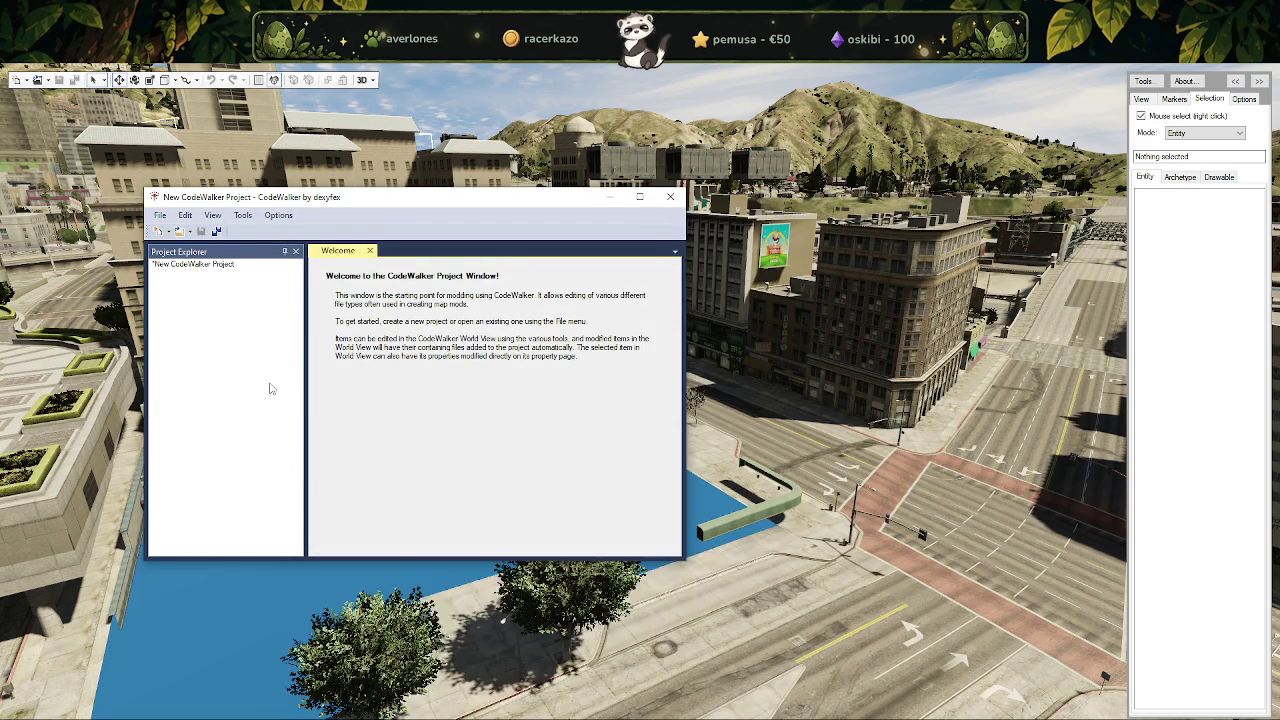
scroll(220, 412, down, 3)
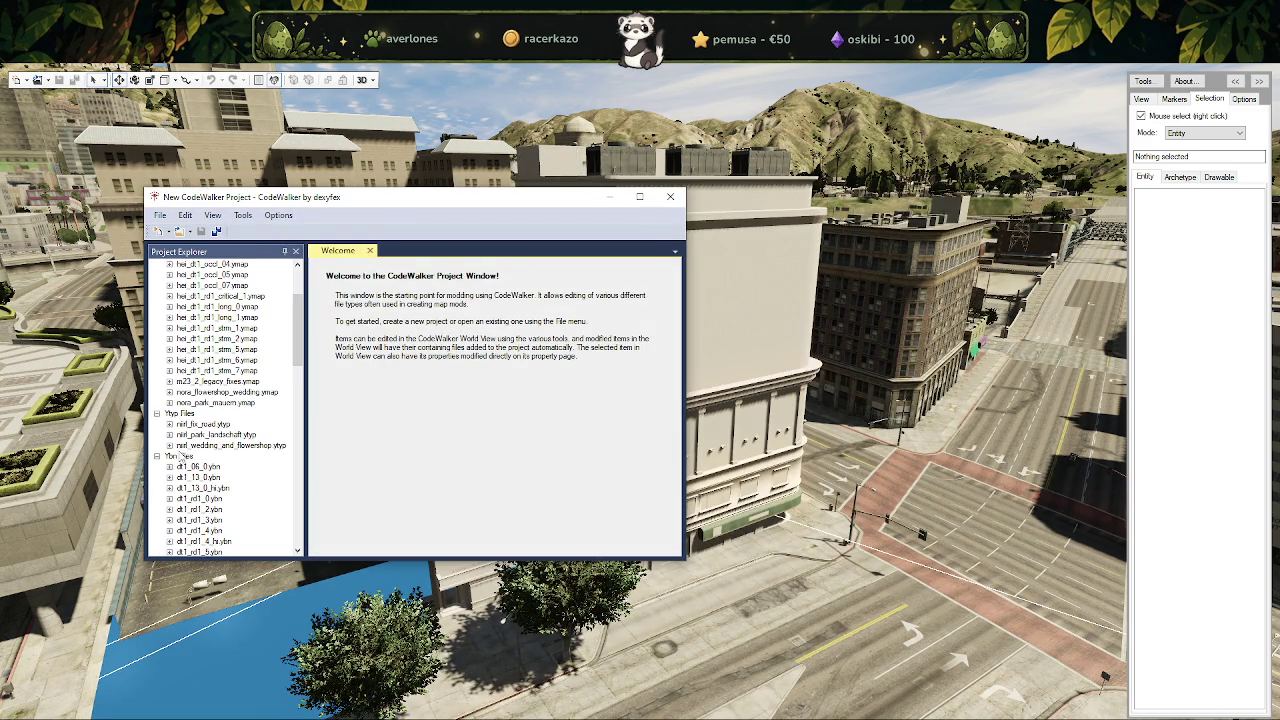
click(170, 445)
click(183, 456)
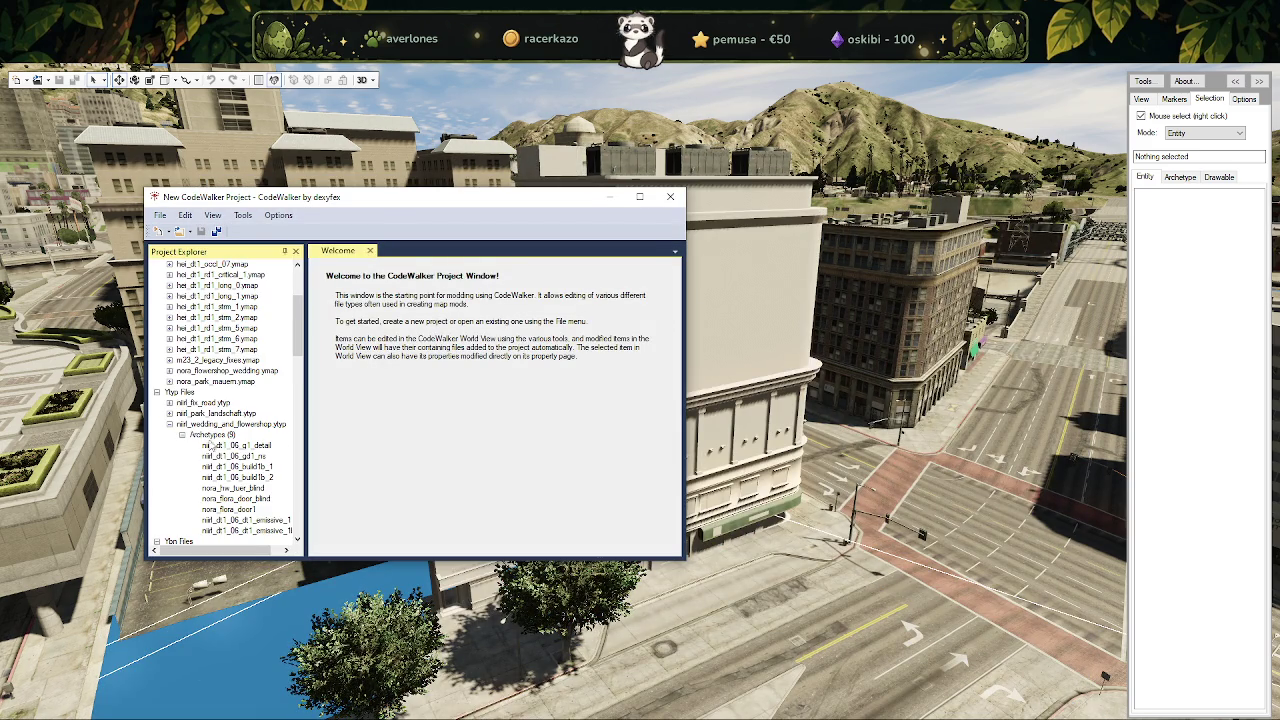
click(237, 466)
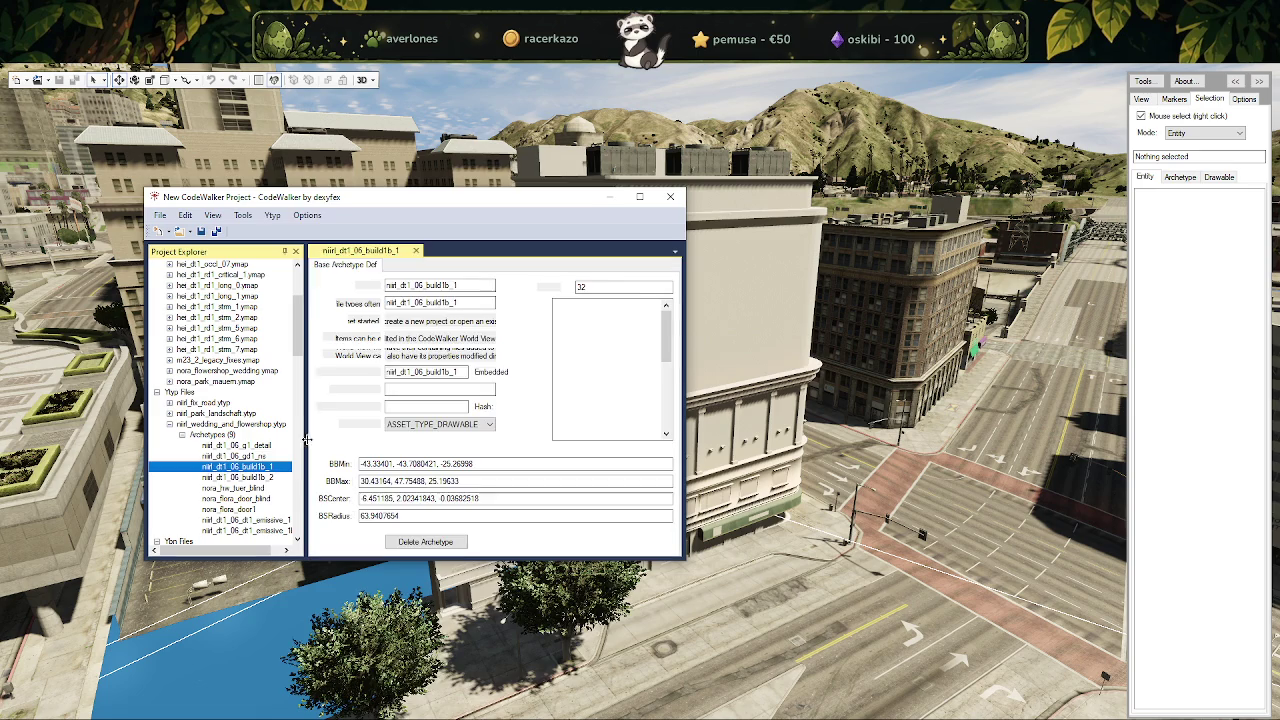
Confirm niirl_flora_hw.ytd is in the project and set the Texture Dictionary to niirl_flora_hw.
scroll(233, 480, down, 5)
scroll(231, 489, down, 3)
scroll(233, 490, down, 5)
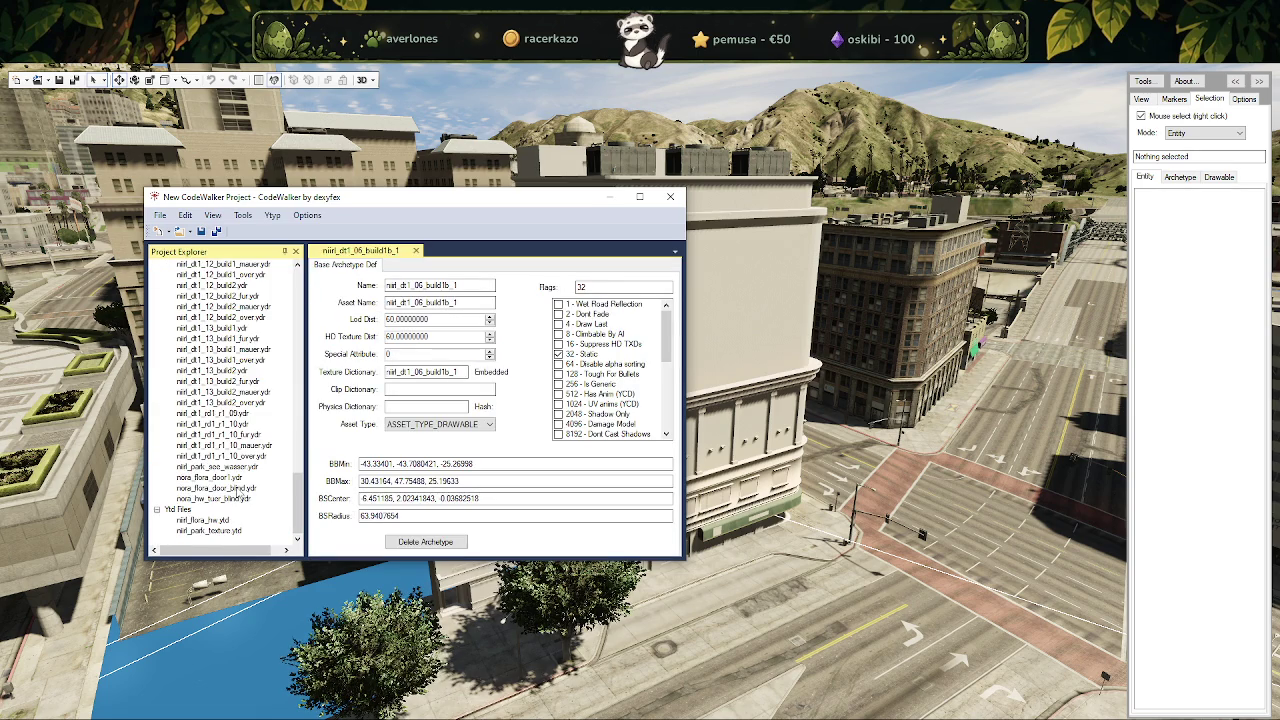
click(210, 521)
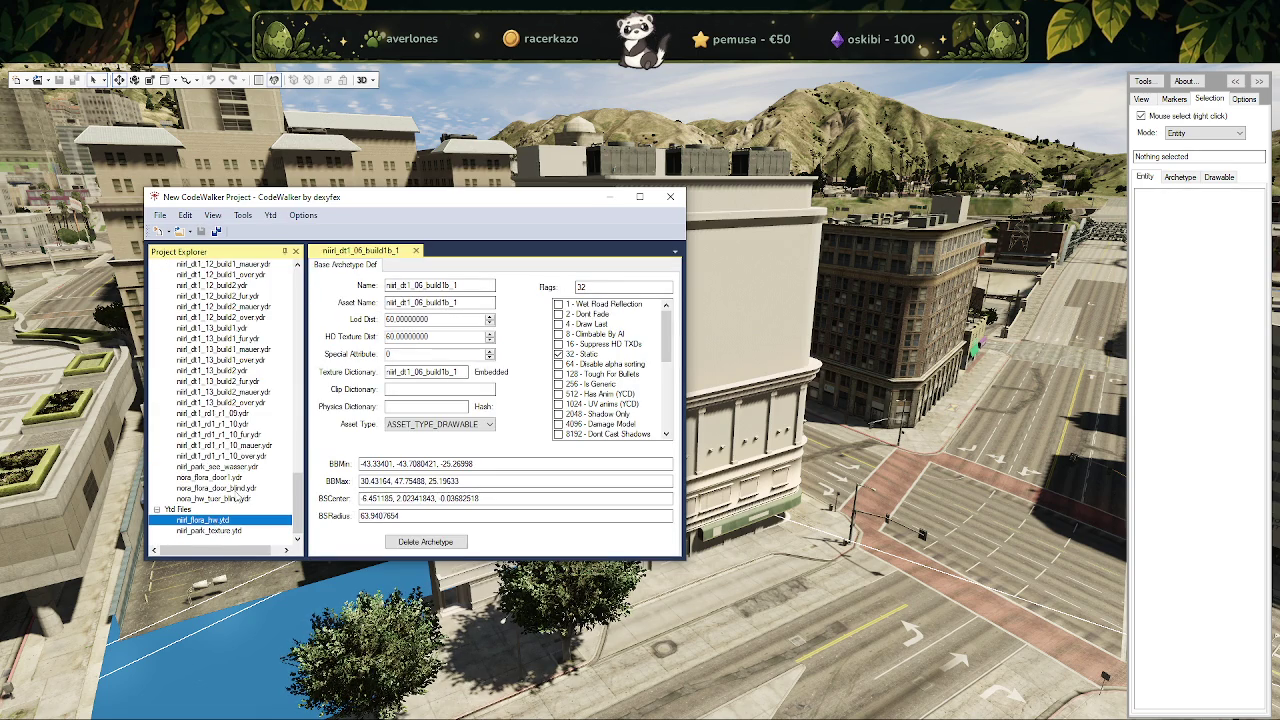
scroll(237, 490, up, 3)
scroll(237, 480, up, 3)
scroll(237, 470, up, 2)
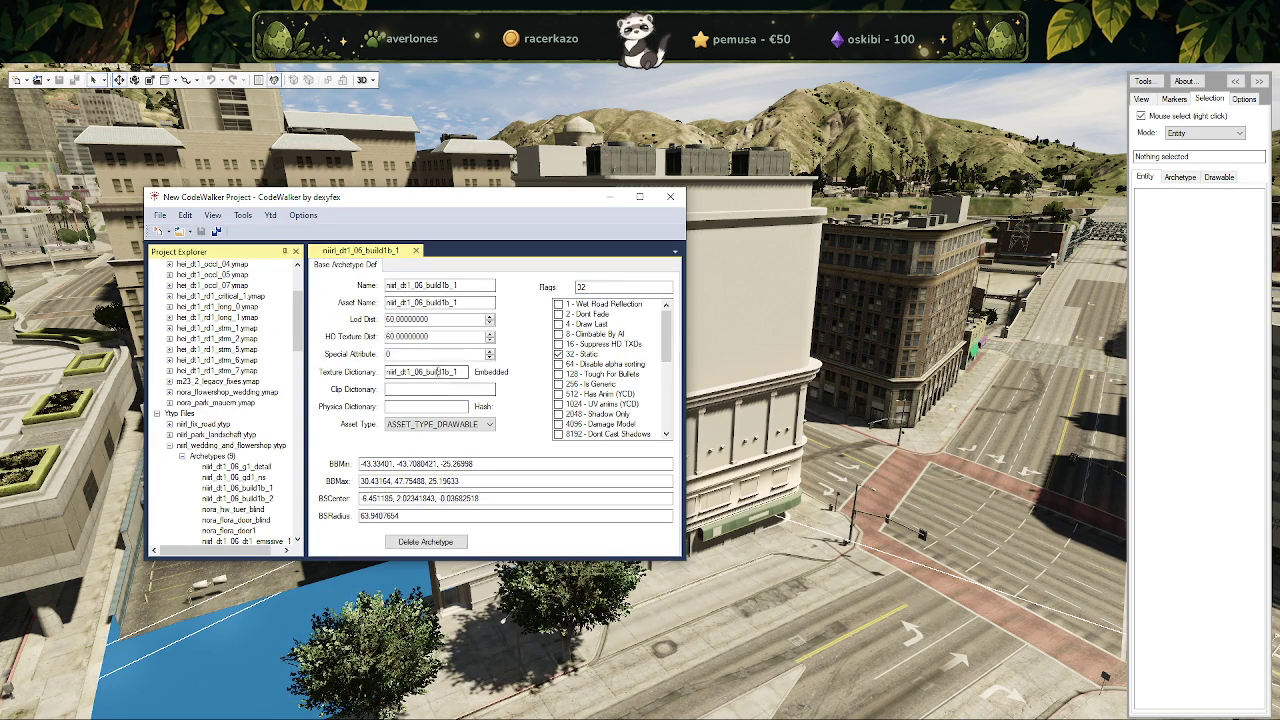
click(437, 371)
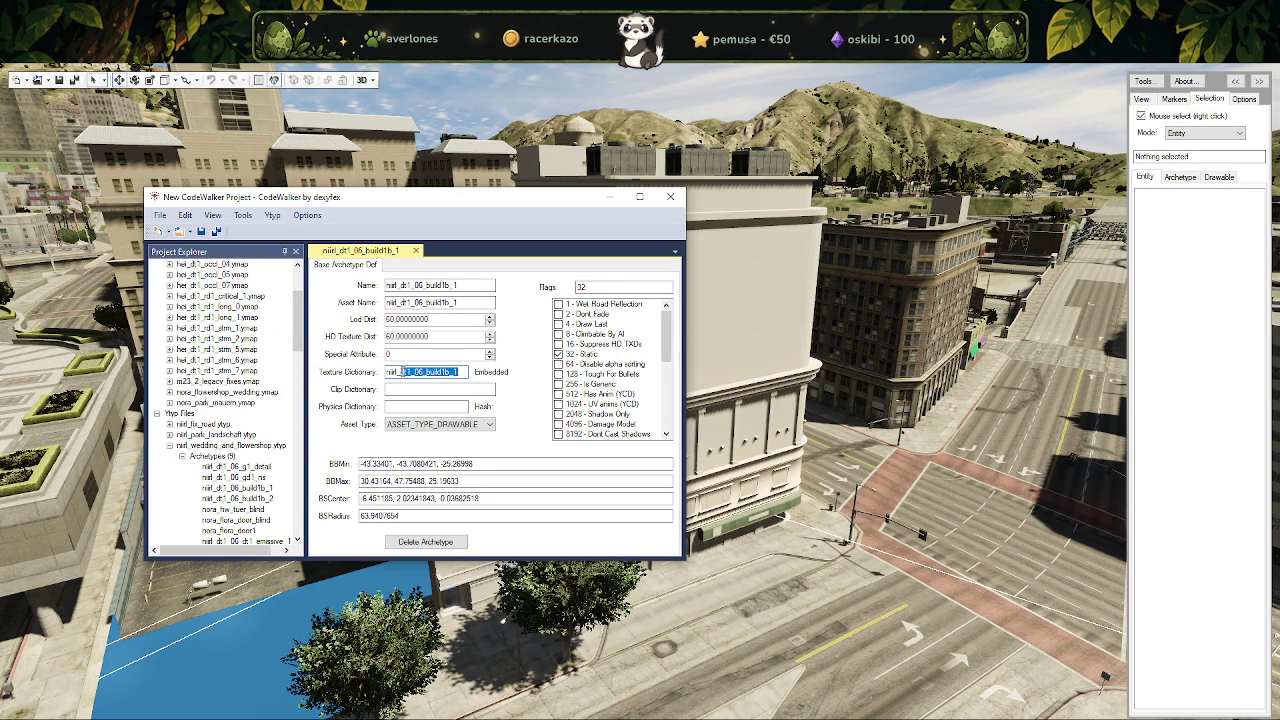
text(flora_hw)
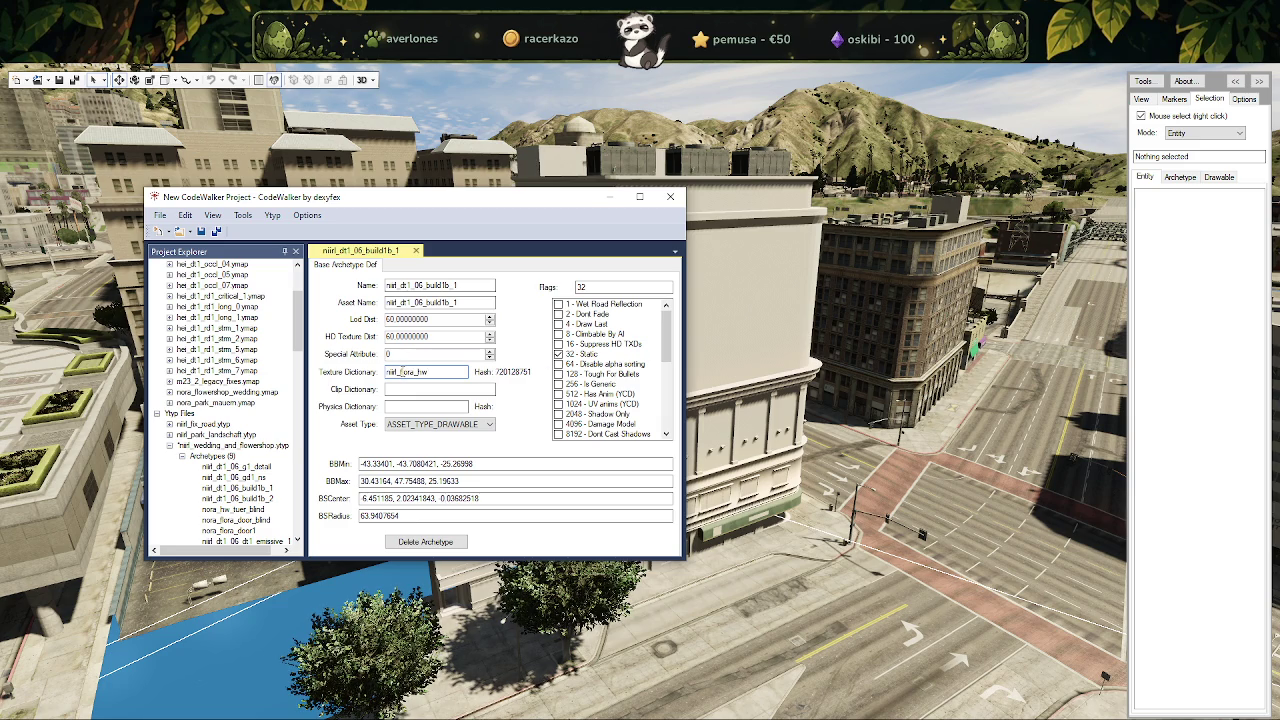
Save niirl_wedding_and_flowershop.ytyp over the existing file, then close the project unsaved.
click(228, 446)
click(159, 216)
click(240, 354)
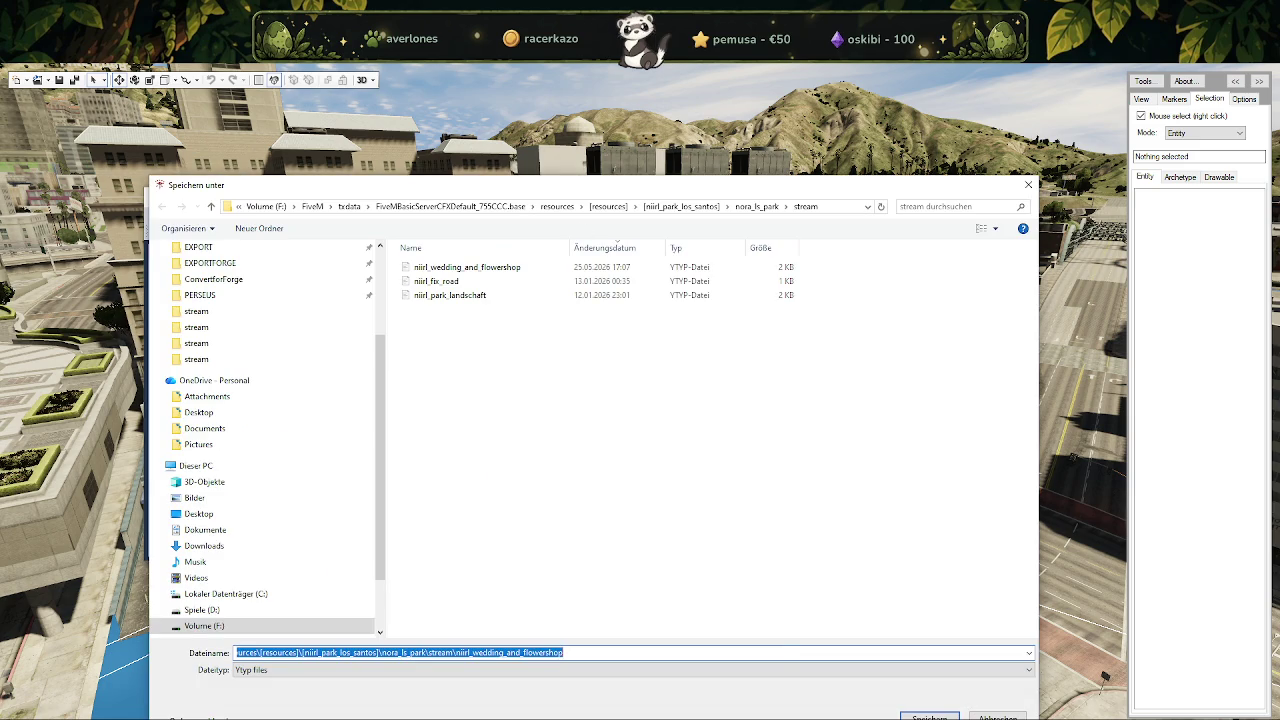
click(930, 716)
click(672, 400)
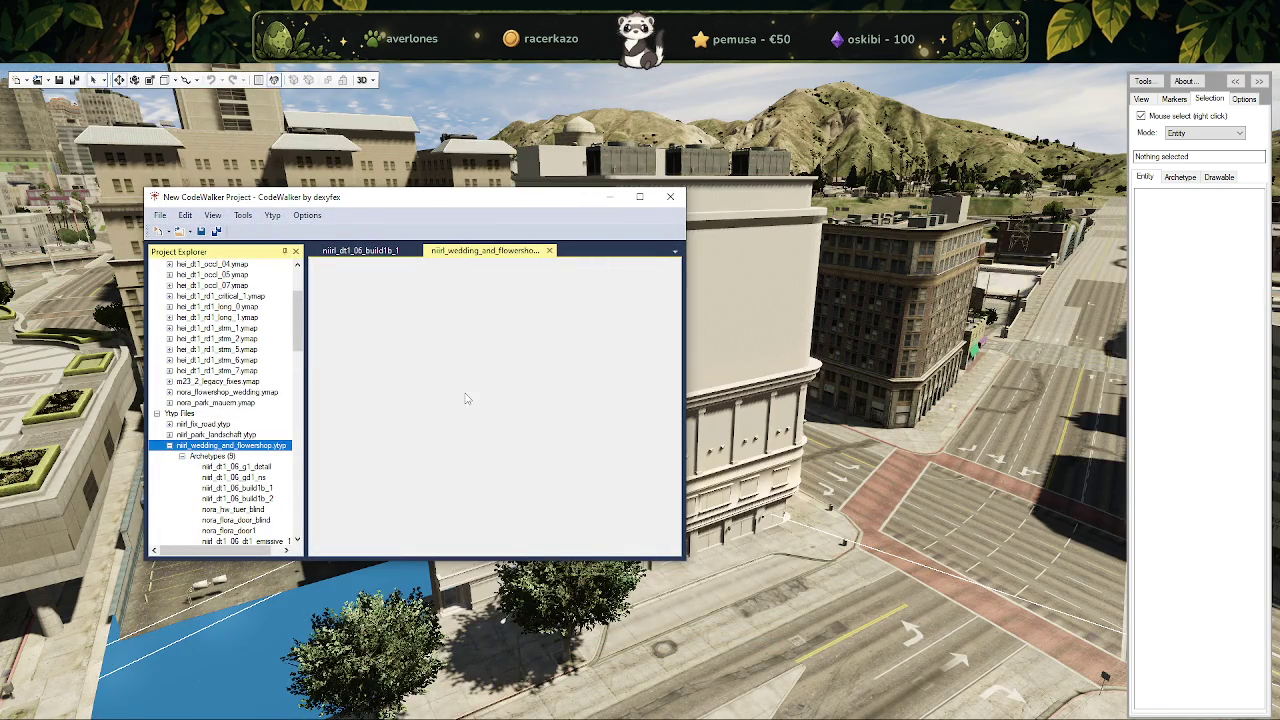
click(169, 445)
click(670, 196)
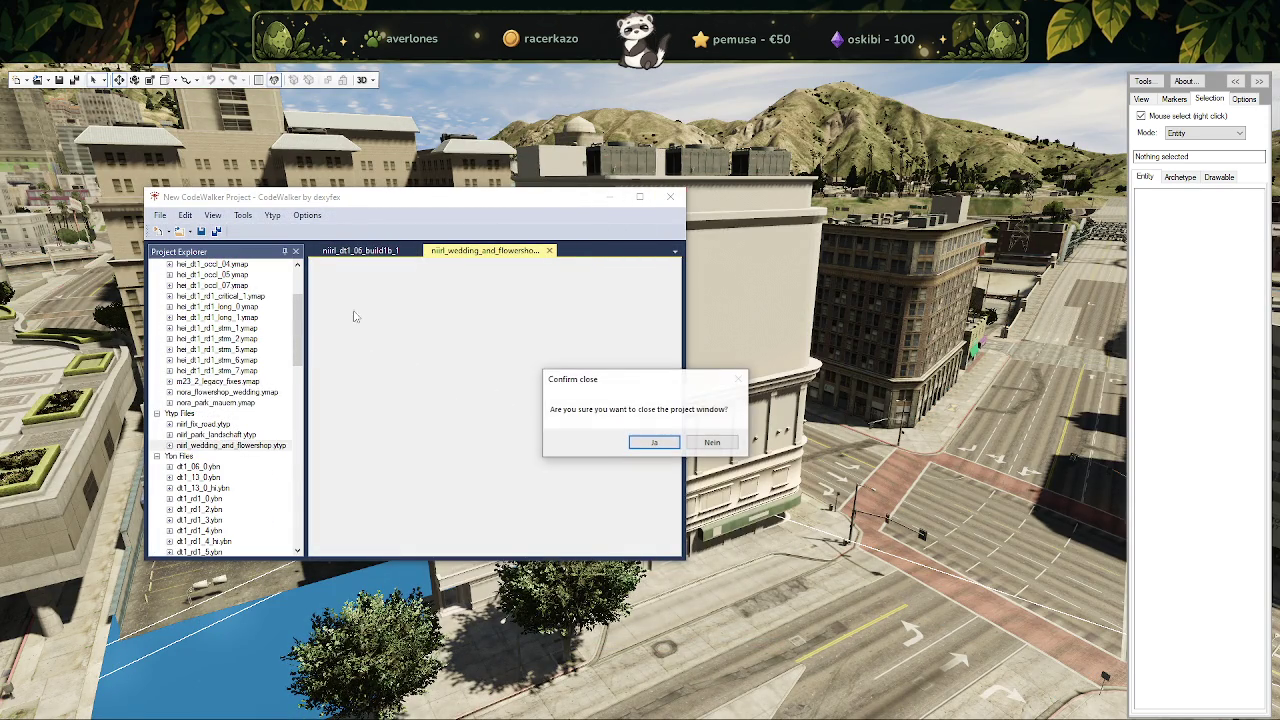
click(718, 442)
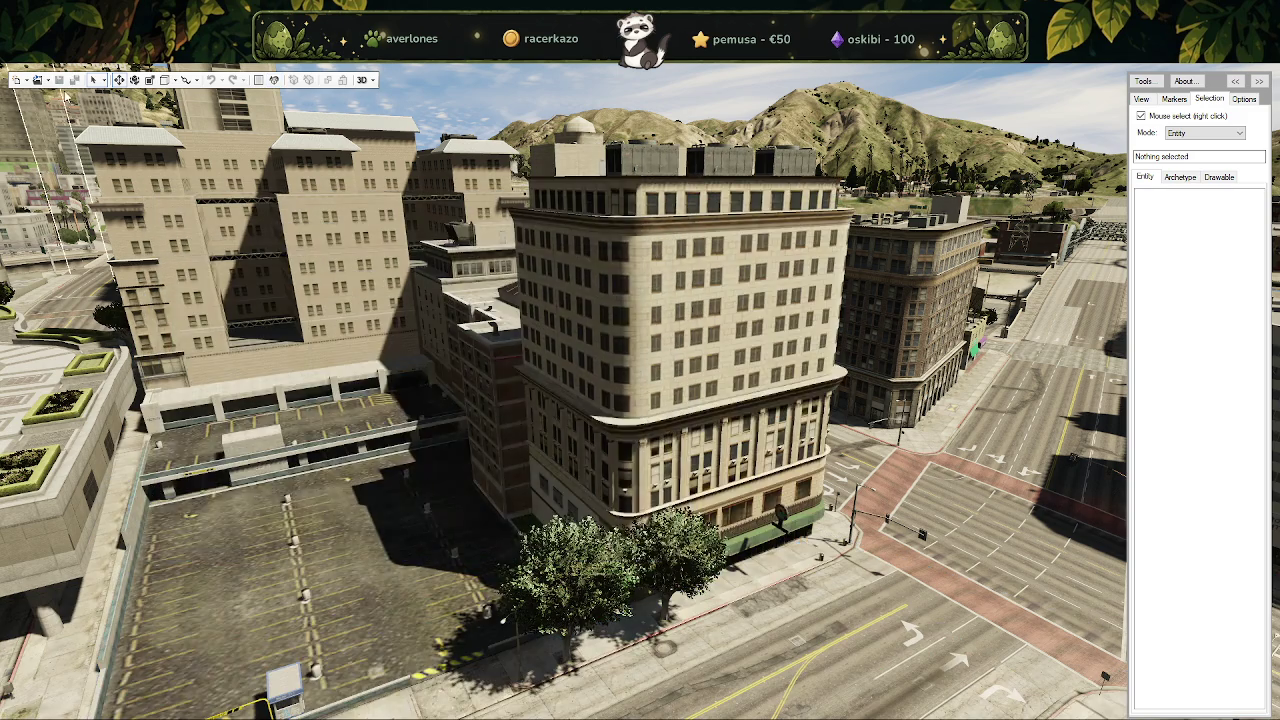
Load the stream folder as a new project and move its window aside.
click(46, 81)
click(78, 124)
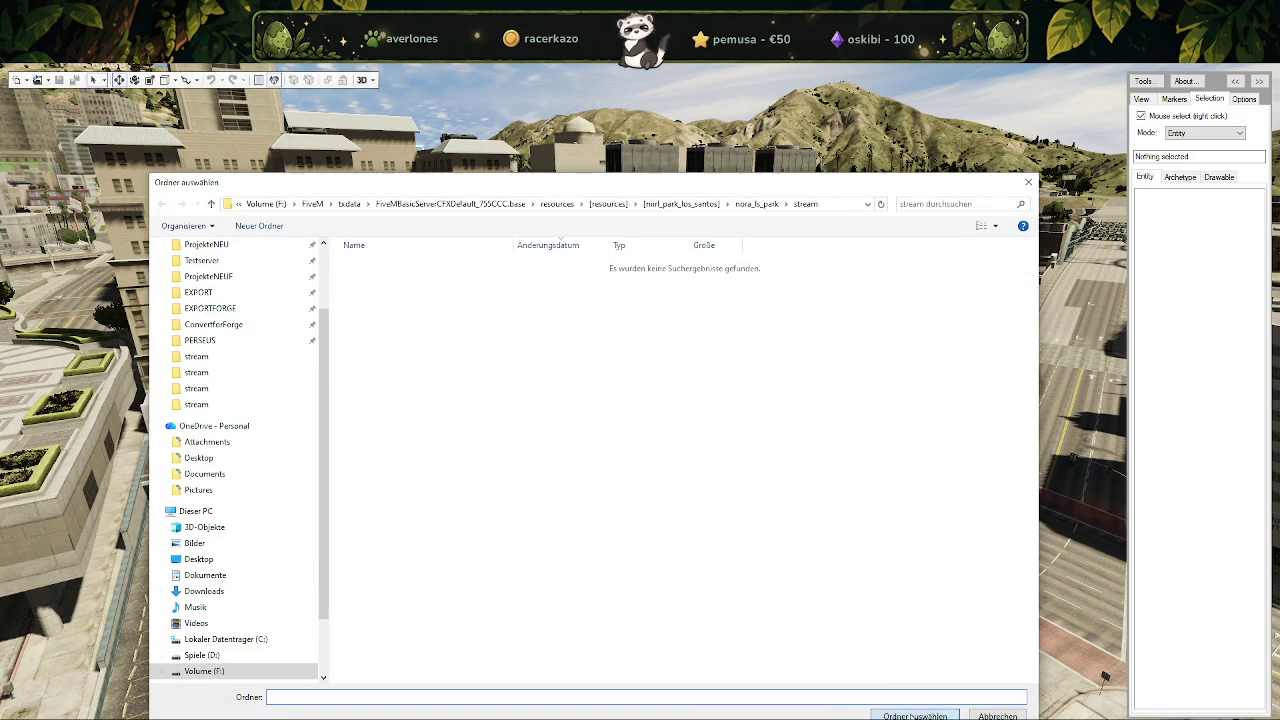
click(915, 716)
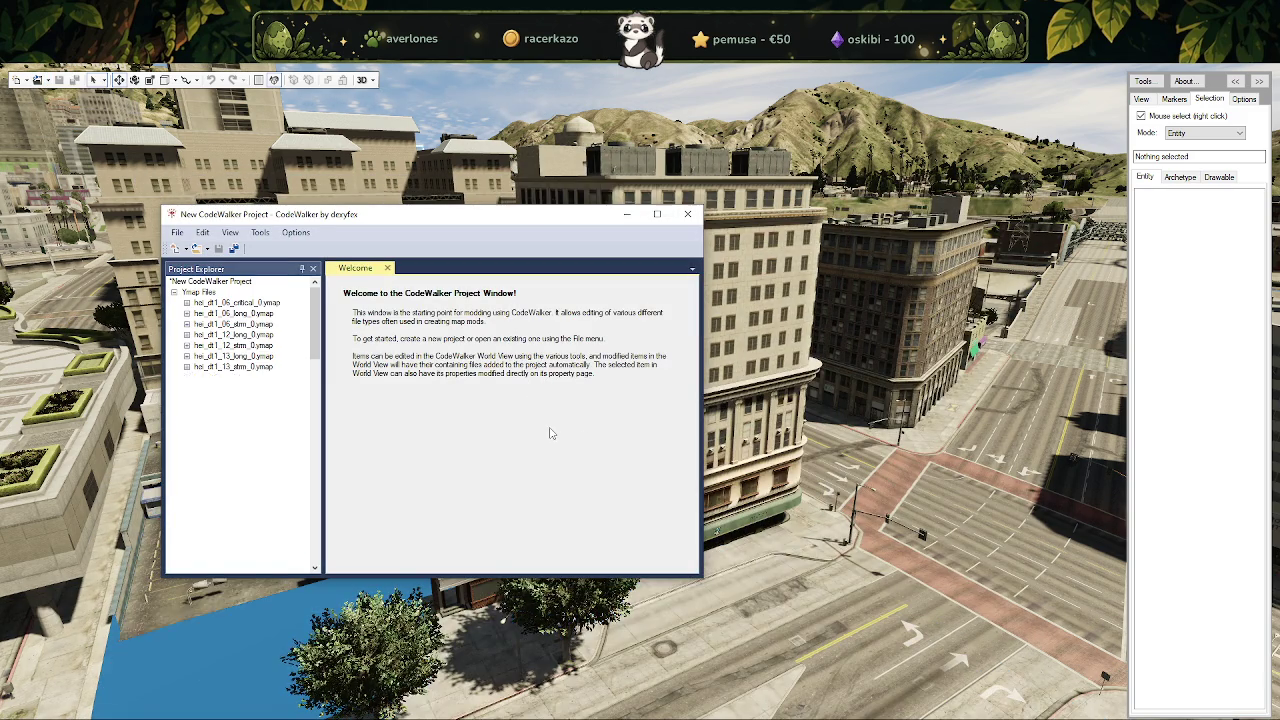
drag(508, 230, 80, 230)
click(482, 437)
Fly the camera in close to the textured hotel building's street front.
mouse_move(420, 420)
mouse_down()
mouse_move(584, 458)
mouse_move(428, 467)
mouse_up()
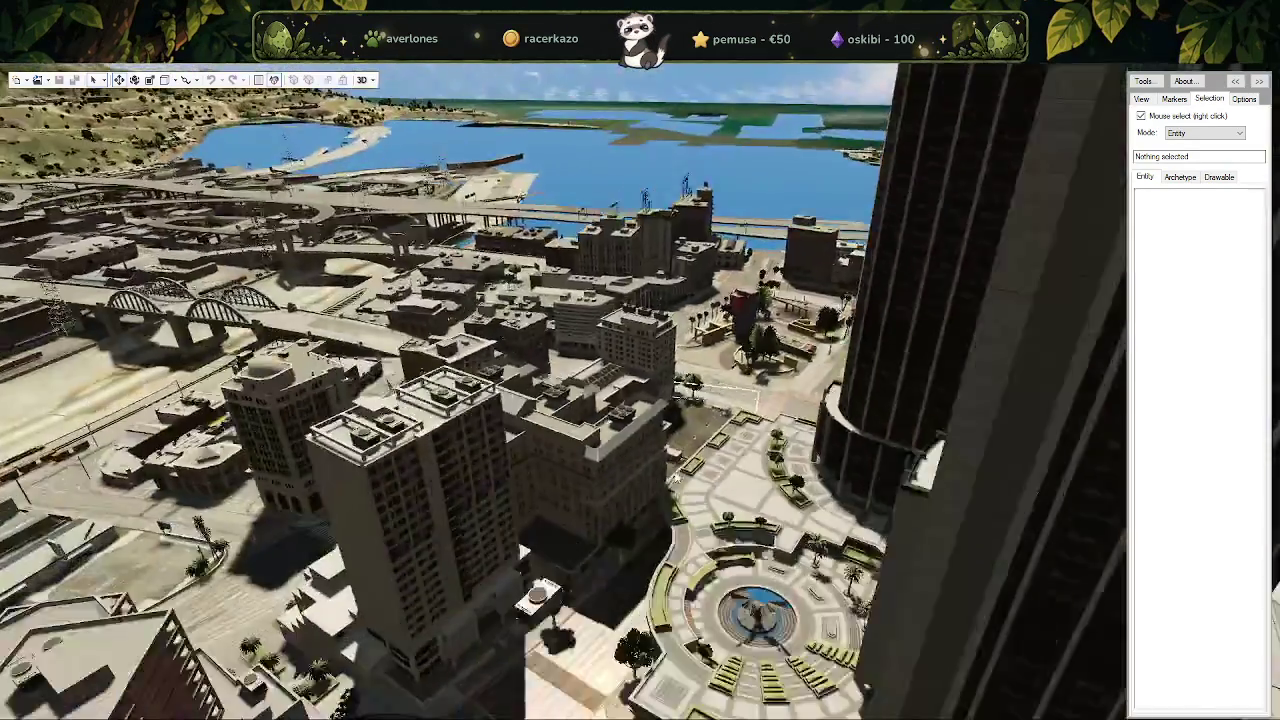
key(w)
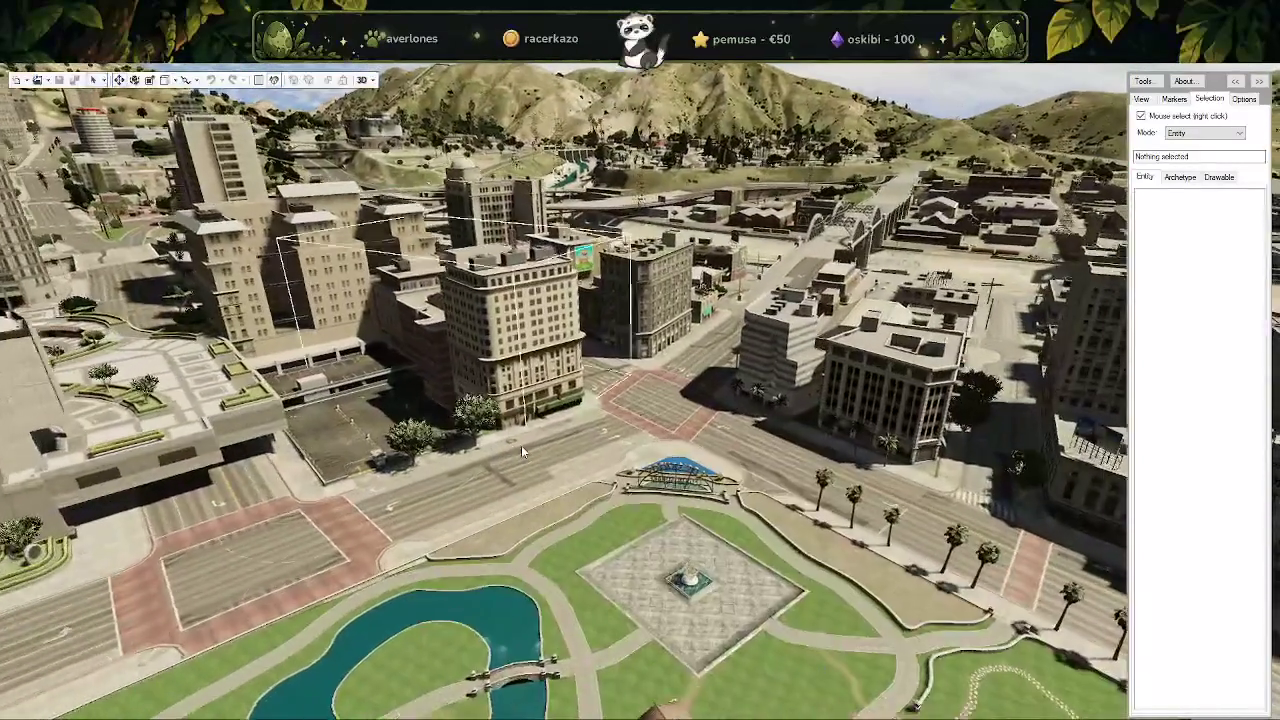
key(s)
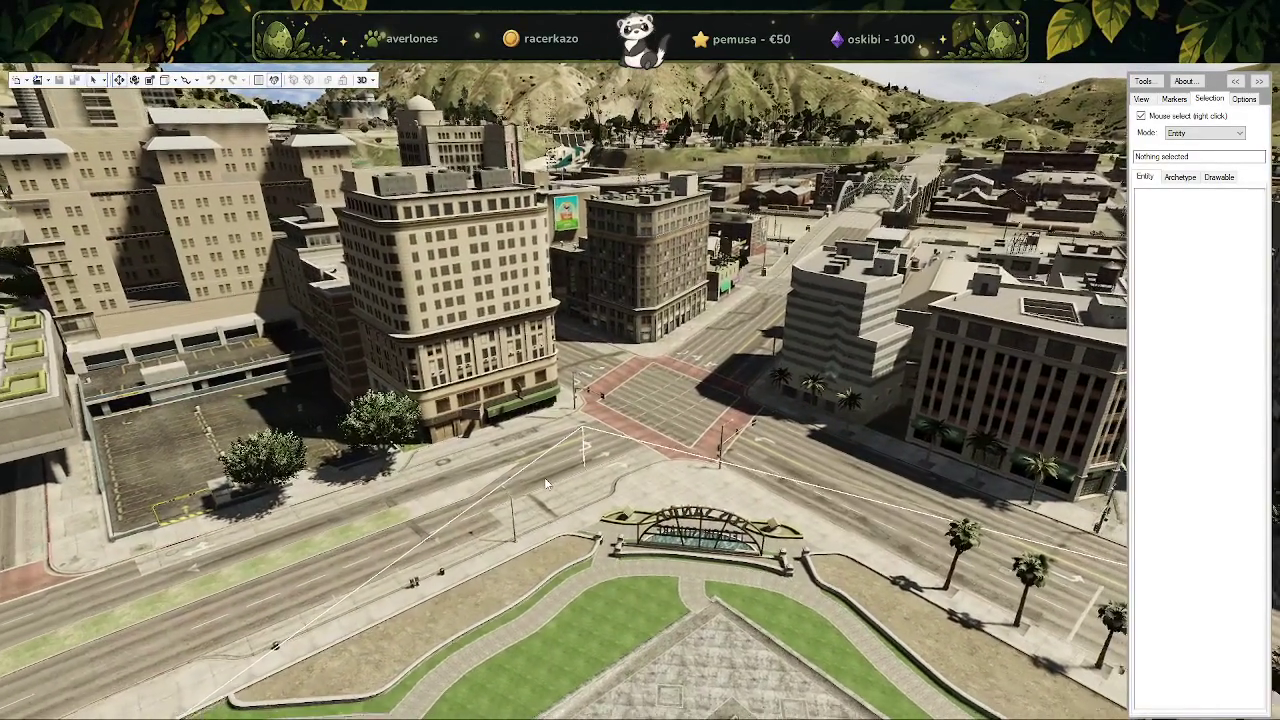
key(w)
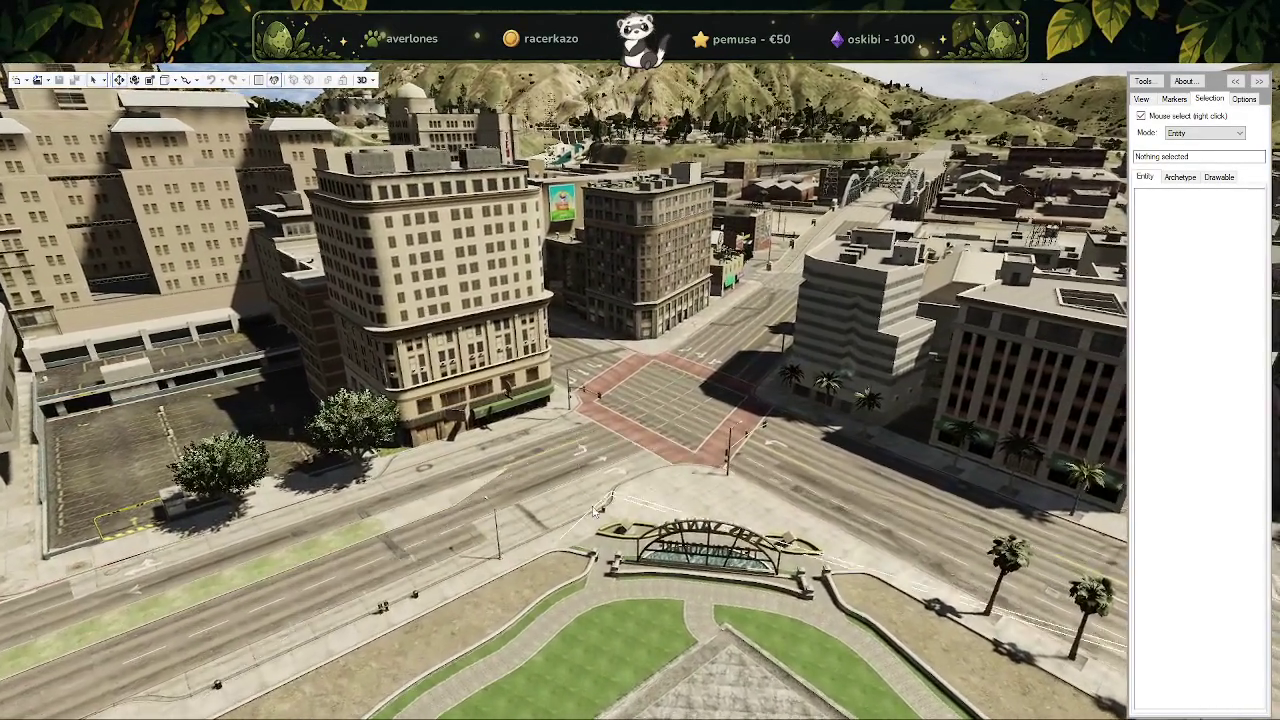
drag(547, 483, 525, 498)
key(w)
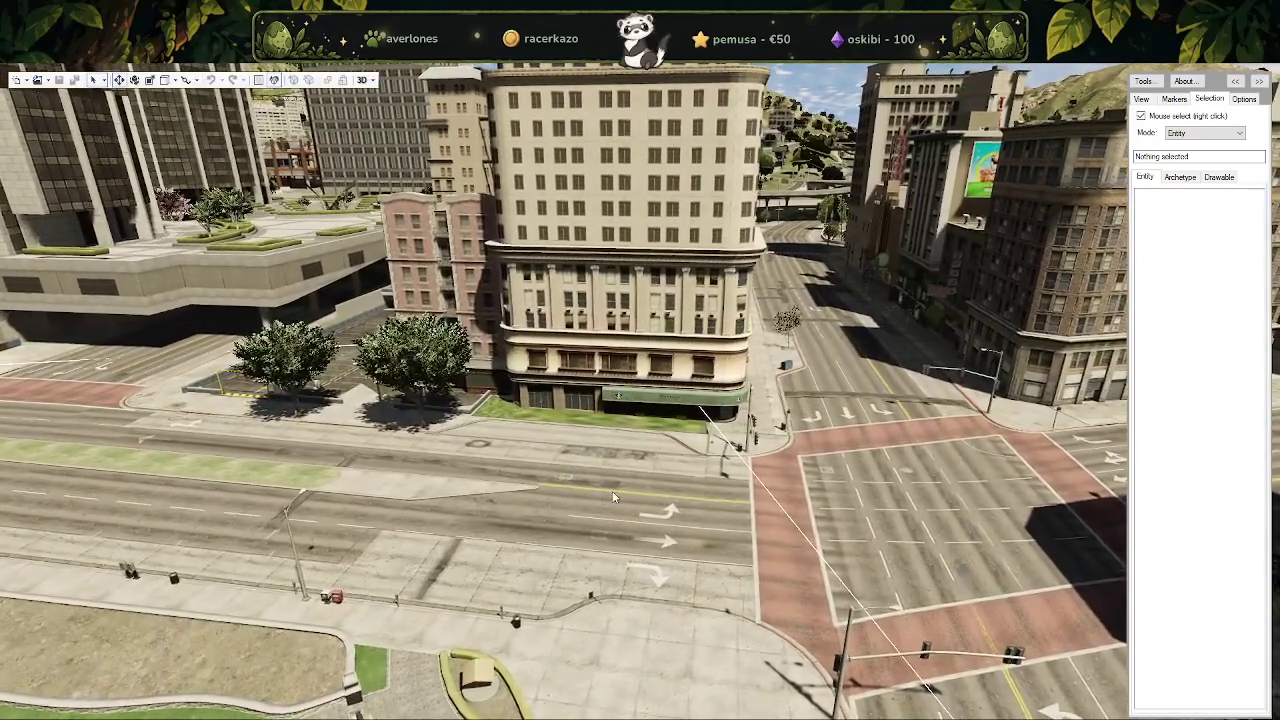
drag(614, 497, 614, 530)
key(w)
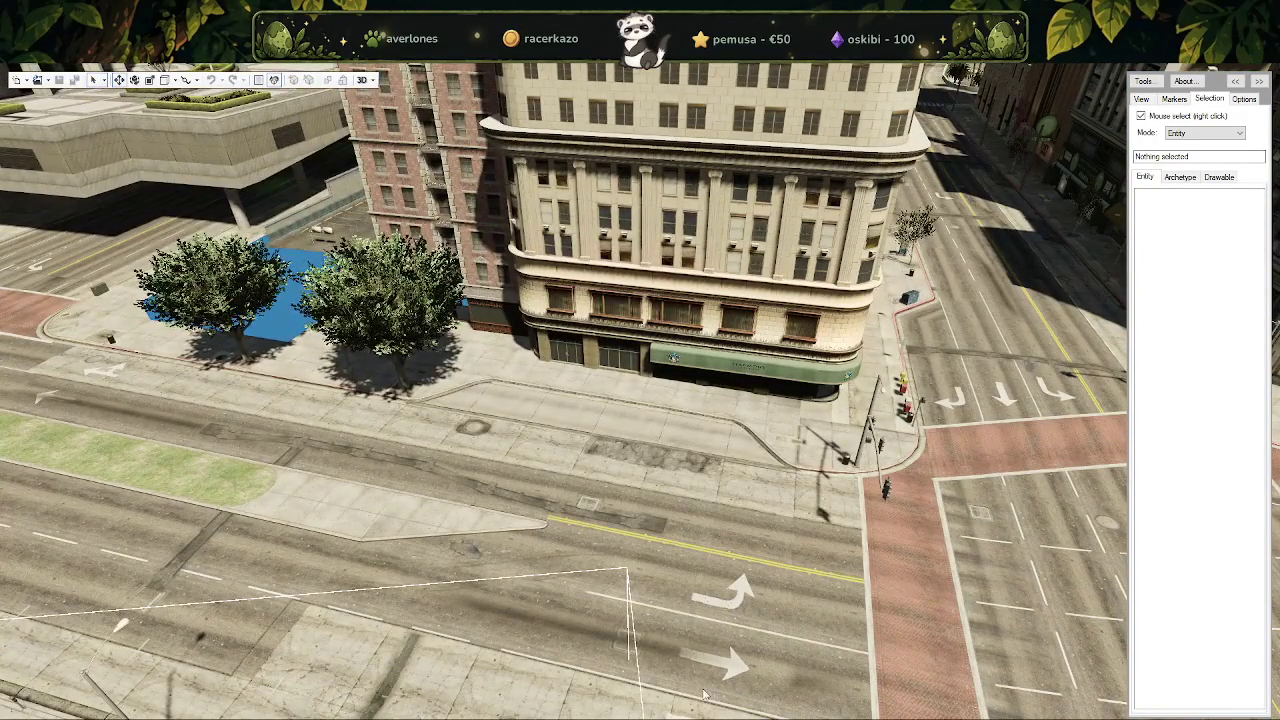
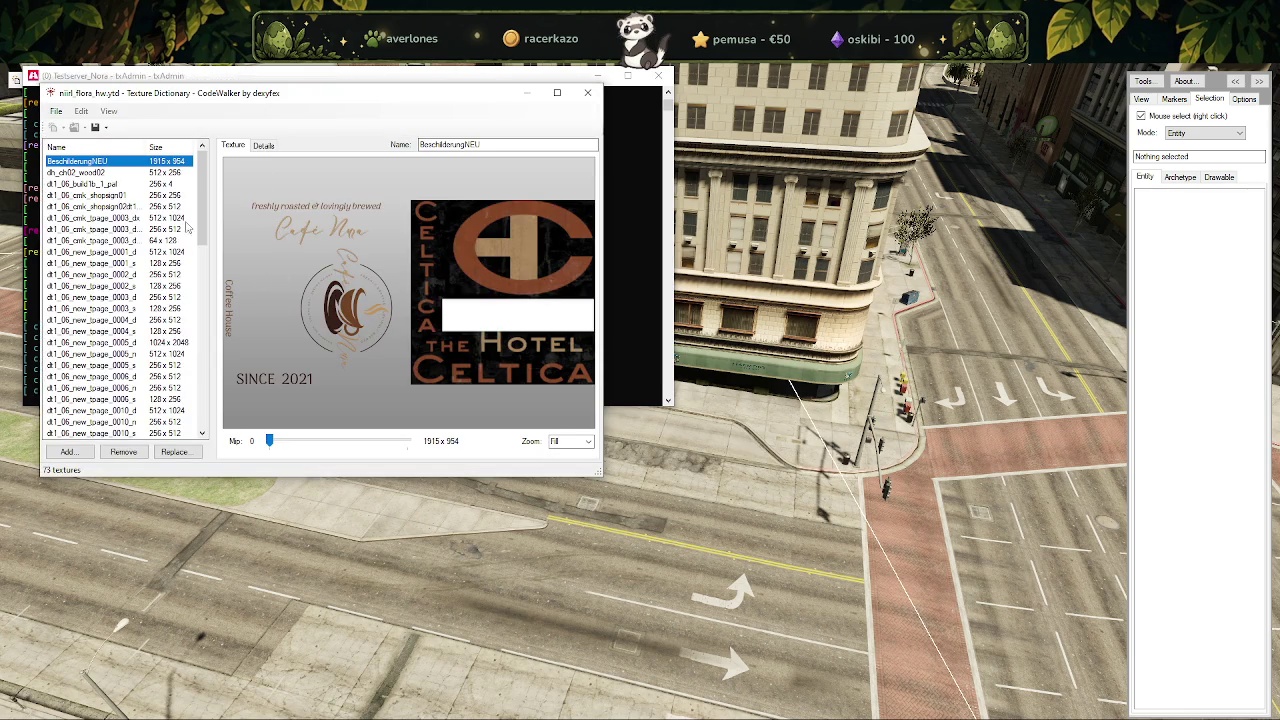
Reposition the texture dictionary window and preview the dt1_06_new_tpage_0005_d texture.
drag(296, 100, 536, 117)
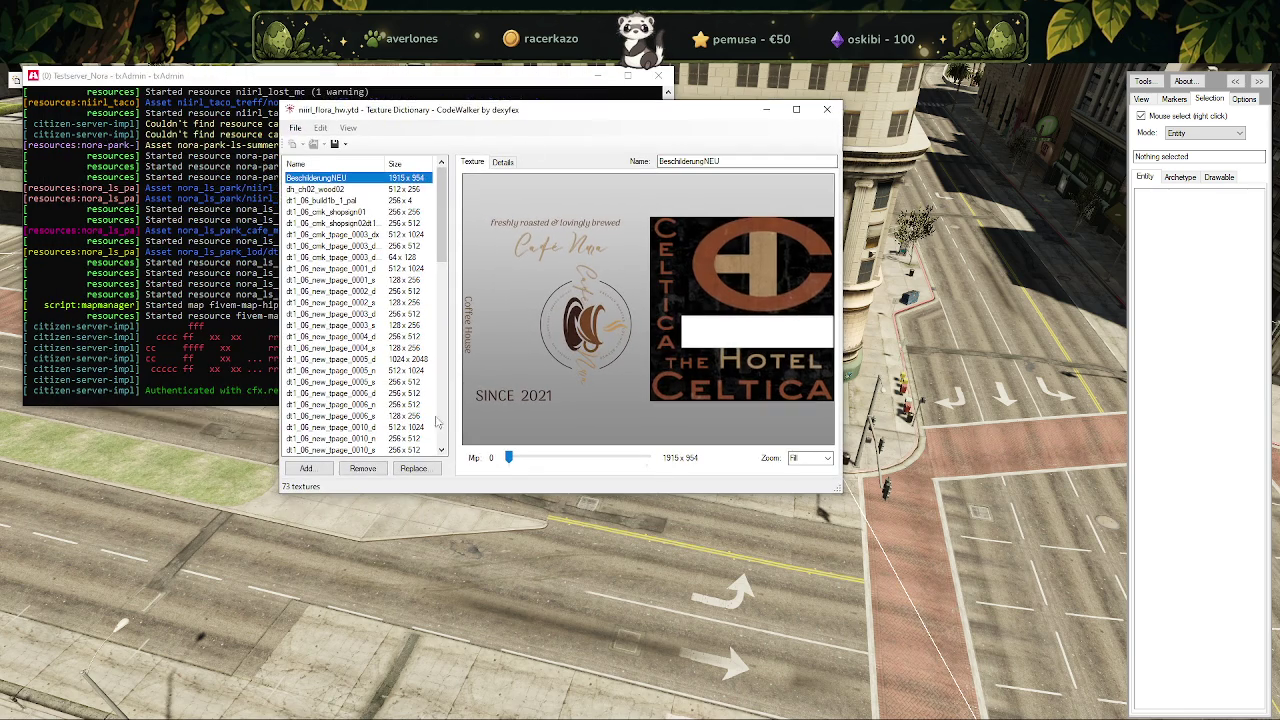
click(797, 110)
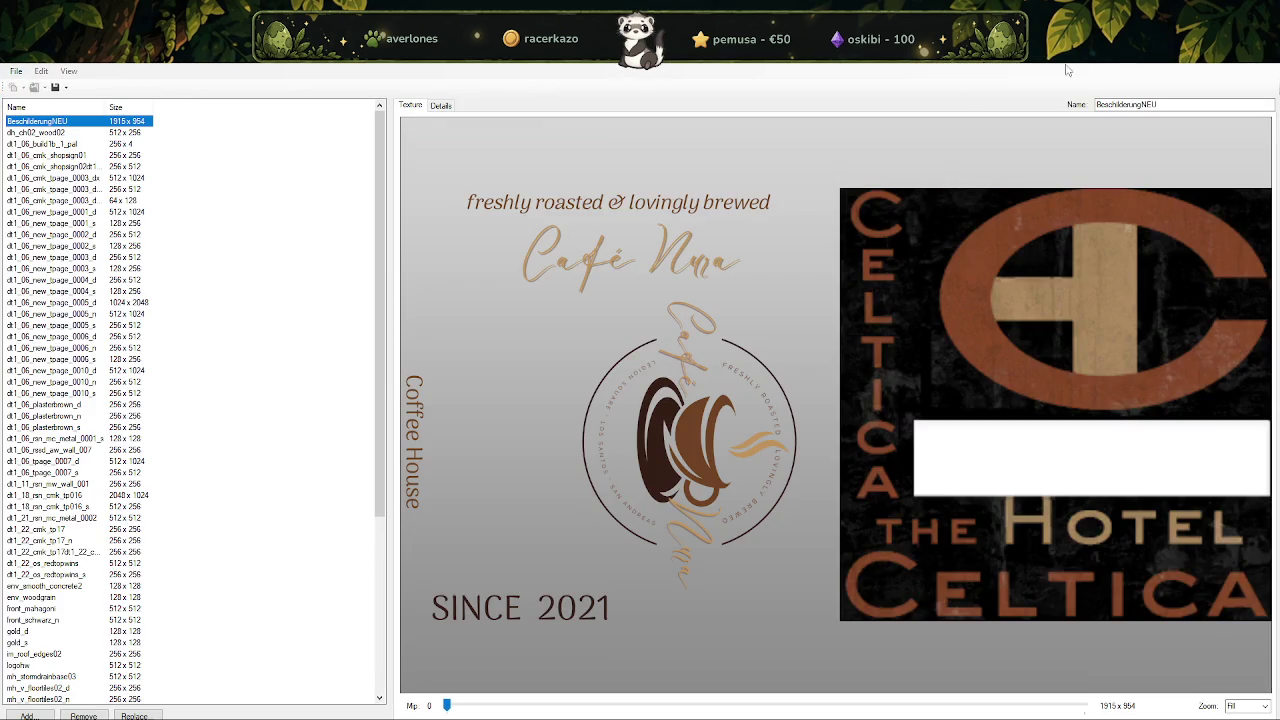
click(1233, 67)
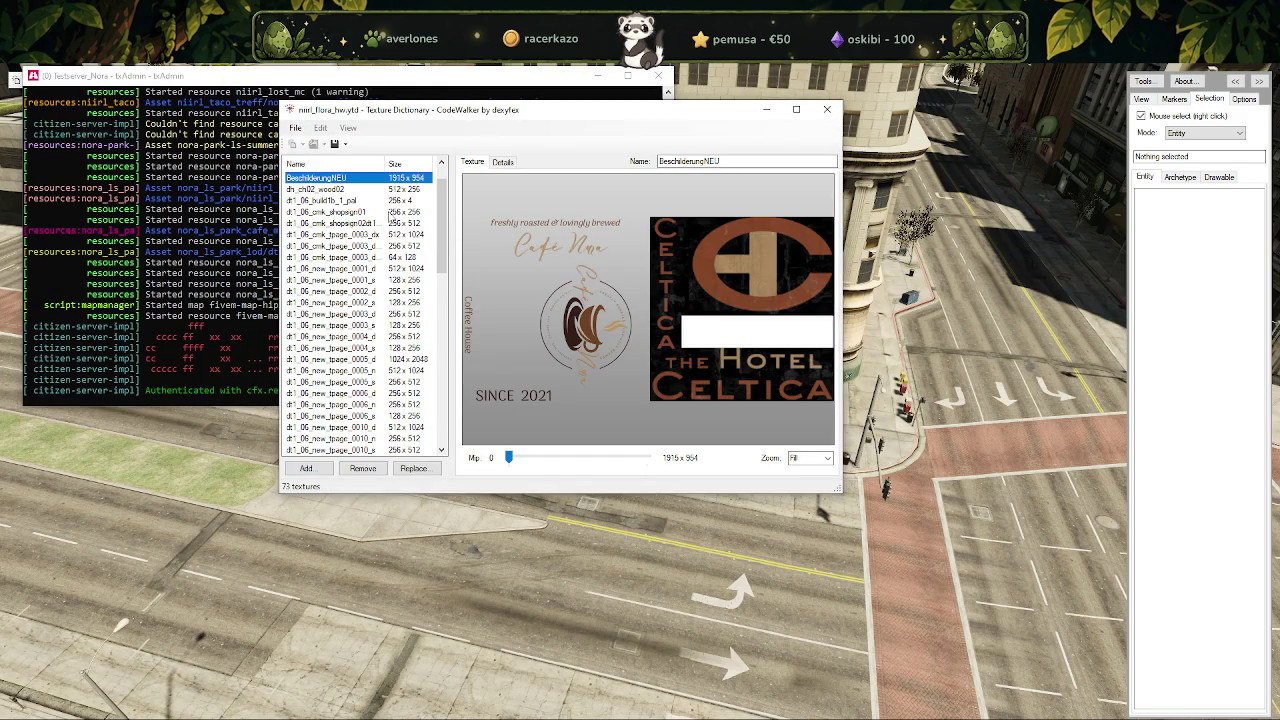
scroll(389, 213, down, 1)
click(378, 325)
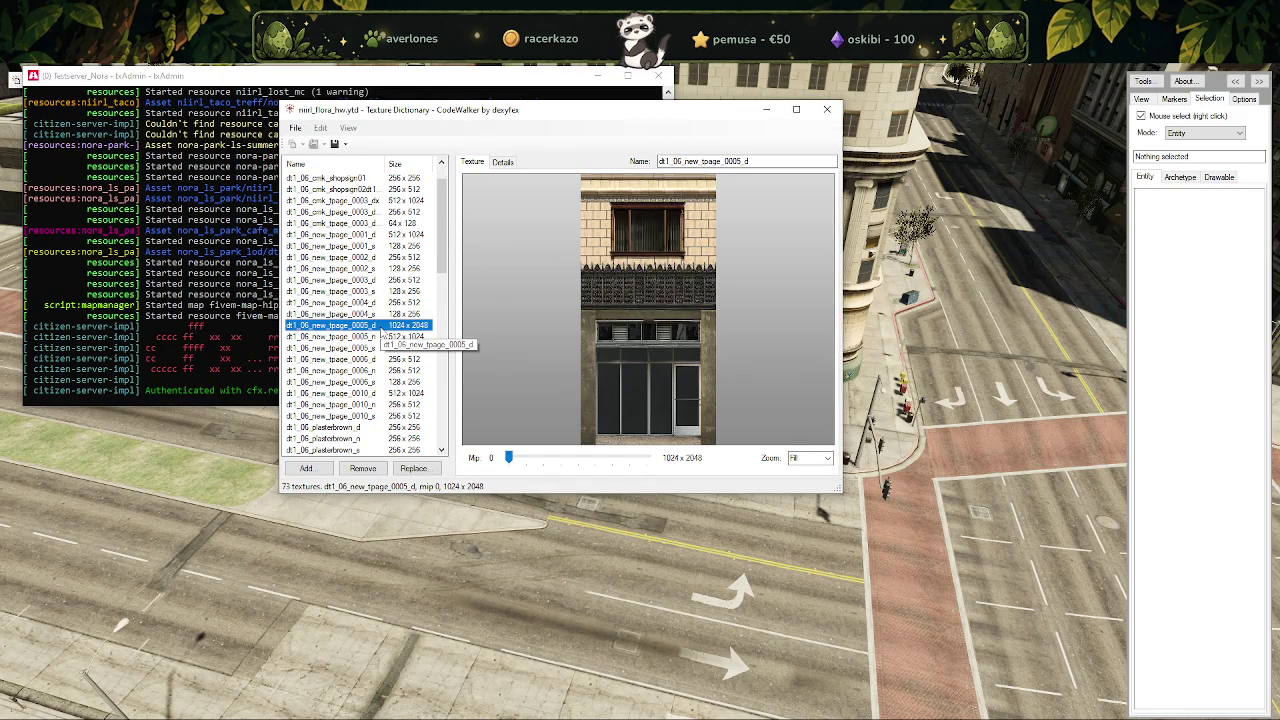
Preview the 2048 x 1024 dt1_18_rsn_cmk_tp016 texture and browse the rest of the list.
scroll(370, 328, down, 1)
scroll(368, 327, down, 2)
click(381, 415)
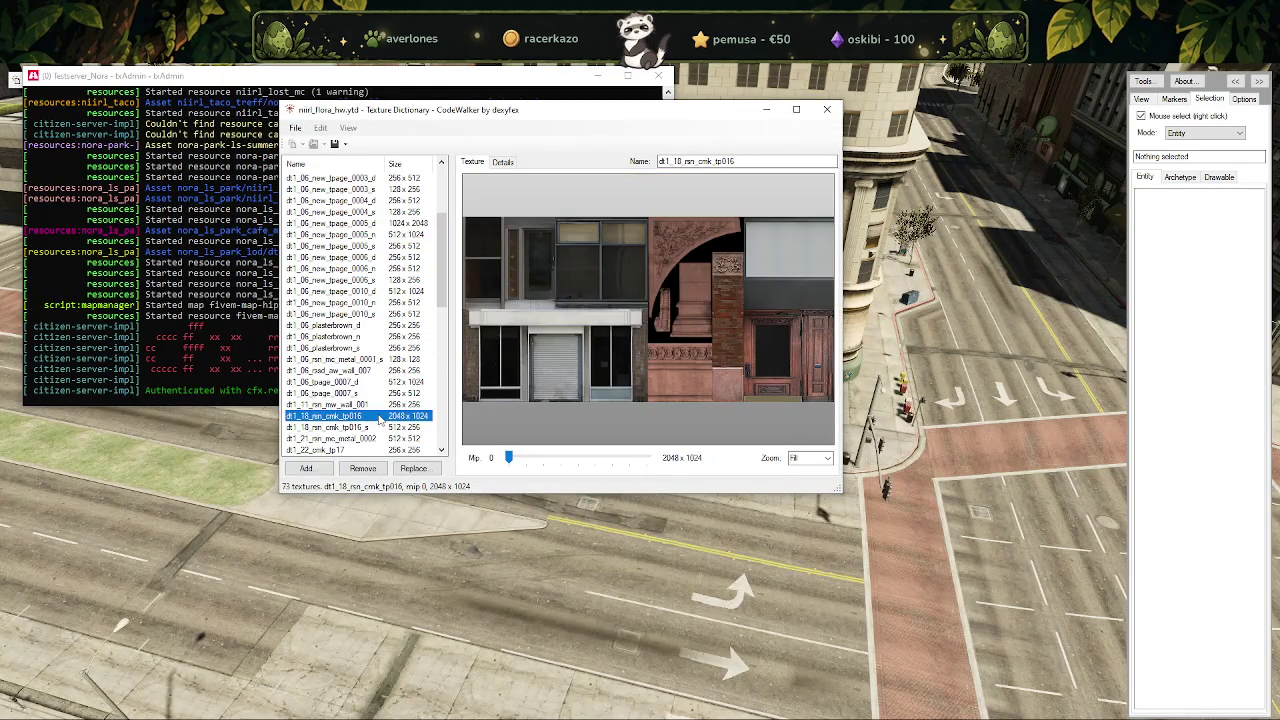
scroll(376, 346, down, 5)
scroll(378, 345, down, 6)
scroll(376, 360, down, 1)
scroll(368, 413, up, 5)
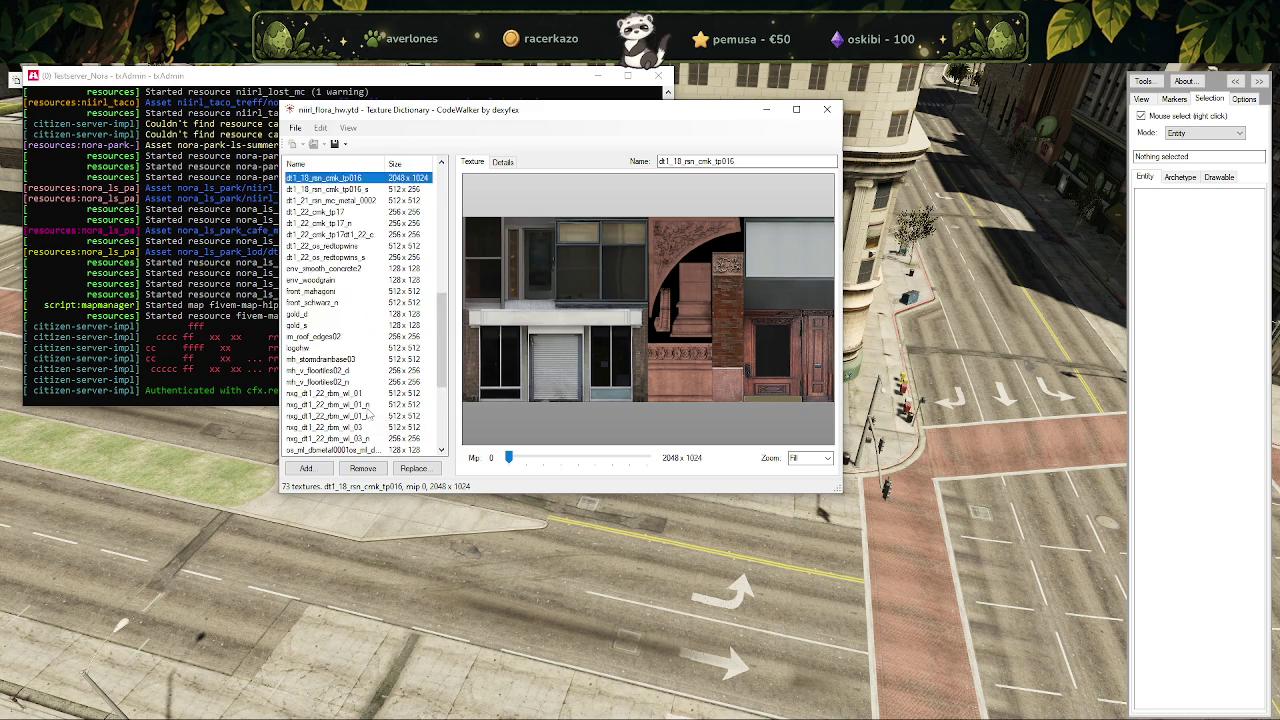
scroll(369, 413, up, 5)
scroll(370, 414, up, 6)
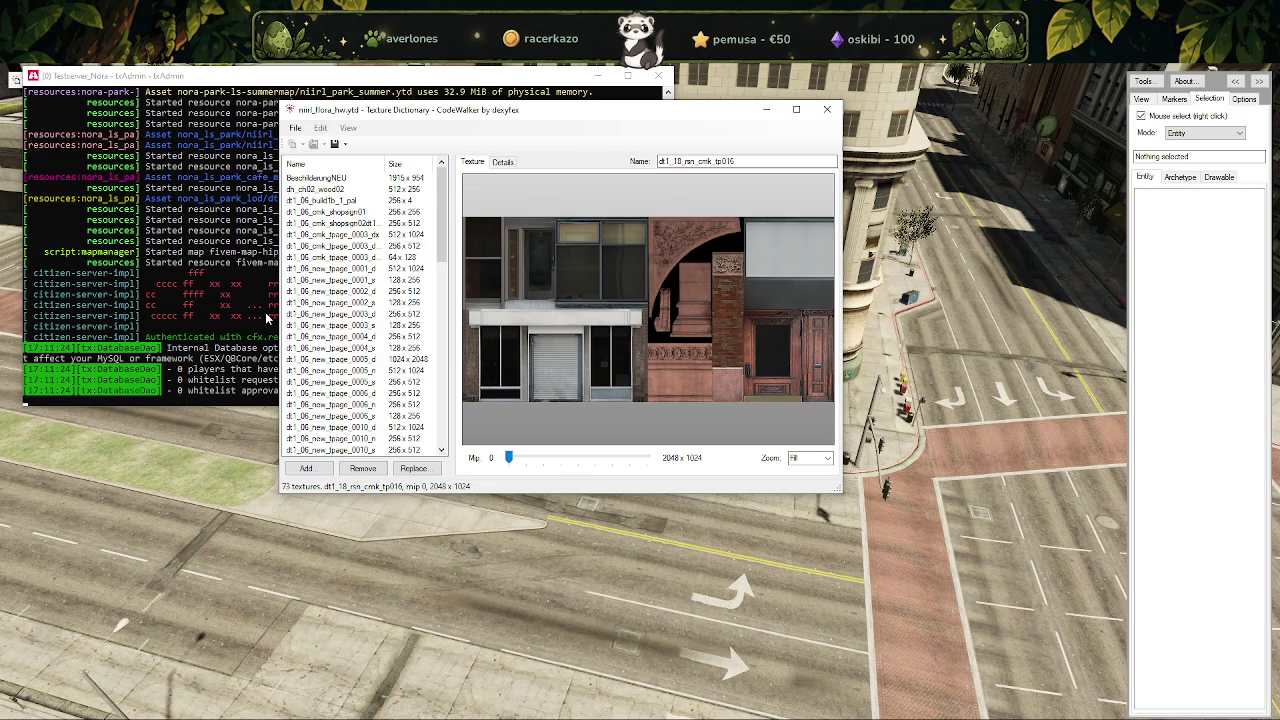
scroll(400, 320, down, 2)
scroll(400, 320, down, 3)
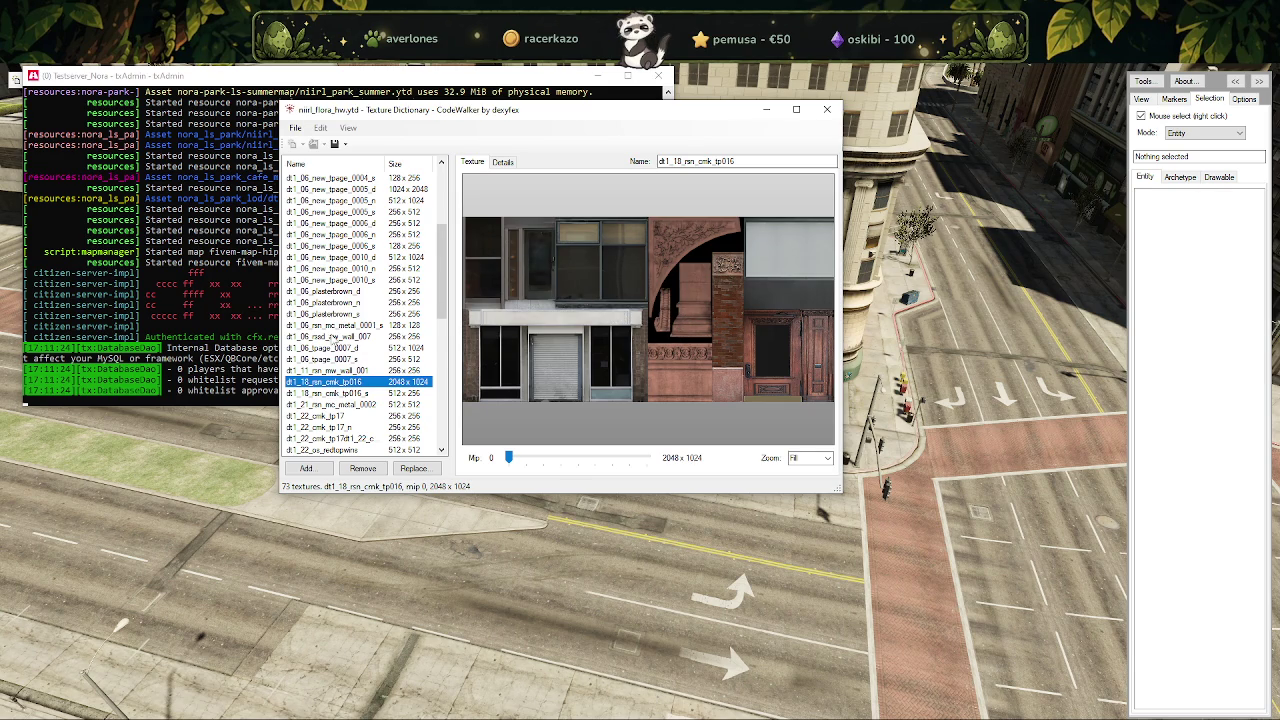
scroll(338, 330, down, 5)
scroll(338, 330, down, 4)
scroll(340, 340, down, 2)
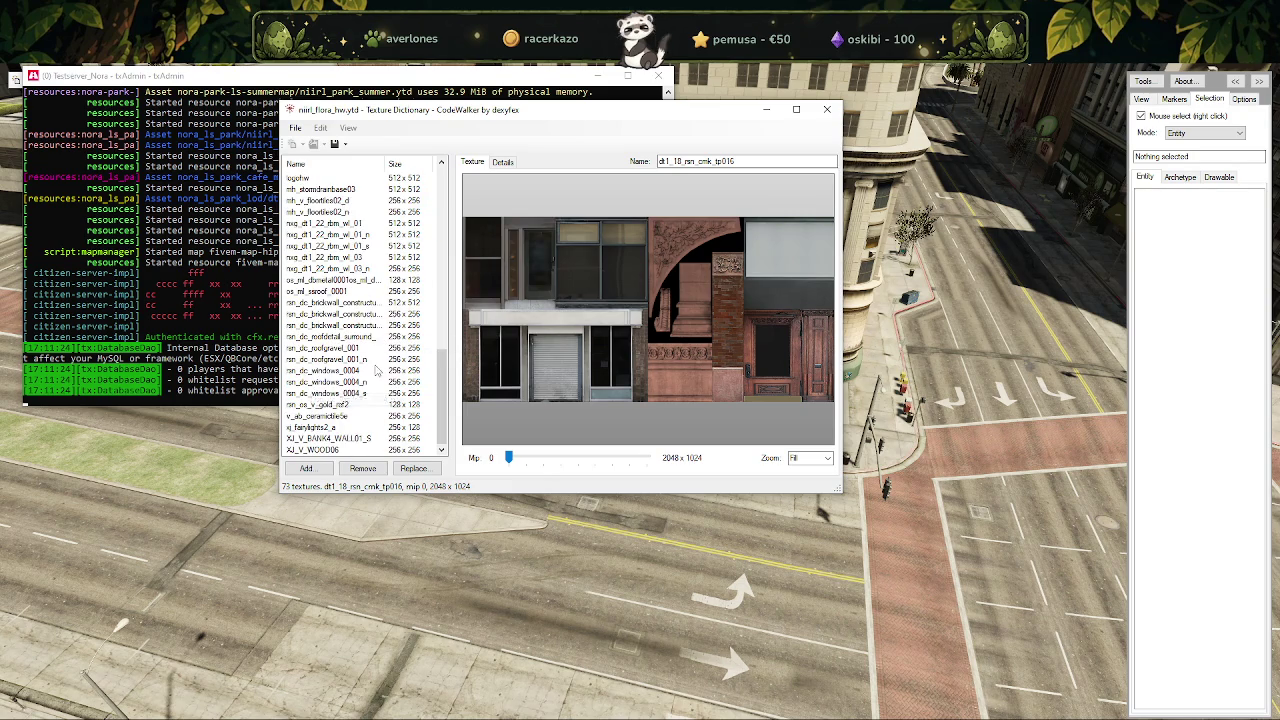
scroll(378, 365, up, 9)
scroll(378, 355, up, 7)
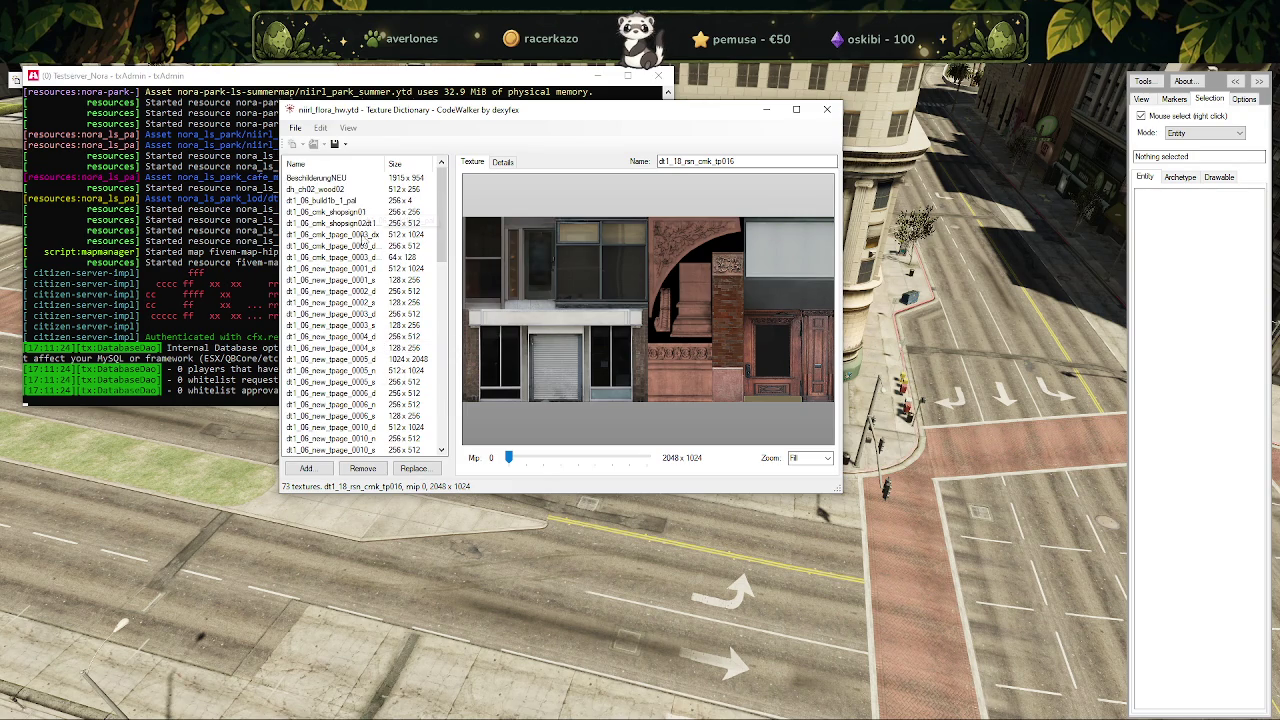
scroll(360, 300, down, 5)
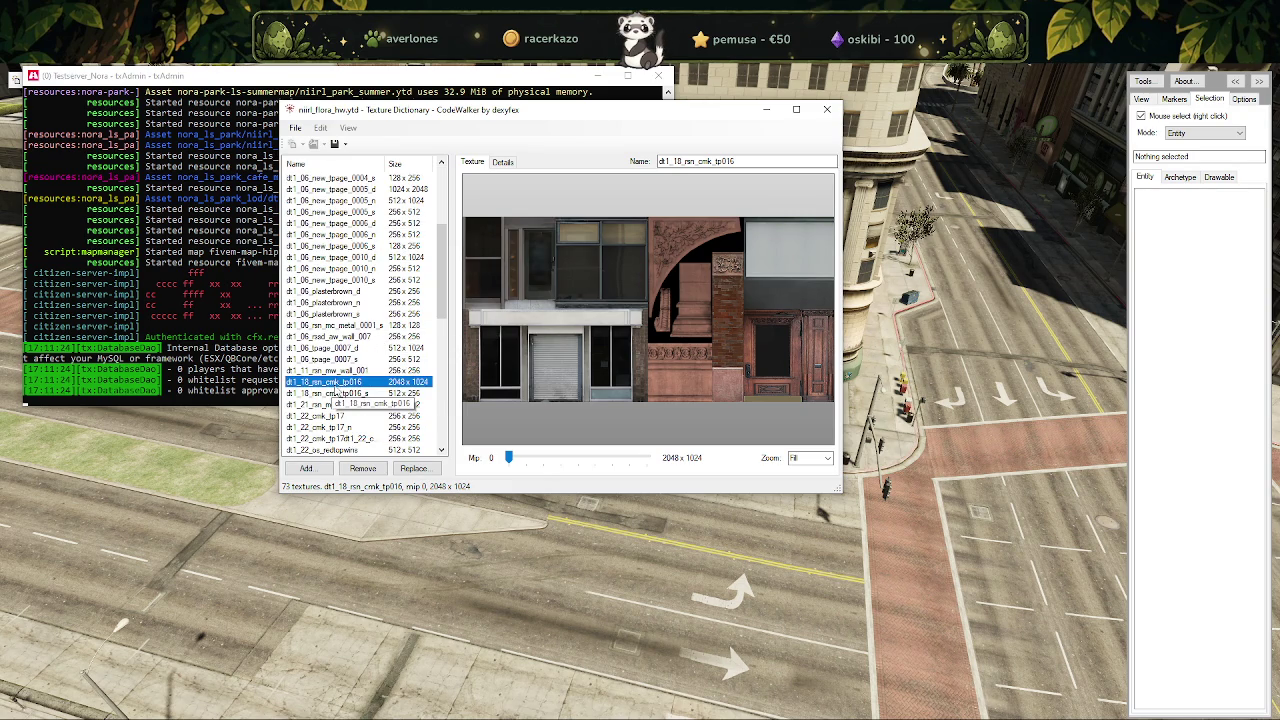
click(313, 715)
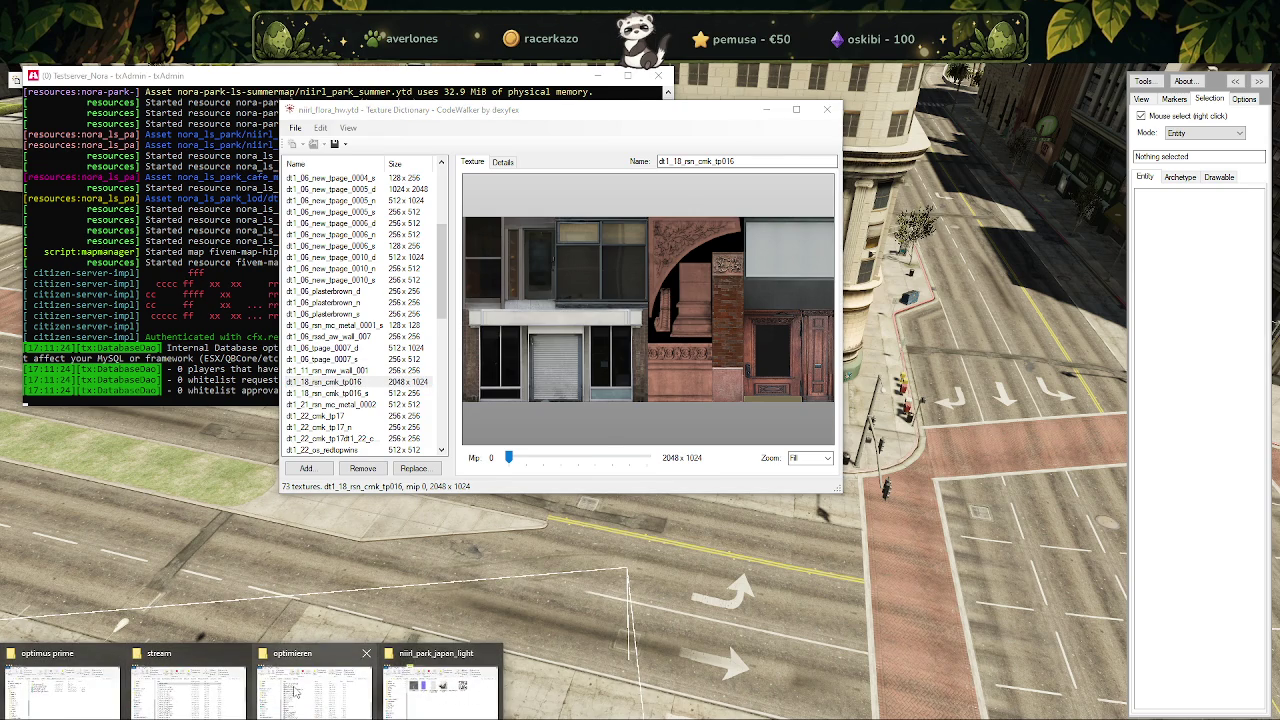
Bring the optimieren folder window forward and open the niirl_flora_hw folder.
click(294, 689)
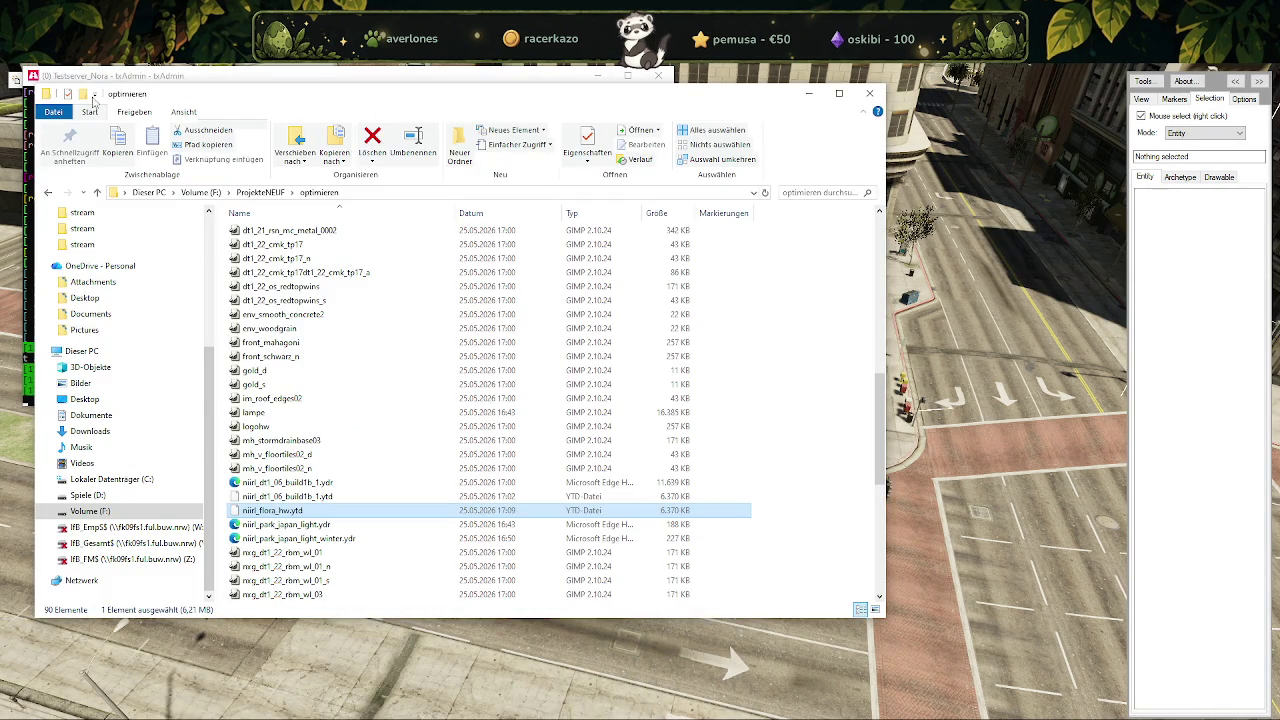
drag(231, 97, 581, 160)
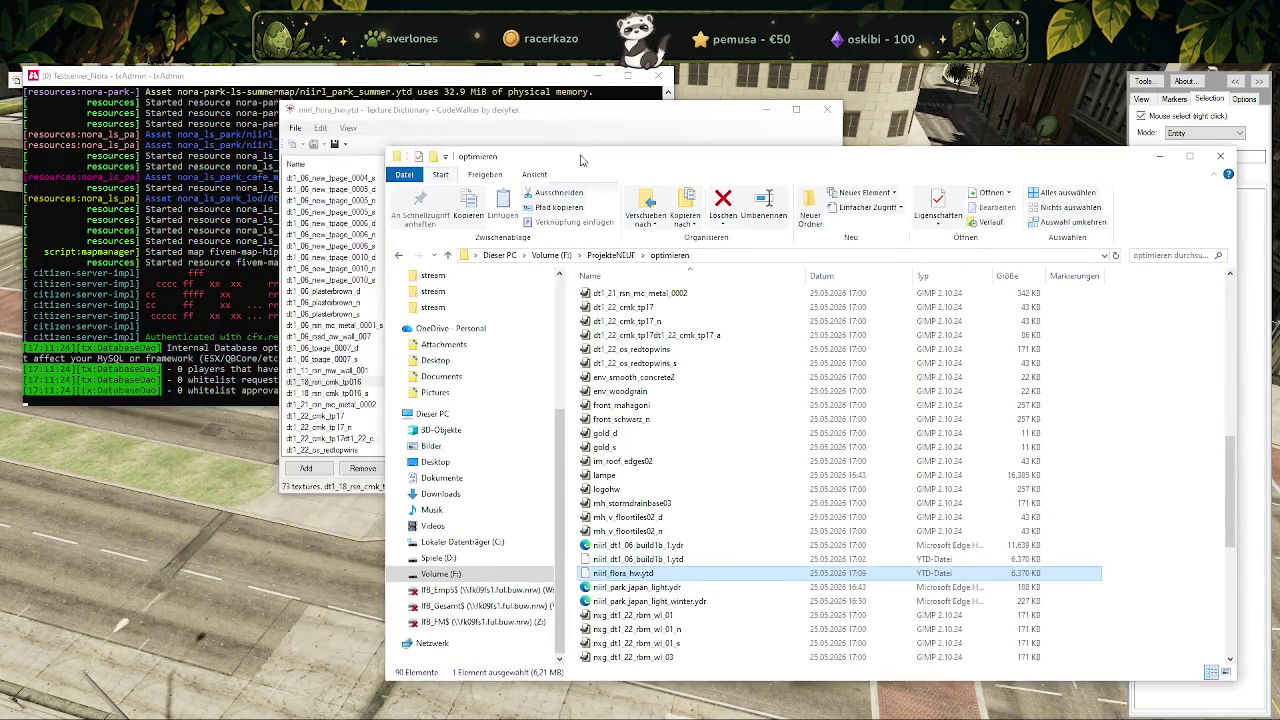
scroll(620, 420, up, 15)
click(620, 298)
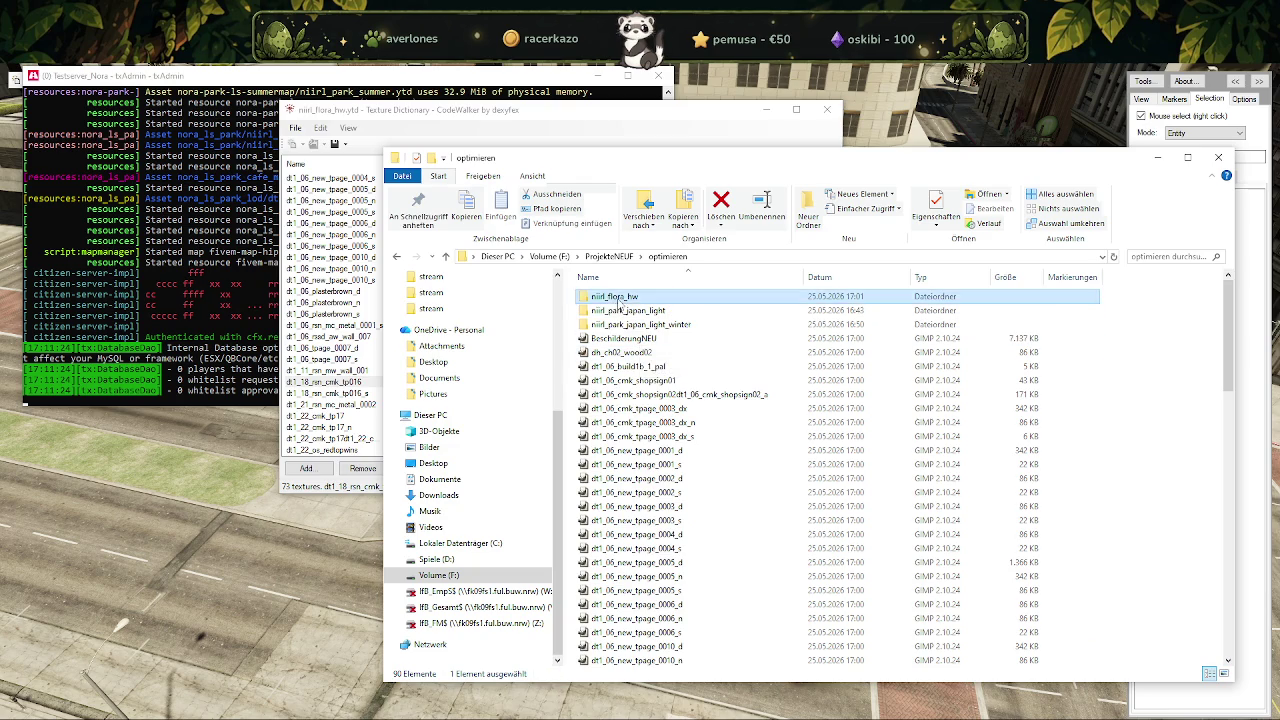
double_click(620, 297)
drag(475, 112, 215, 115)
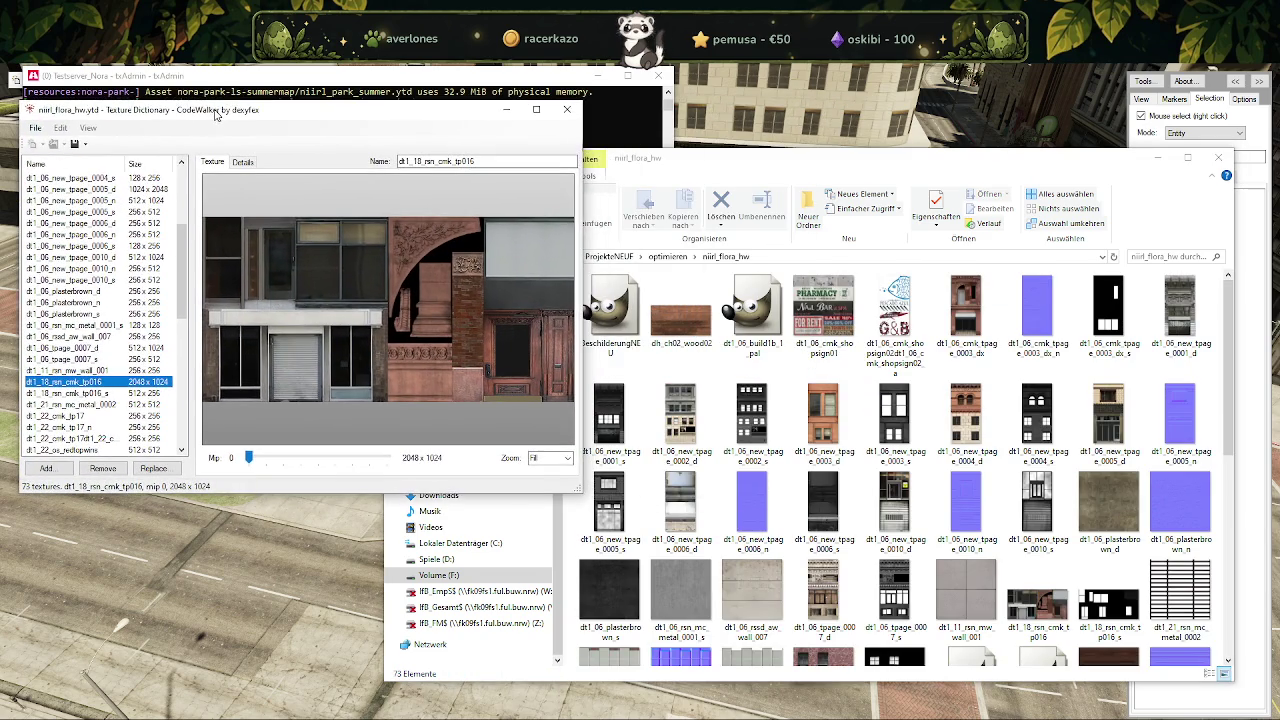
Switch the folder to Details view, search for 18_rsn and pick dt1_18_rsn_cmk_tp016.
right_click(758, 373)
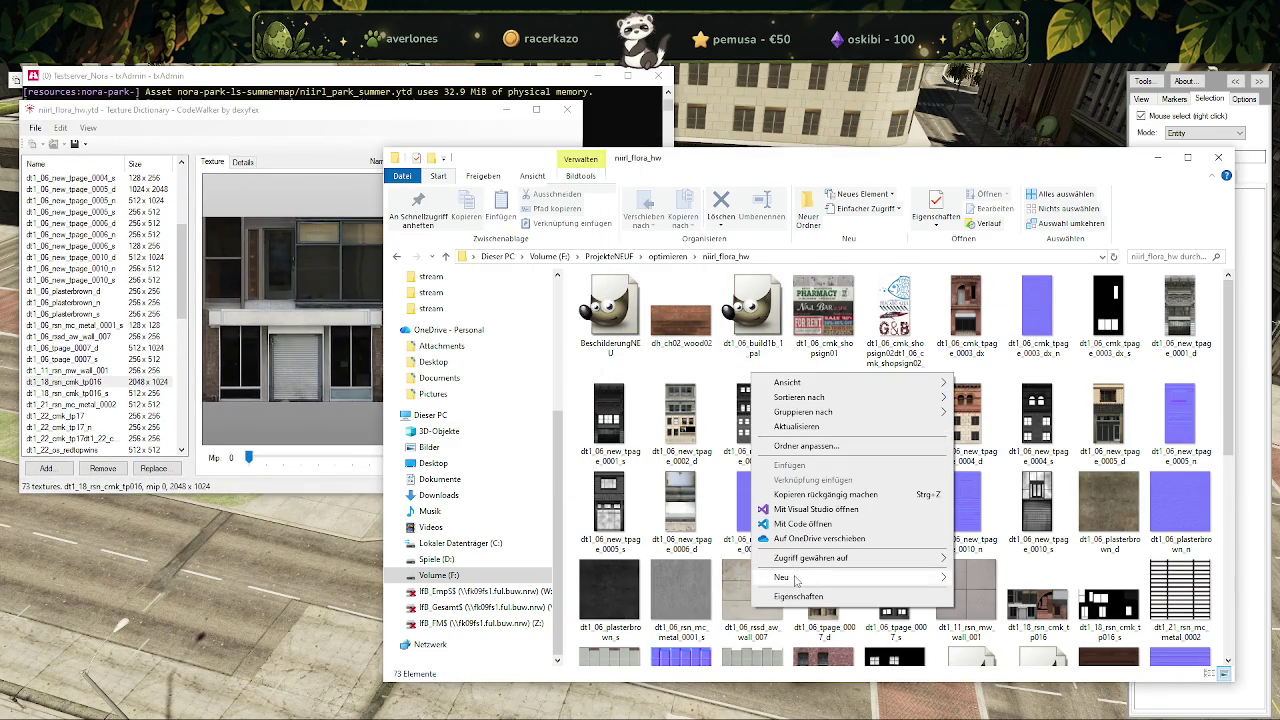
mouse_move(850, 382)
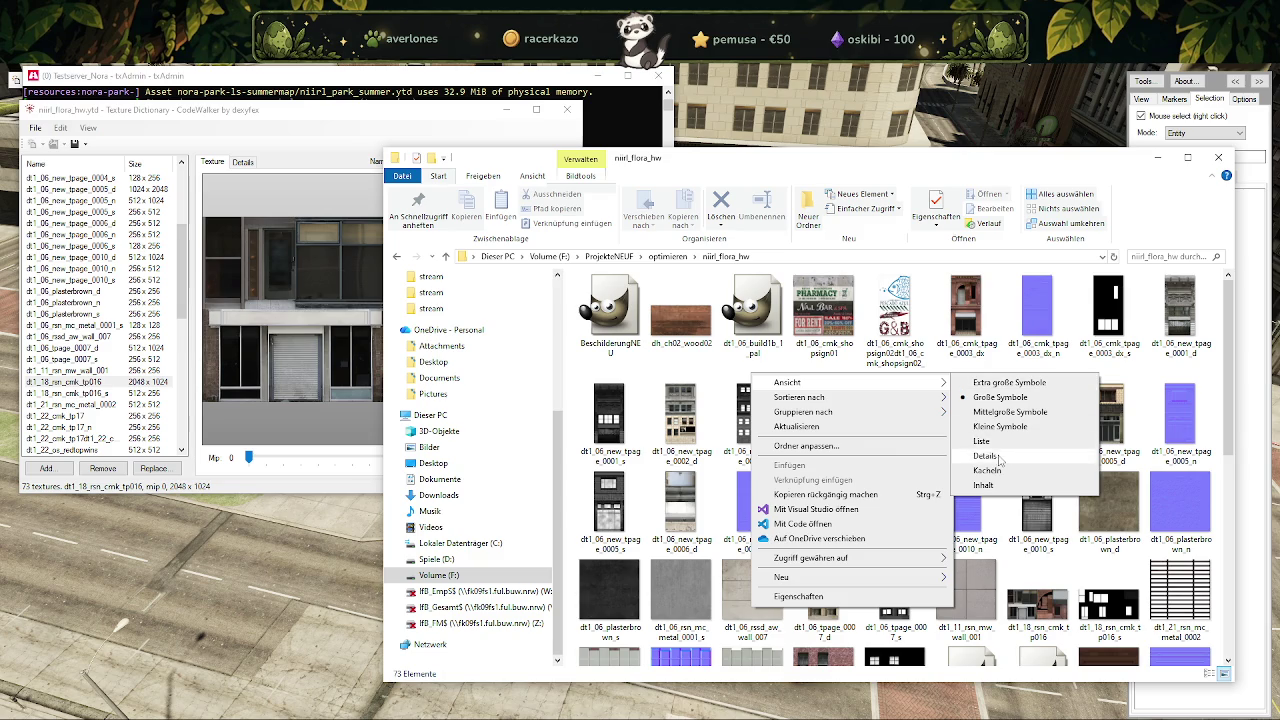
click(986, 456)
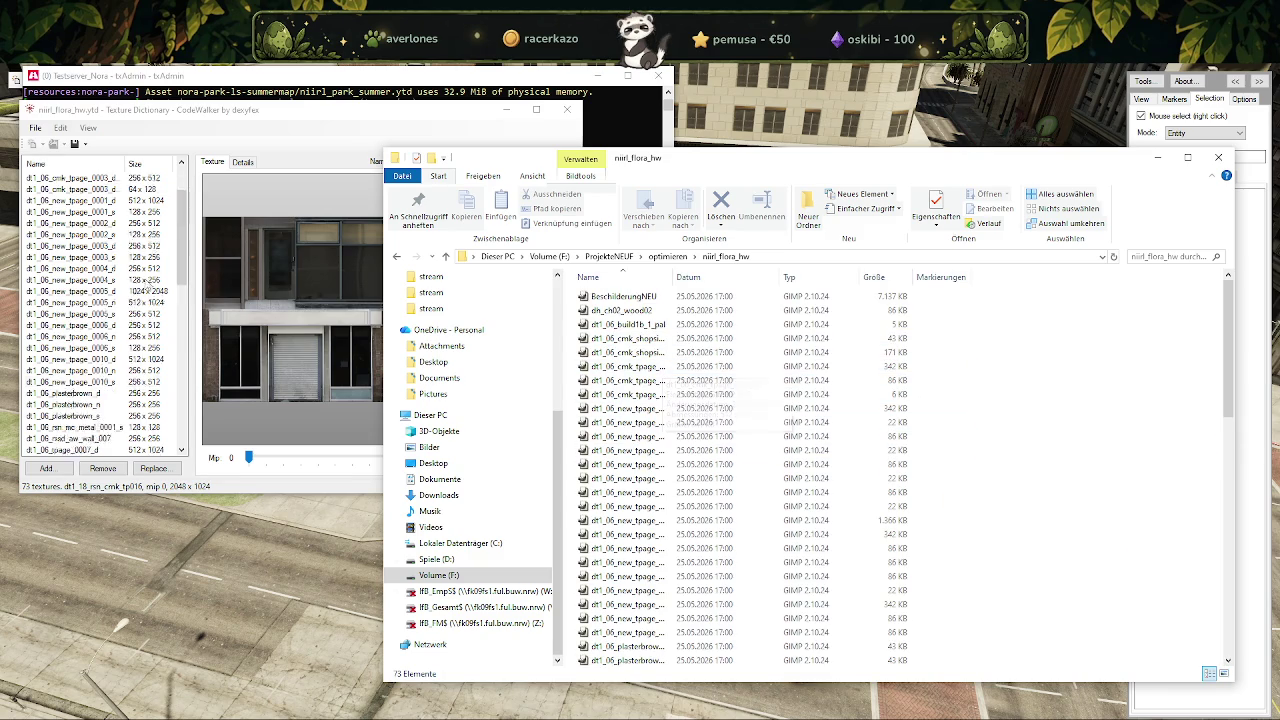
scroll(148, 284, up, 3)
scroll(133, 273, down, 5)
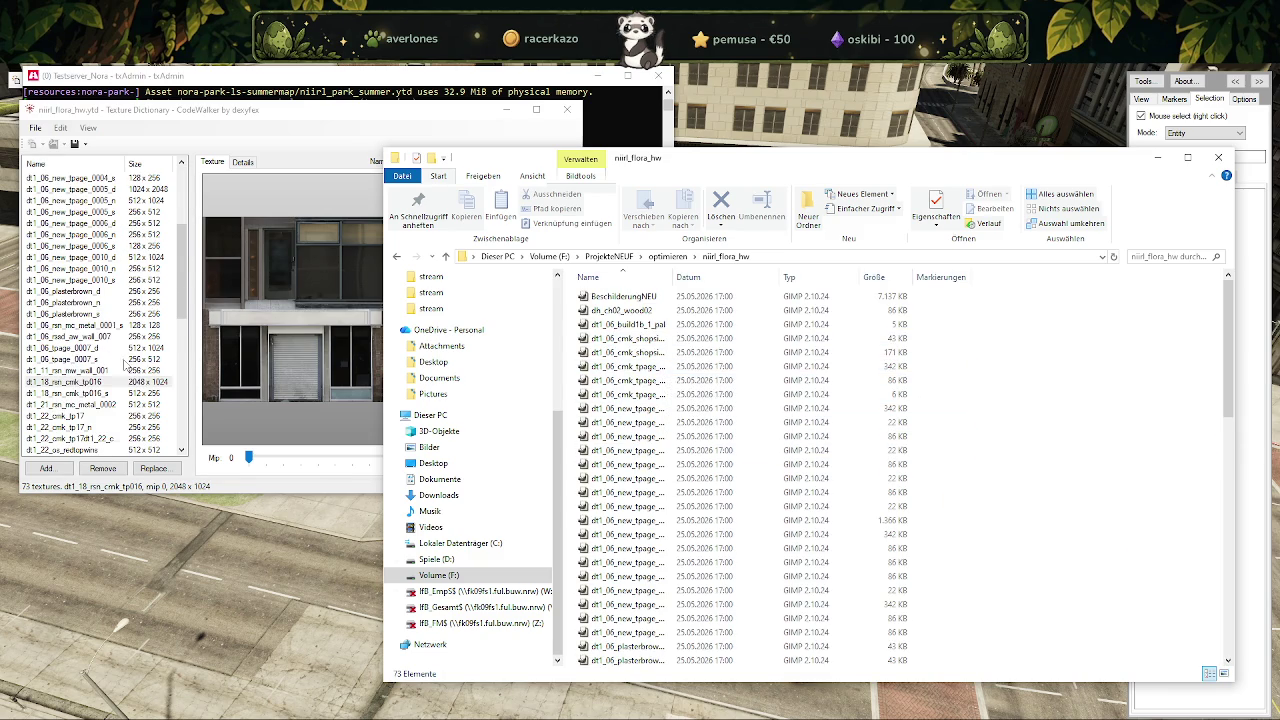
click(1141, 257)
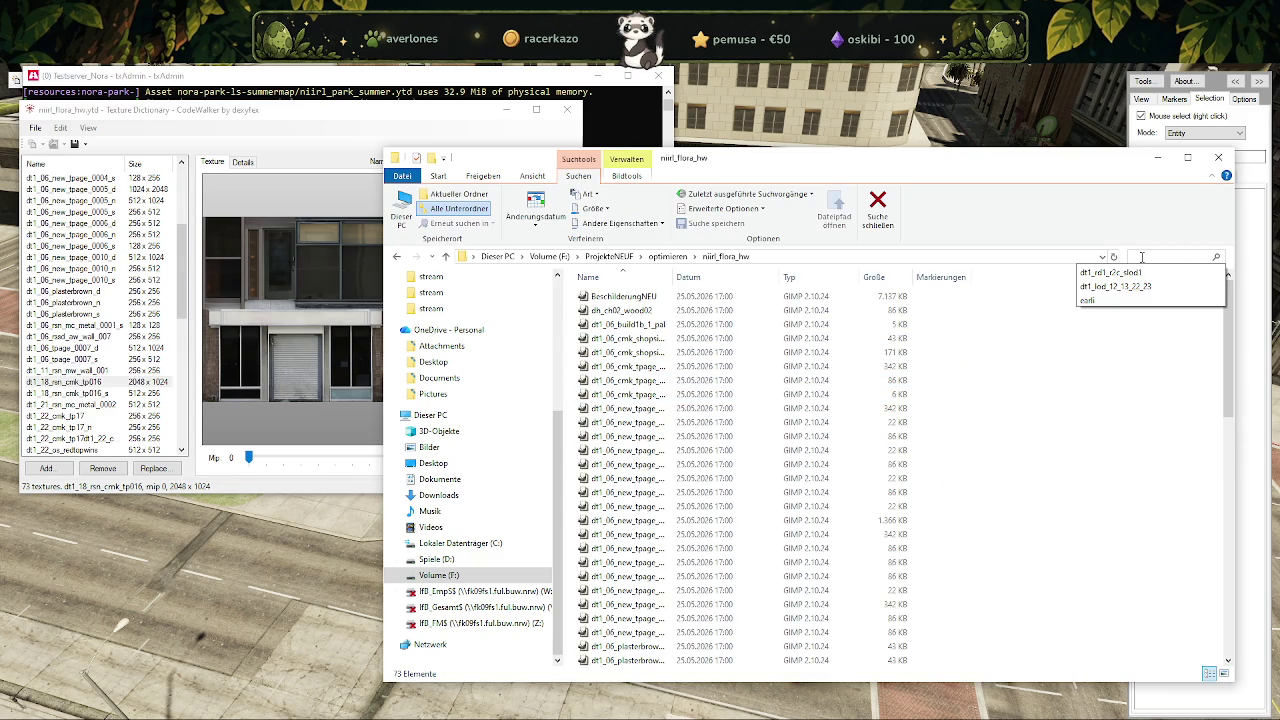
text(18)
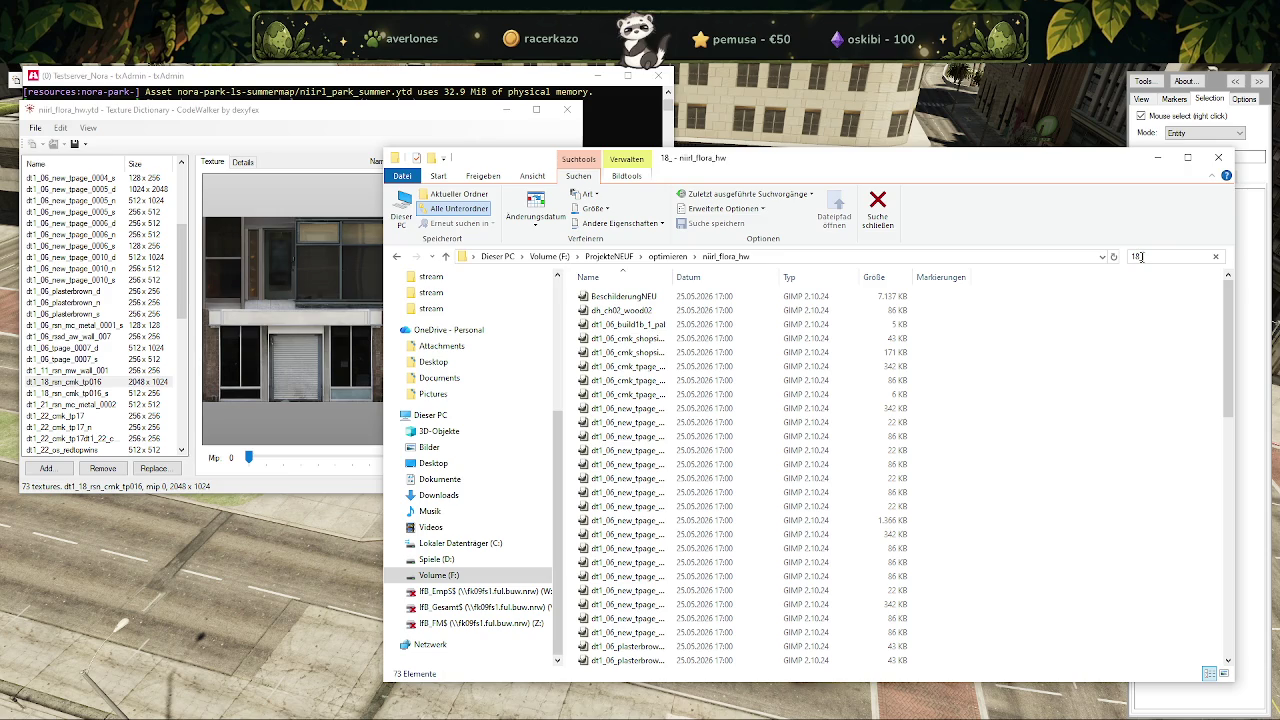
text(_rsn)
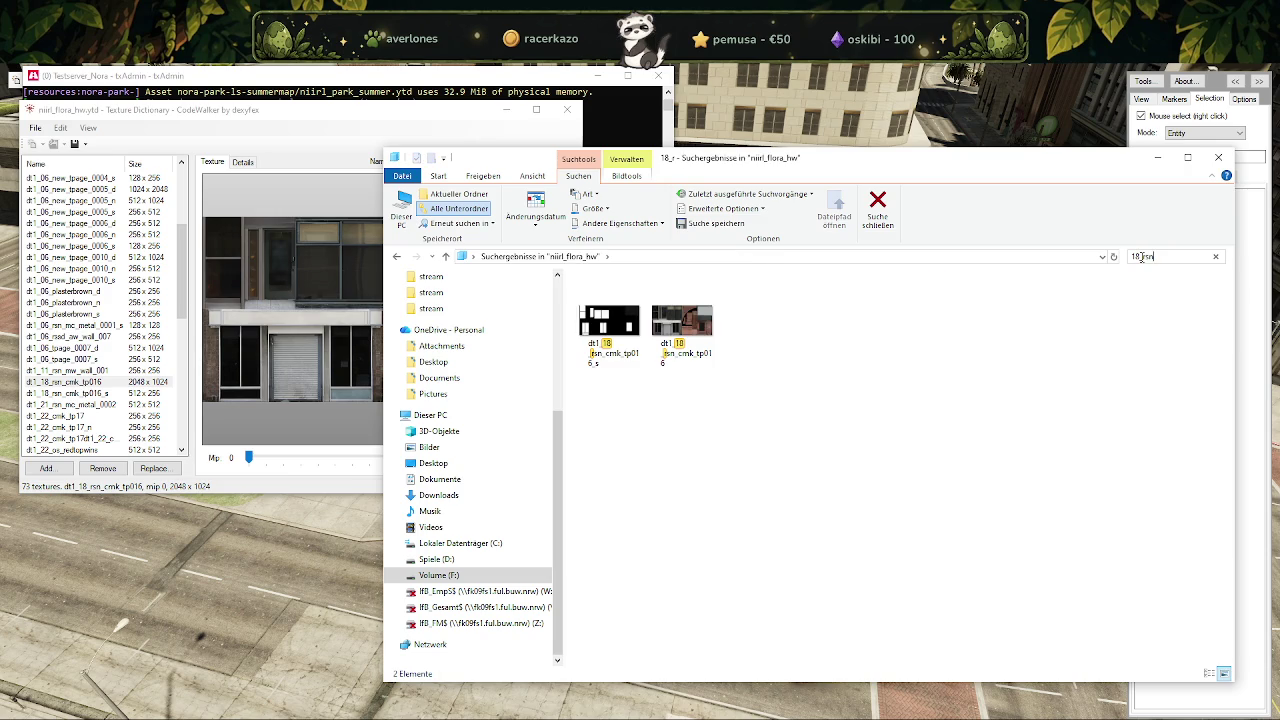
click(690, 322)
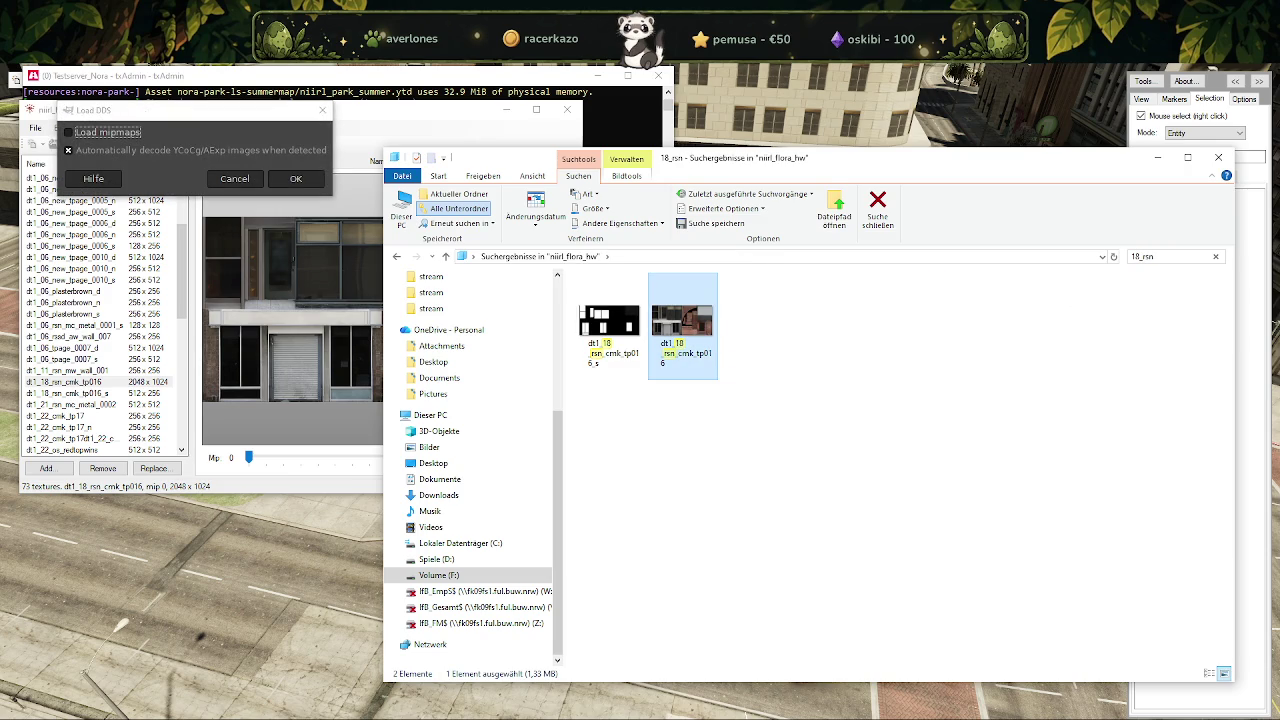
Load dt1_18_rsn_cmk_tp016, scale it to 1024 x 512, and overwrite dt1_18_rsn_cmk_tp016.dds.
click(1010, 680)
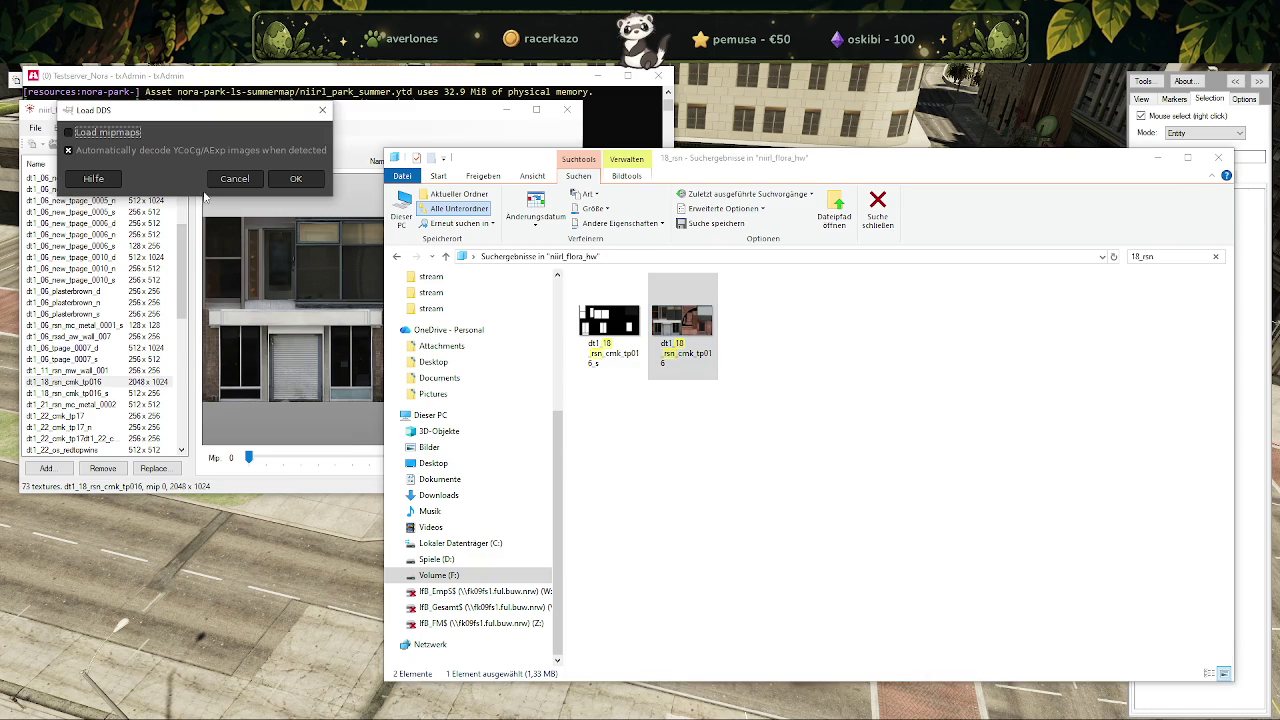
click(296, 178)
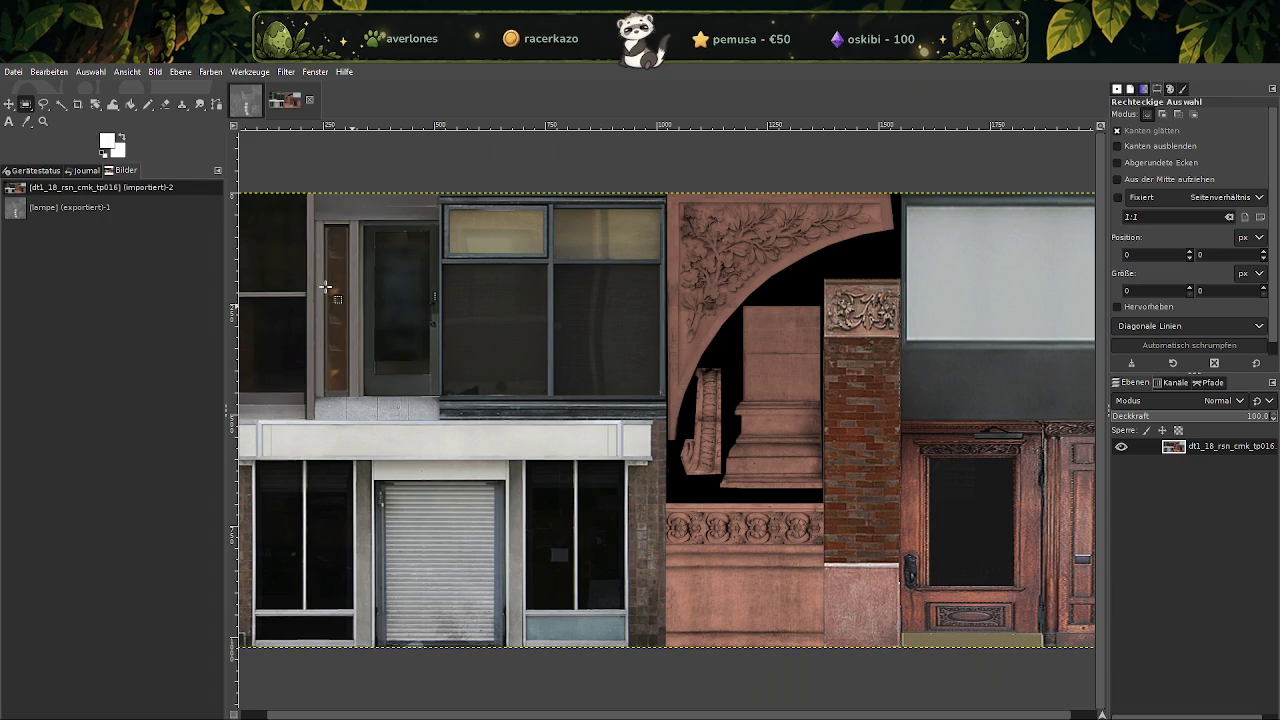
right_click(503, 347)
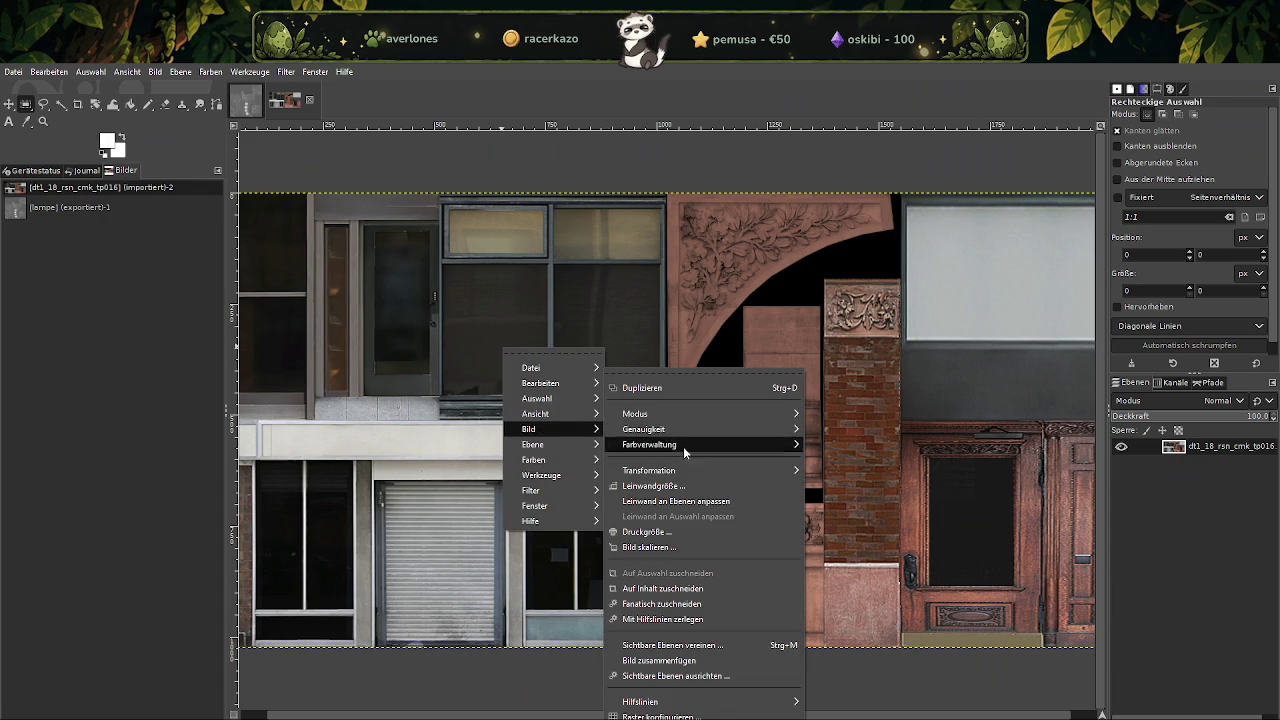
click(650, 547)
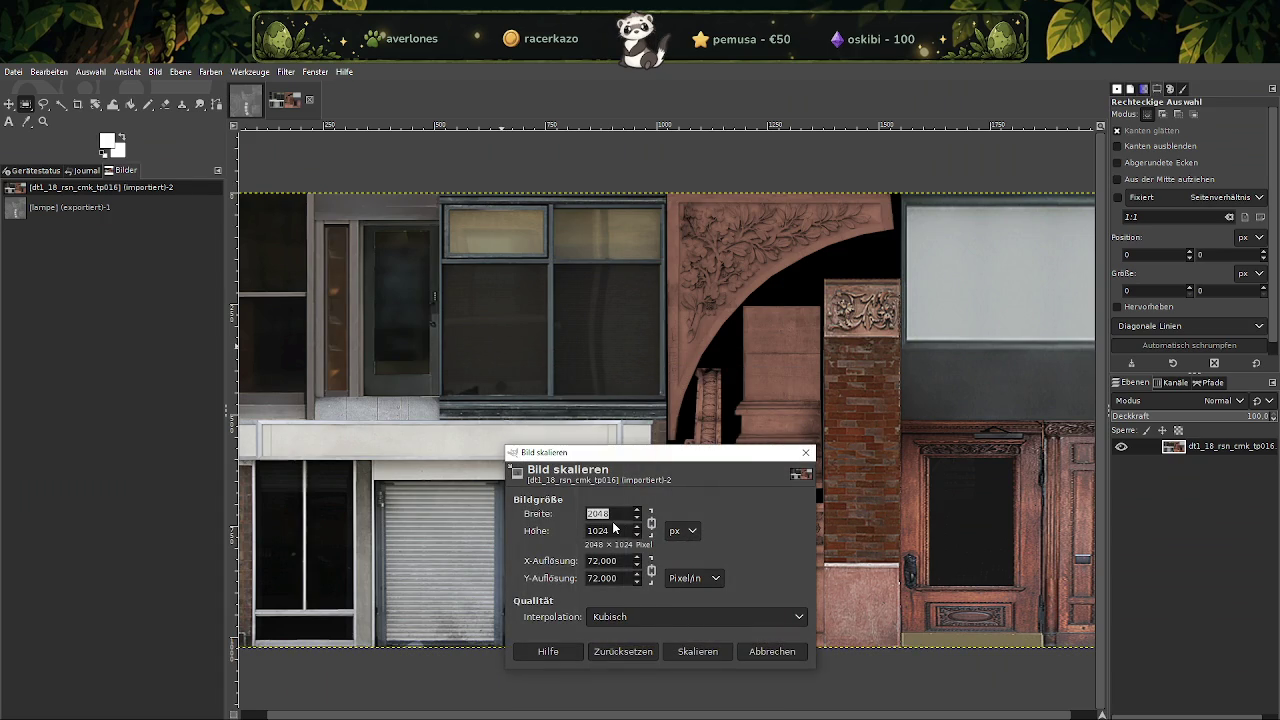
key(Tab)
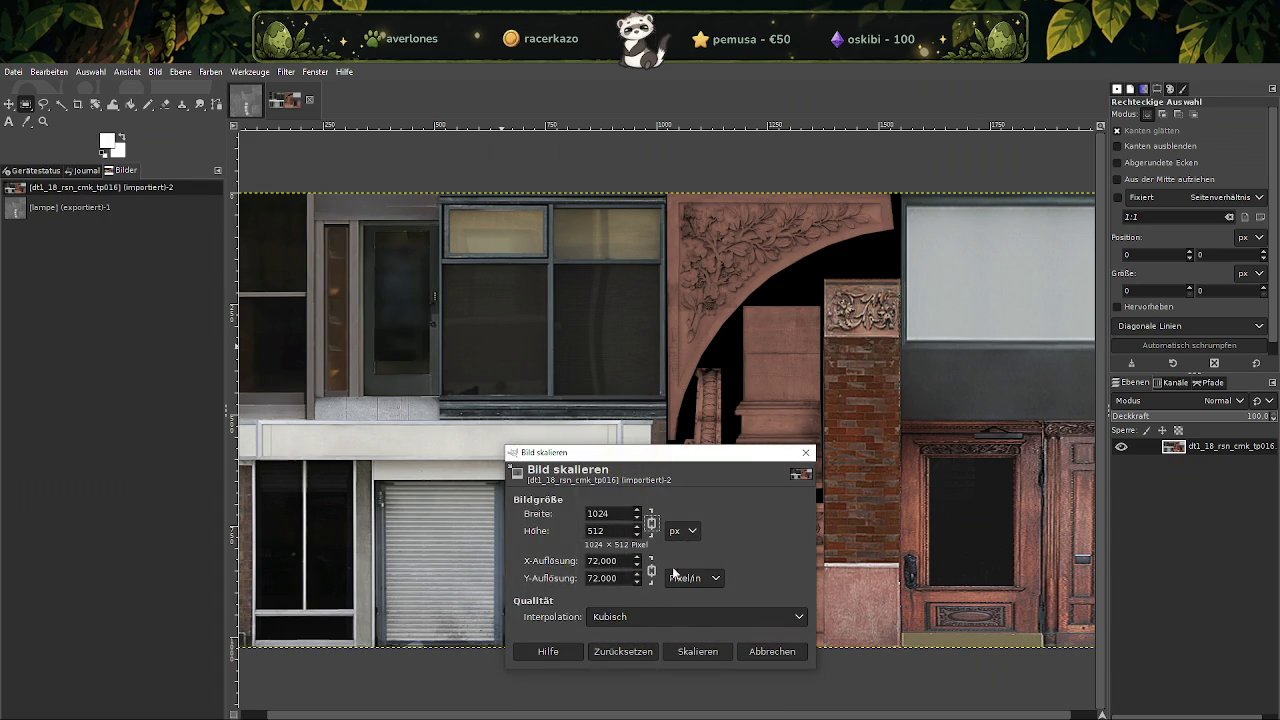
click(700, 651)
click(13, 71)
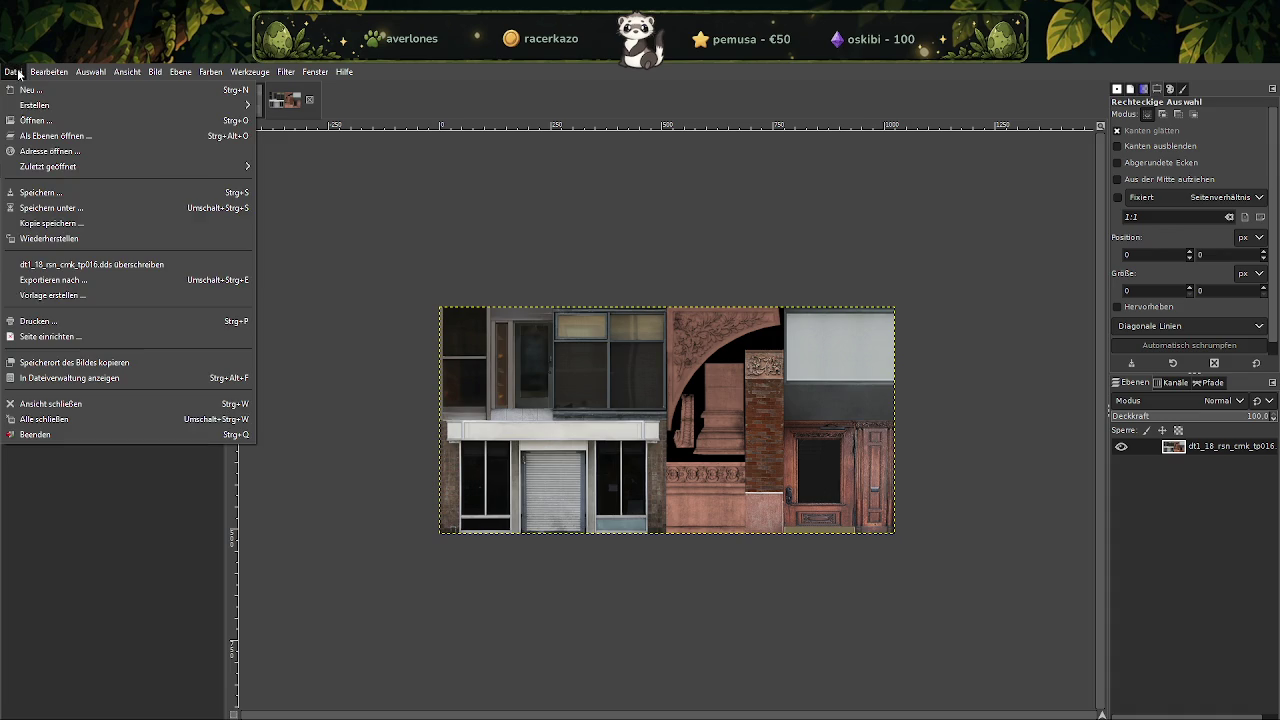
click(92, 264)
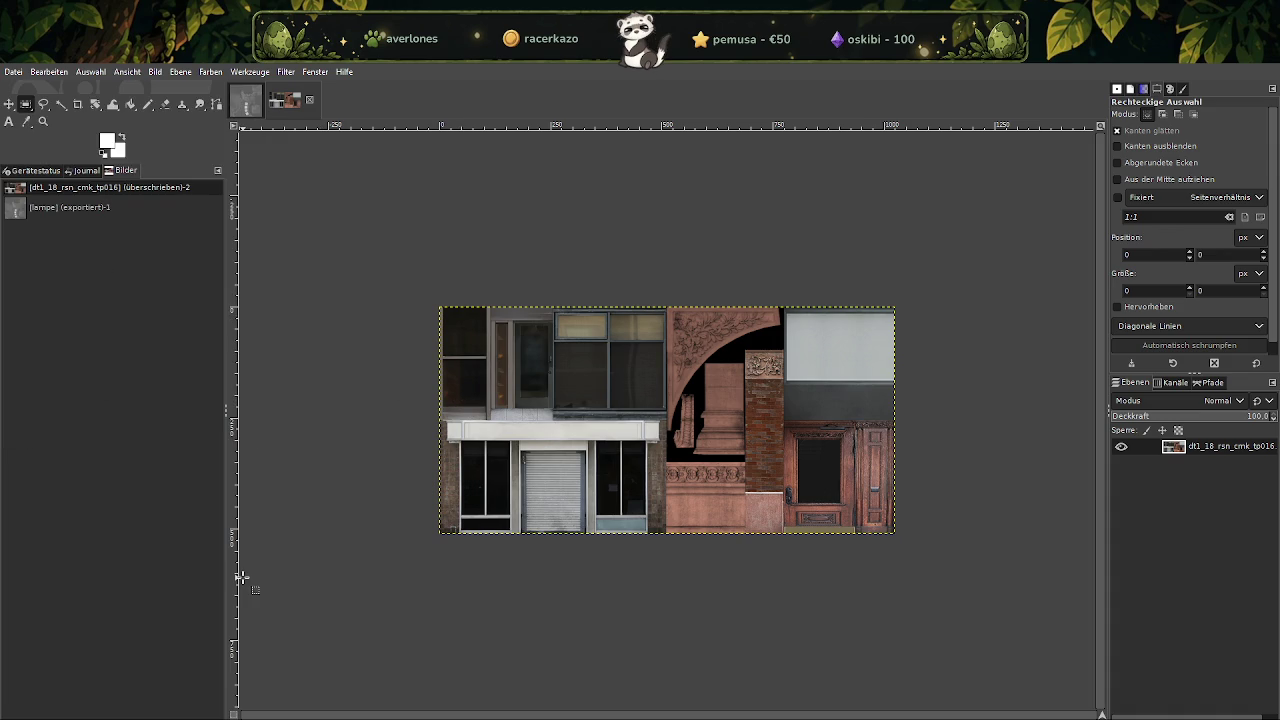
mouse_move(490, 712)
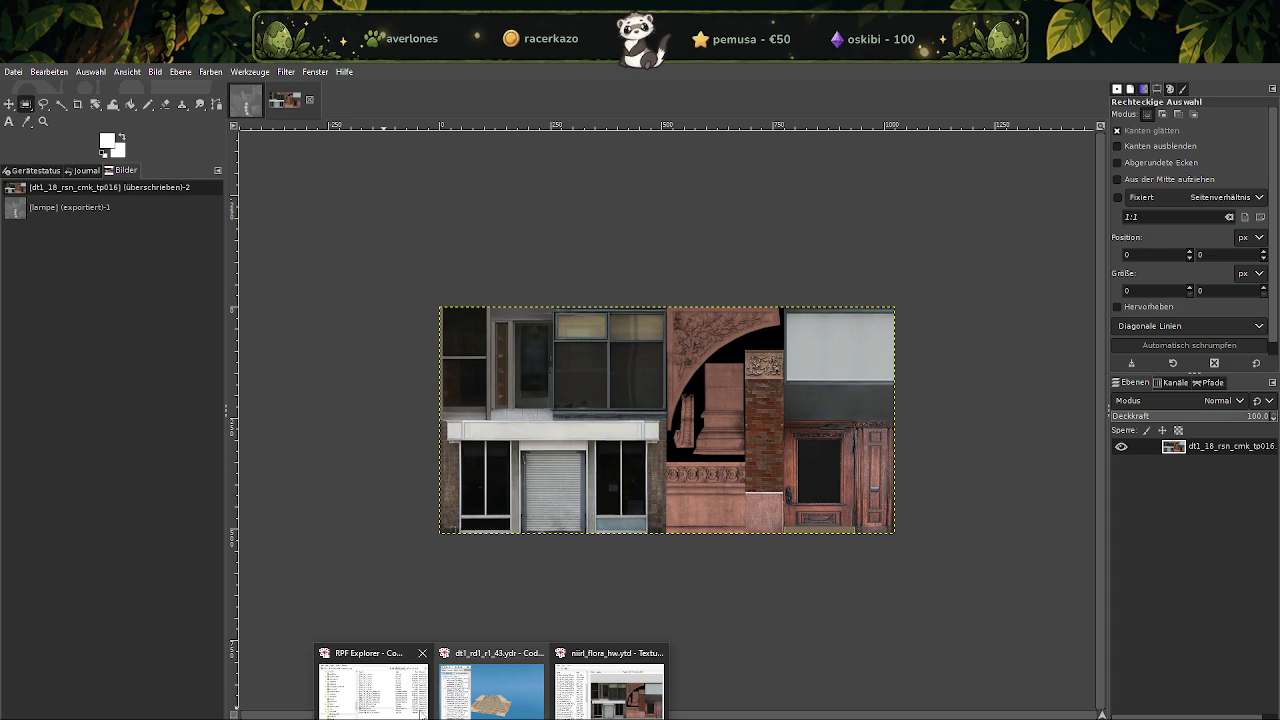
Replace dt1_18_rsn_cmk_tp016 in the dictionary with the downscaled file from niirl_flora_hw.
click(609, 690)
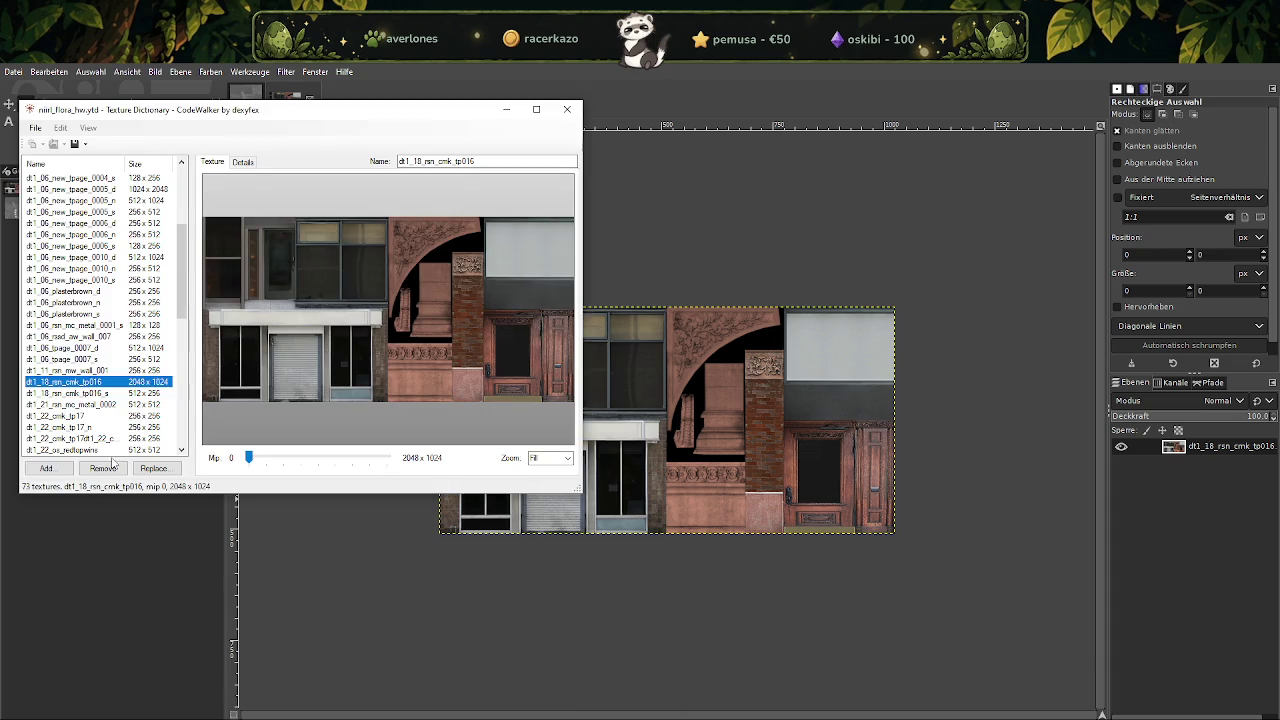
click(160, 469)
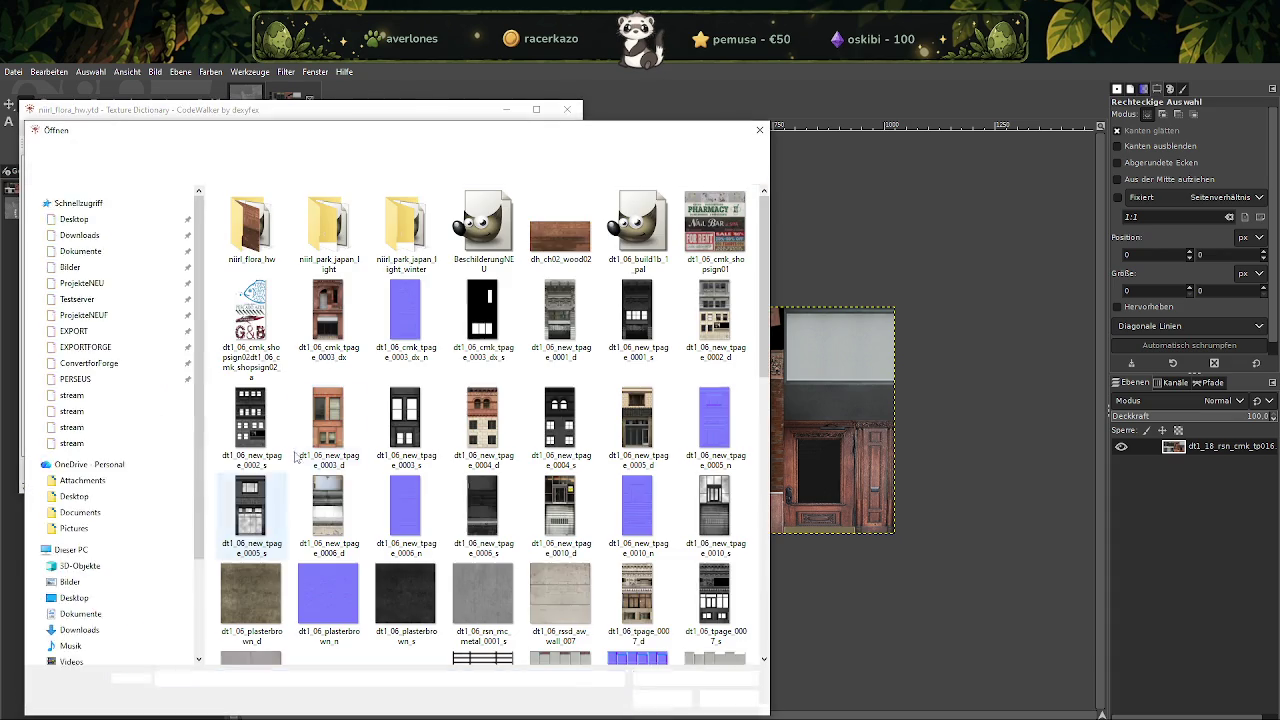
double_click(250, 250)
click(655, 152)
text(18_rsdf)
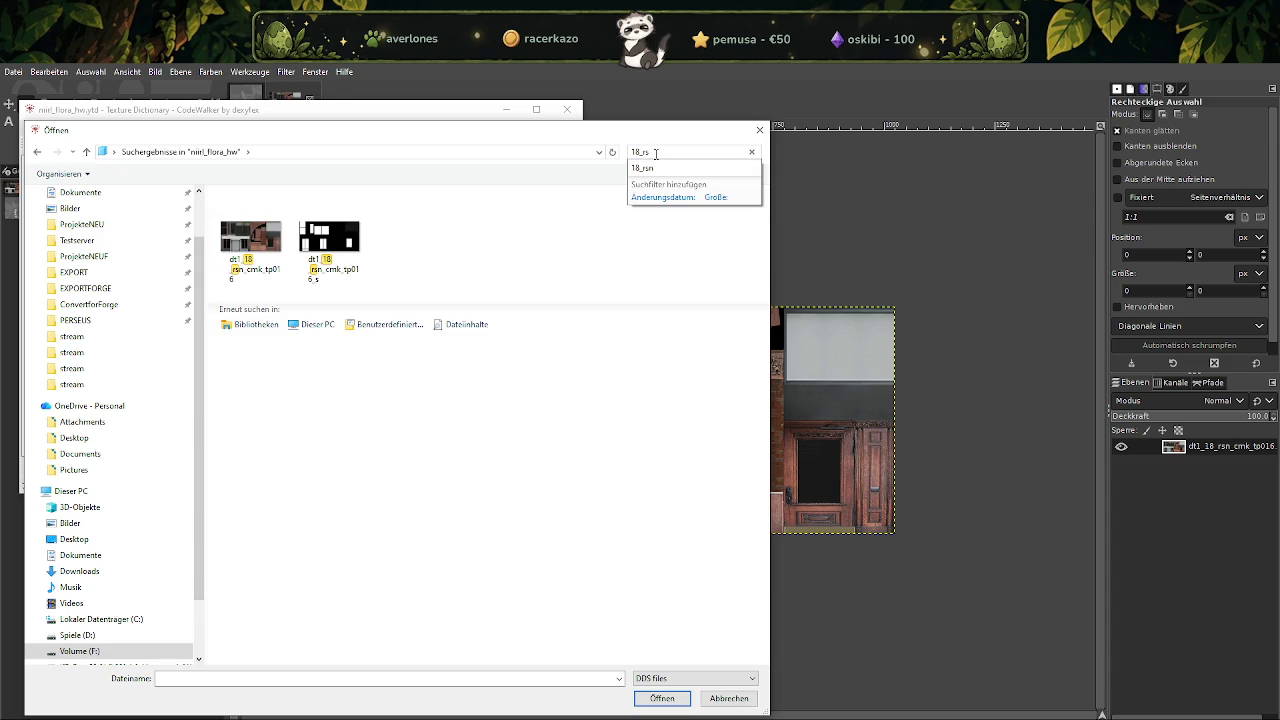
click(253, 247)
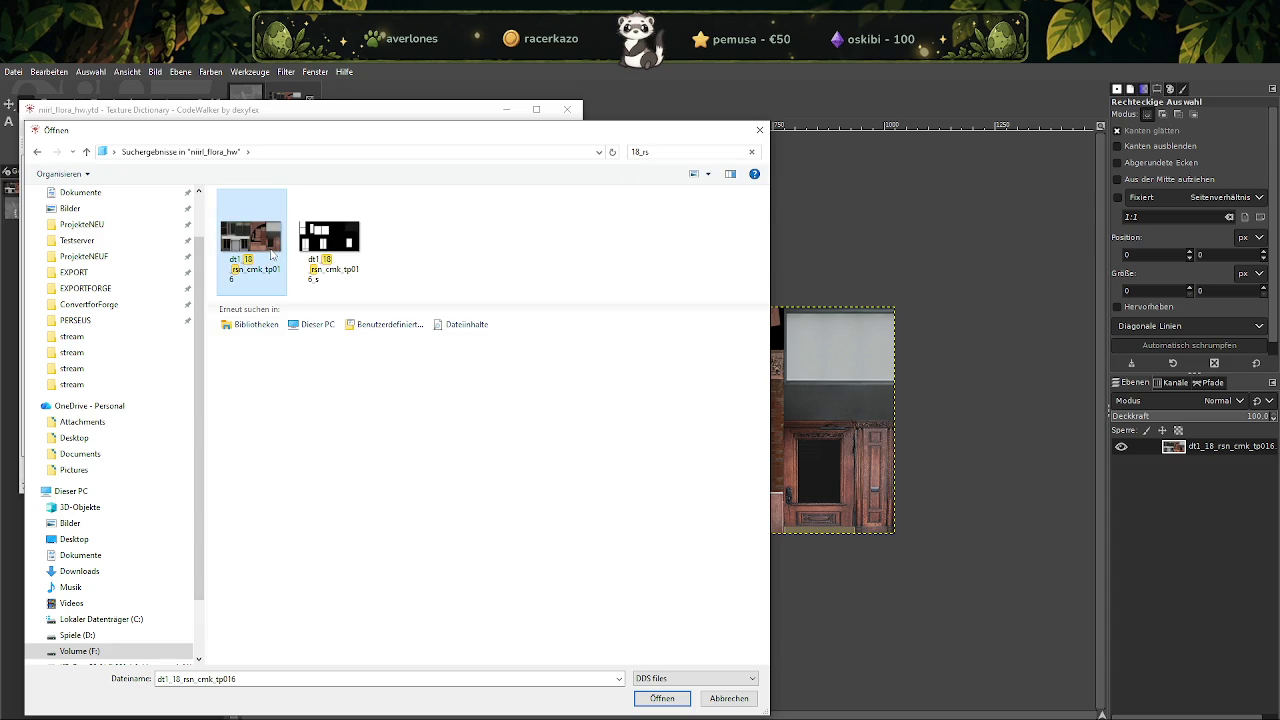
click(663, 699)
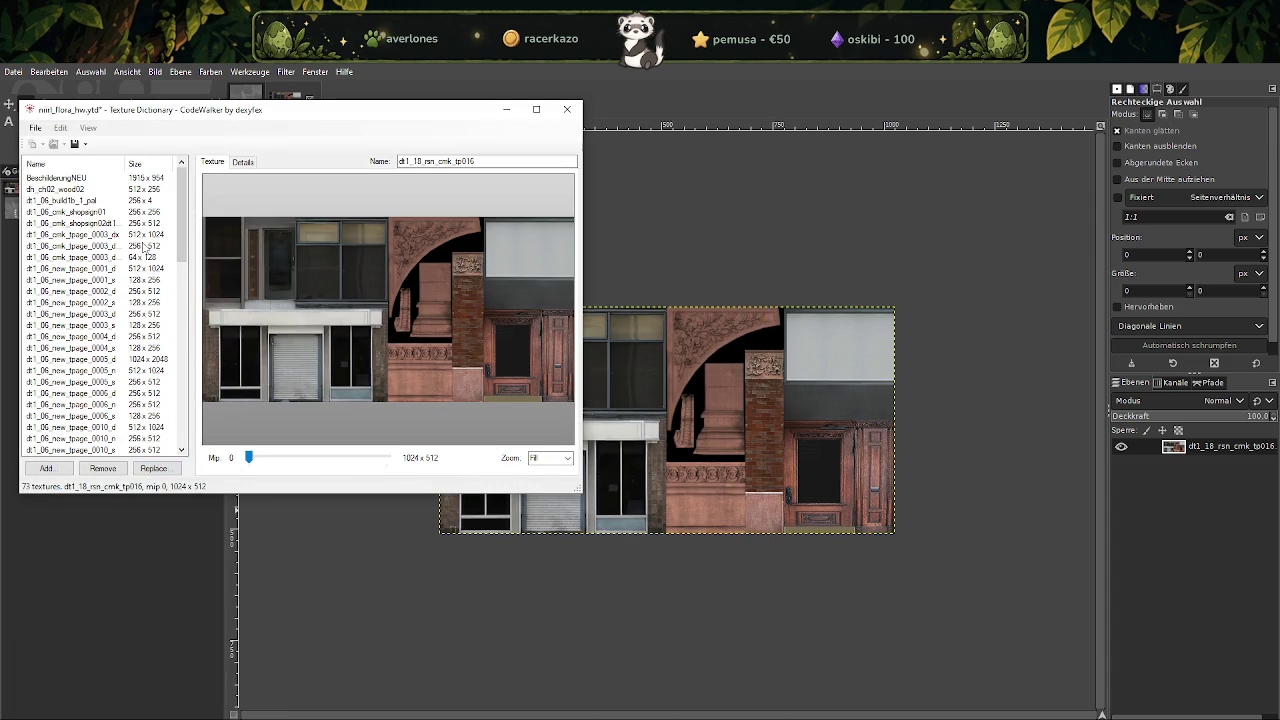
Preview dt1_06_new_tpage_0005_d and select its full name for copying.
scroll(145, 265, down, 3)
scroll(143, 290, down, 3)
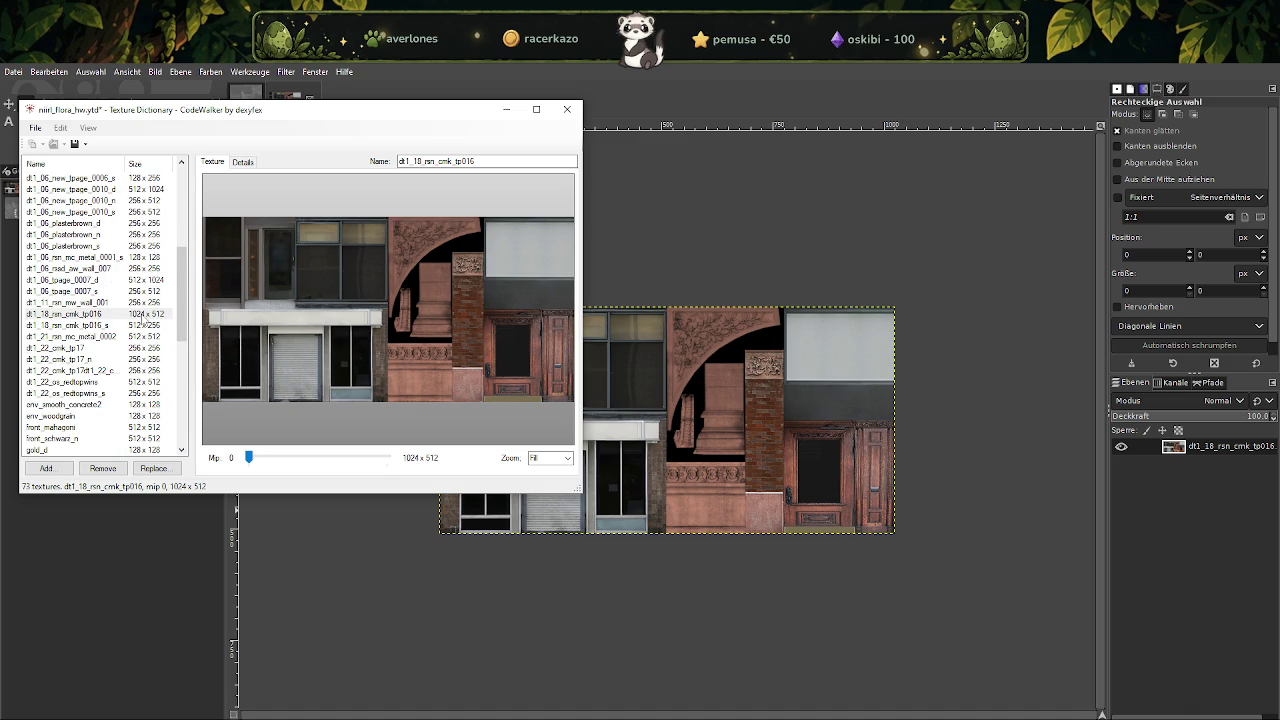
scroll(143, 325, up, 3)
scroll(155, 316, up, 2)
click(156, 292)
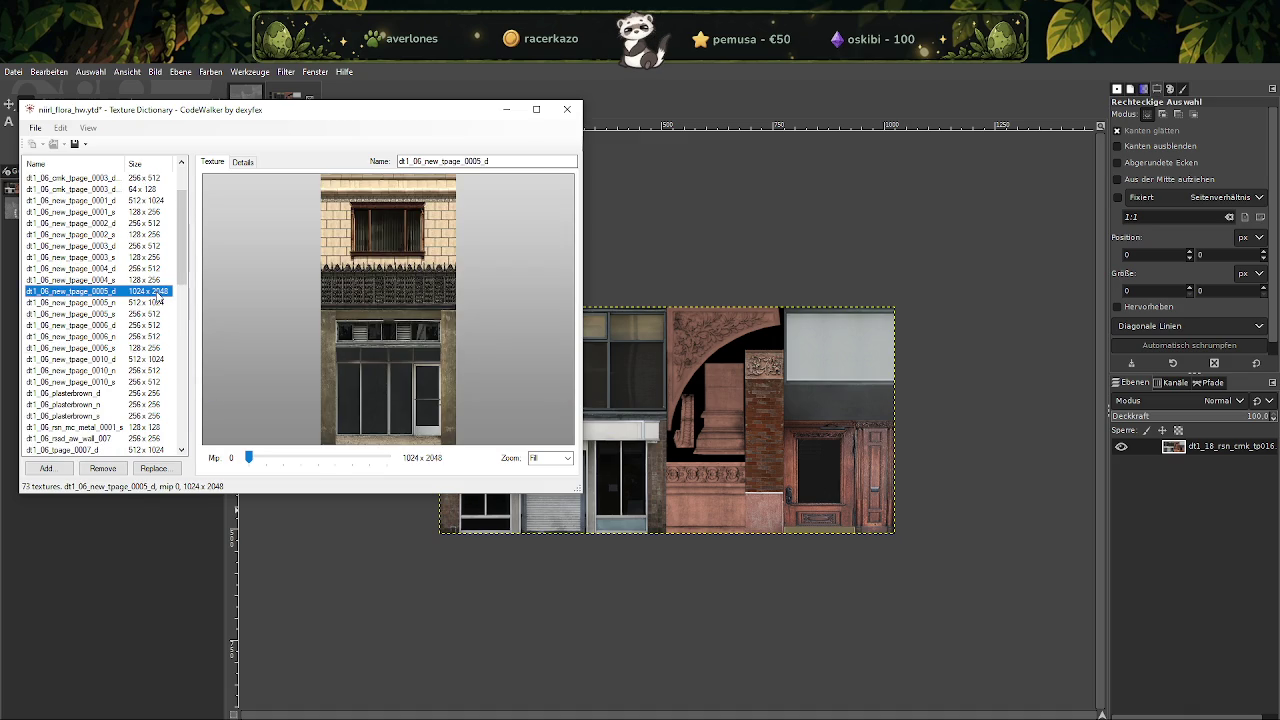
double_click(484, 161)
key(ctrl+c)
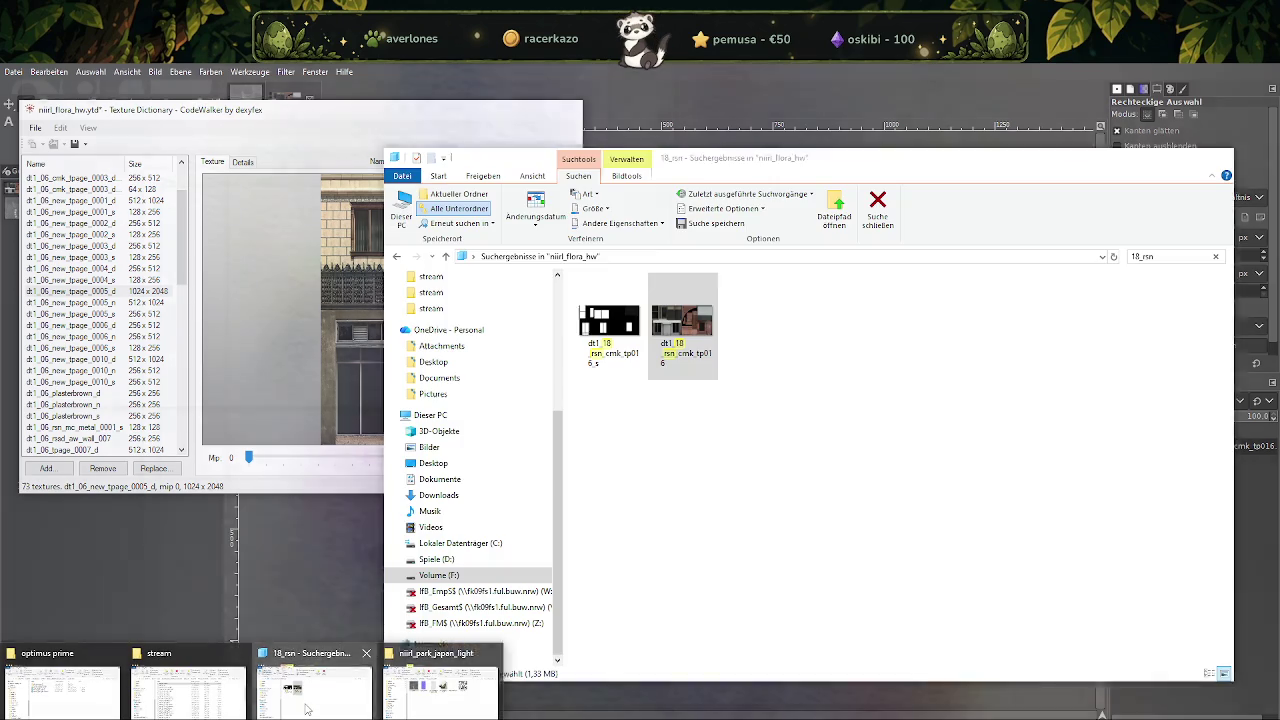
Search niirl_flora_hw for dt1_06_new_tpage_0005_d and open the result in GIMP.
click(307, 690)
click(1173, 256)
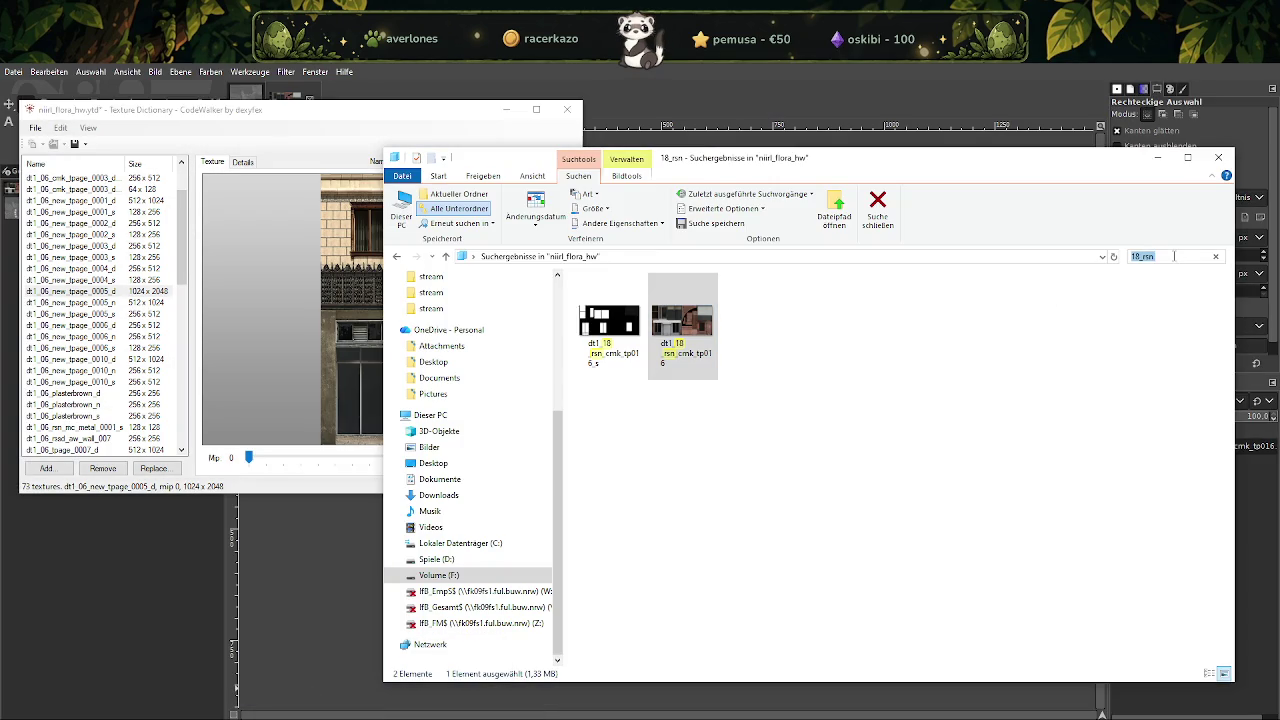
key(ctrl+v)
click(611, 316)
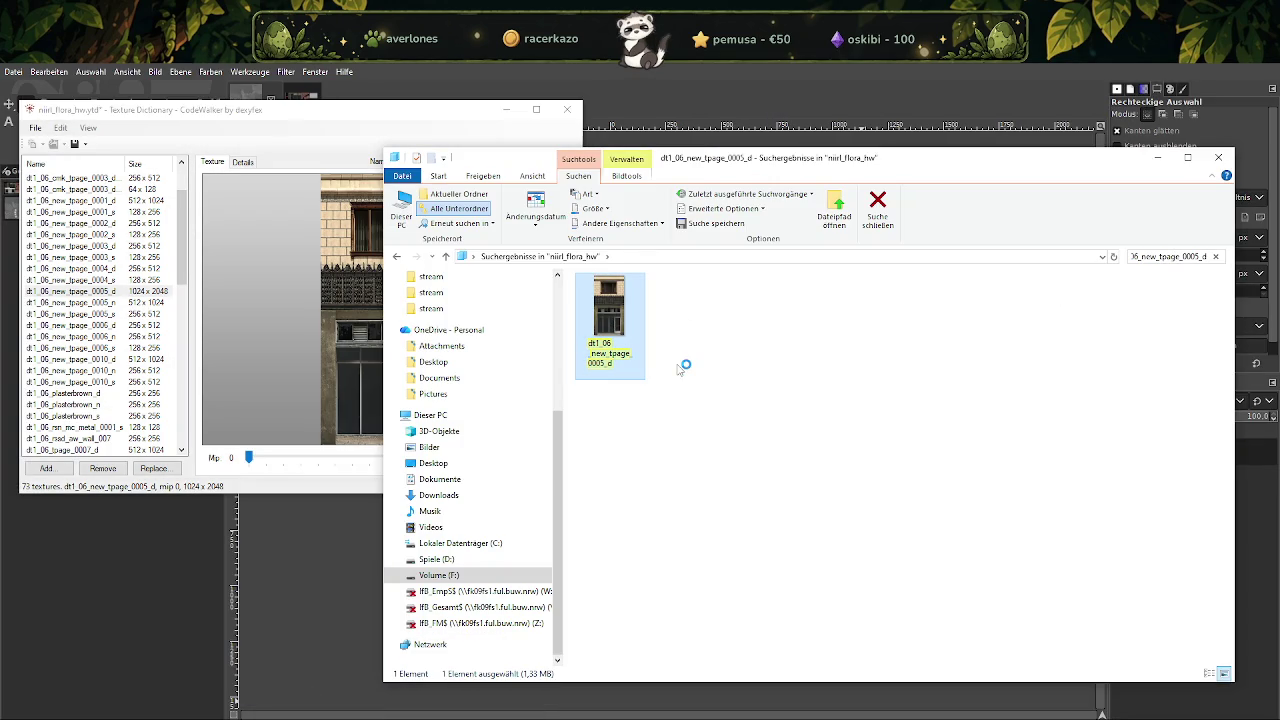
key(alt+Tab)
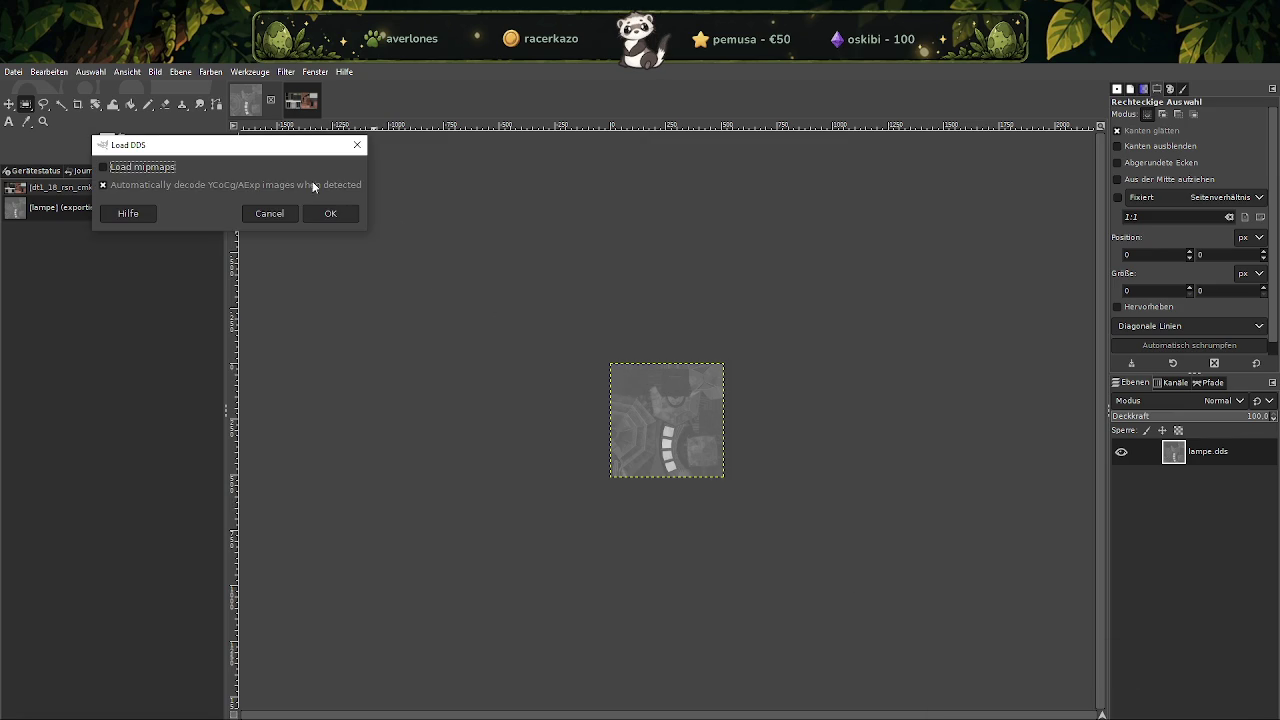
Load dt1_06_new_tpage_0005_d, scale it to 512 x 1024, and overwrite its .dds file.
click(331, 215)
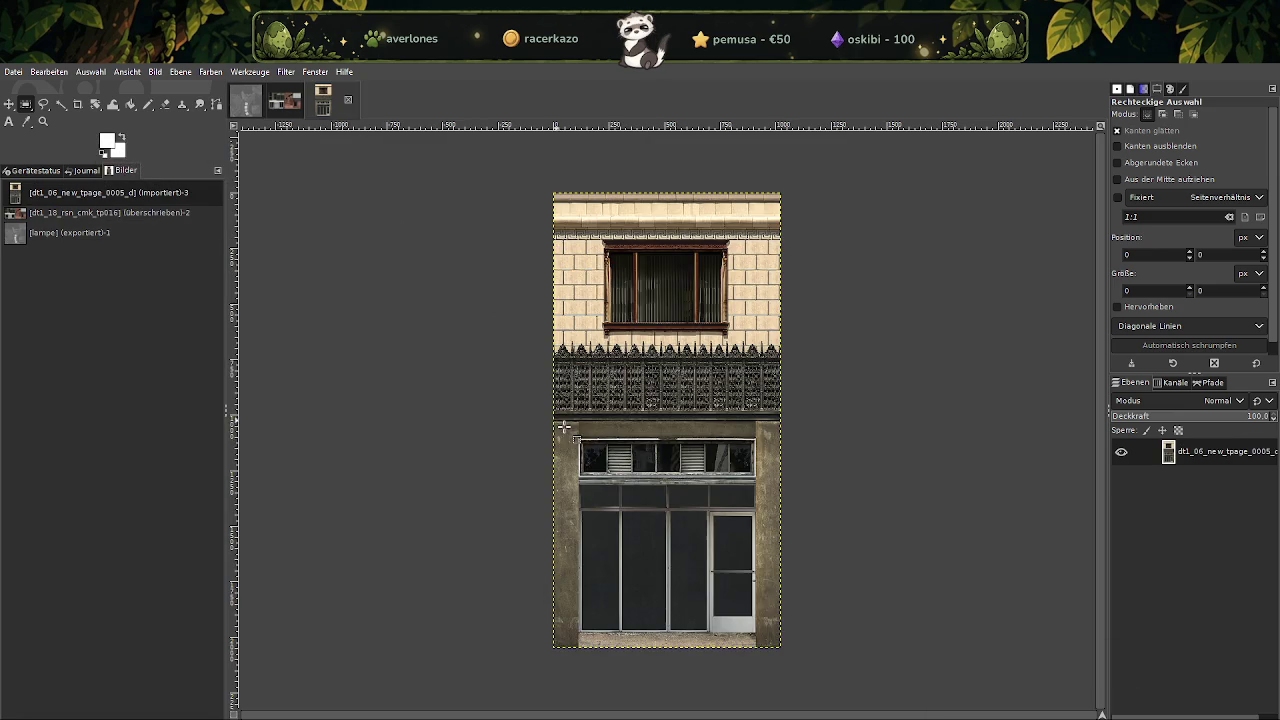
right_click(651, 440)
mouse_move(690, 524)
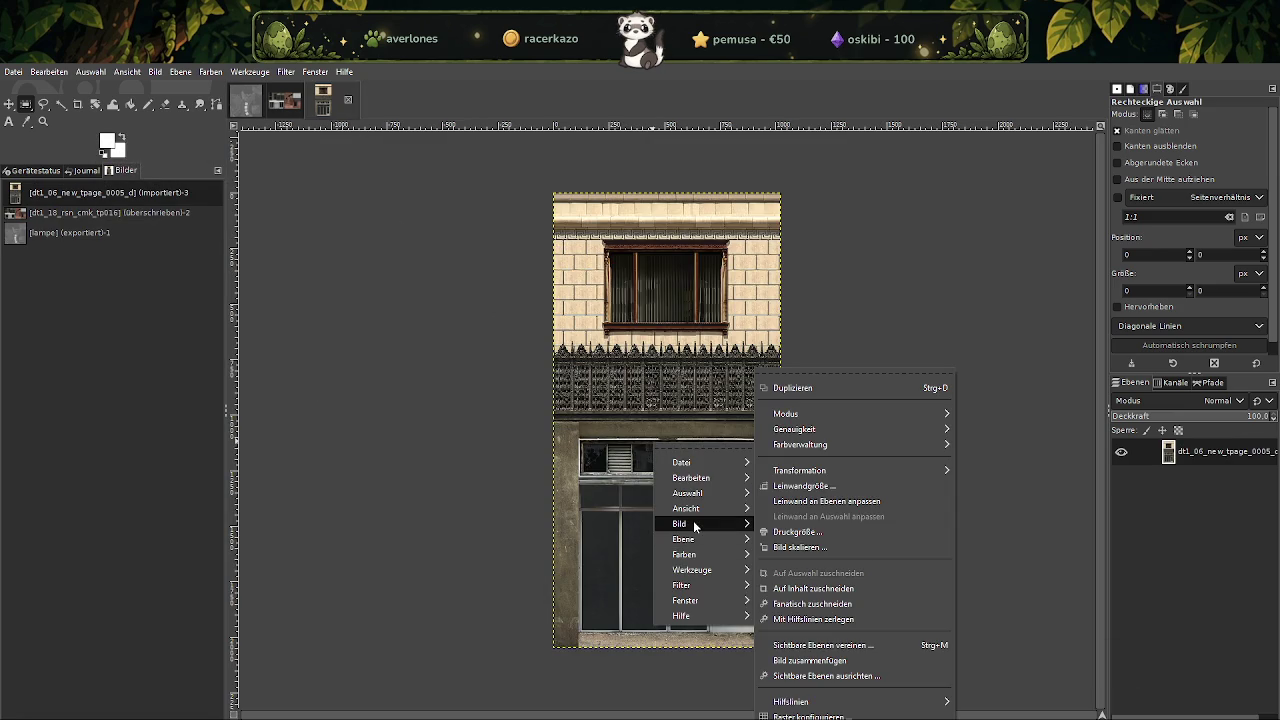
click(798, 547)
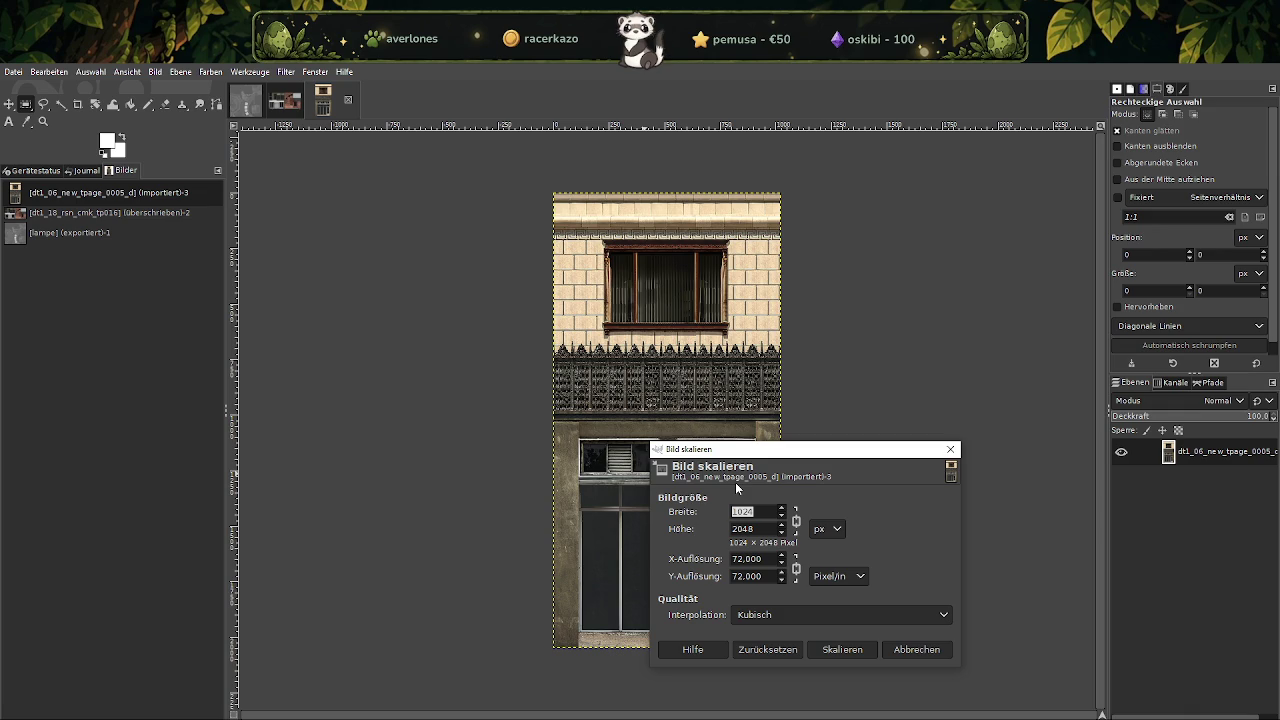
double_click(751, 527)
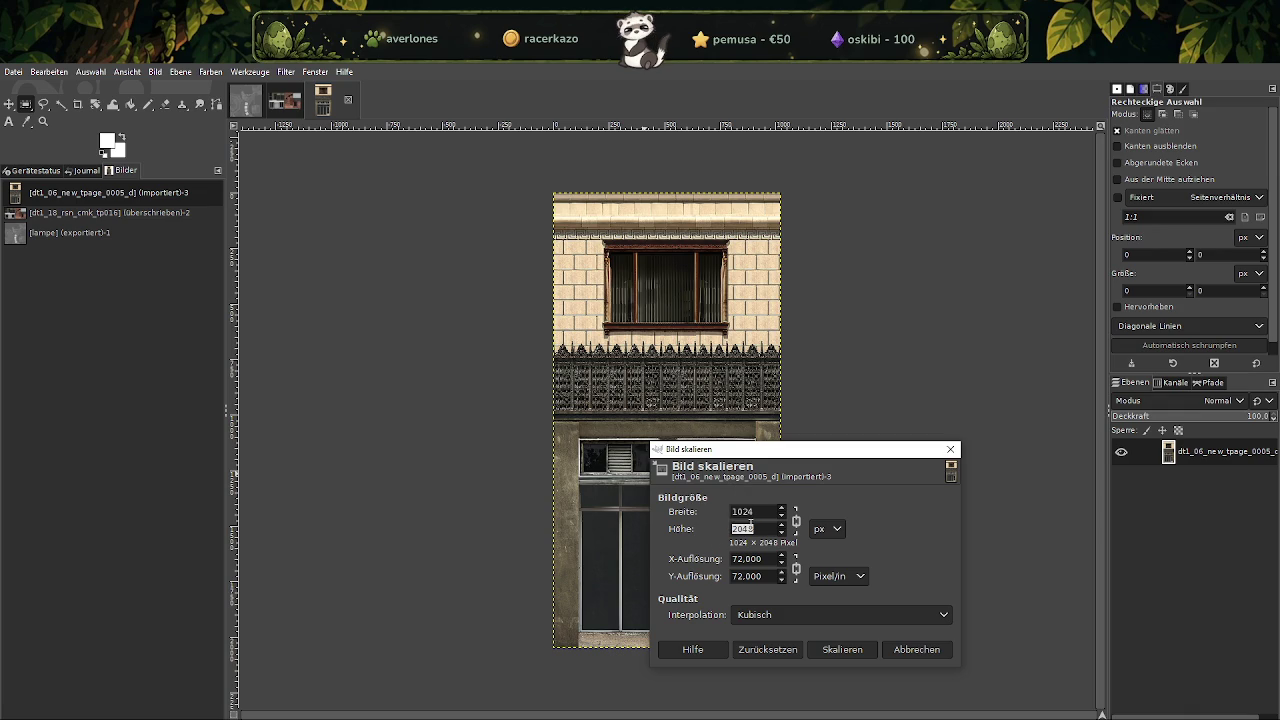
text(102)
key(Tab)
click(843, 650)
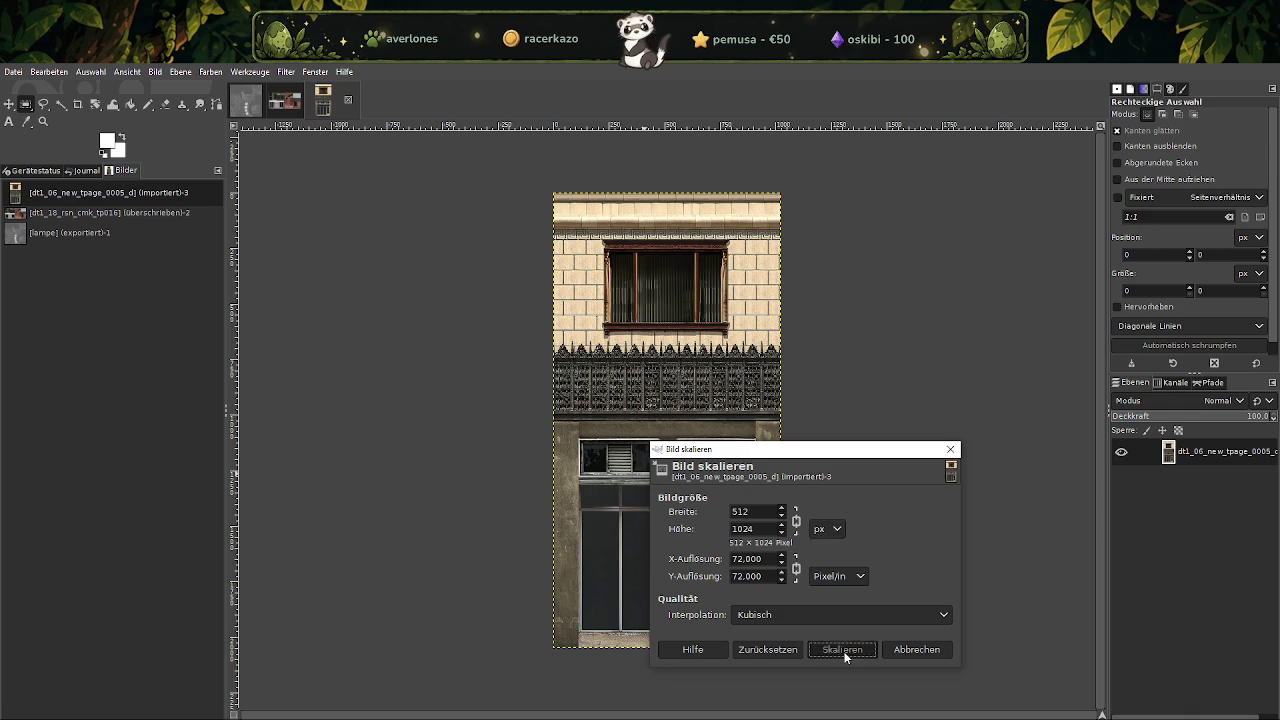
click(14, 72)
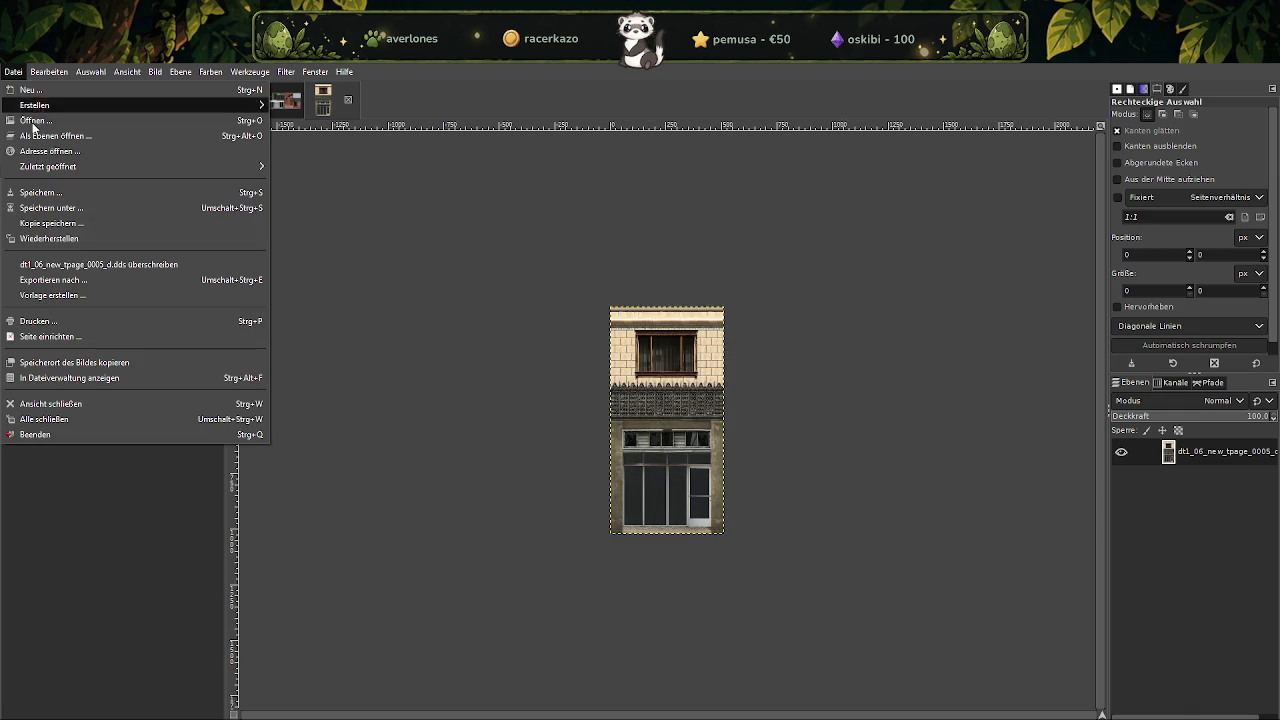
click(101, 265)
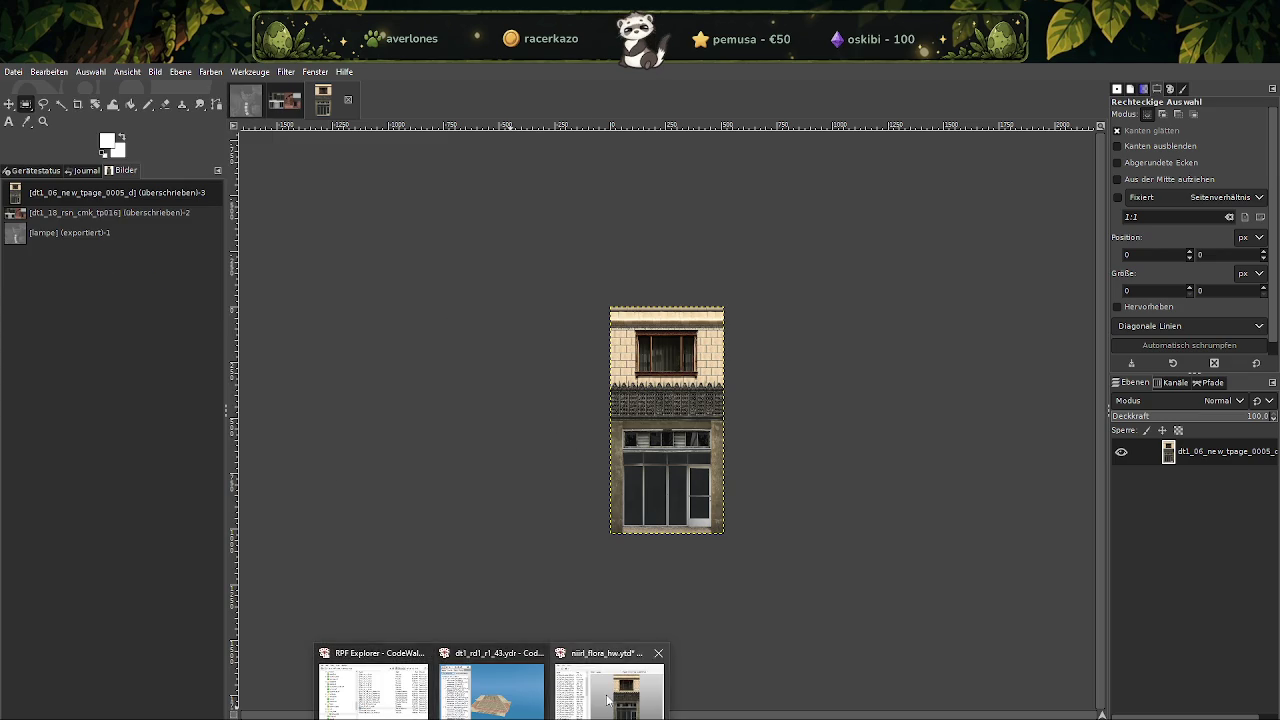
Replace dt1_06_new_tpage_0005_d in the dictionary with its resized 512 x 1024 file.
click(612, 690)
click(153, 468)
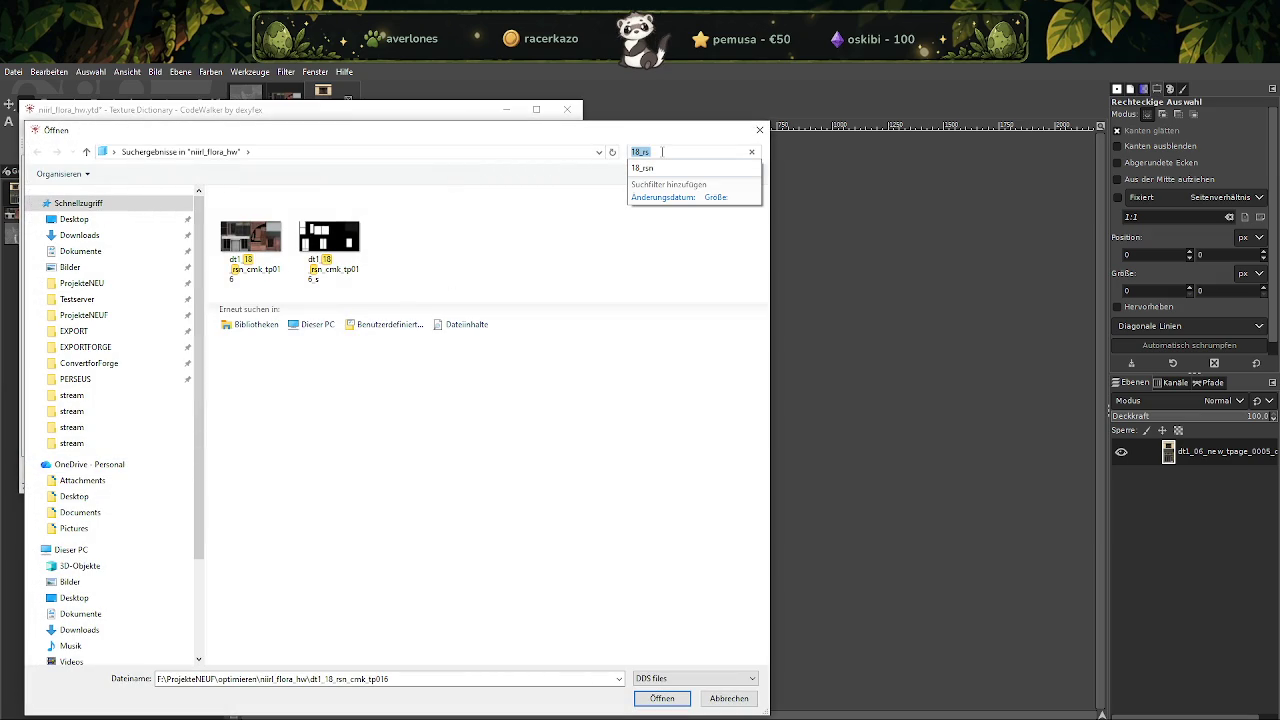
text(dt1_06_new_tpage_0005_d)
key(Return)
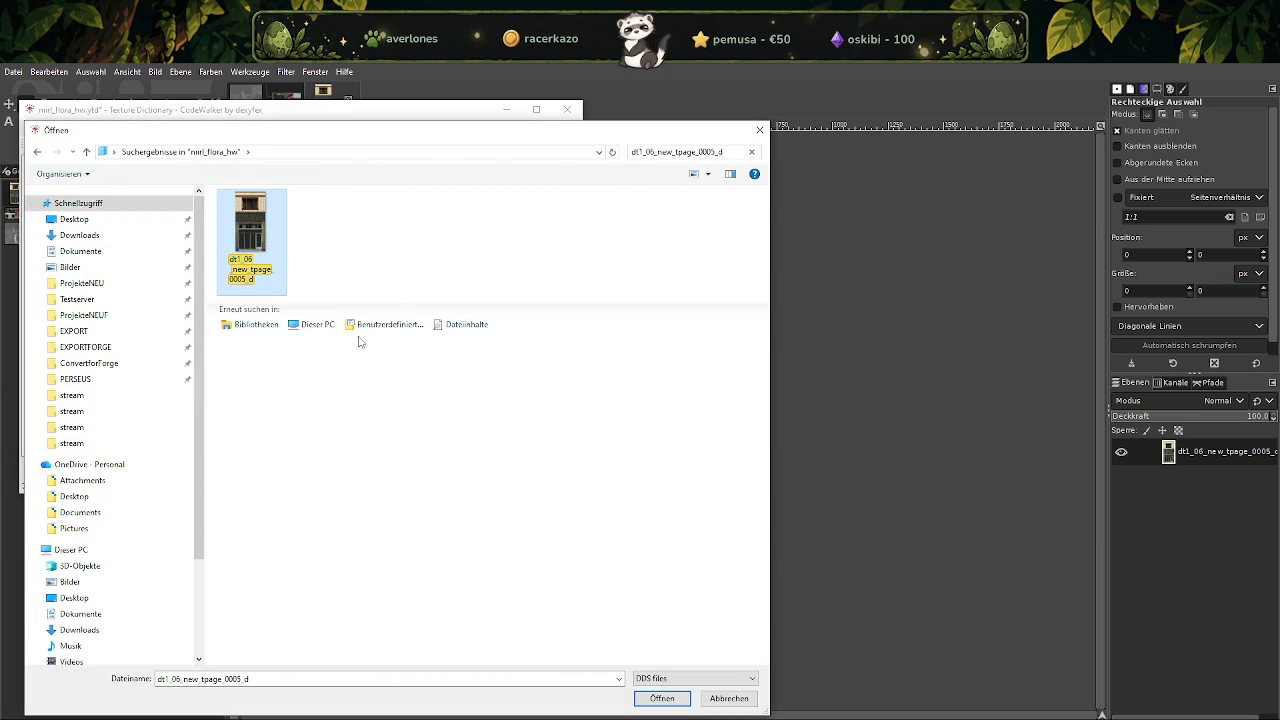
click(664, 701)
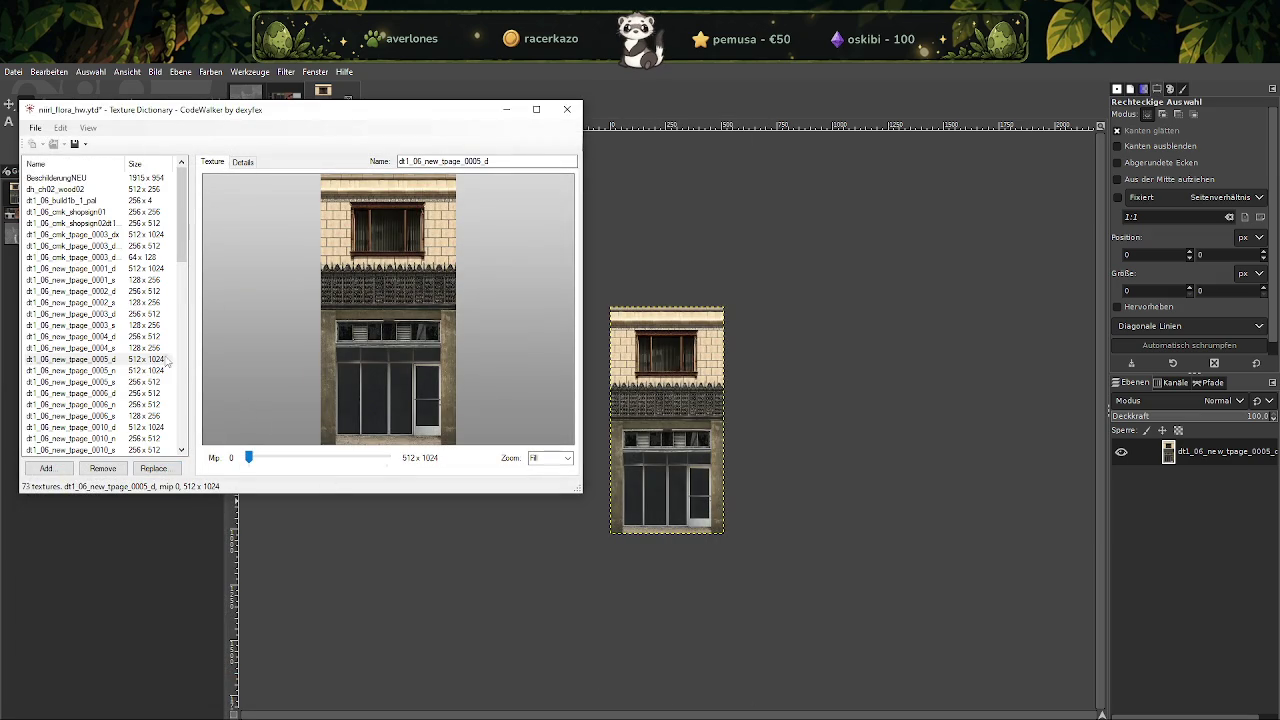
Save niirl_flora_hw.ytd and close the Texture Dictionary window.
drag(162, 117, 259, 136)
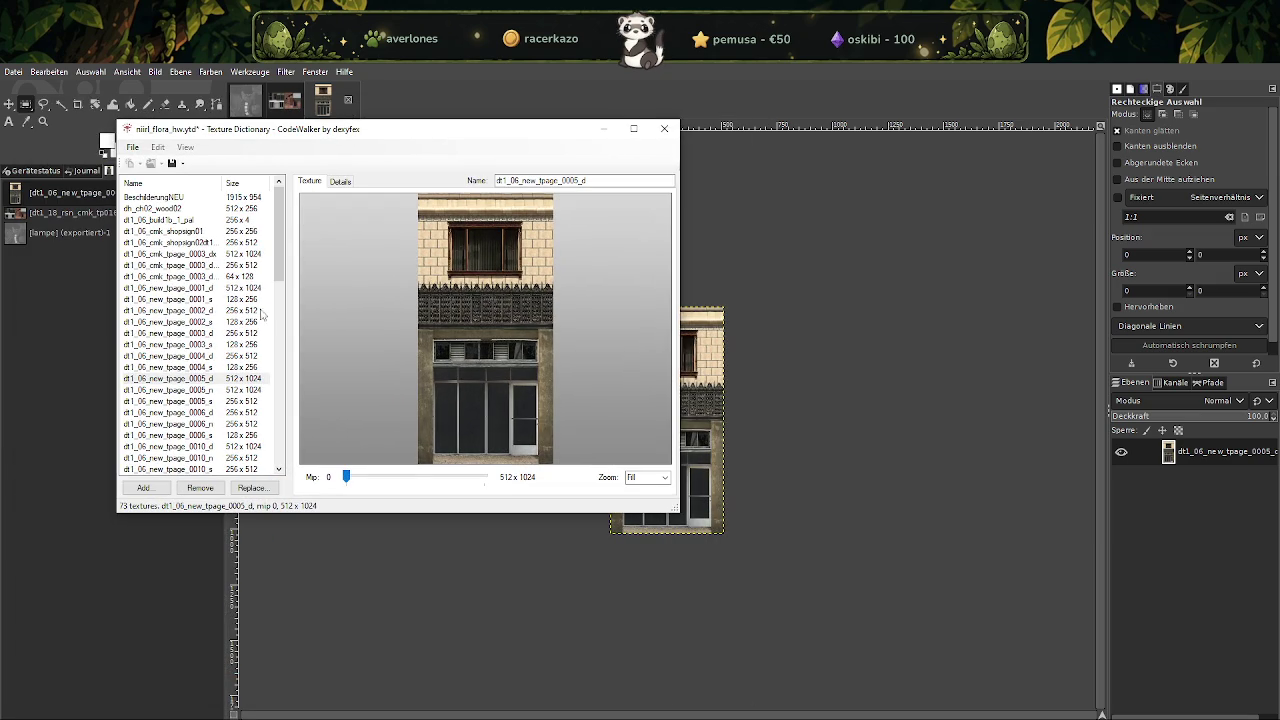
scroll(258, 285, down, 1)
scroll(258, 290, down, 1)
scroll(258, 305, down, 2)
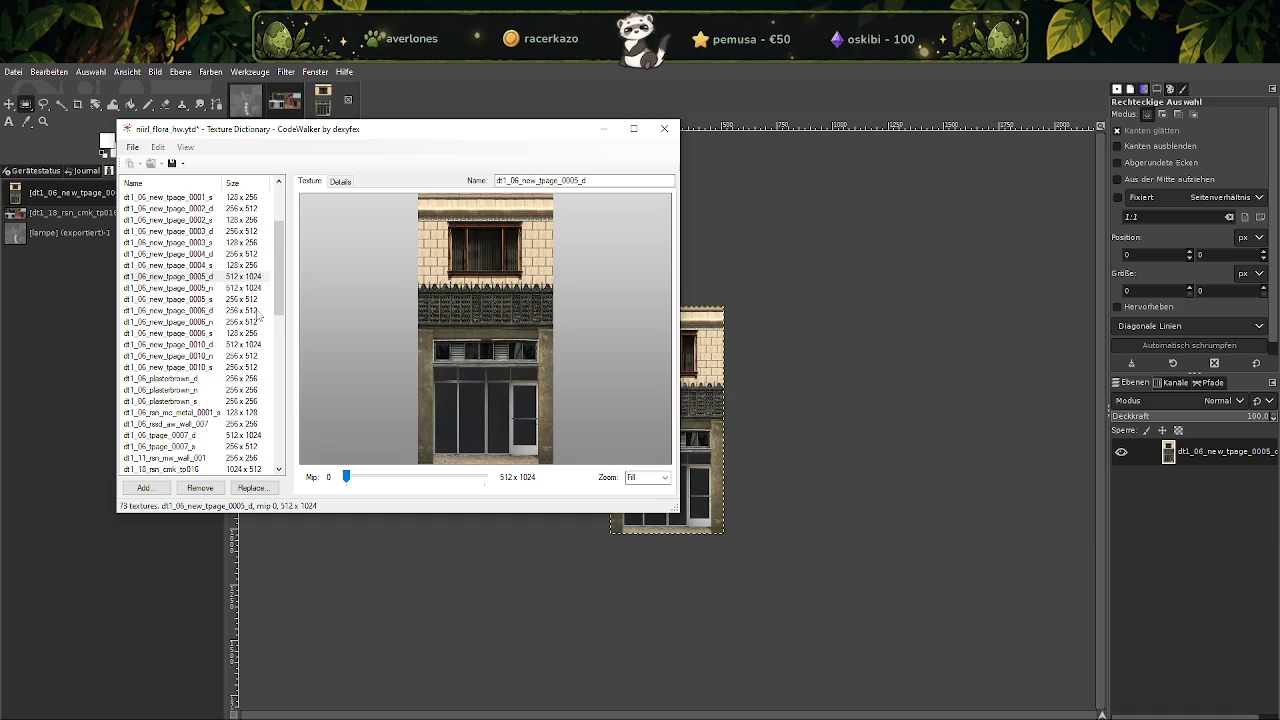
scroll(258, 316, down, 1)
scroll(258, 316, down, 1)
scroll(258, 317, down, 2)
scroll(258, 318, down, 2)
scroll(258, 318, down, 2)
scroll(258, 318, down, 2)
scroll(258, 318, down, 2)
scroll(258, 318, down, 1)
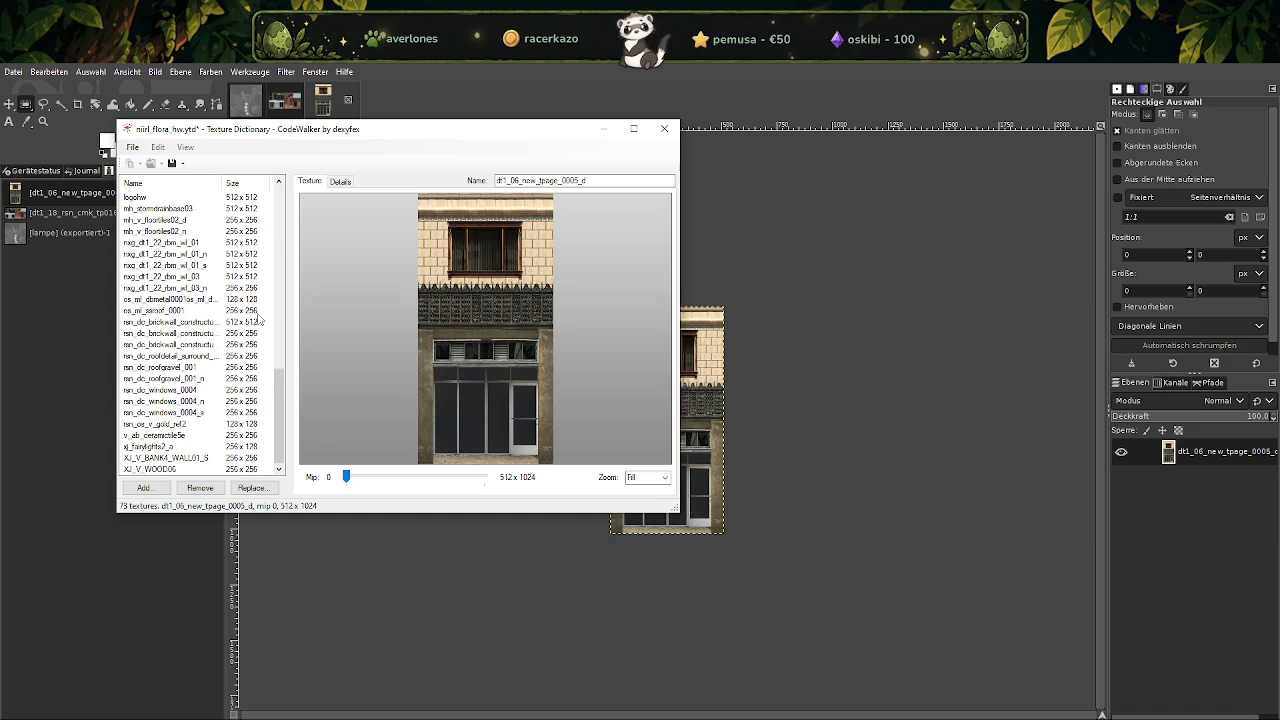
click(172, 163)
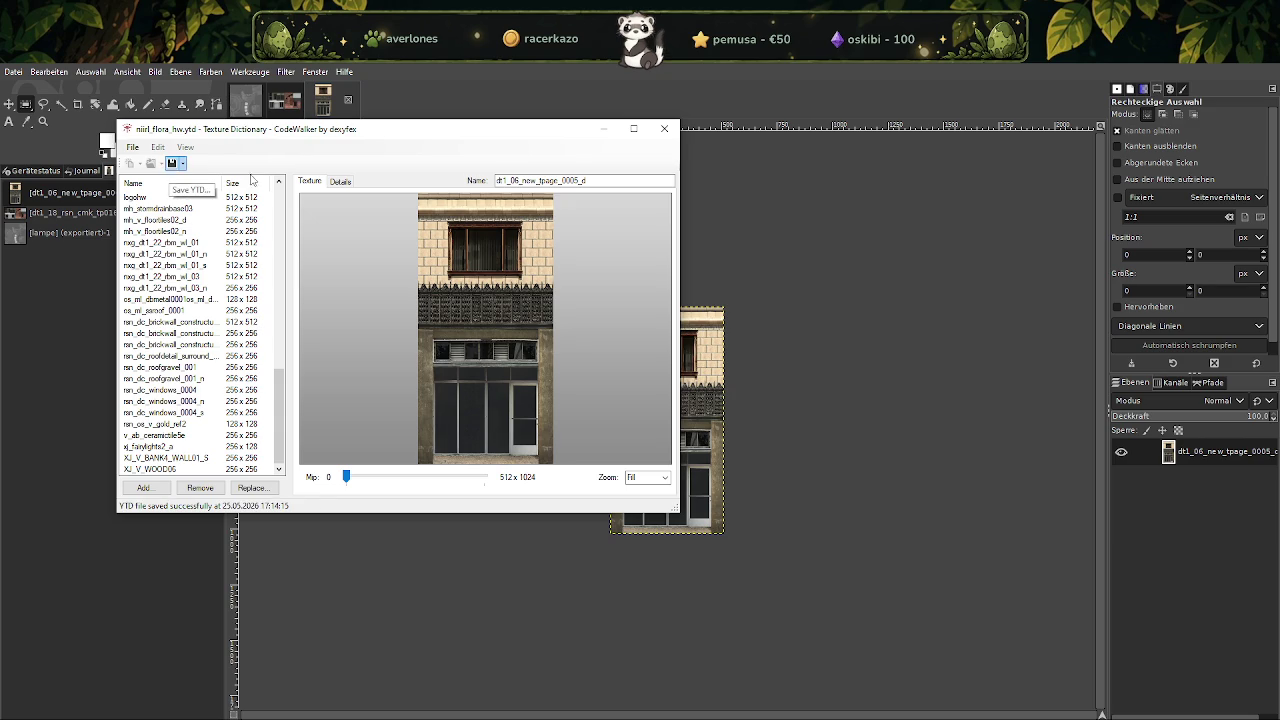
click(665, 129)
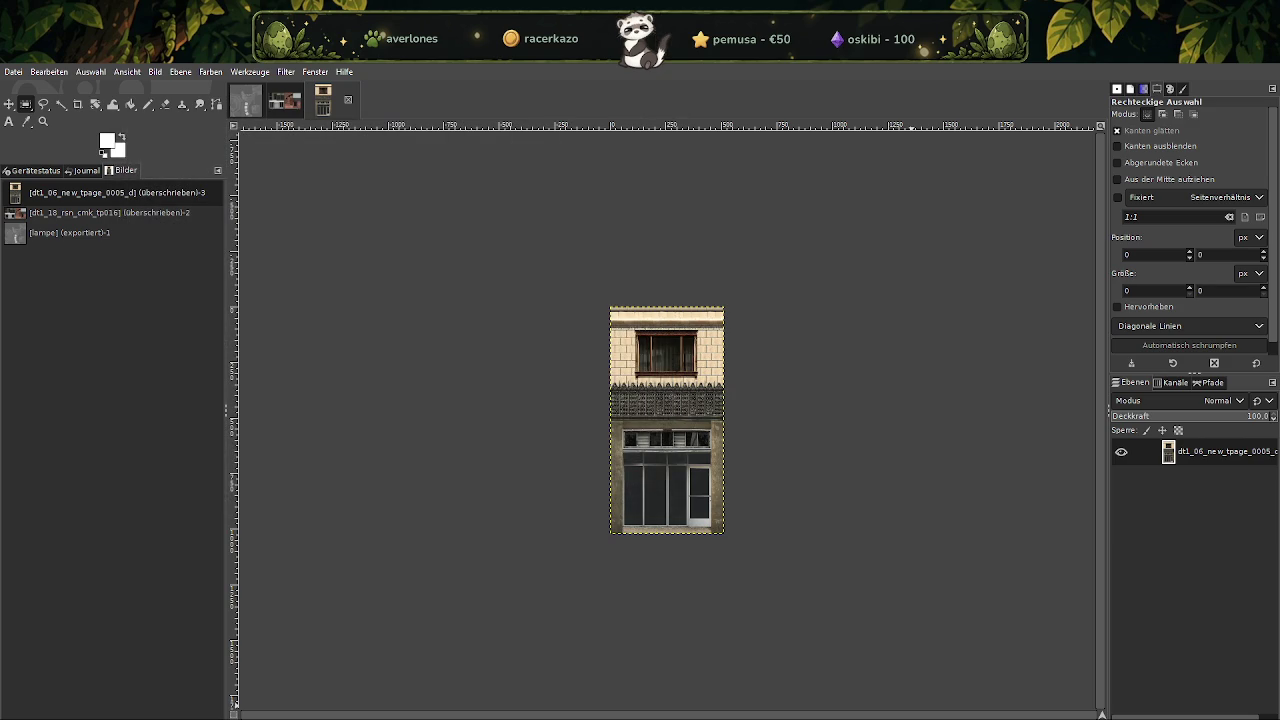
Stop the FXServer test server and close its console once it has exited.
key(alt+Tab)
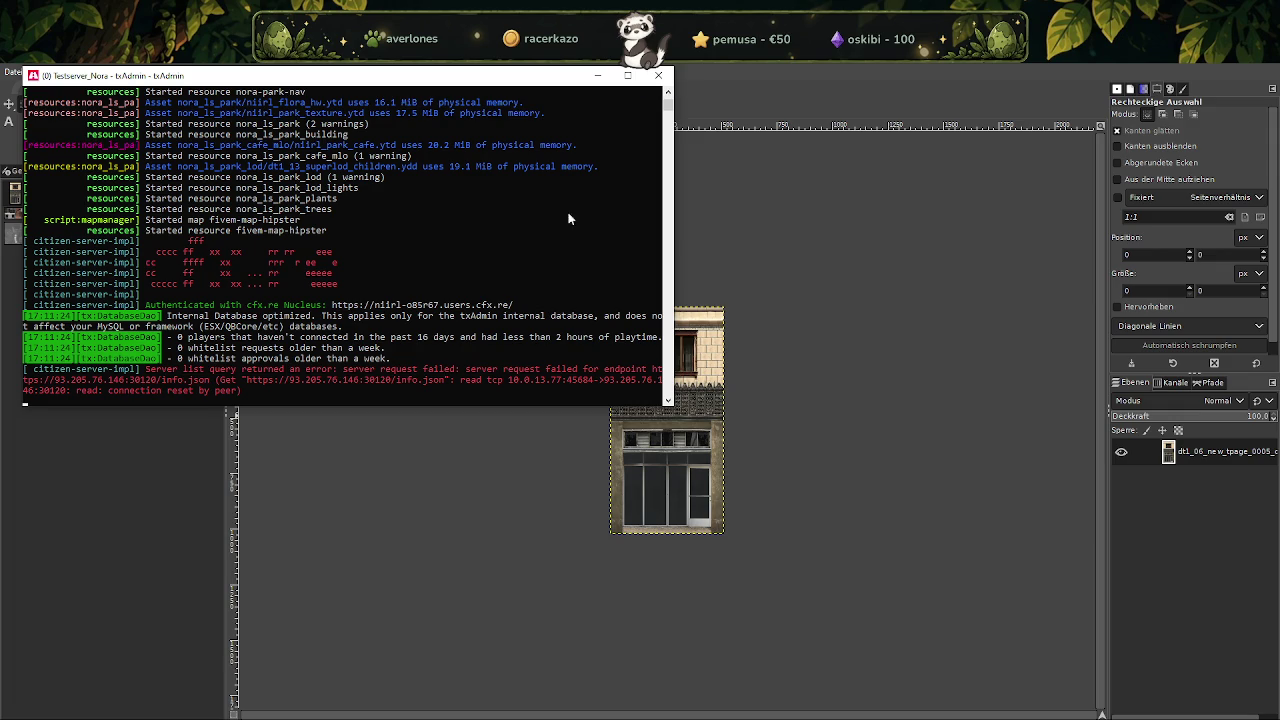
click(657, 77)
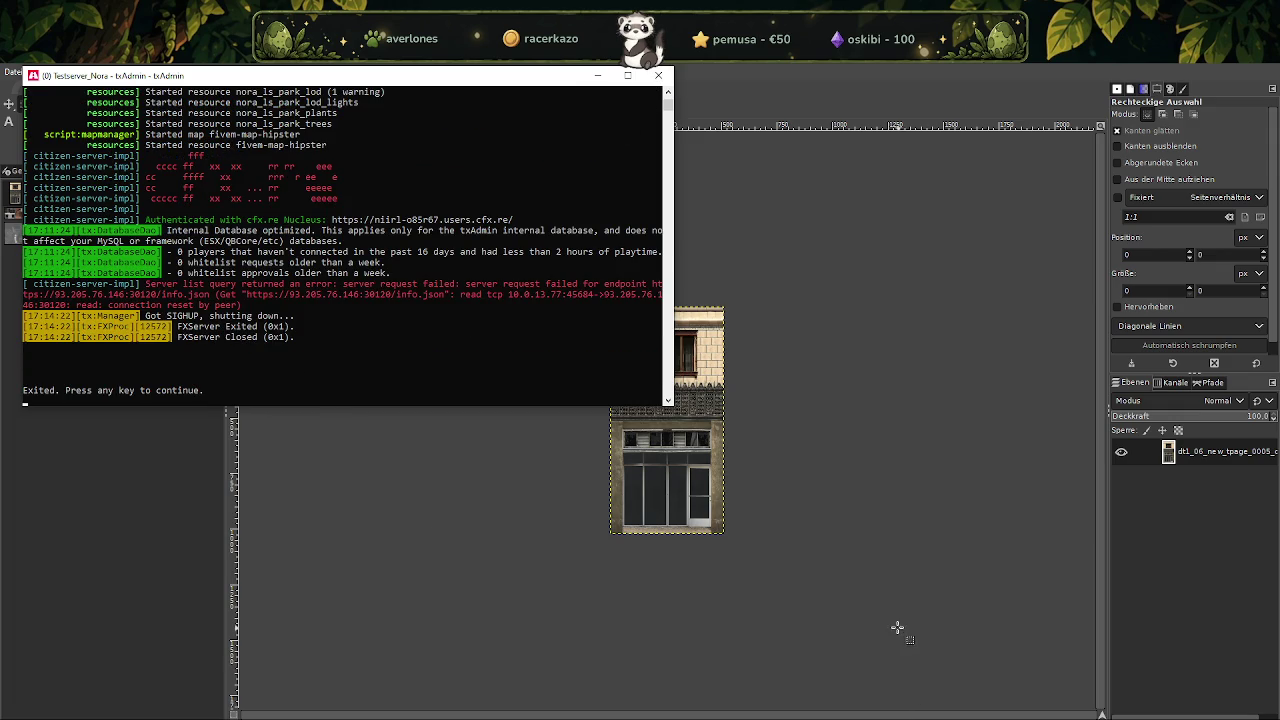
key(Return)
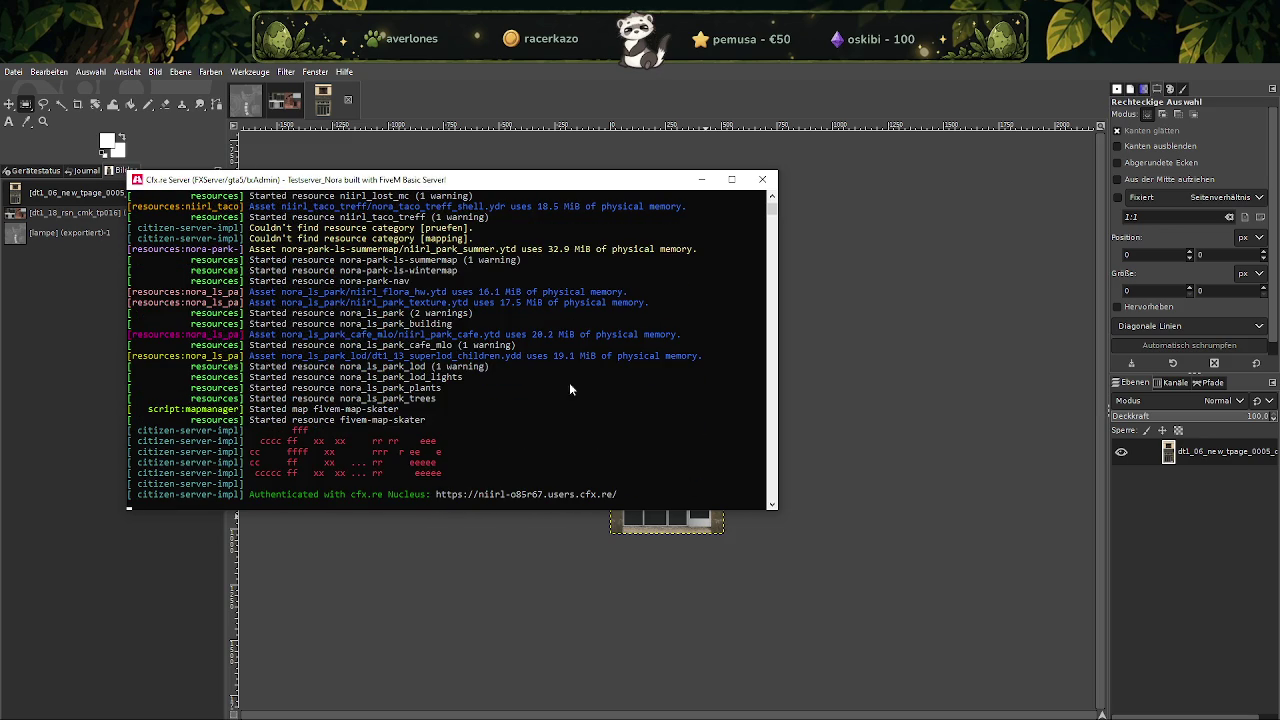
click(762, 179)
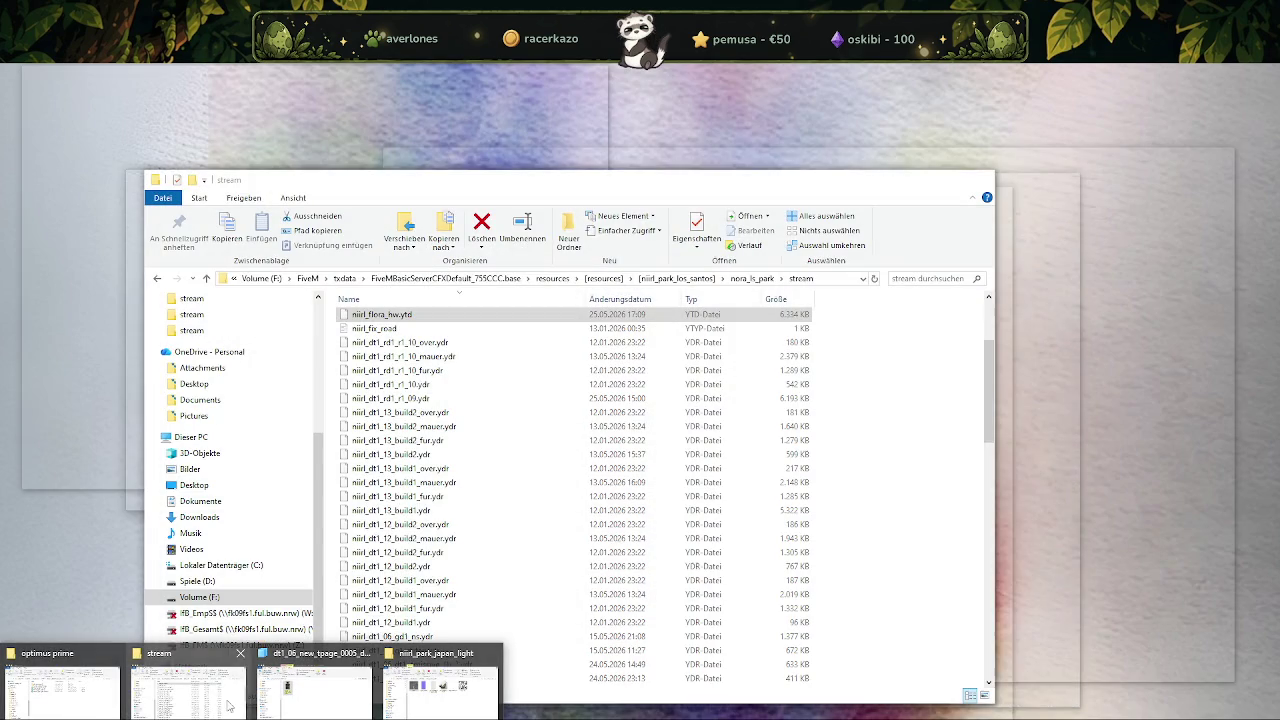
click(218, 706)
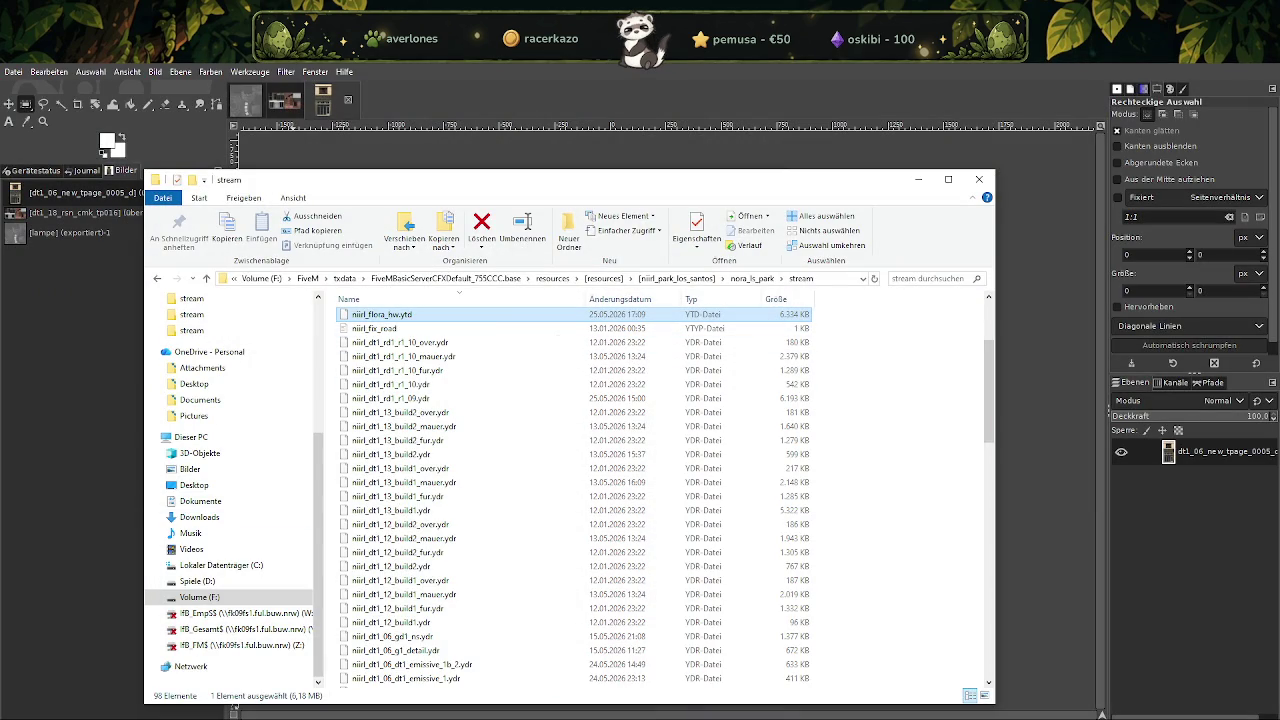
Paste the optimized niirl_flora_hw.ytd into the nora_ls_park stream folder, replacing the old file.
key(ctrl+v)
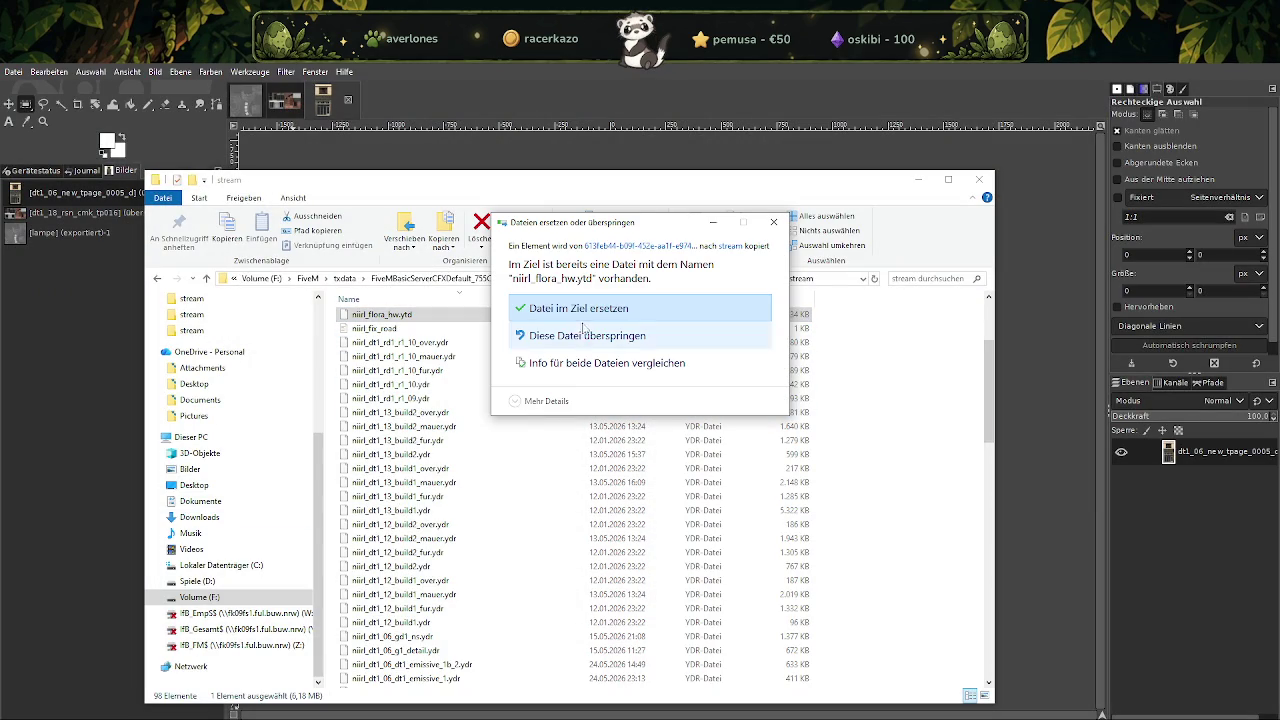
key(Return)
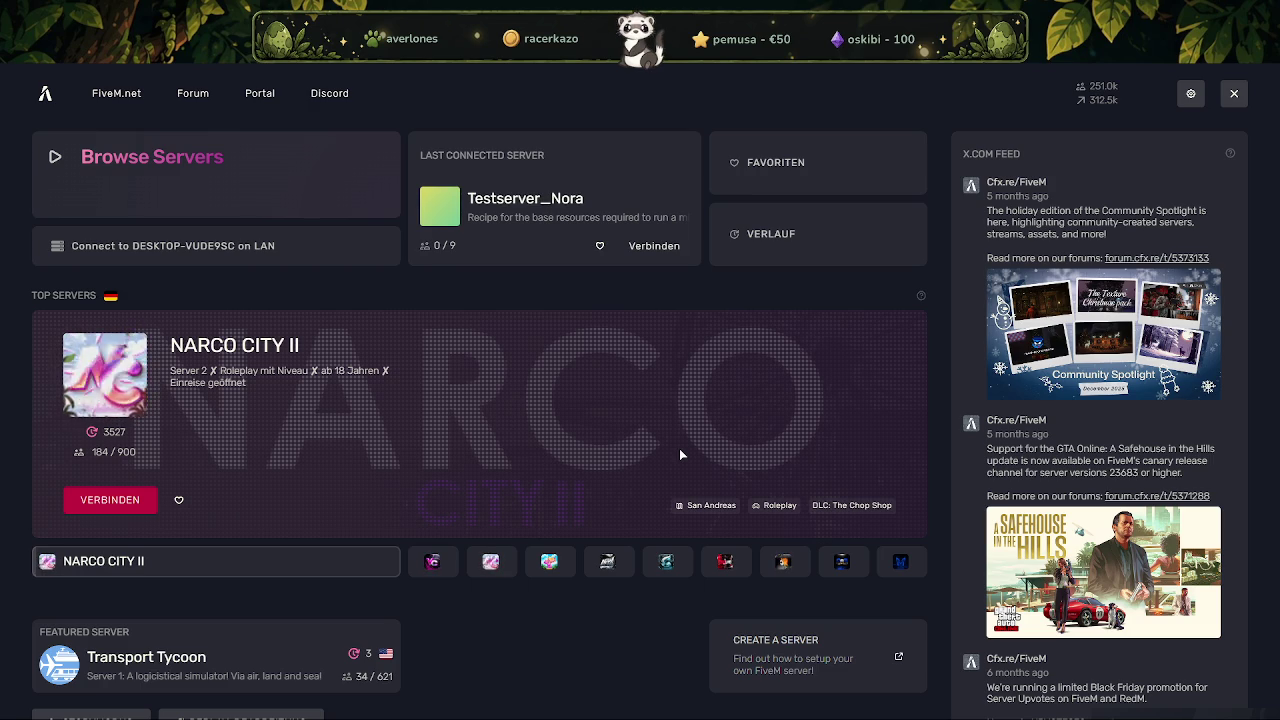
Connect to Testserver_Nora from FiveM's Last Connected Server entry.
click(258, 258)
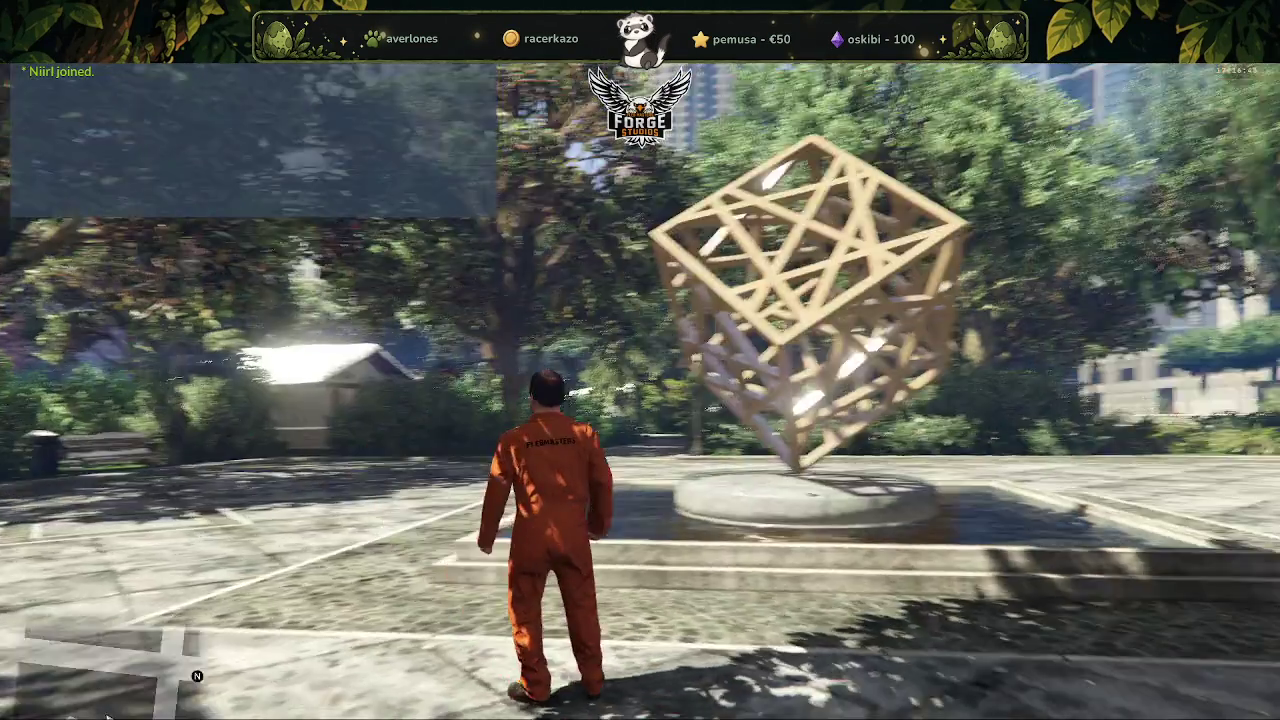
Run through the park, vault the low wall and cross the street to the Harmony building.
key(w)
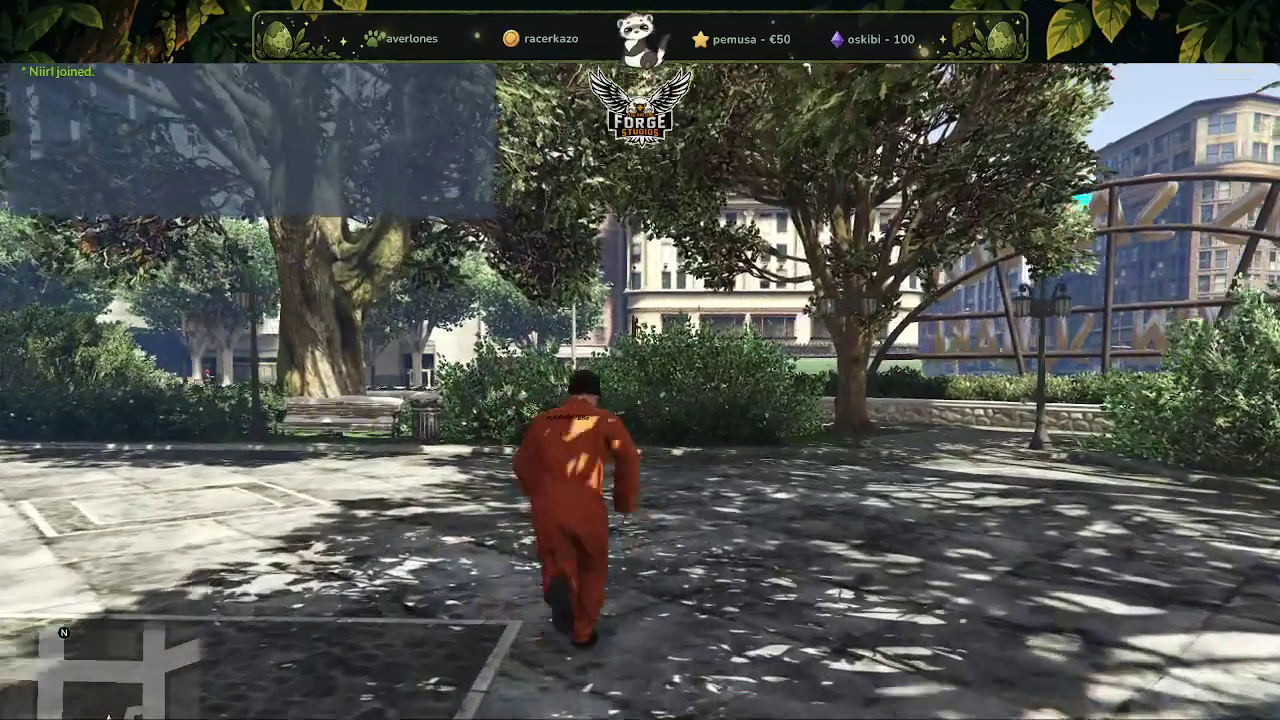
key(w)
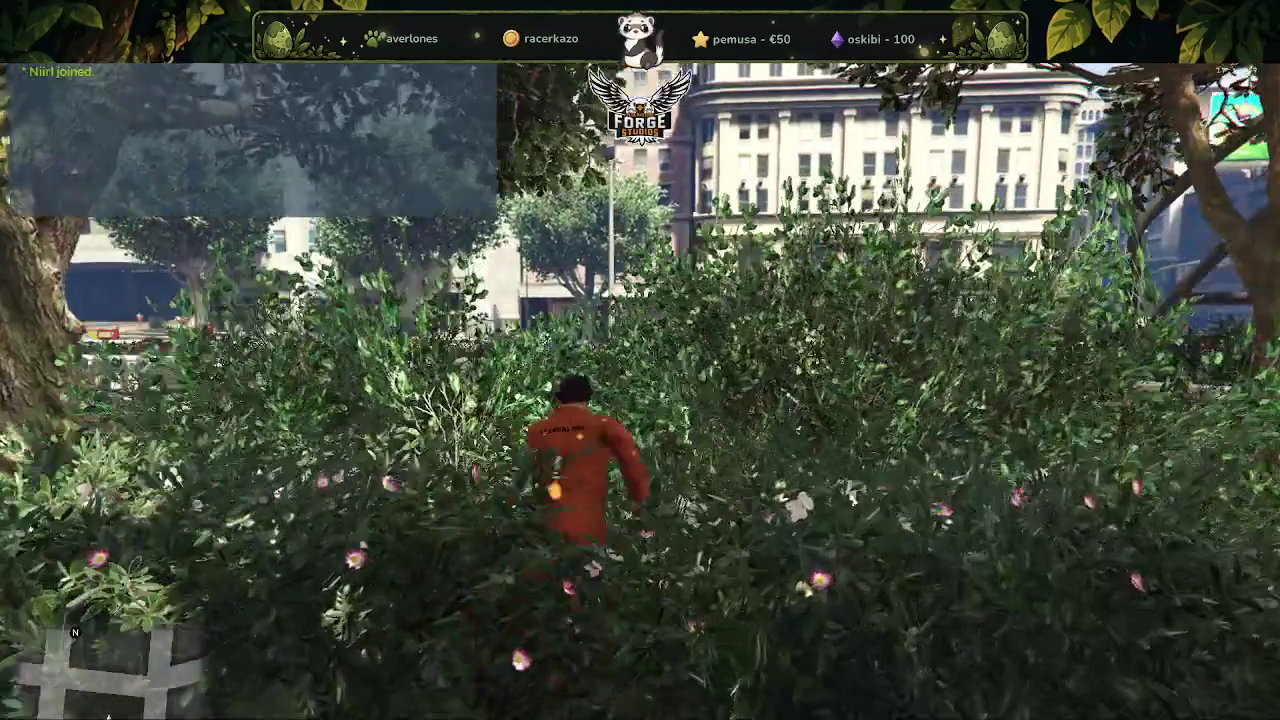
key(w)
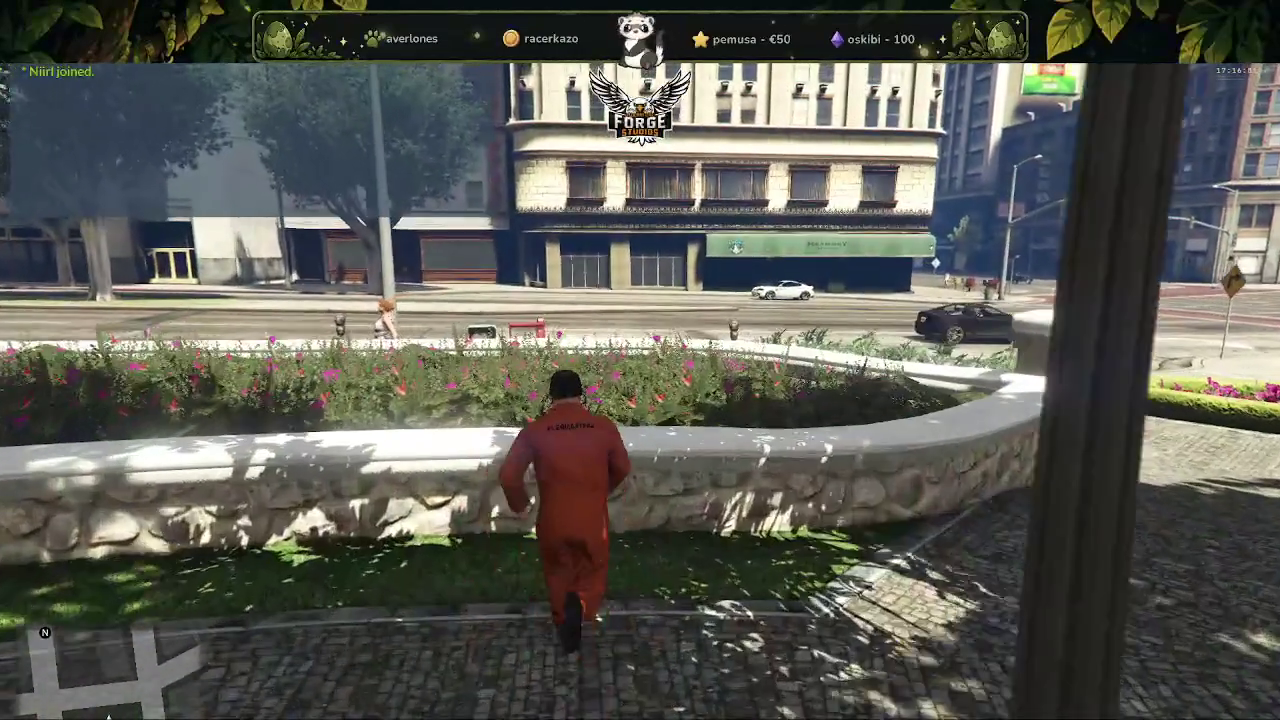
key(space)
key(w)
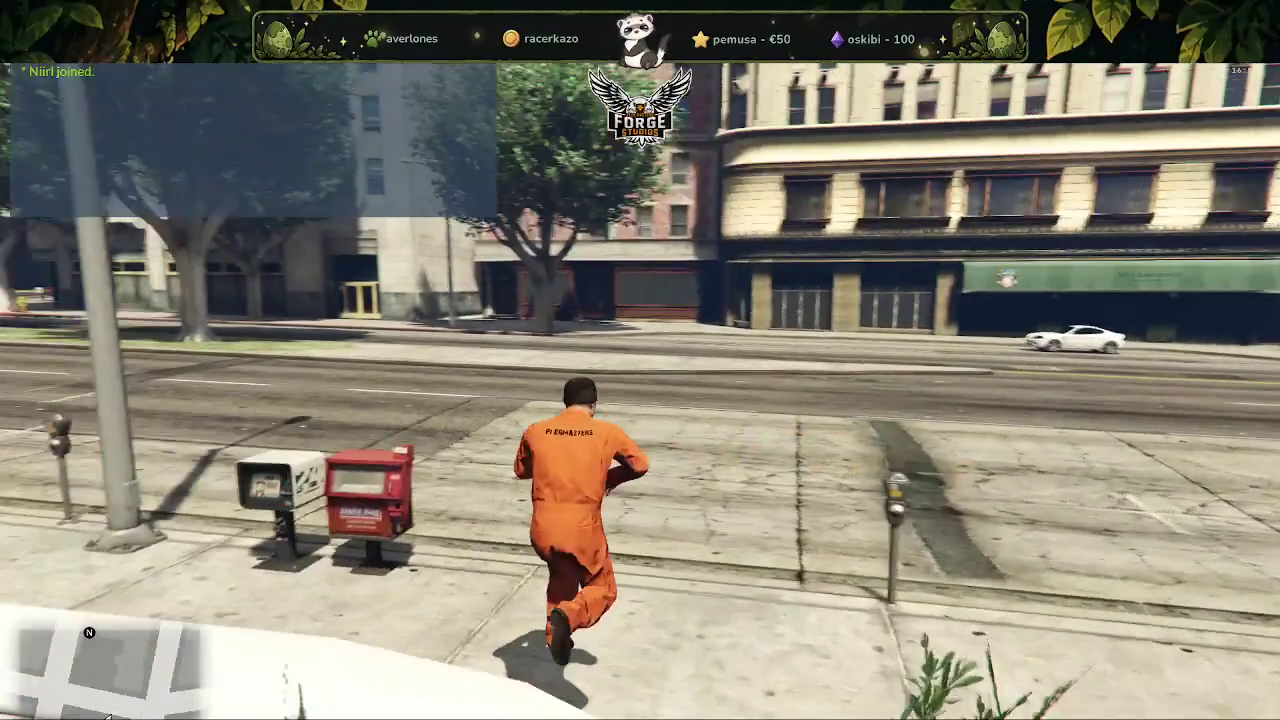
key(w)
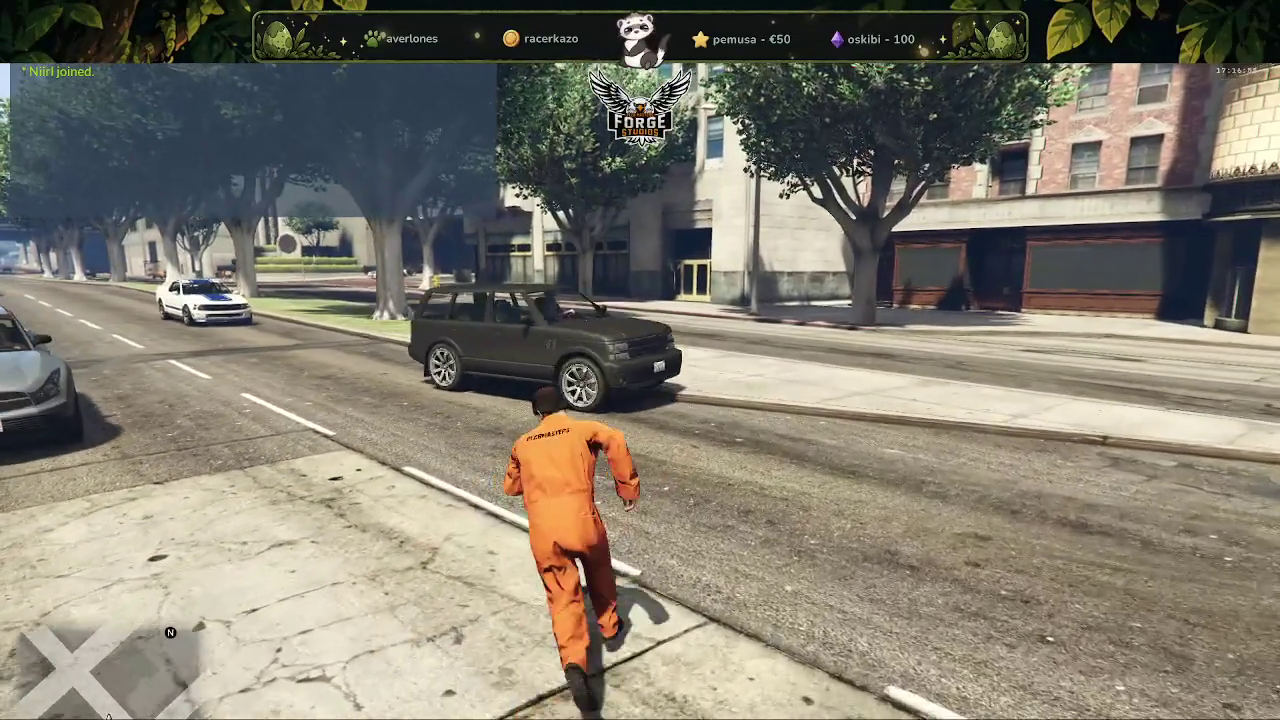
key(w)
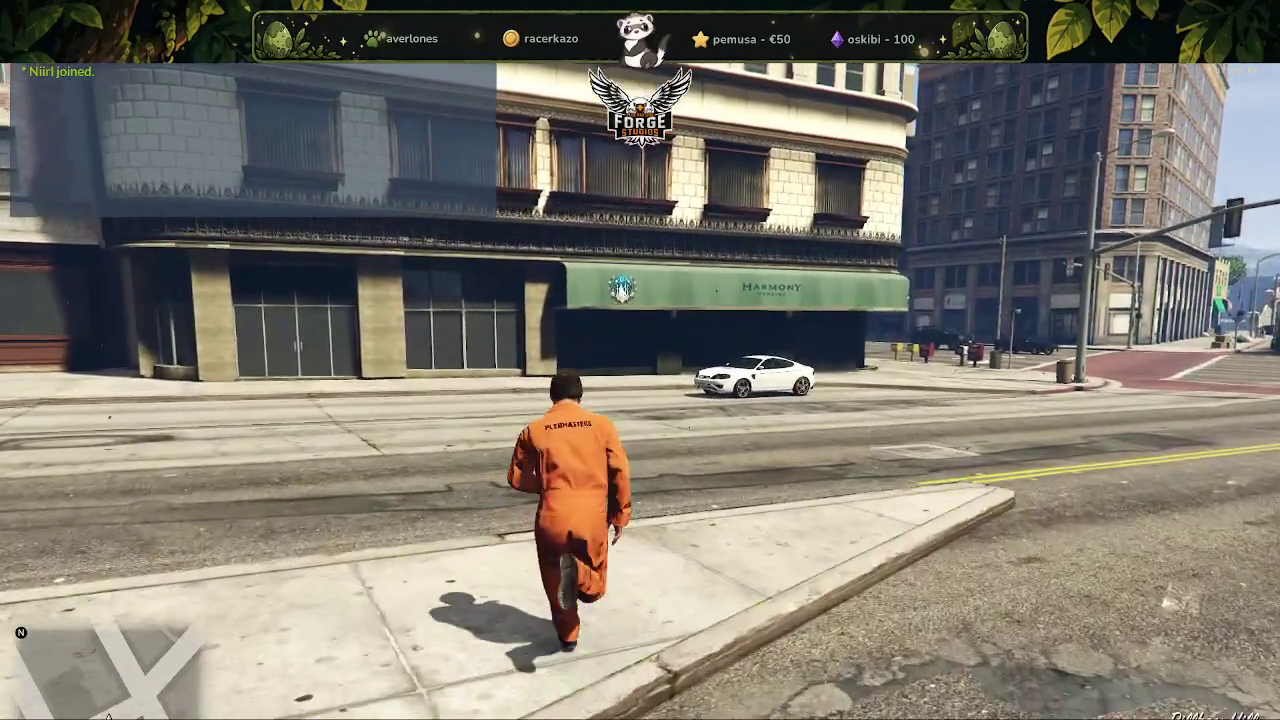
key(w)
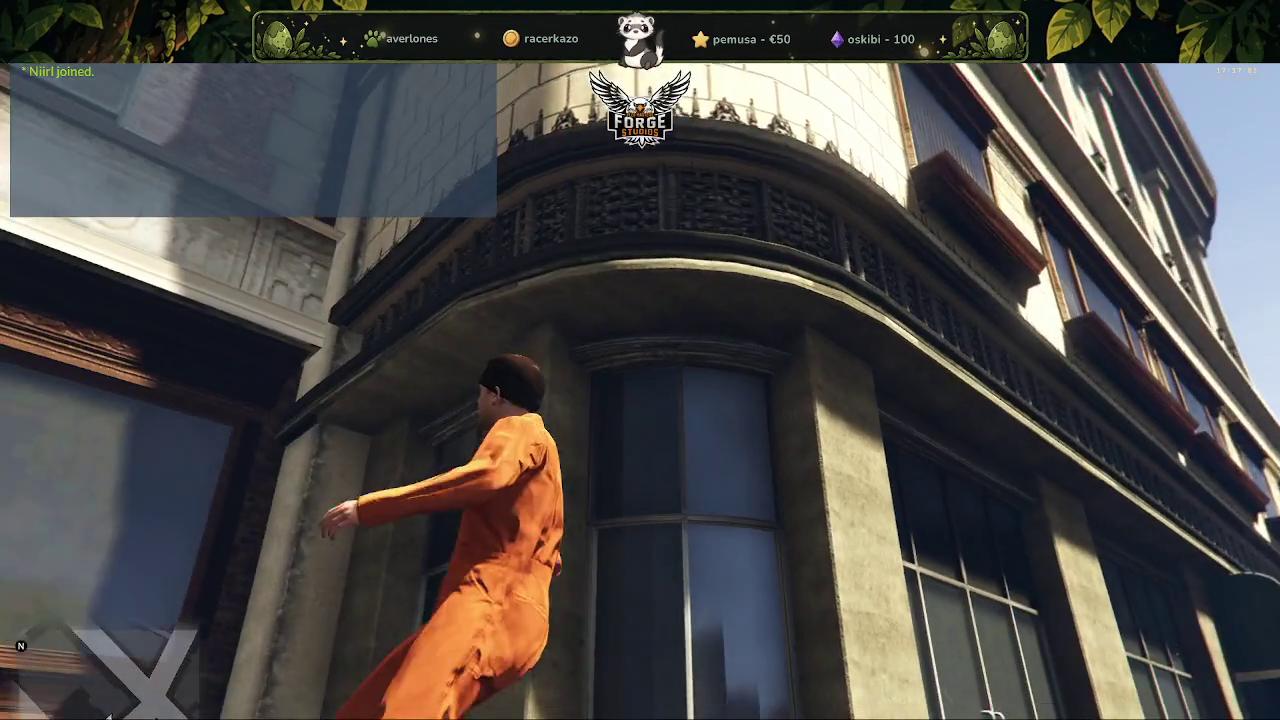
Run past the Flora, Harmony Wedding and Celtica storefronts, then leave the game via the F8 console.
key(w)
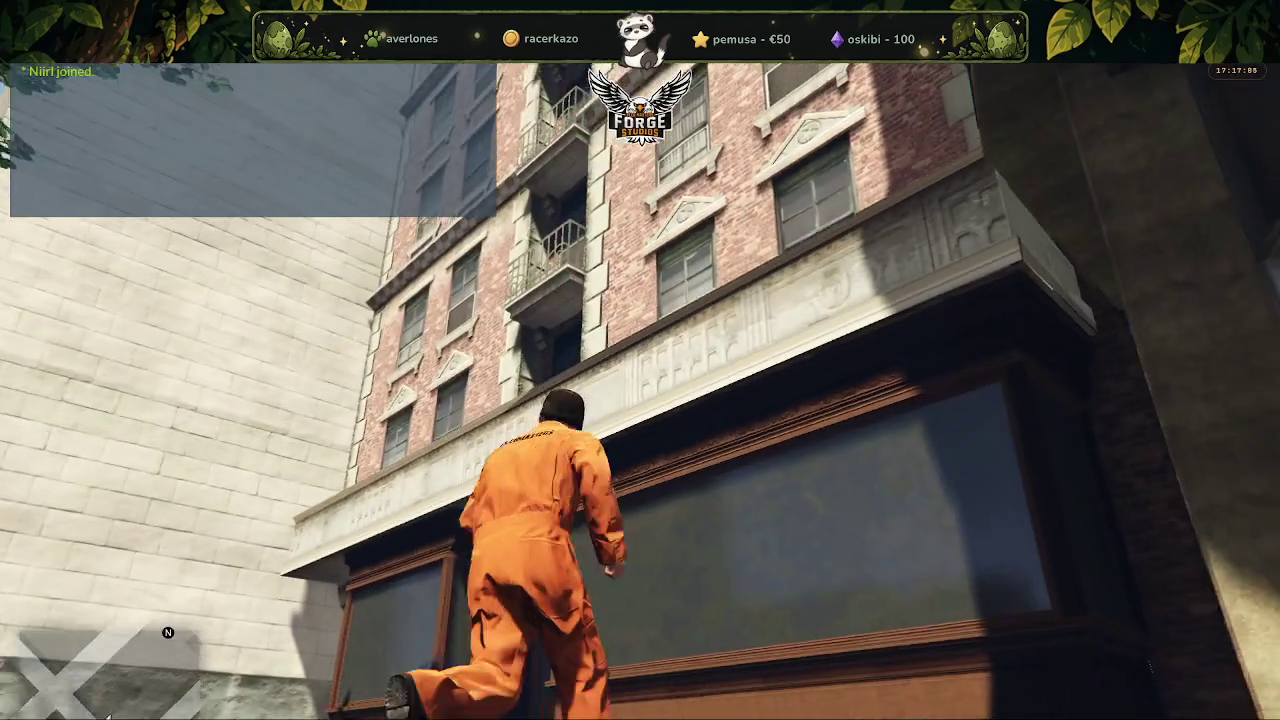
key(w)
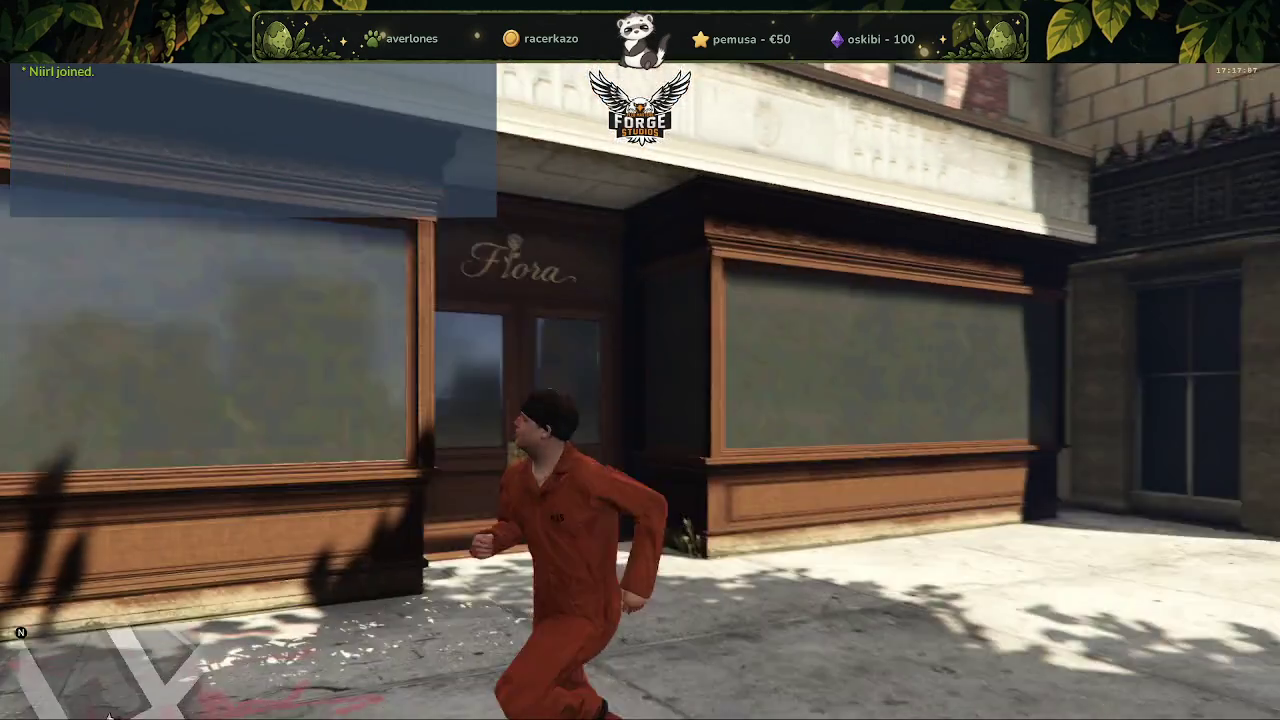
key(w)
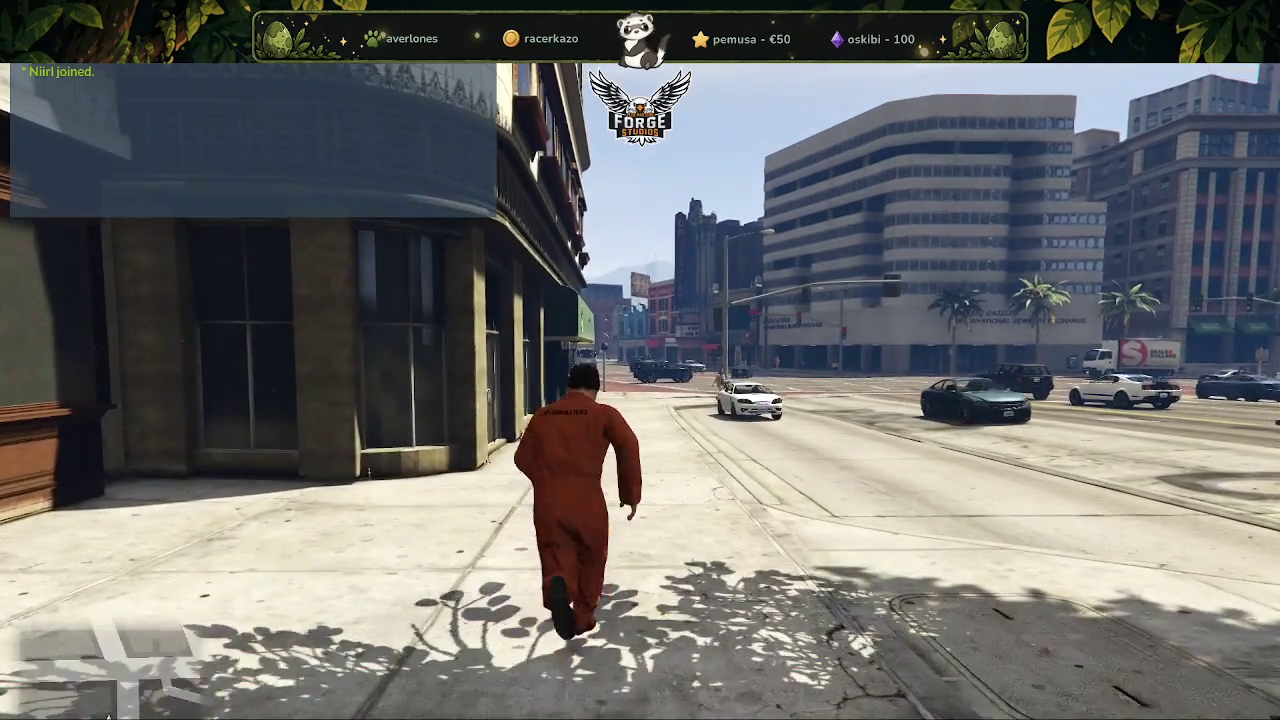
key(w)
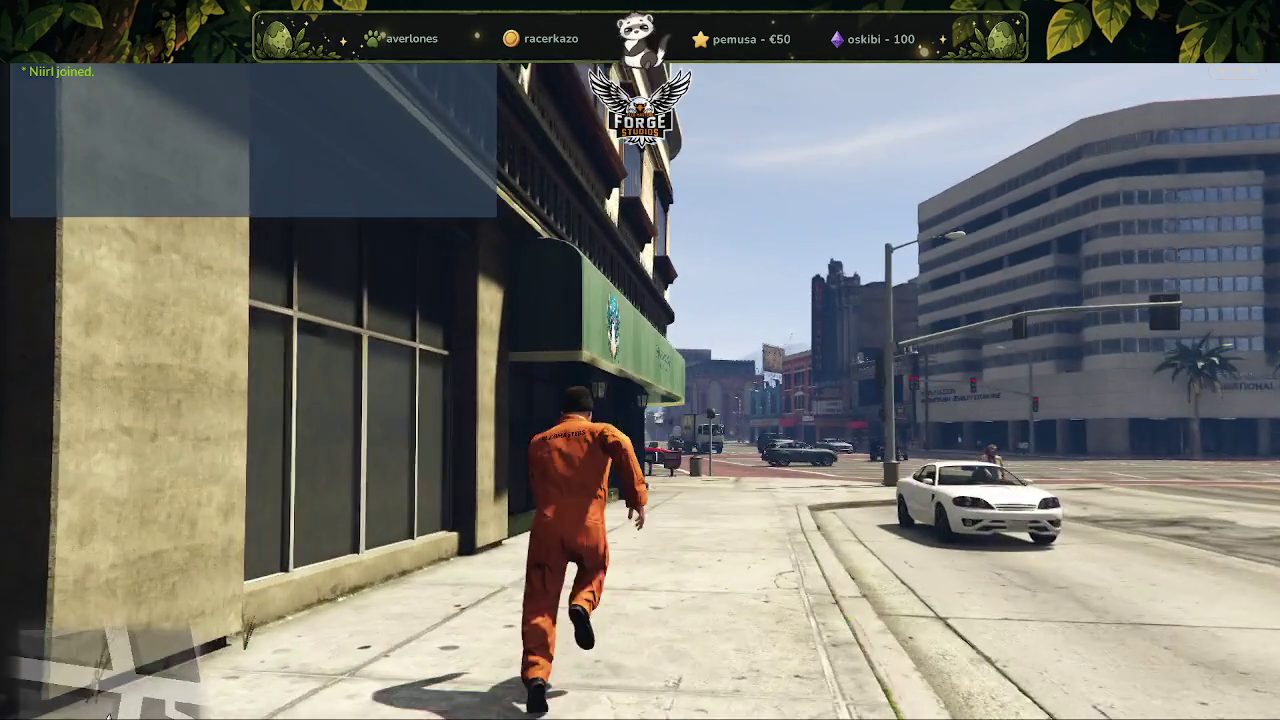
key(w)
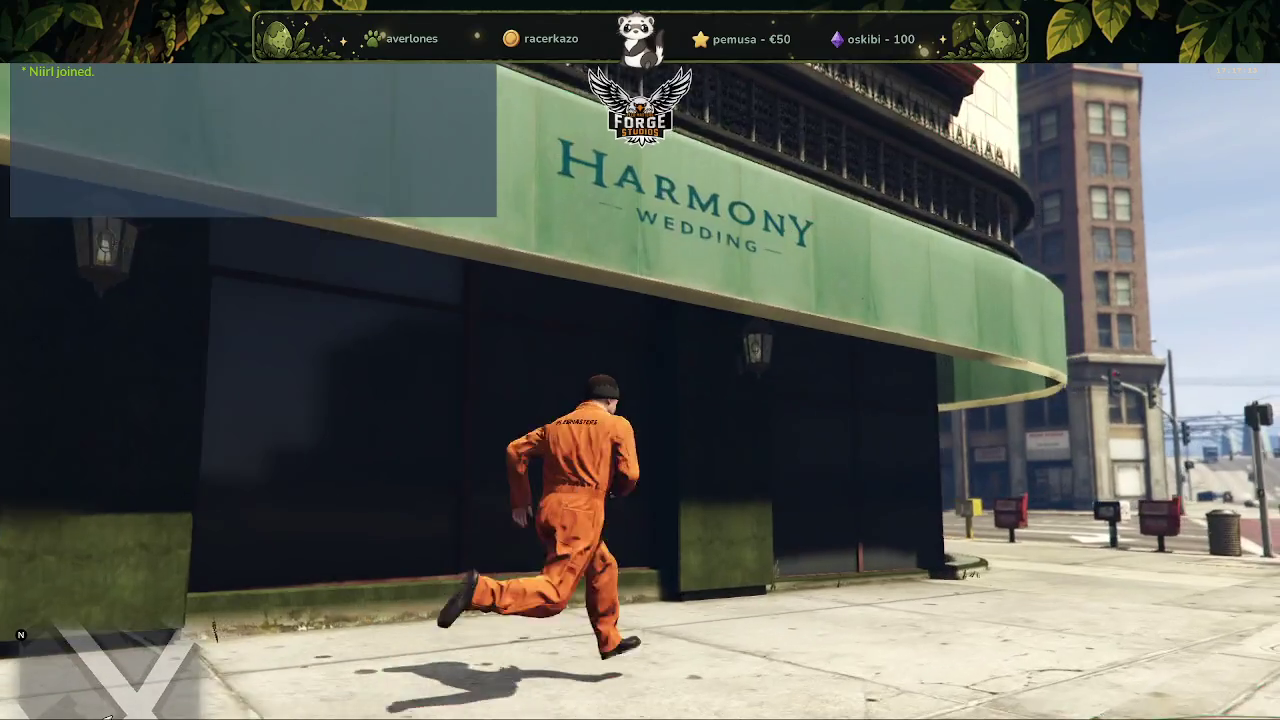
key(w)
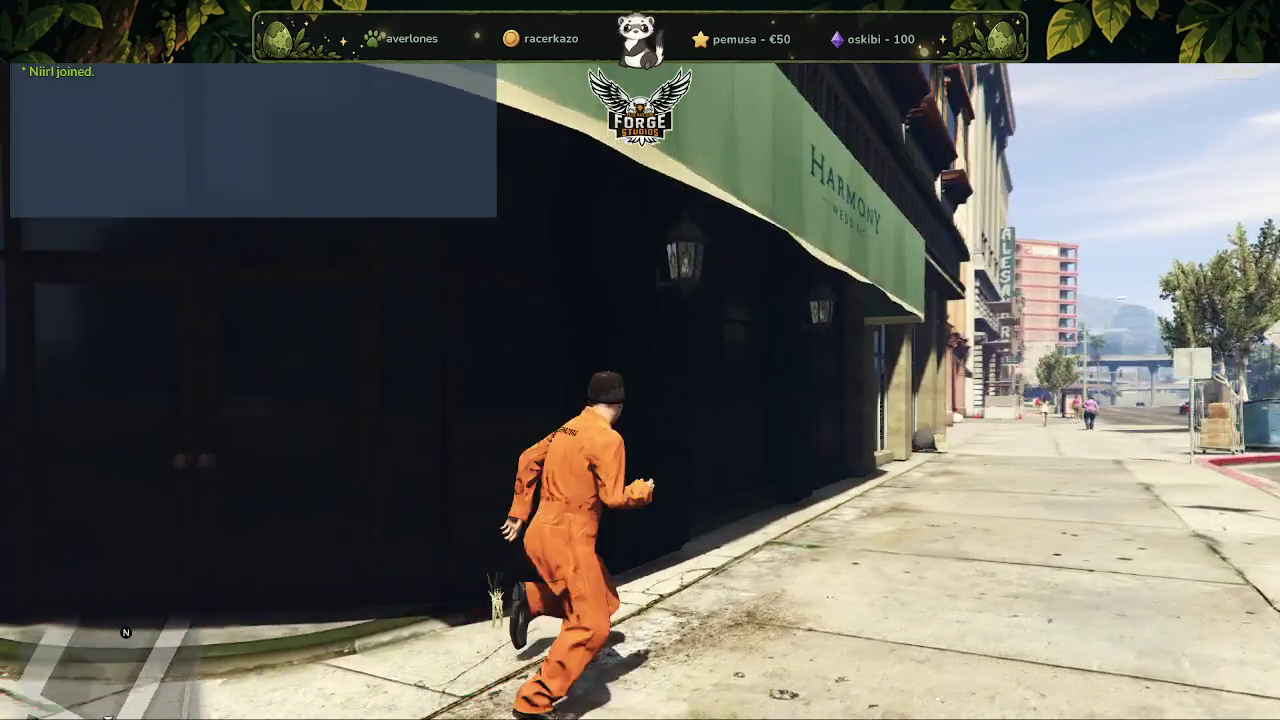
key(w)
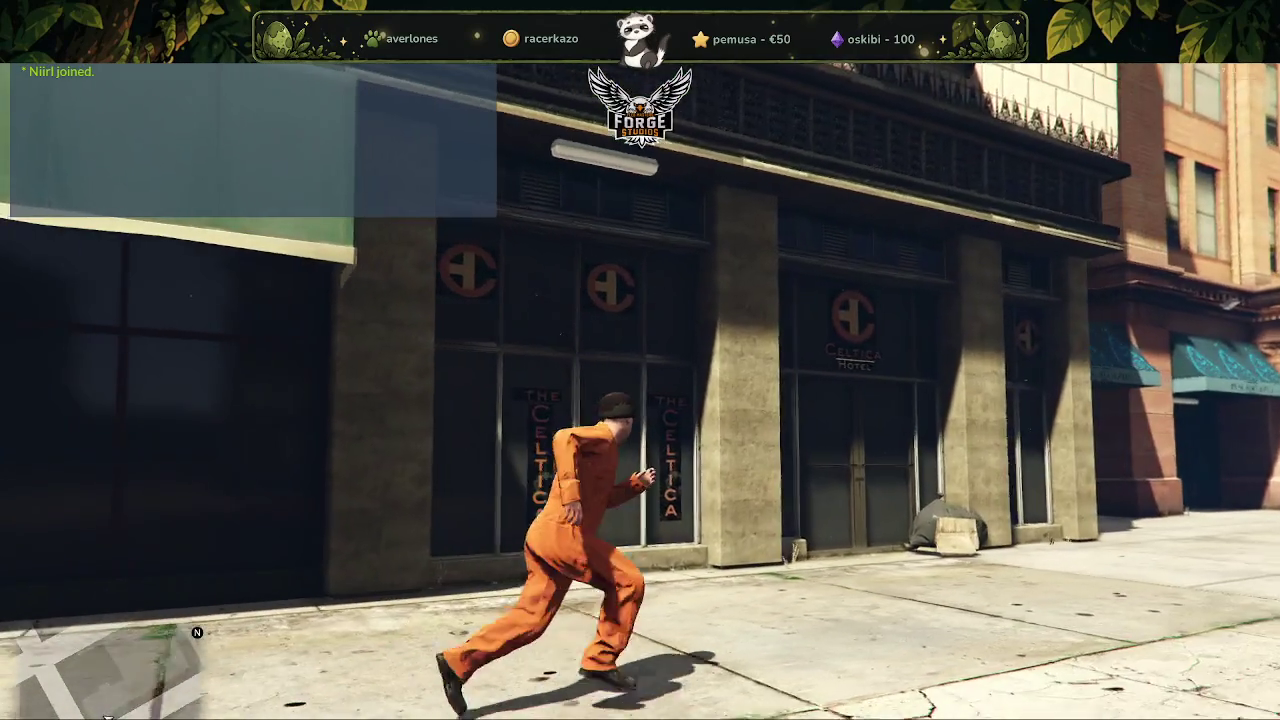
key(w)
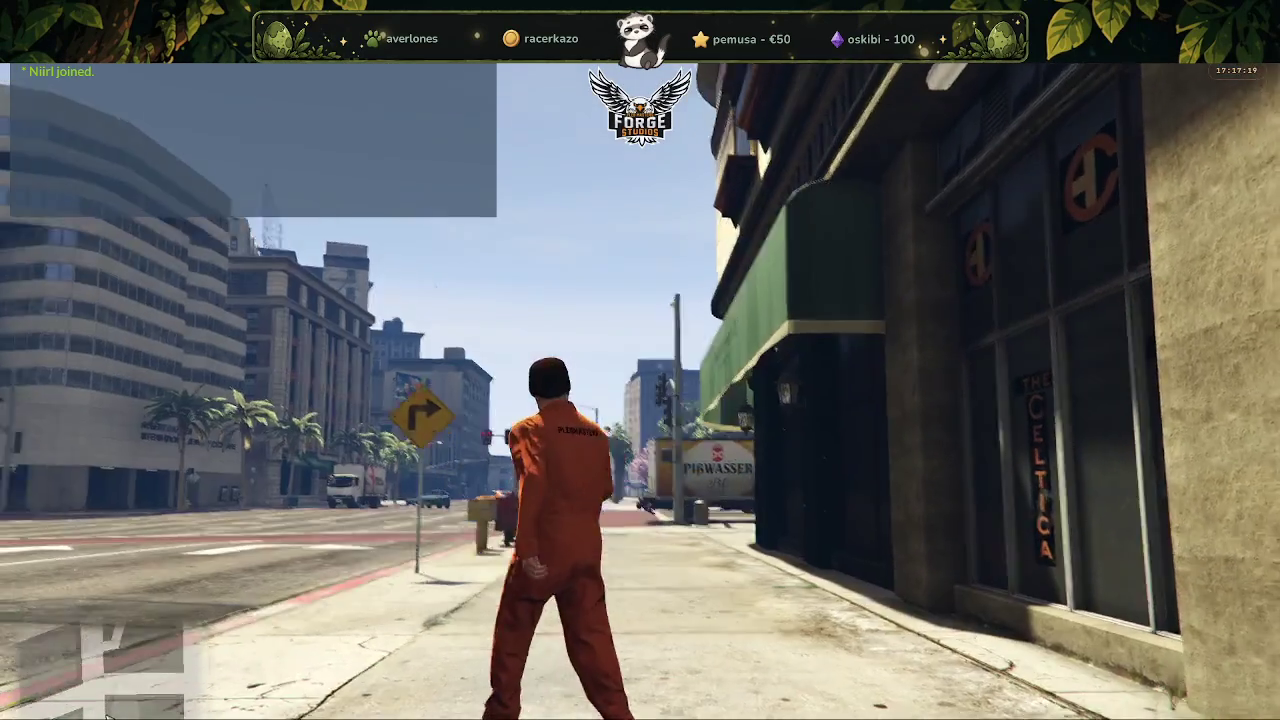
key(F8)
text(quit)
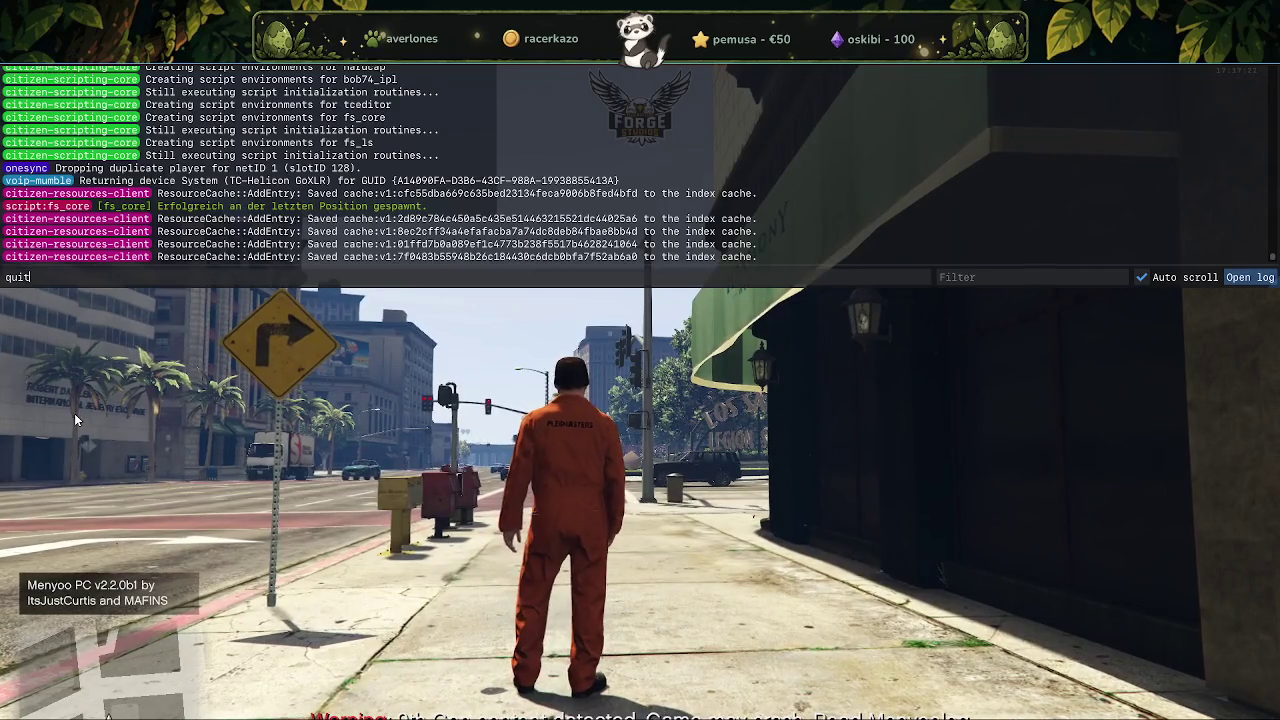
key(alt+Tab)
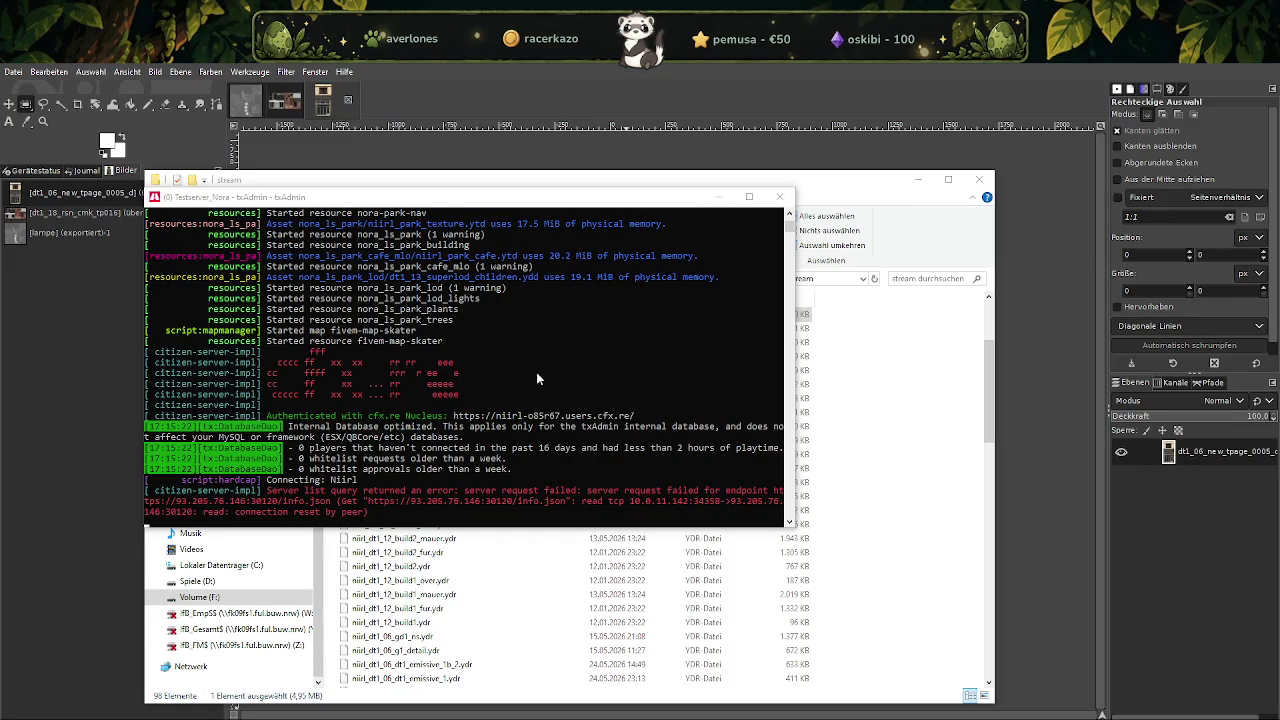
Shut down the FXServer test server and move up to the [niirl_park_los_santos] folder.
click(780, 196)
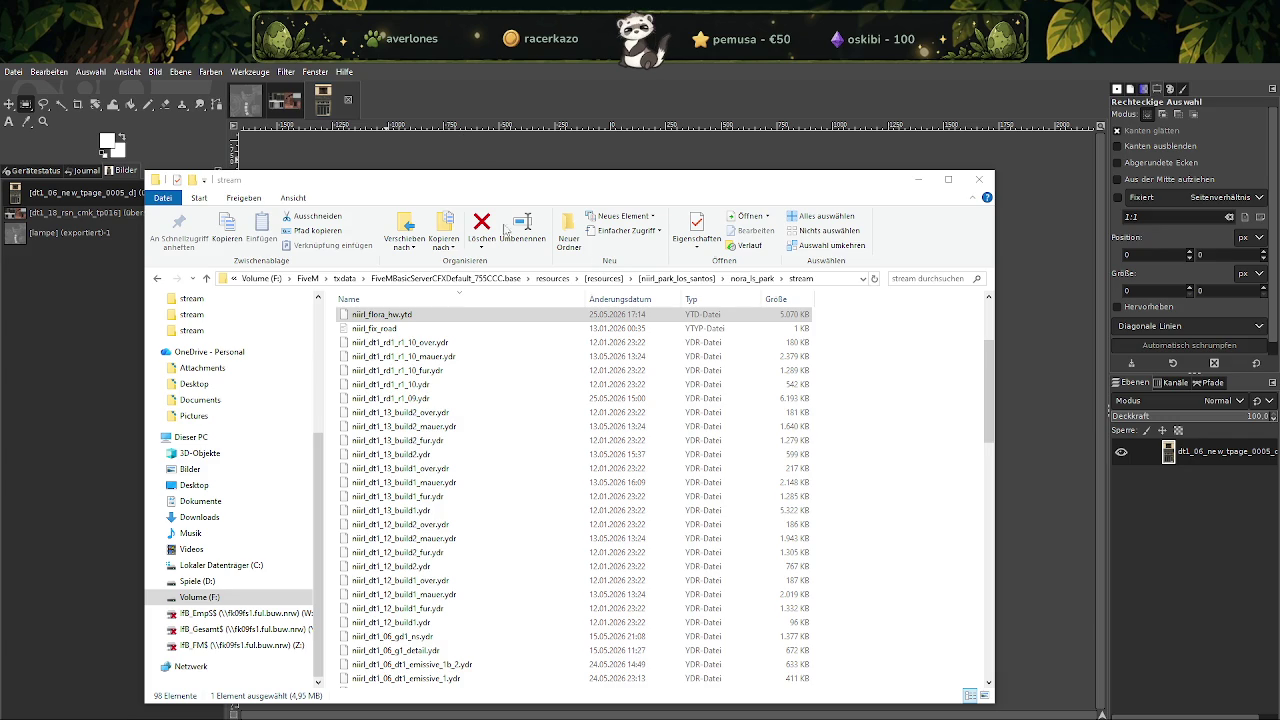
click(657, 279)
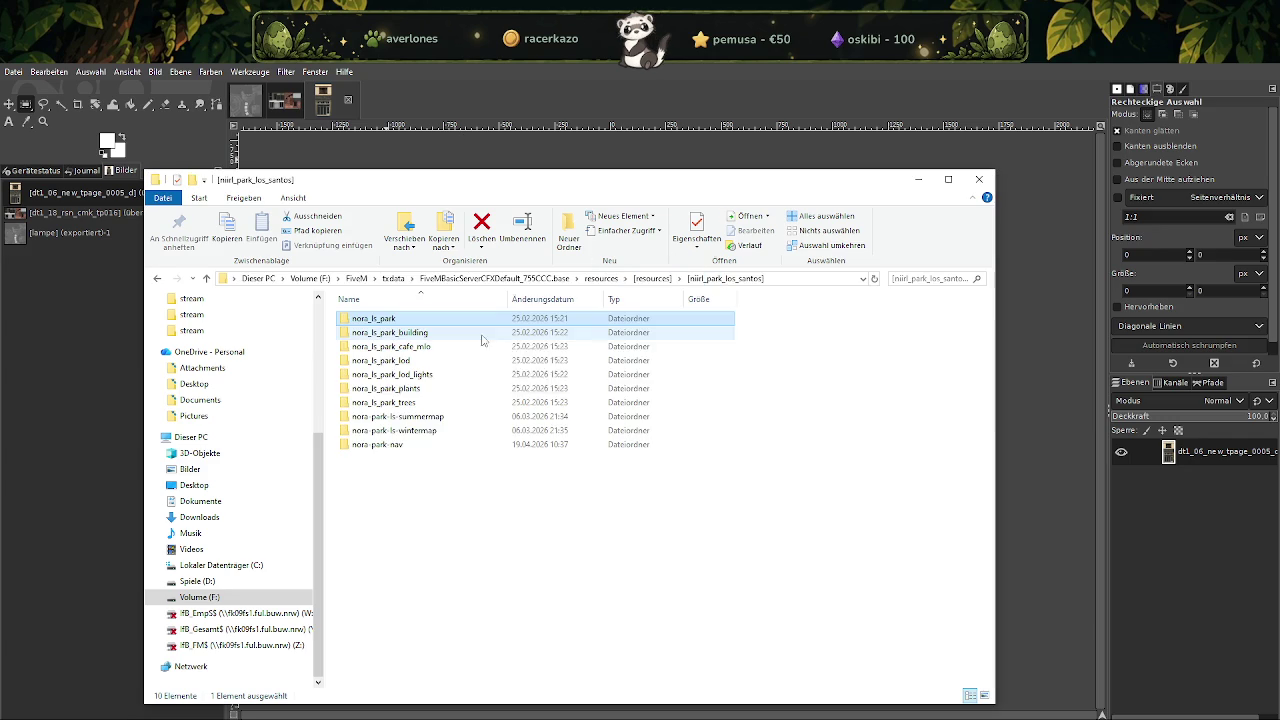
Open niirl_park_summer.ytd from the nora-park-ls-summermap stream folder in CodeWalker's Texture Dictionary.
double_click(426, 416)
double_click(363, 318)
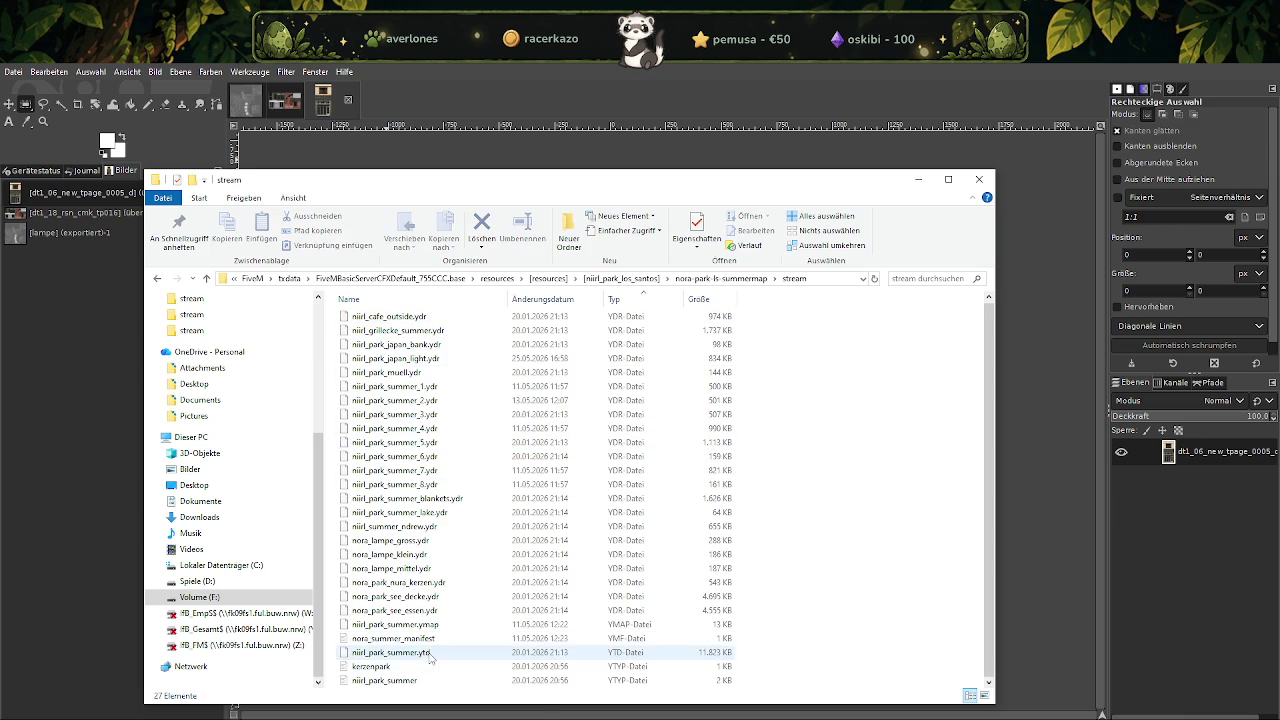
click(409, 681)
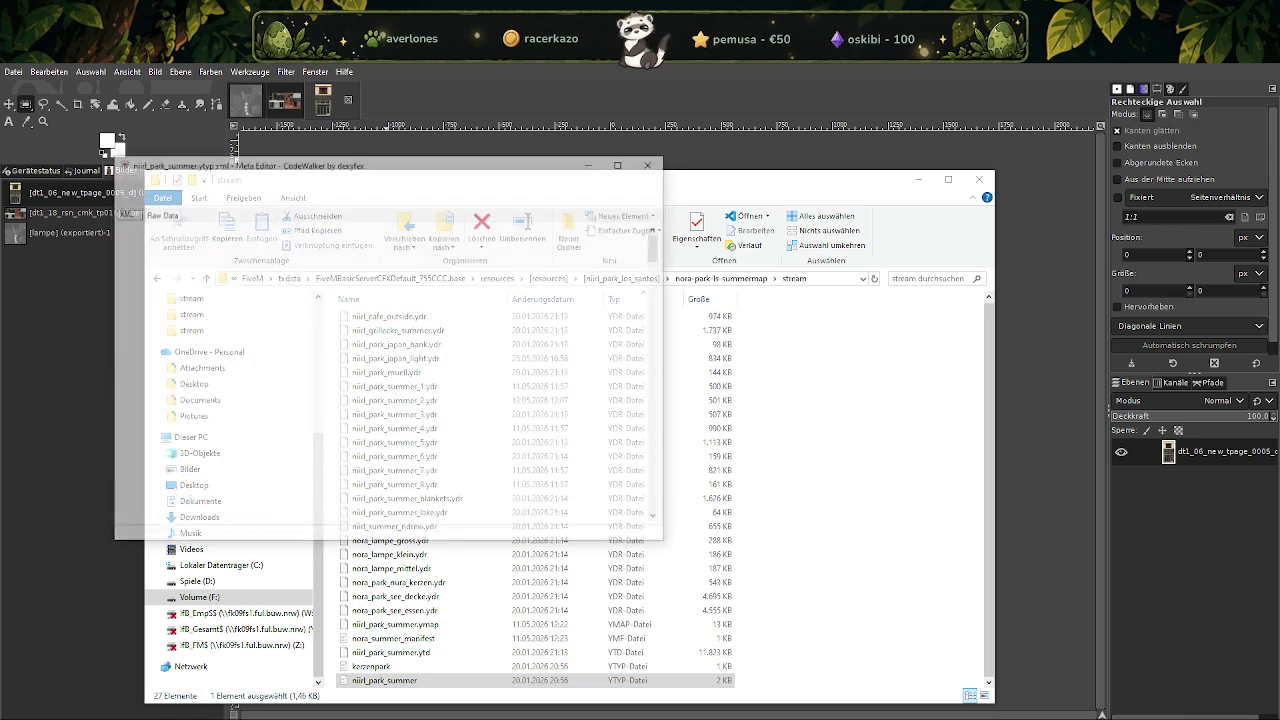
click(652, 163)
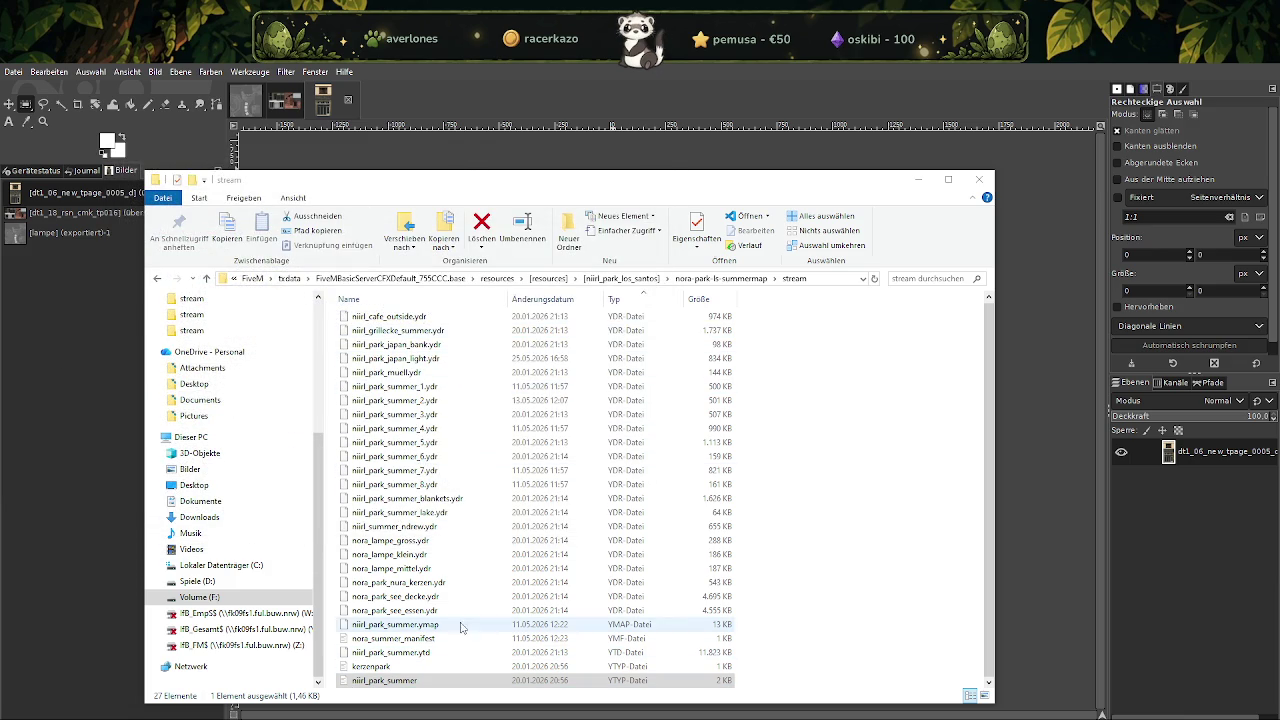
click(429, 652)
double_click(429, 652)
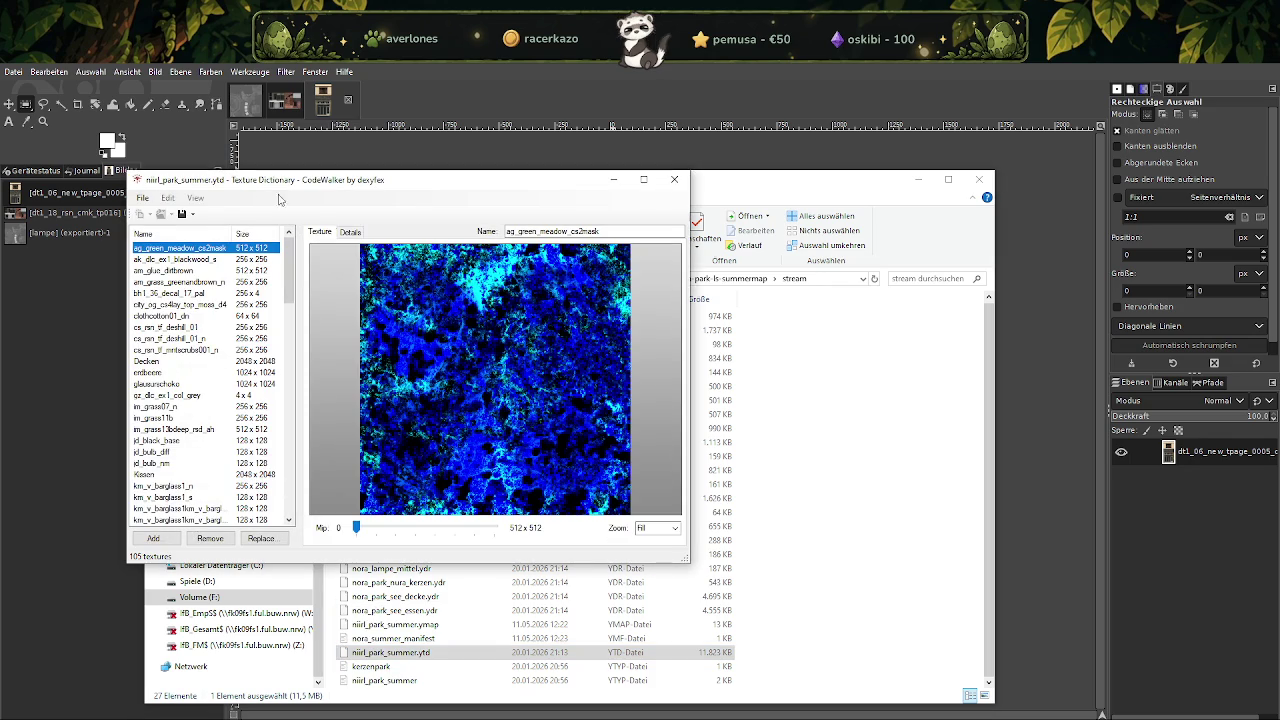
click(184, 214)
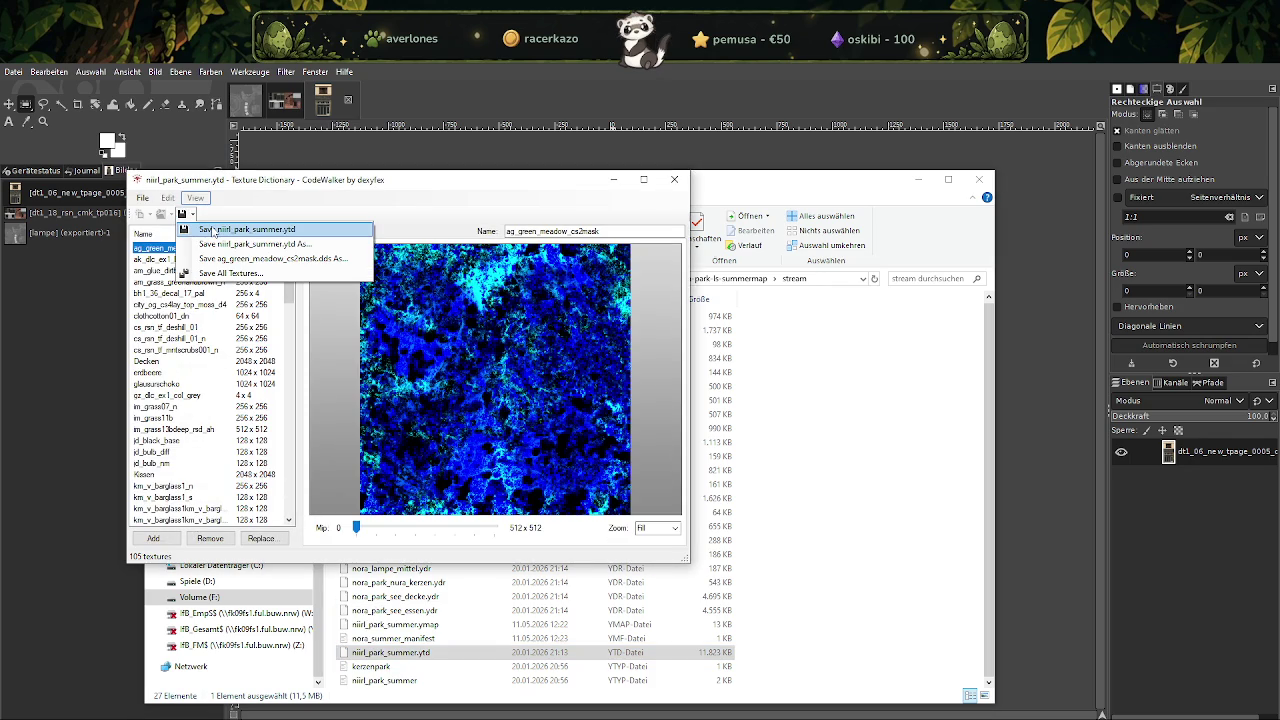
Export all textures into a newly created 'summer' folder under ProjekteNEUF\optimieren.
click(215, 273)
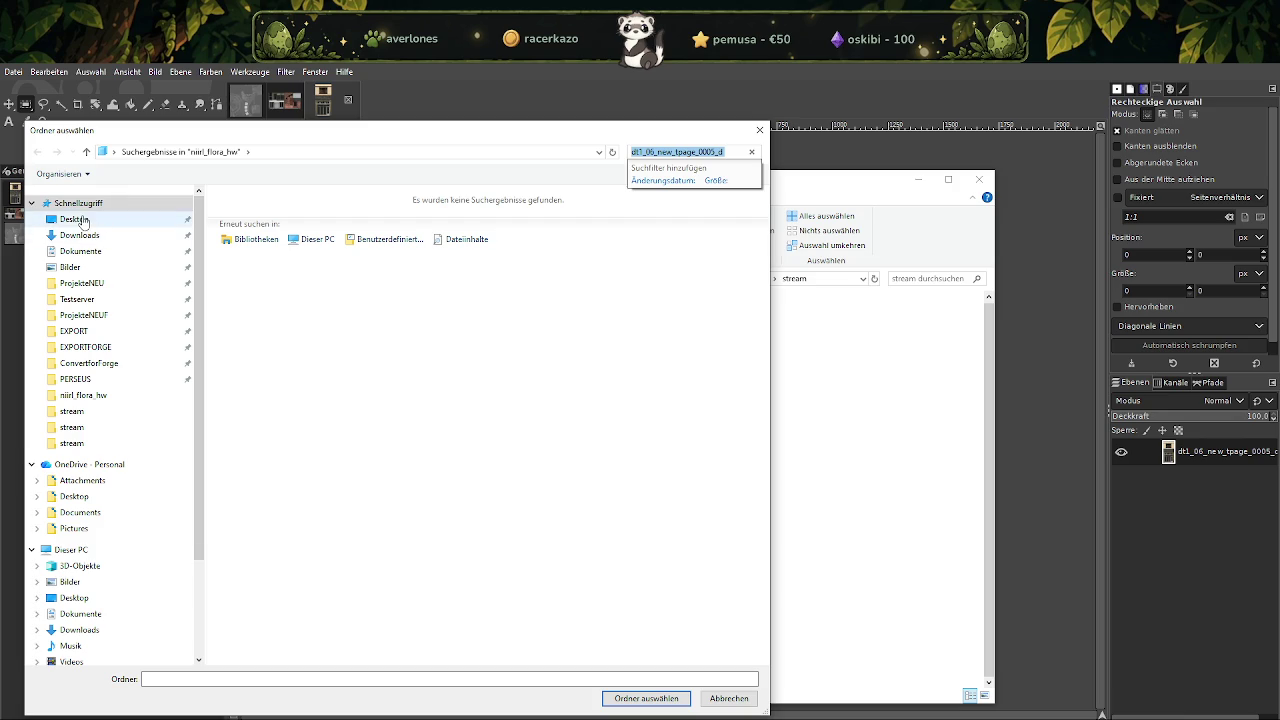
click(85, 315)
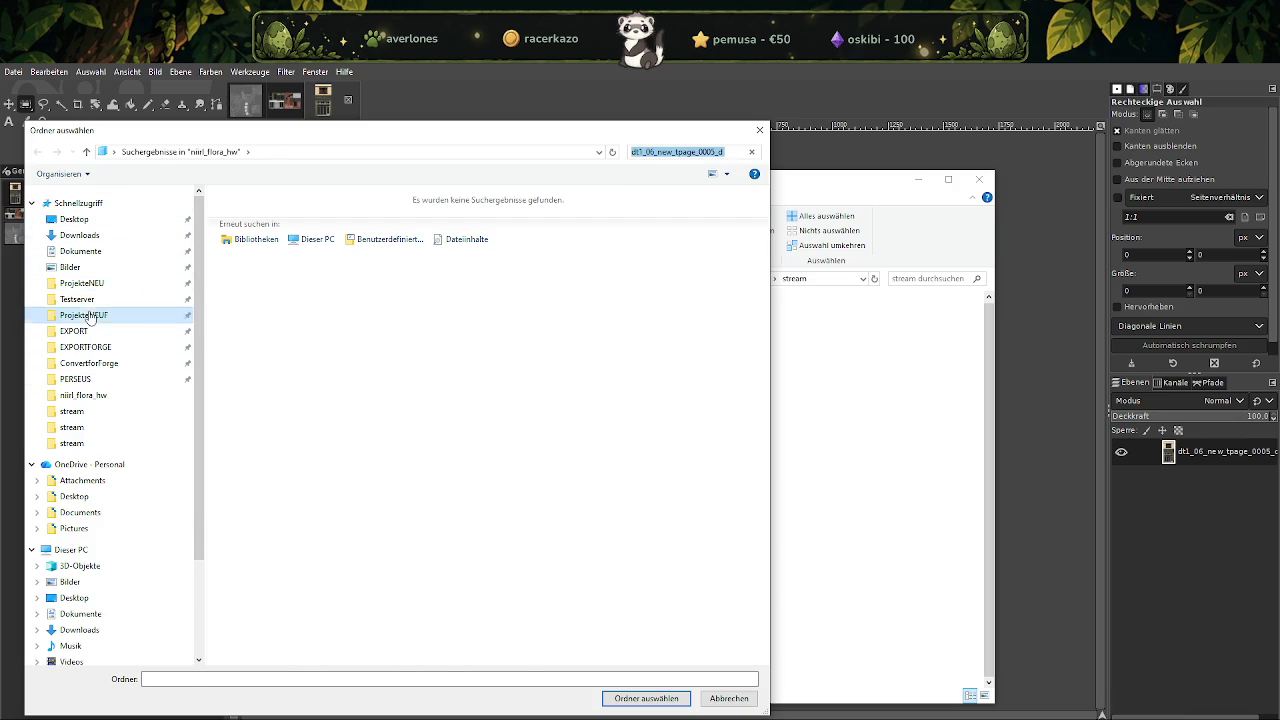
double_click(251, 212)
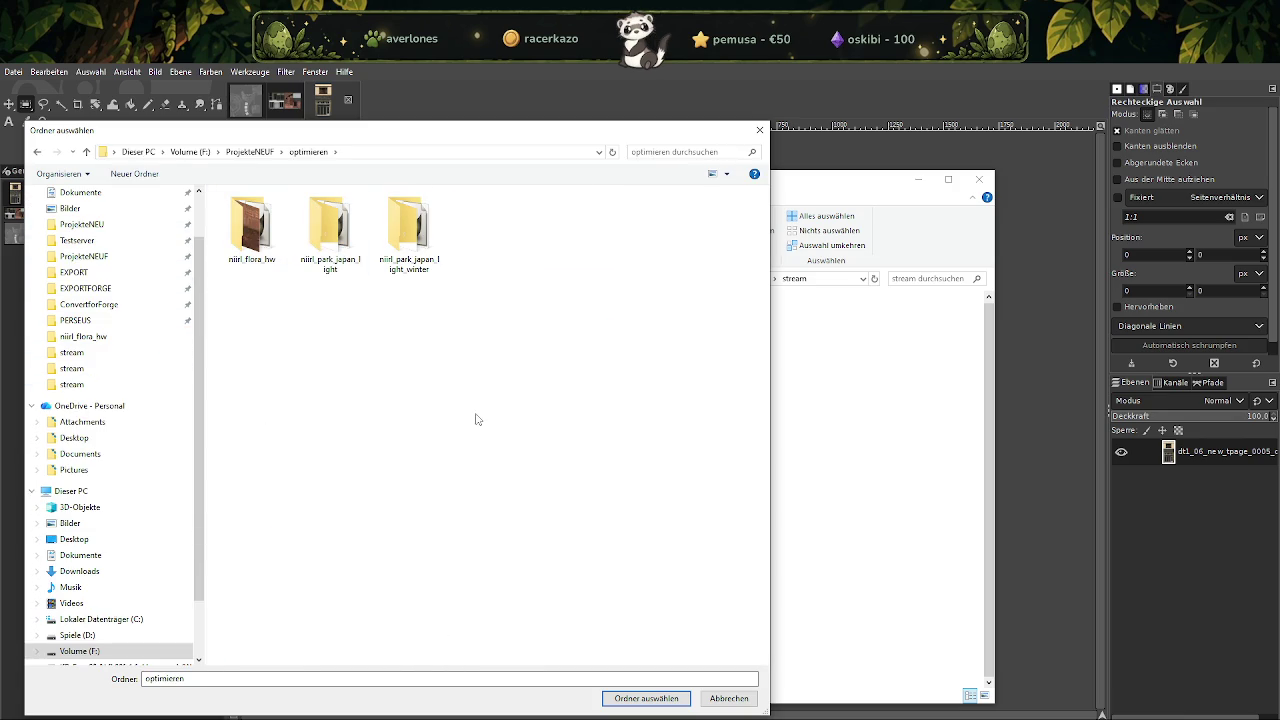
right_click(474, 414)
click(690, 600)
text(summer)
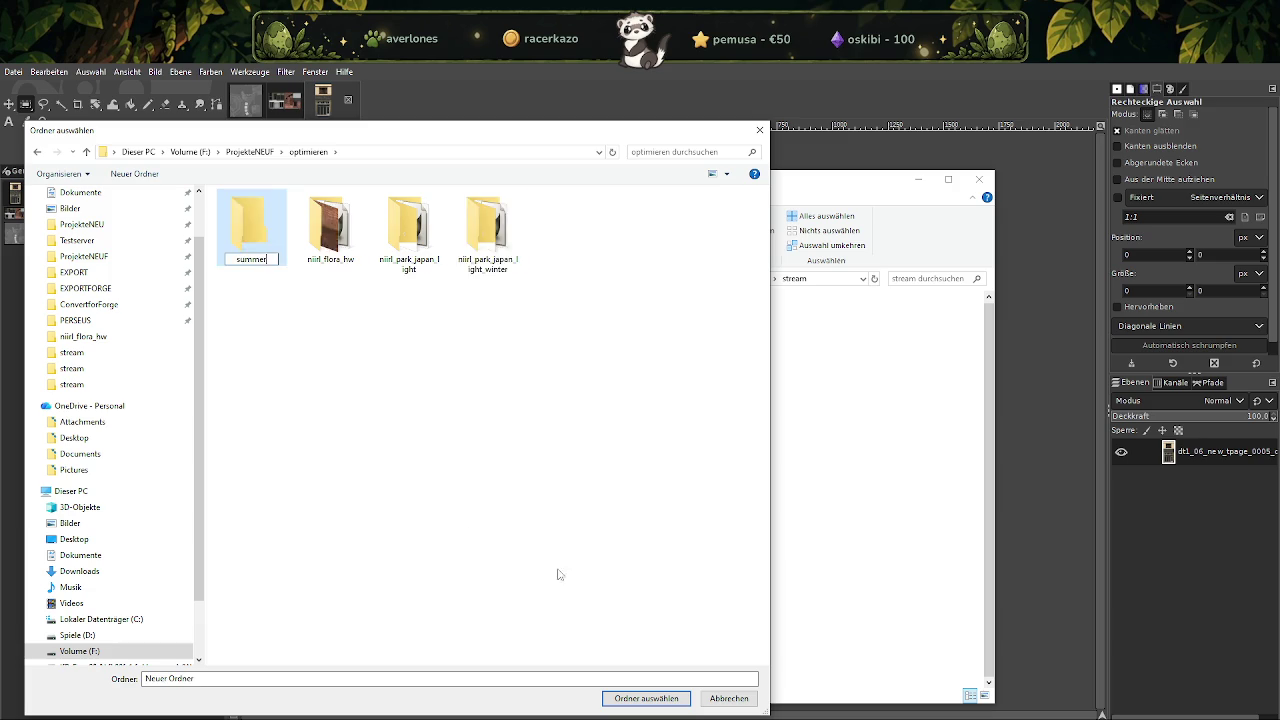
key(Return)
double_click(497, 232)
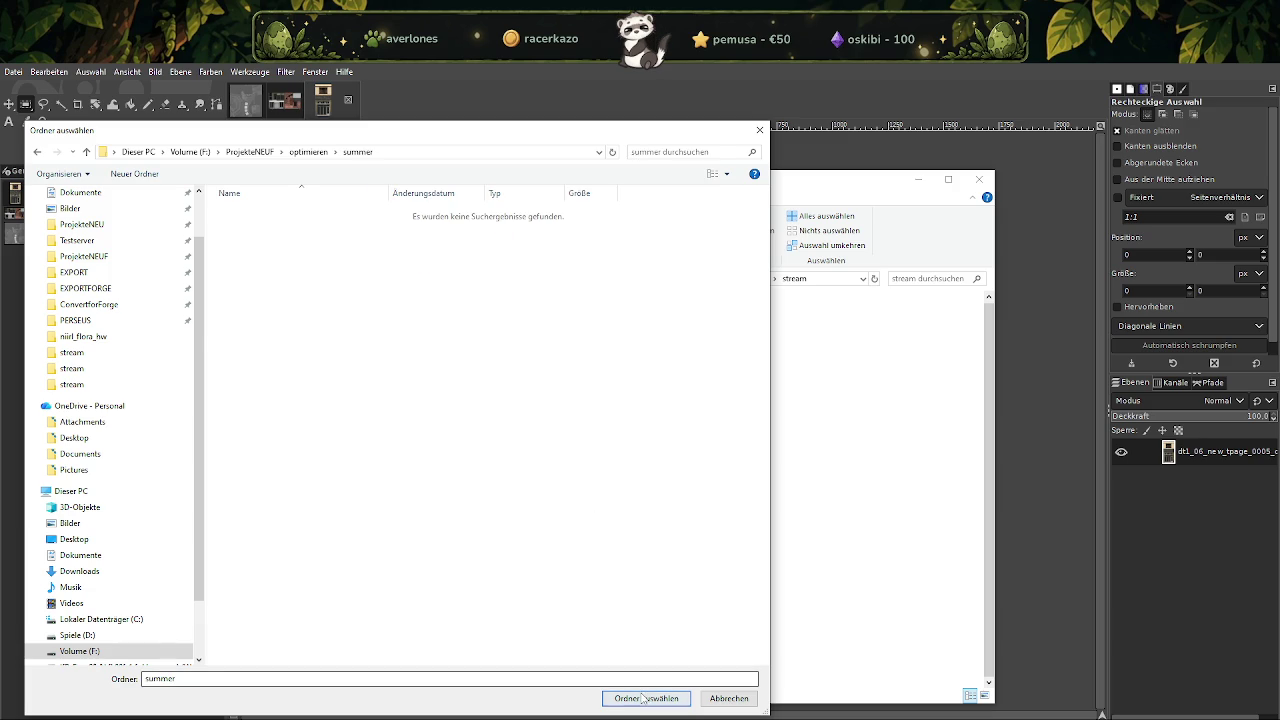
click(646, 698)
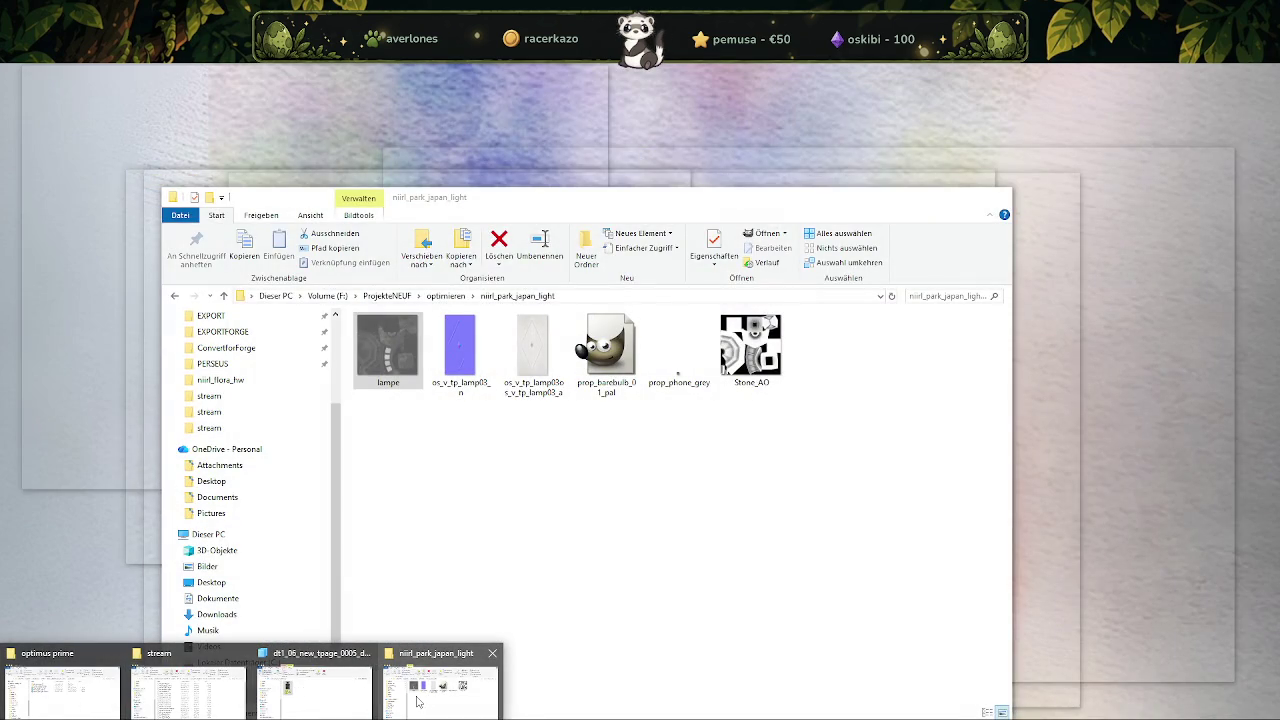
Show the 105 exported textures in the summer folder as a Details list with a widened Name column.
click(418, 702)
click(445, 296)
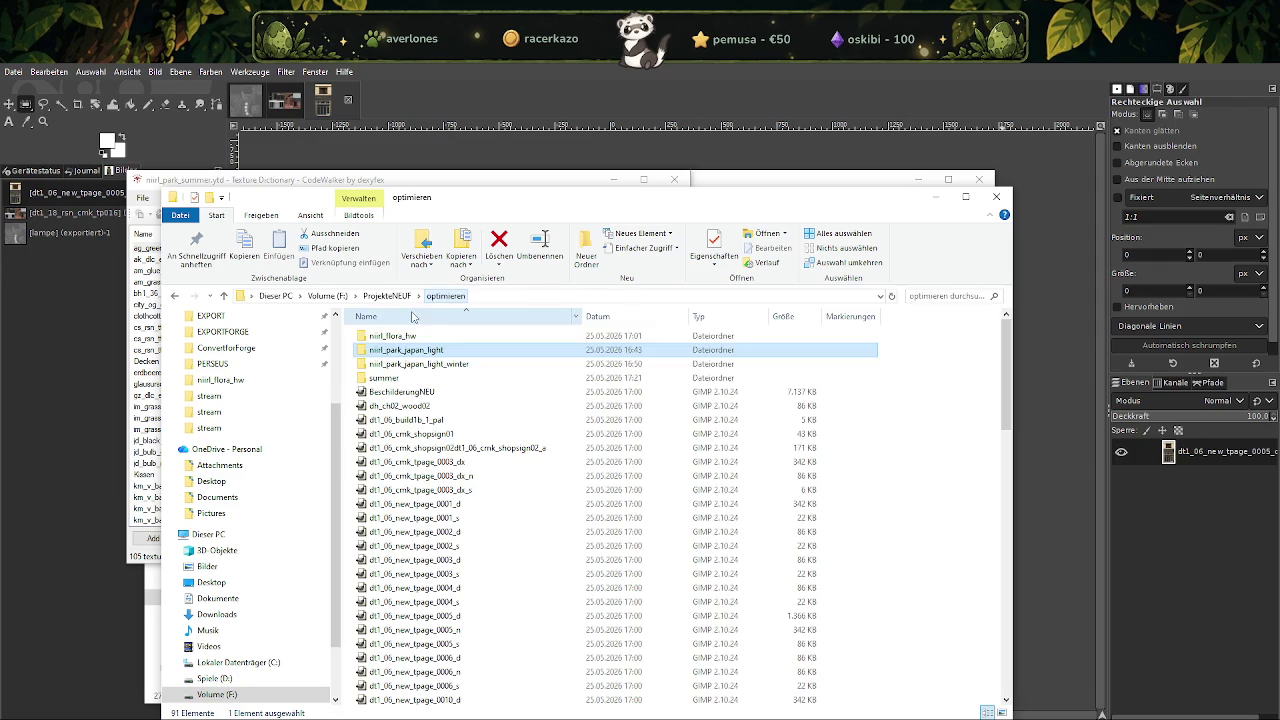
double_click(390, 378)
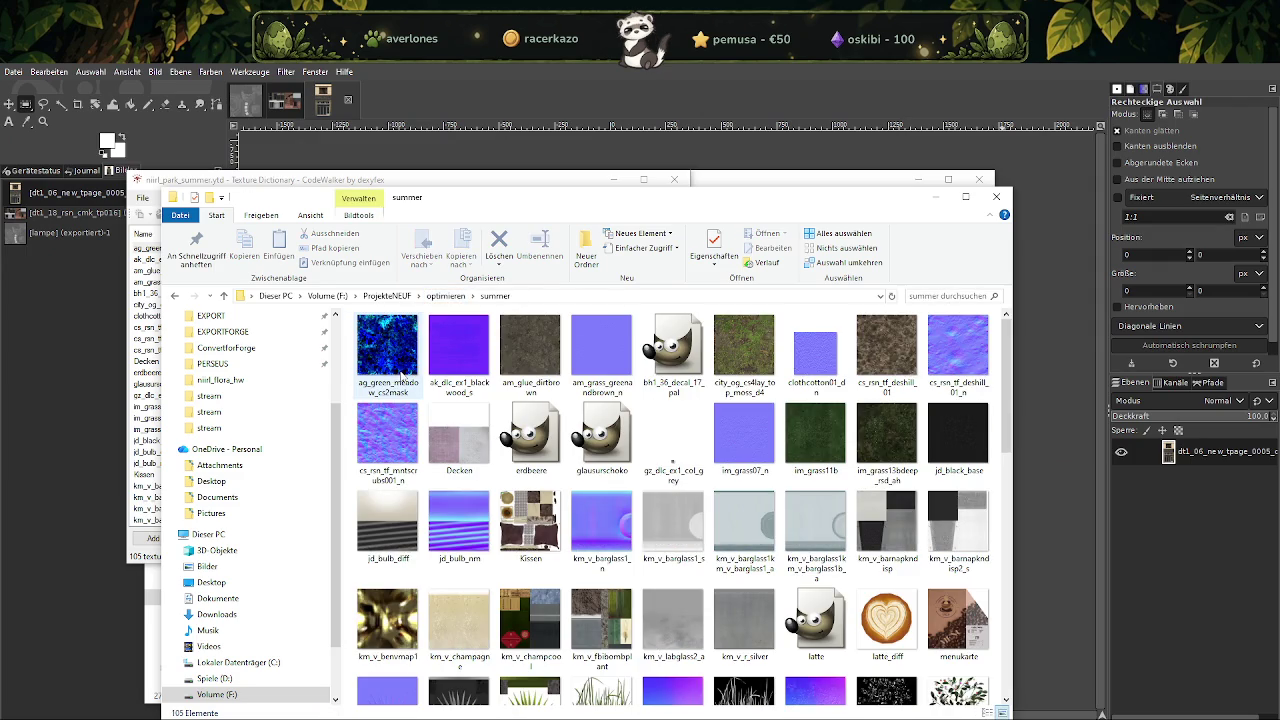
right_click(733, 500)
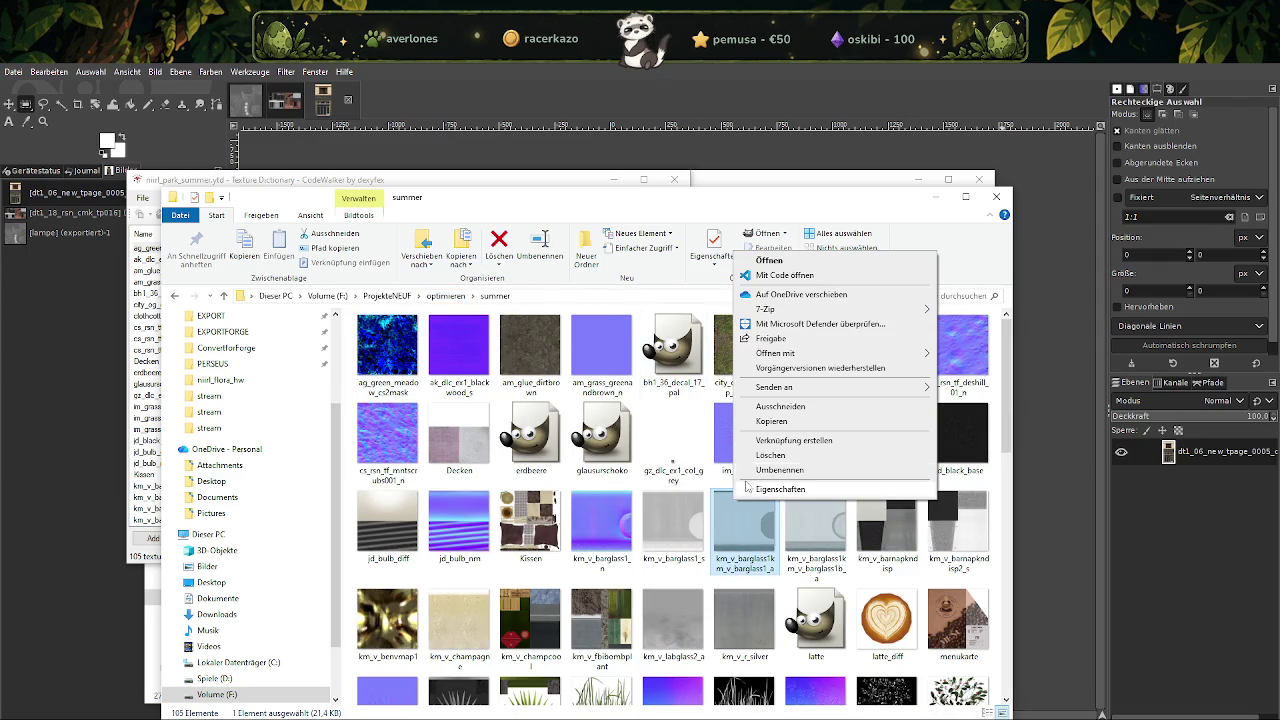
right_click(644, 397)
right_click(600, 313)
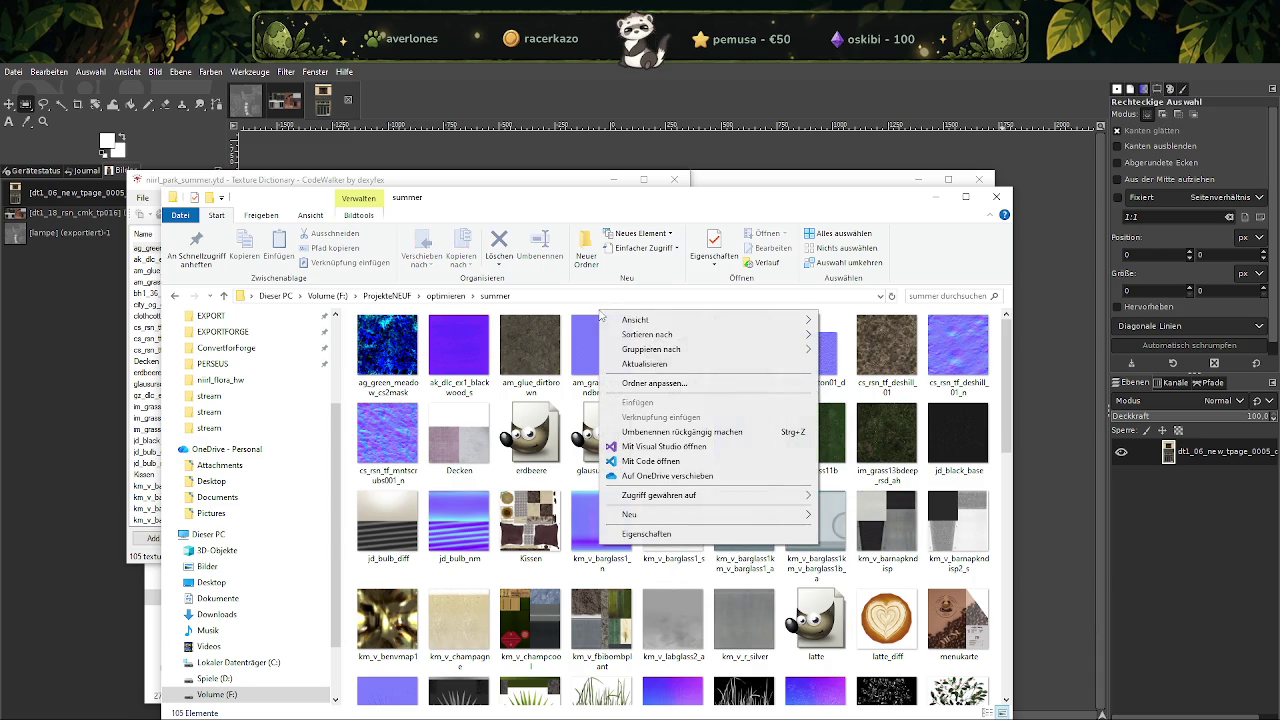
mouse_move(636, 320)
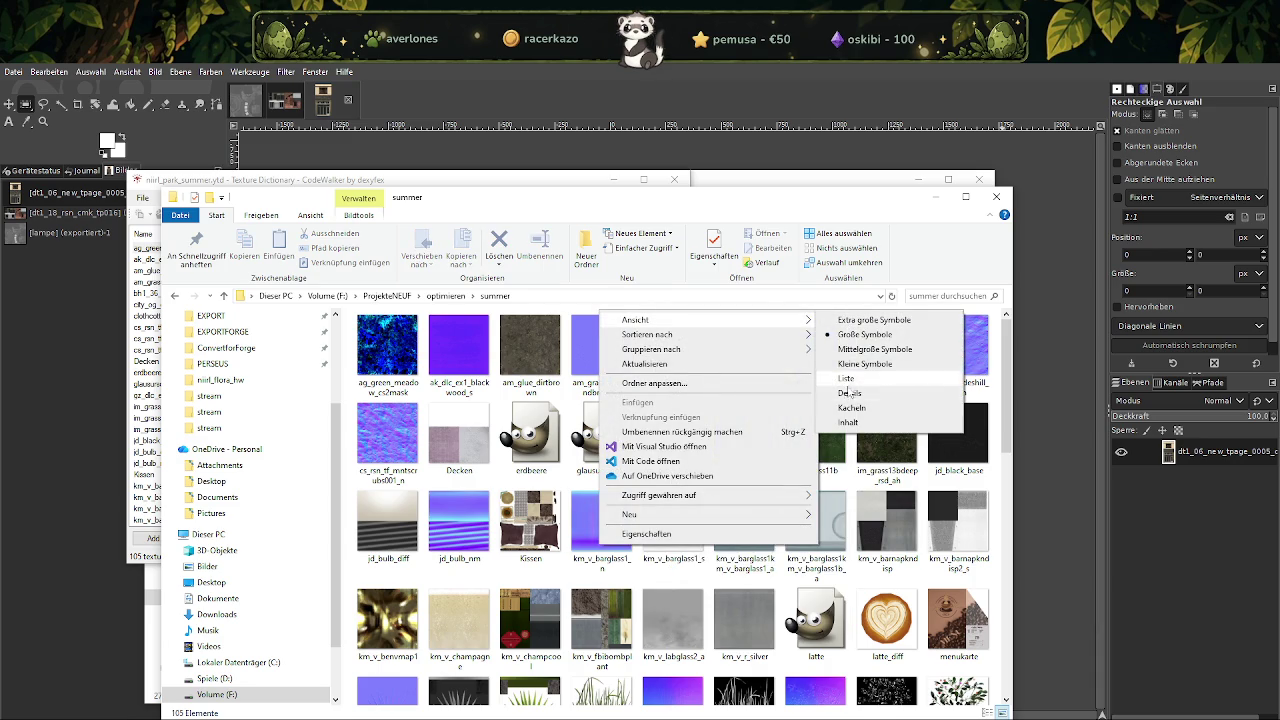
click(848, 393)
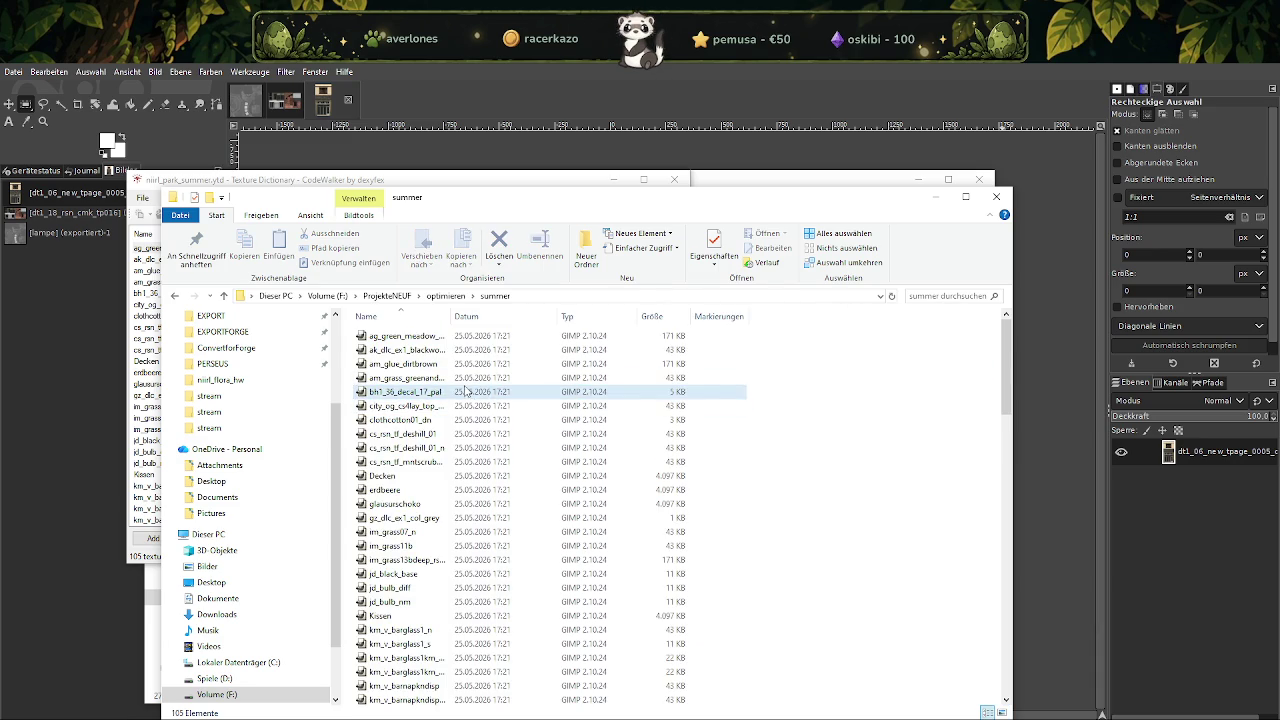
drag(466, 315, 563, 315)
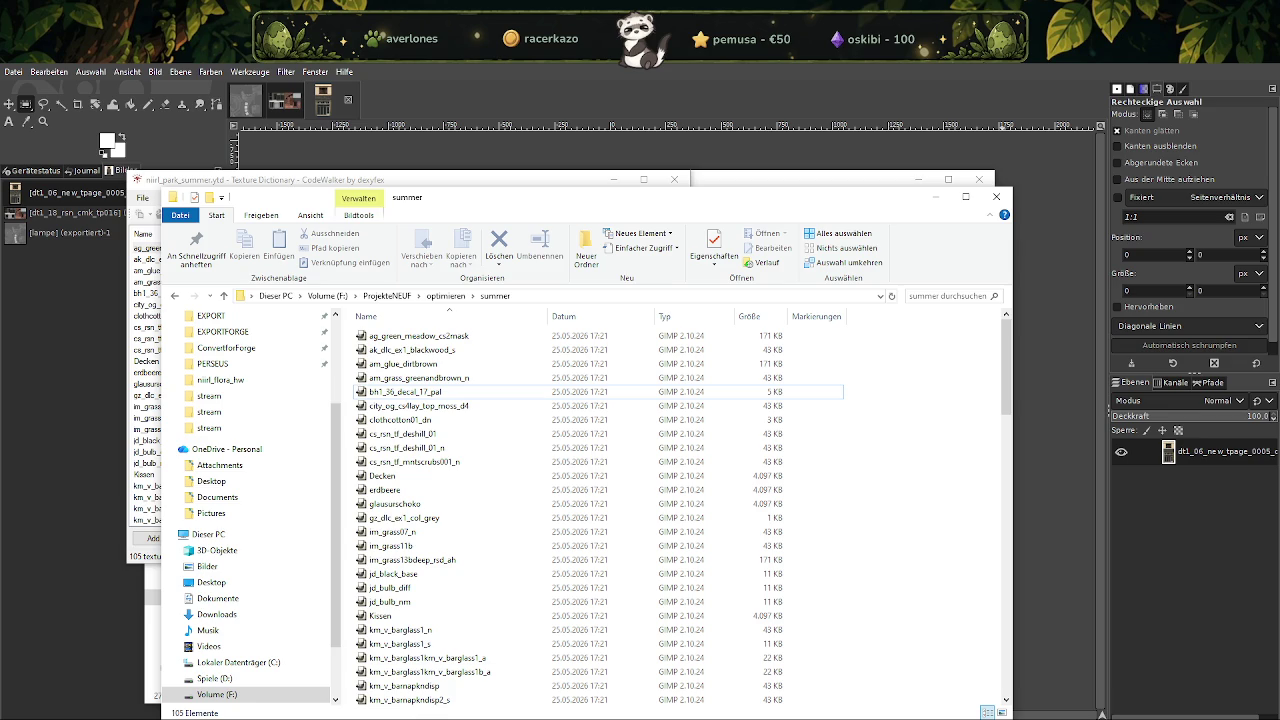
click(535, 673)
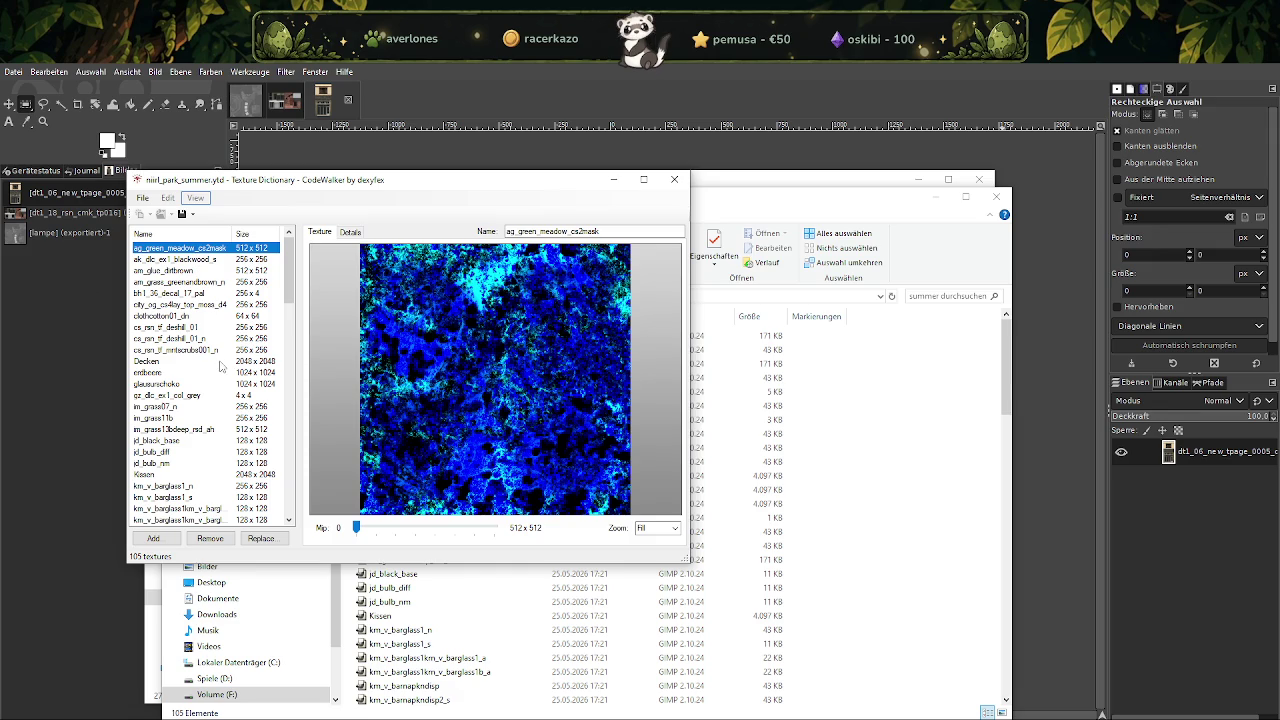
Search the summer folder for 'decken' and load the Decken DDS texture into GIMP.
click(955, 294)
text(decken)
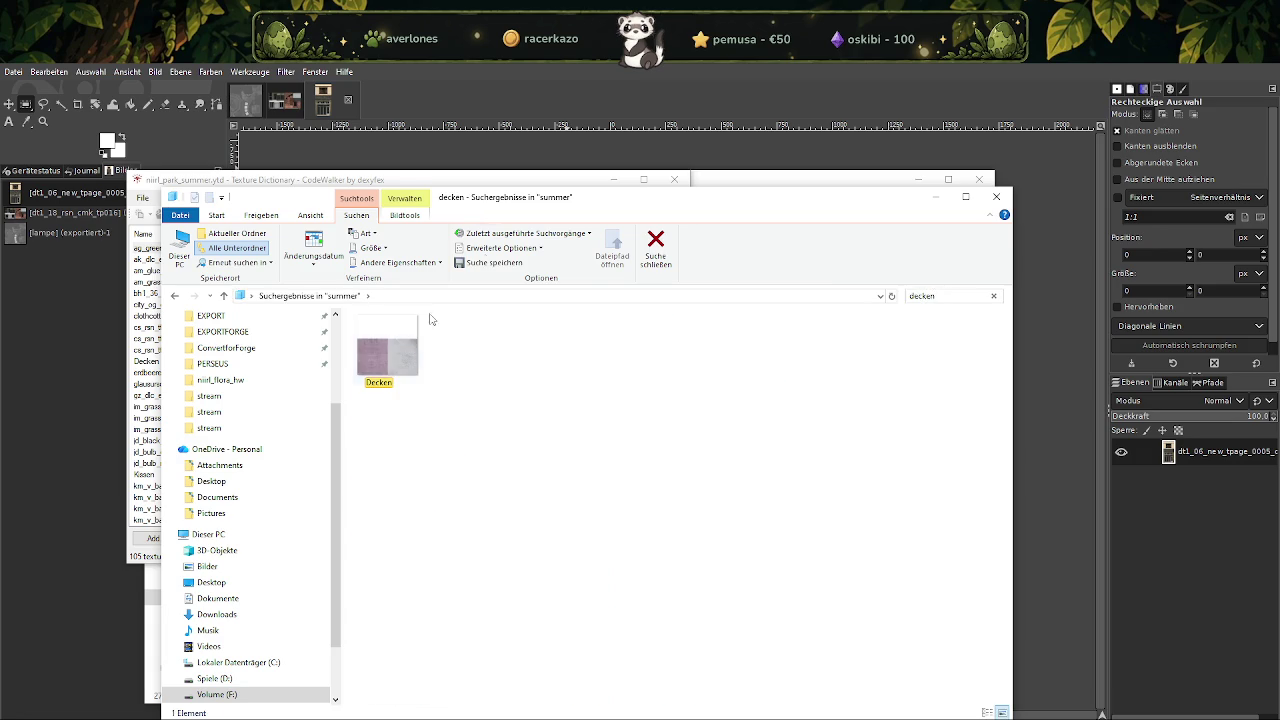
click(388, 355)
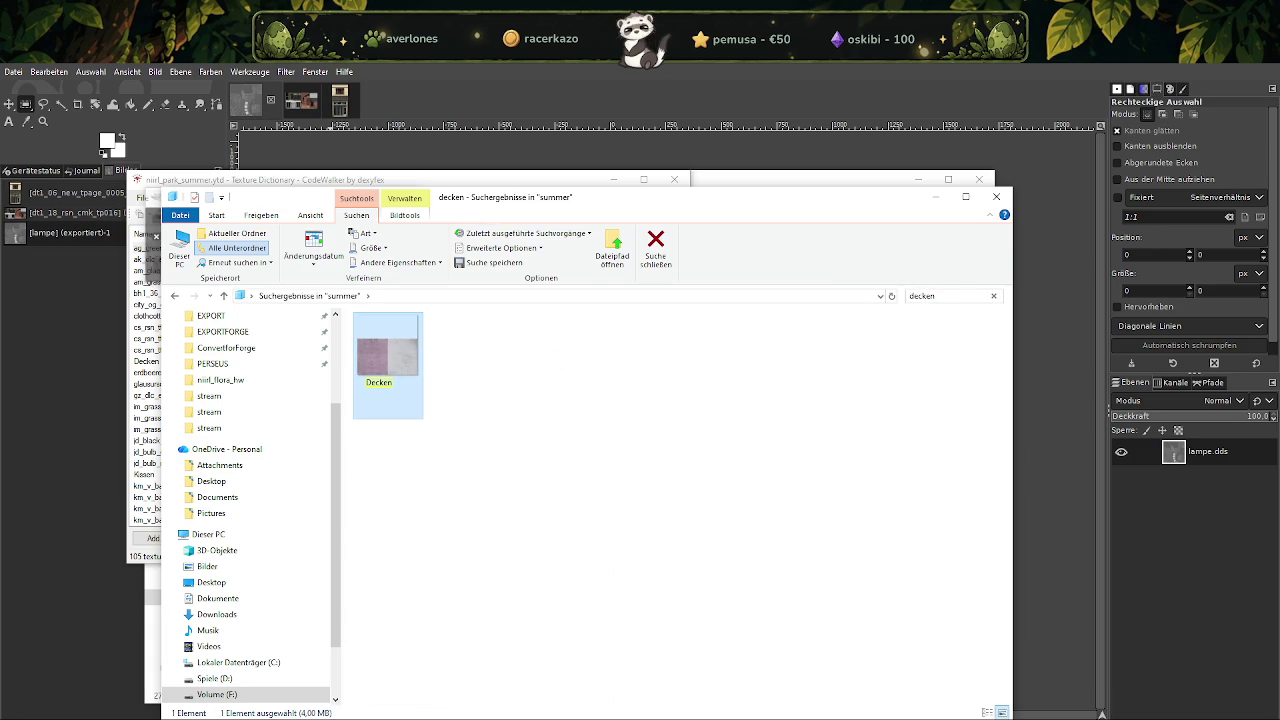
double_click(410, 365)
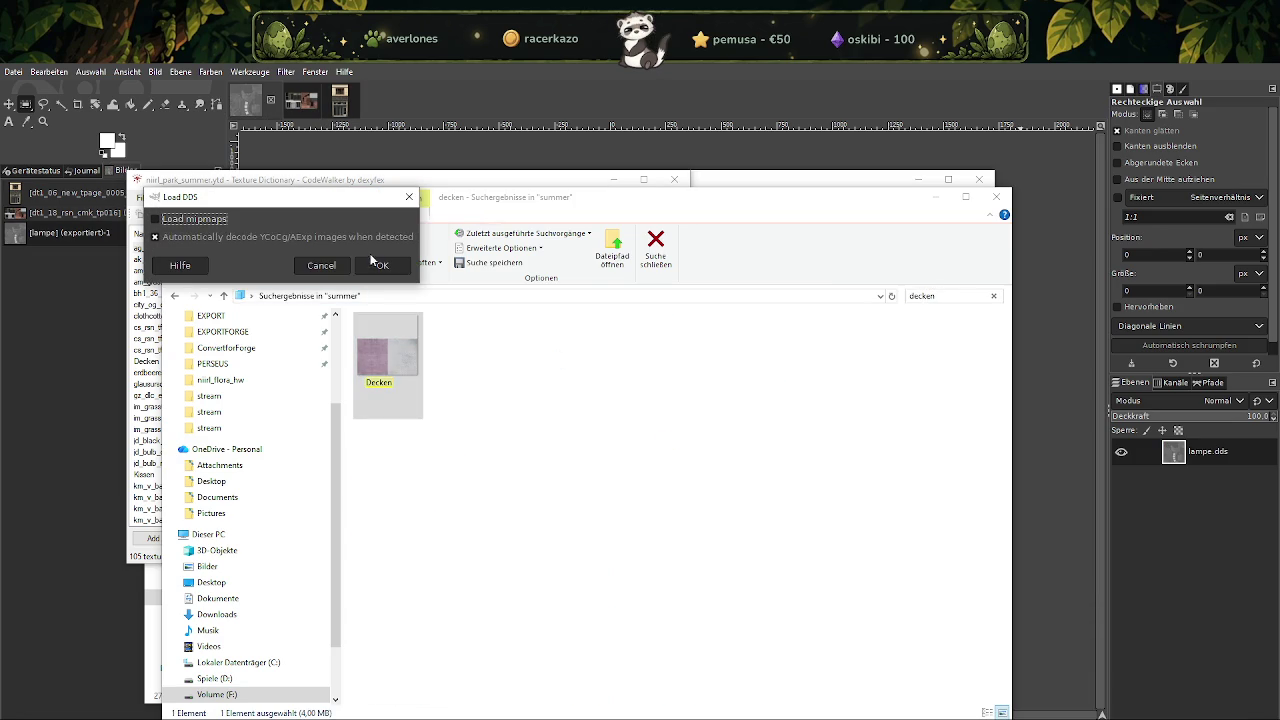
click(378, 265)
click(371, 104)
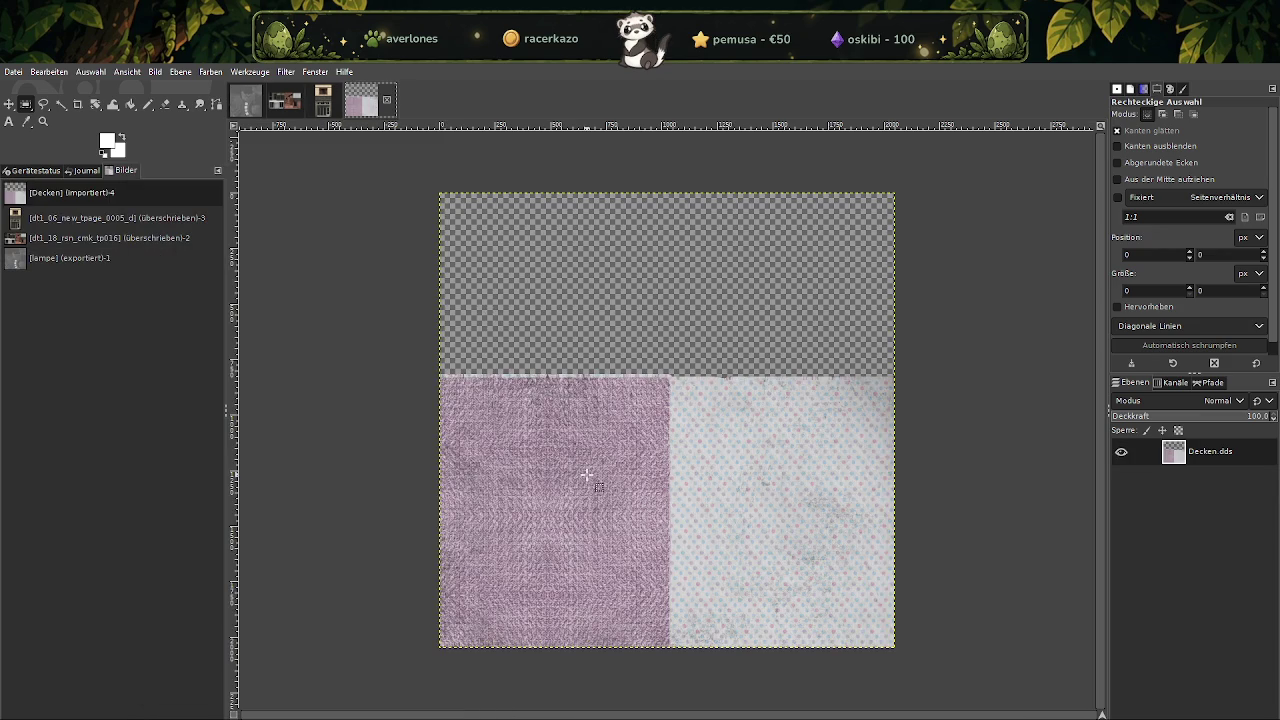
Scale Decken down to 512×512 and overwrite Decken.dds.
right_click(598, 399)
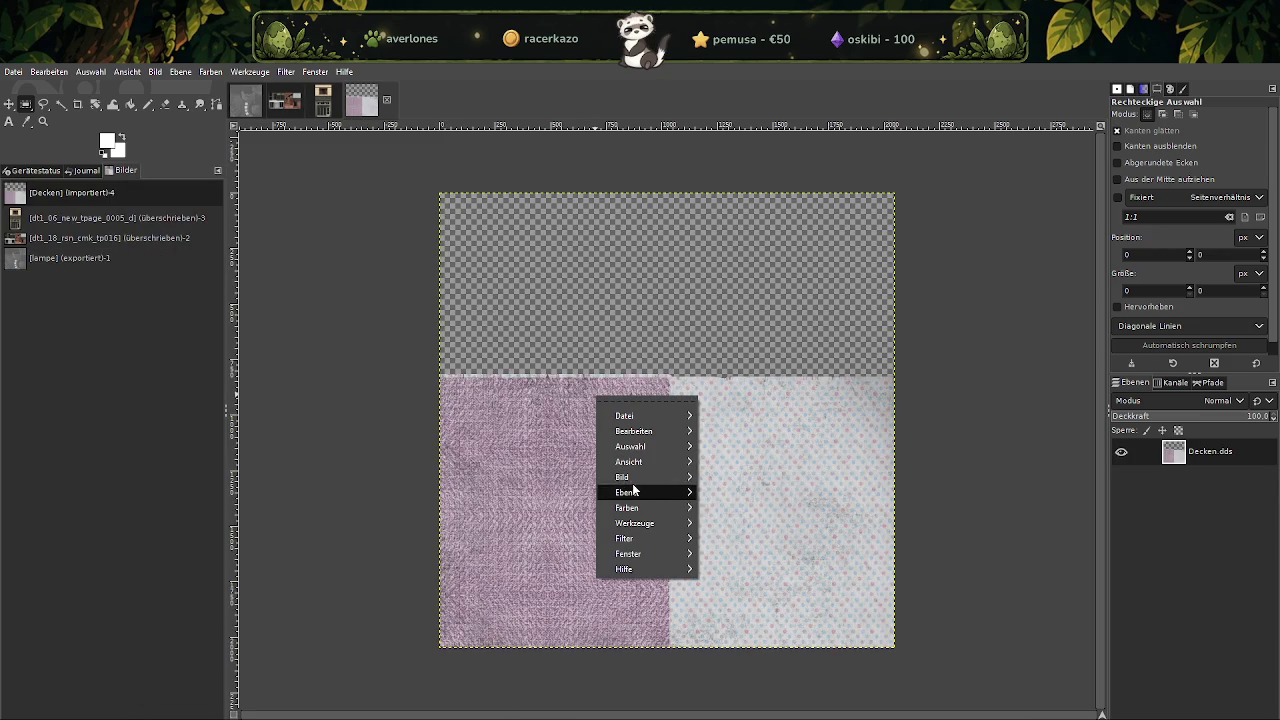
mouse_move(624, 477)
click(760, 547)
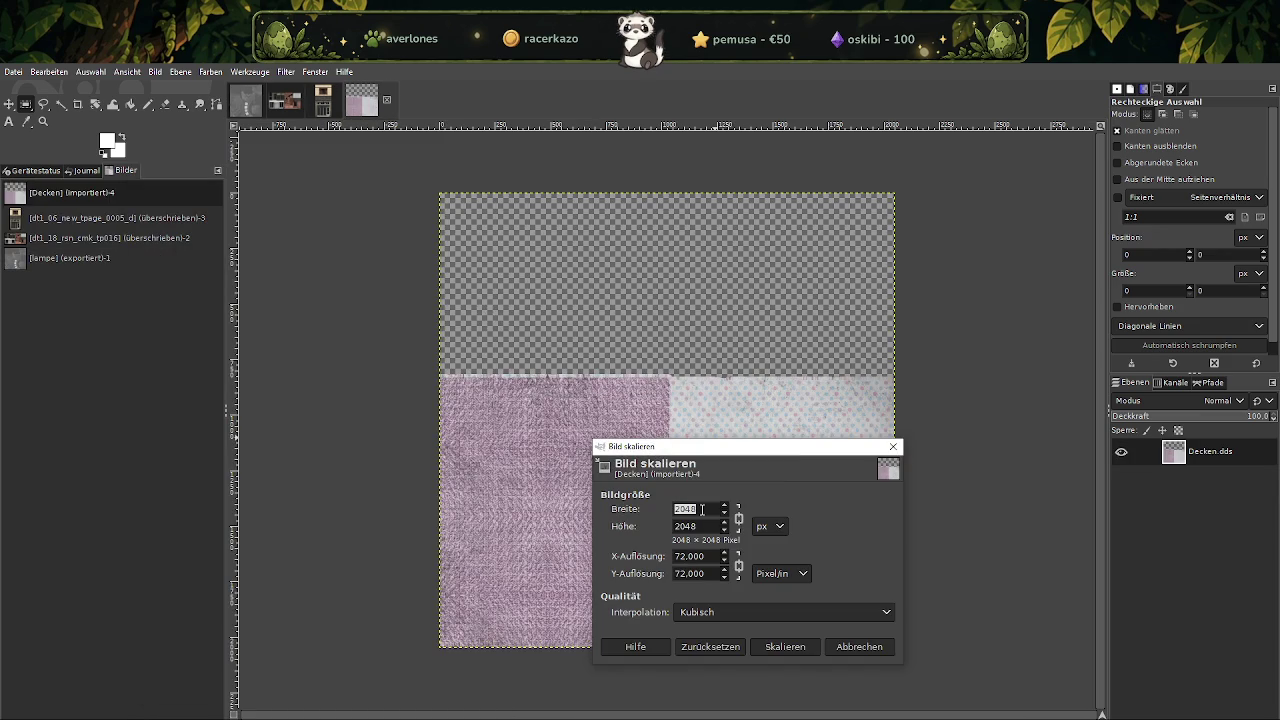
text(512)
key(Tab)
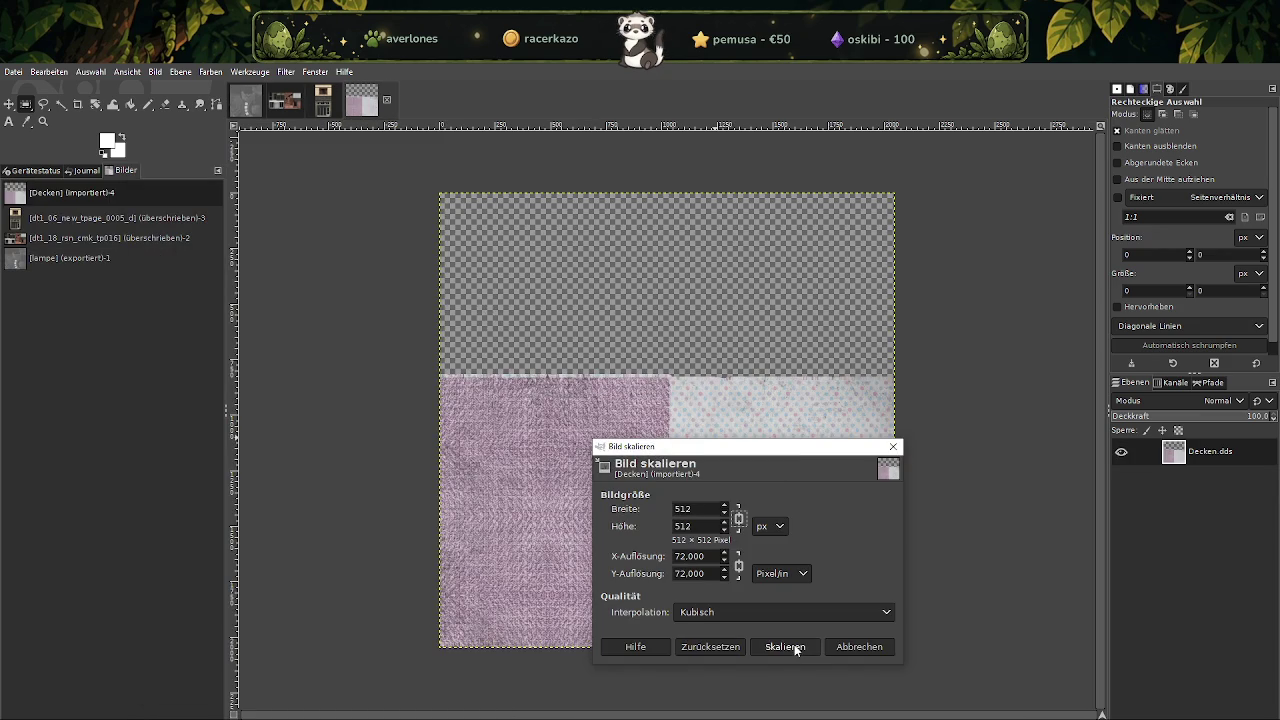
click(795, 648)
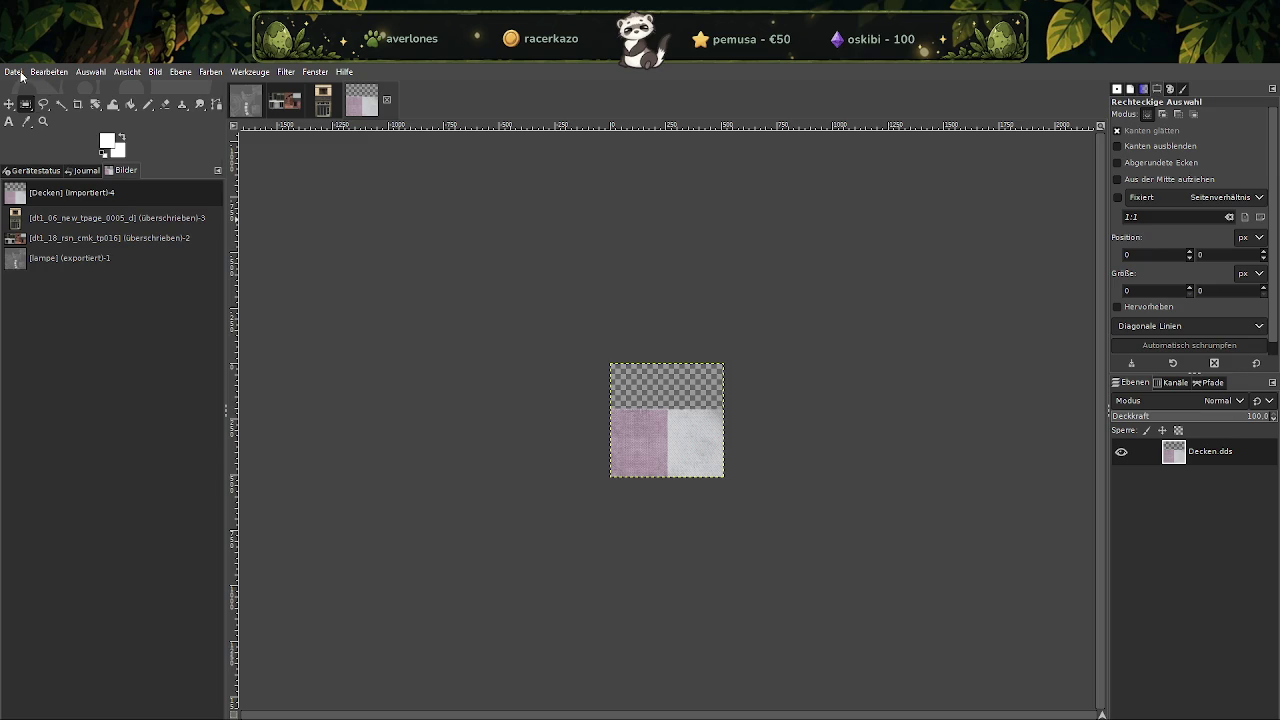
click(21, 76)
click(100, 262)
click(615, 690)
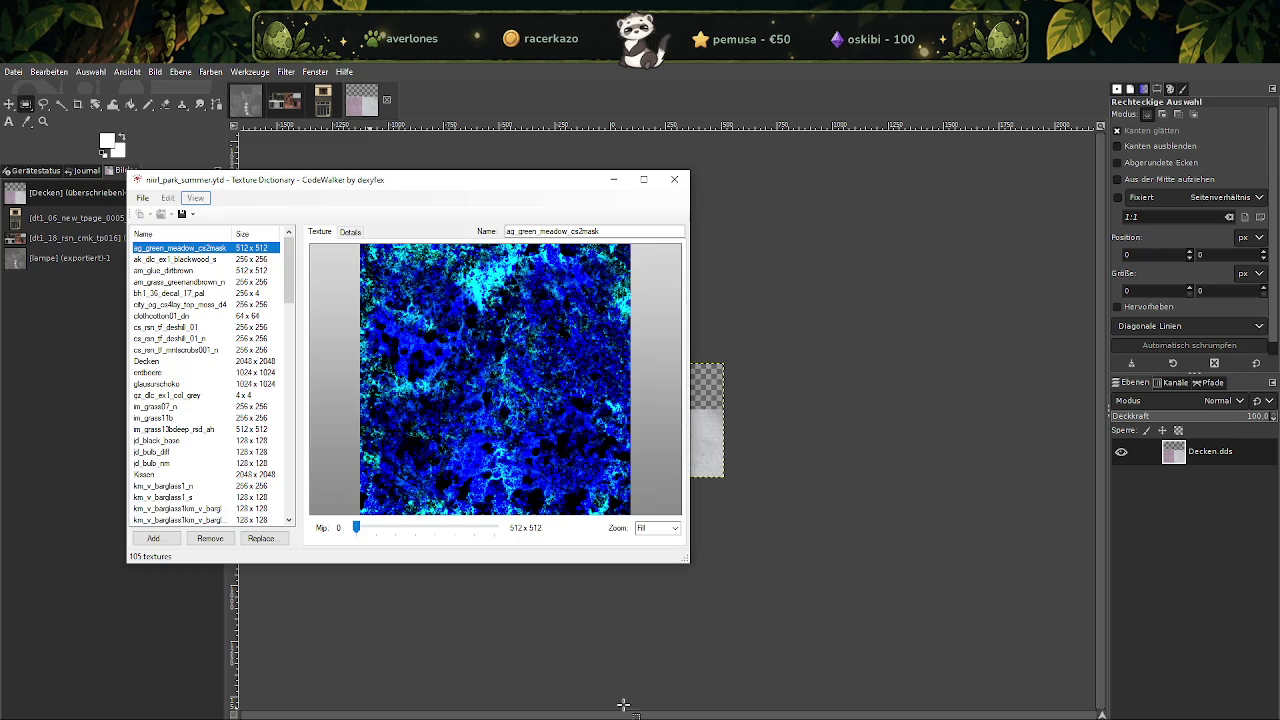
click(615, 710)
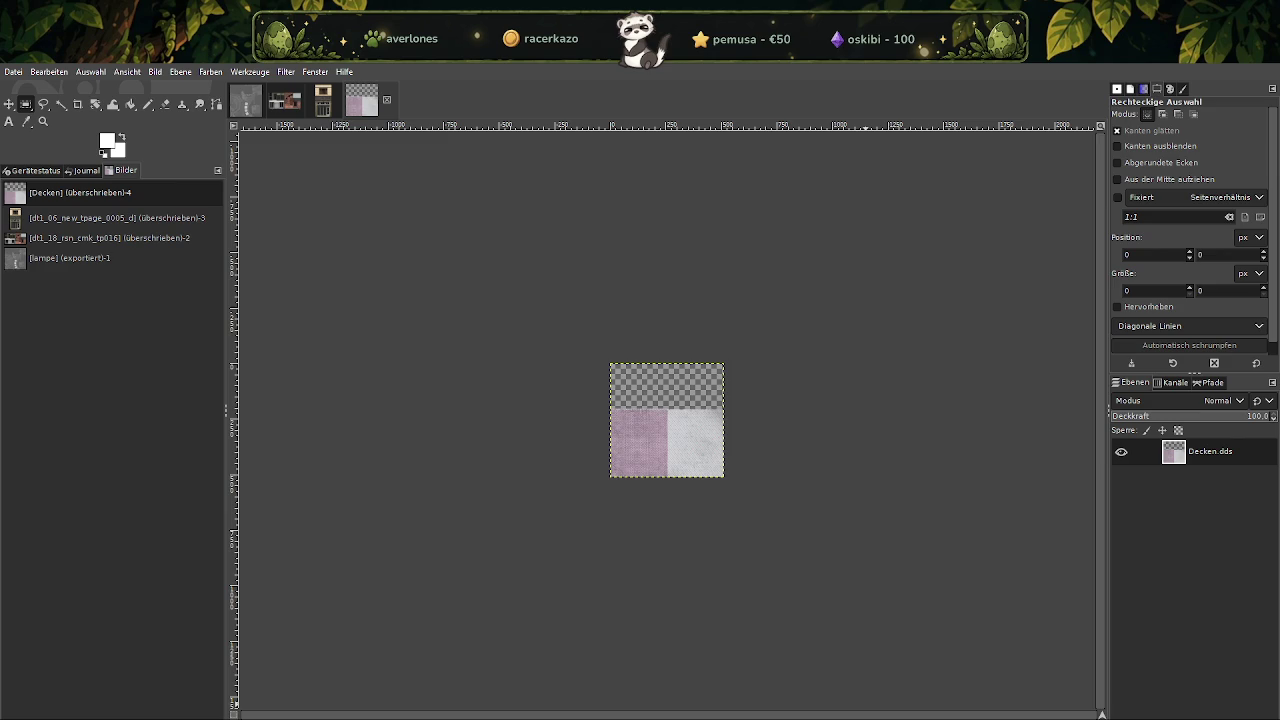
click(420, 684)
Search the summer folder for 'erd' and import the erdbeere DDS texture into GIMP.
click(944, 295)
text(erd)
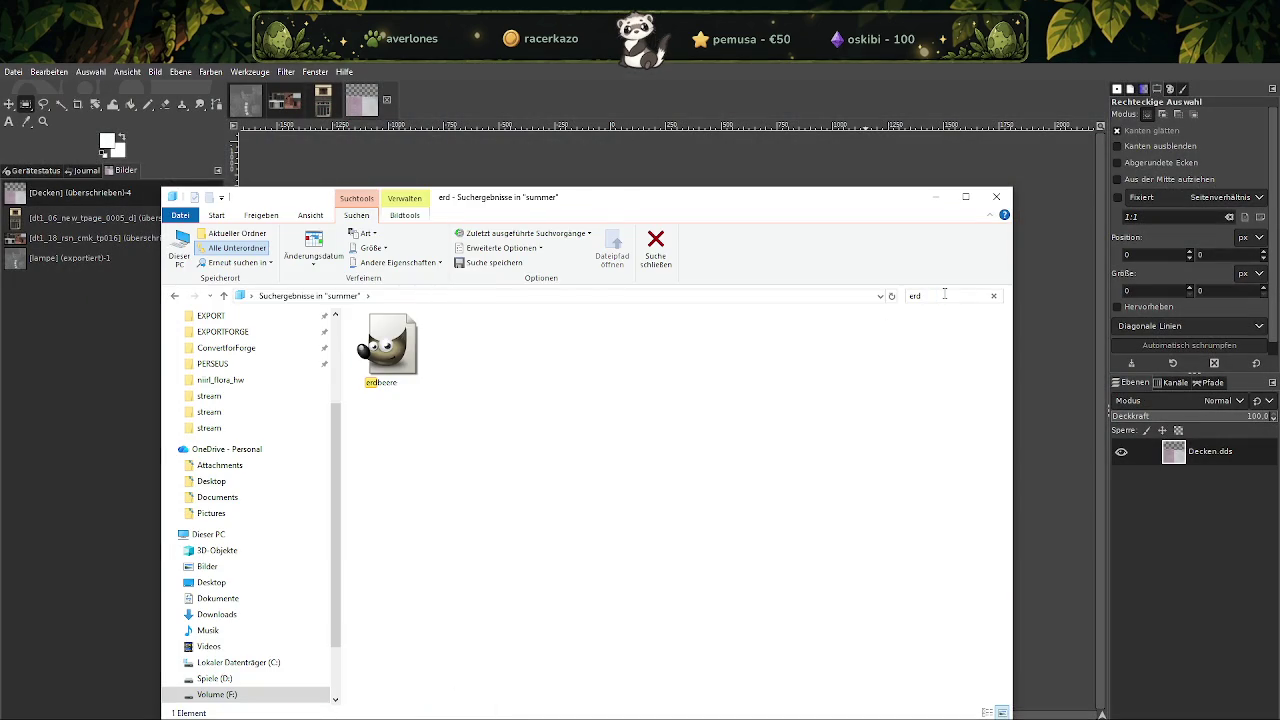
click(396, 352)
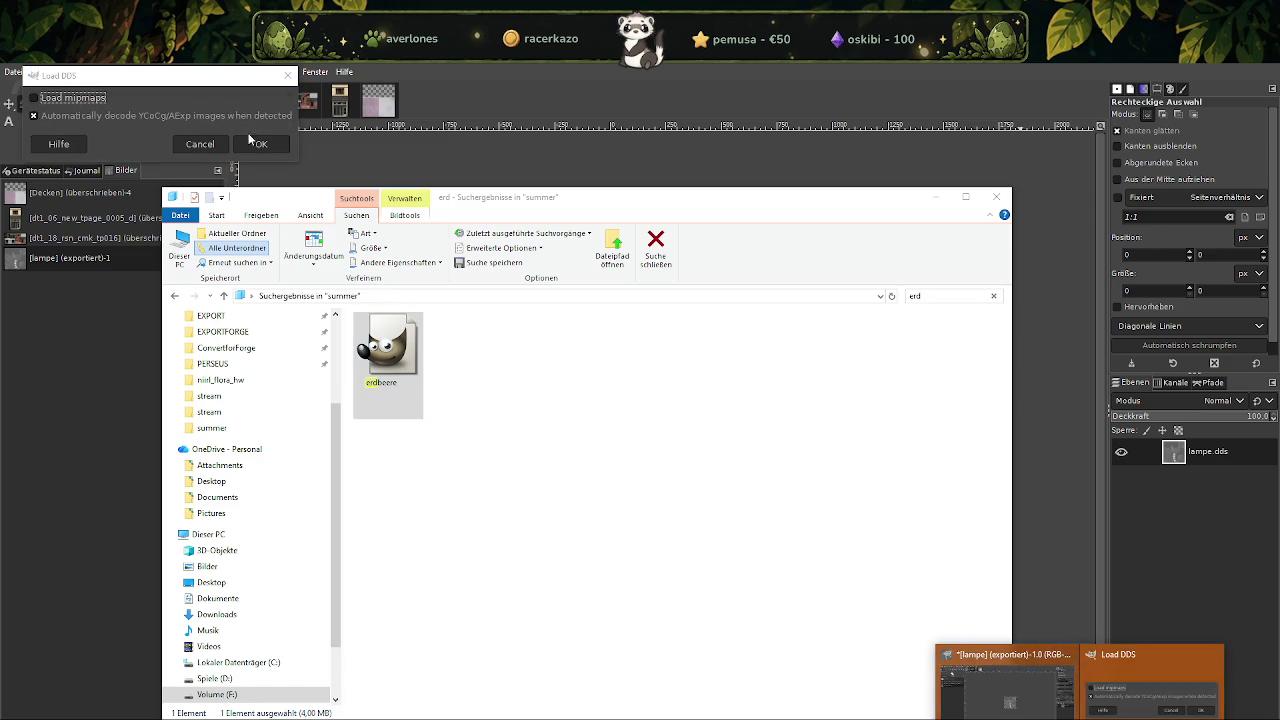
click(260, 140)
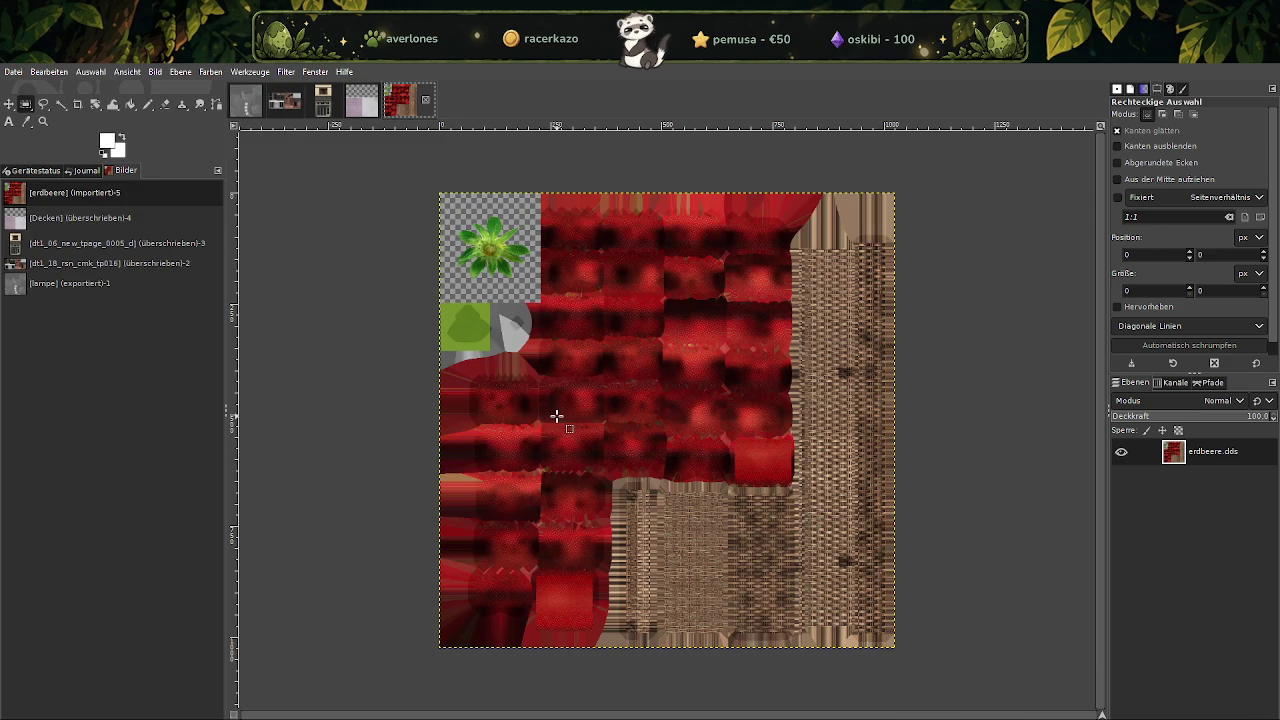
Scale erdbeere down to 256×256 and overwrite erdbeere.dds.
right_click(595, 395)
mouse_move(645, 466)
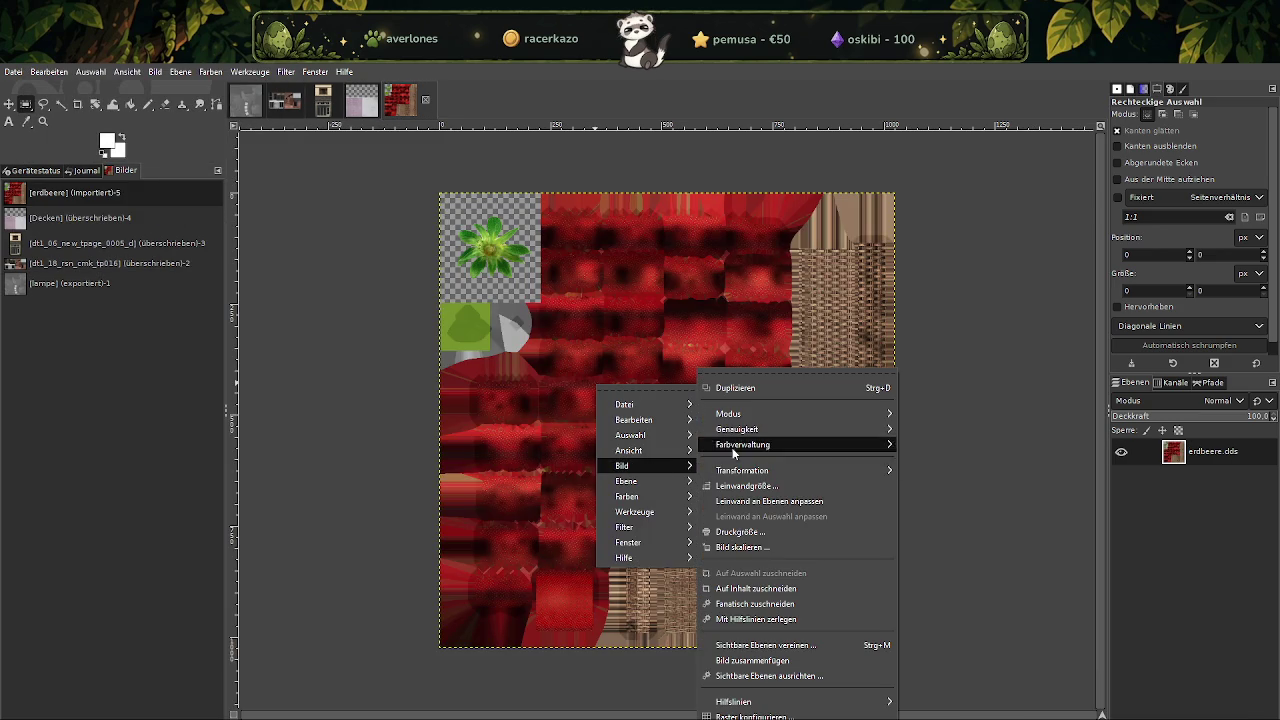
click(732, 550)
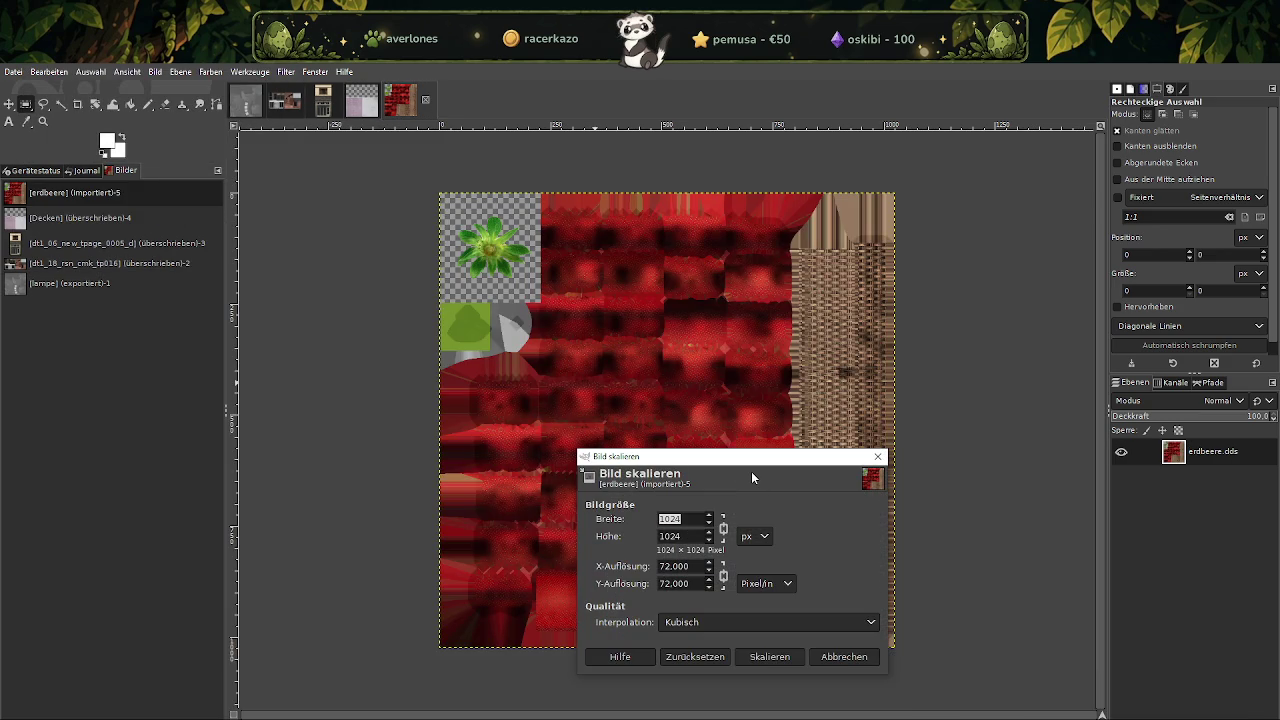
text(256)
key(Tab)
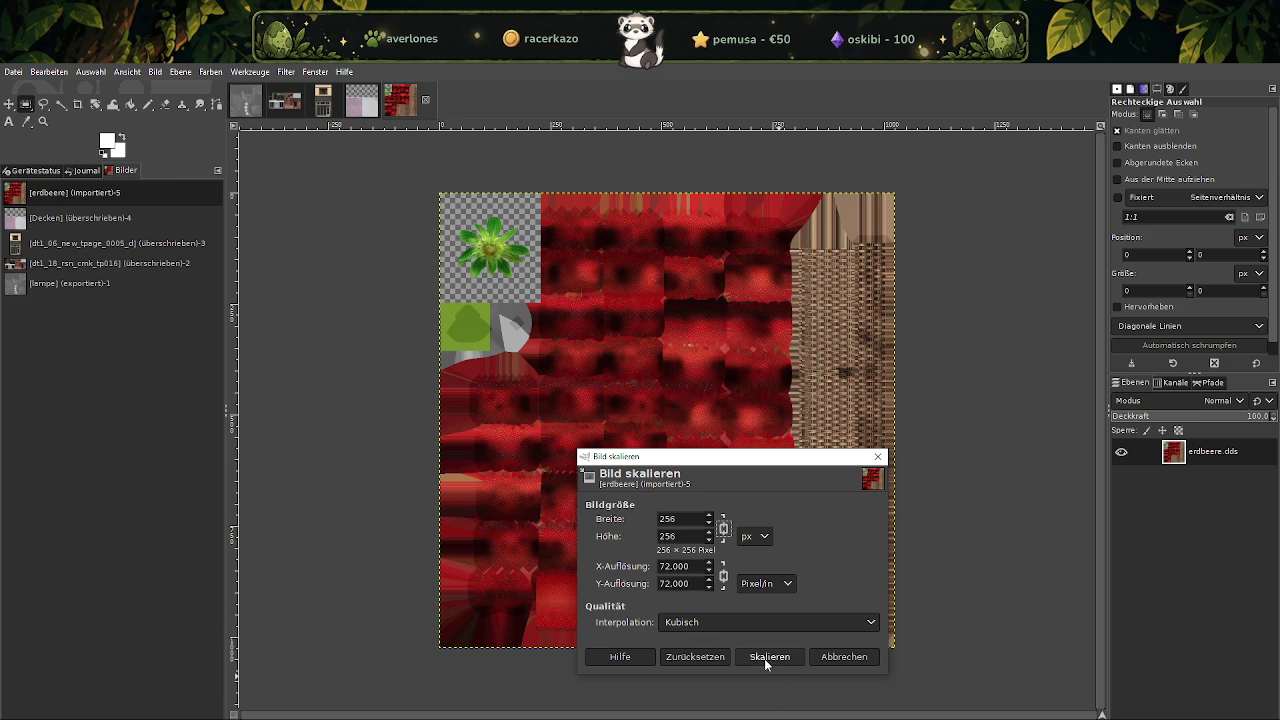
click(766, 657)
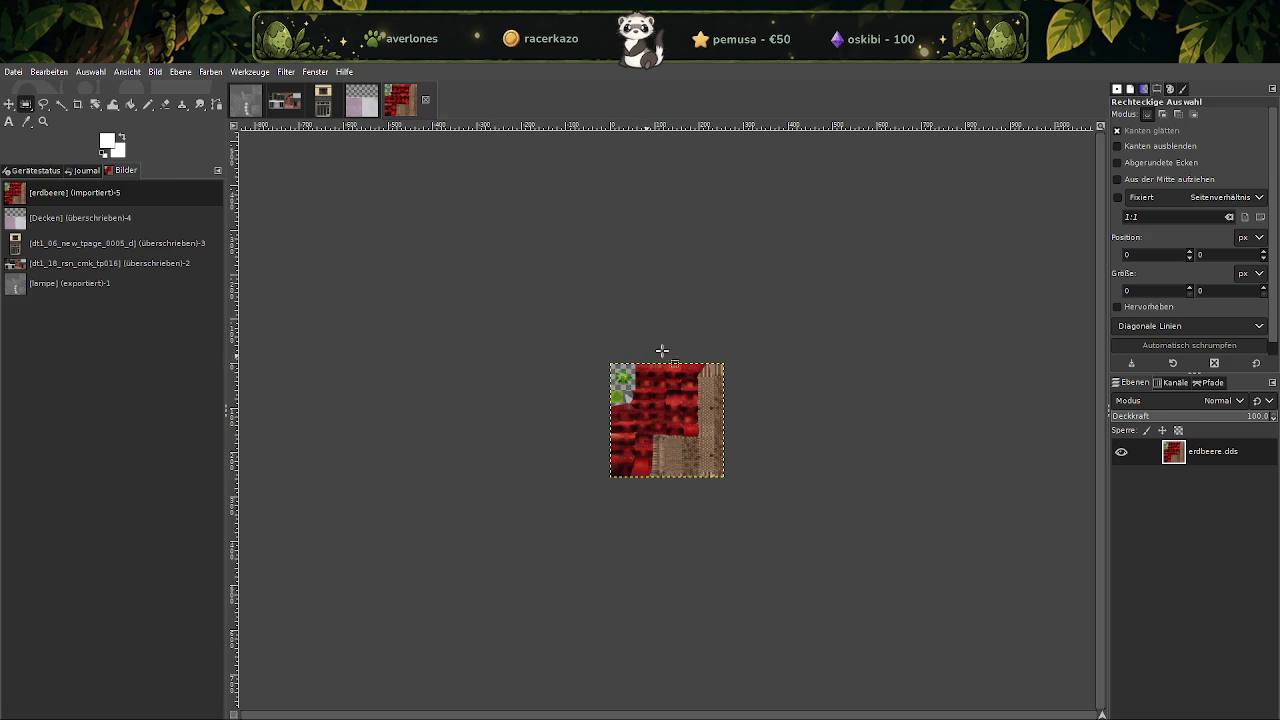
click(13, 72)
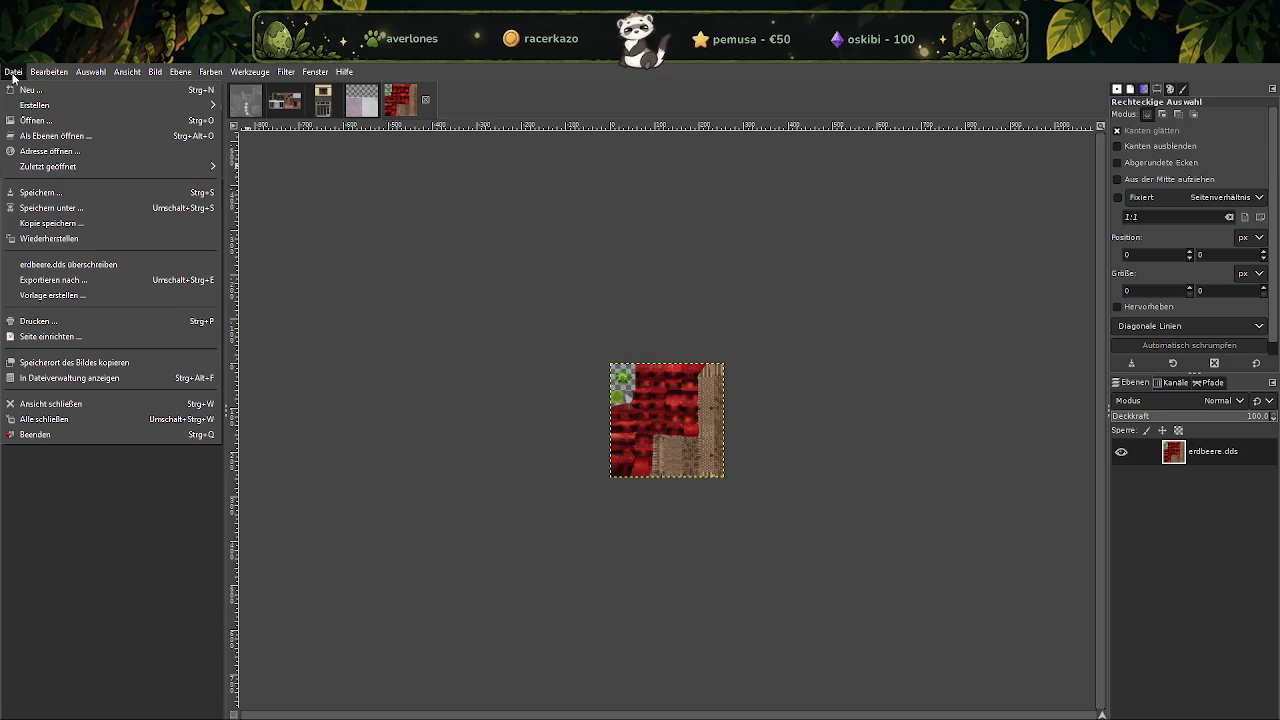
click(58, 264)
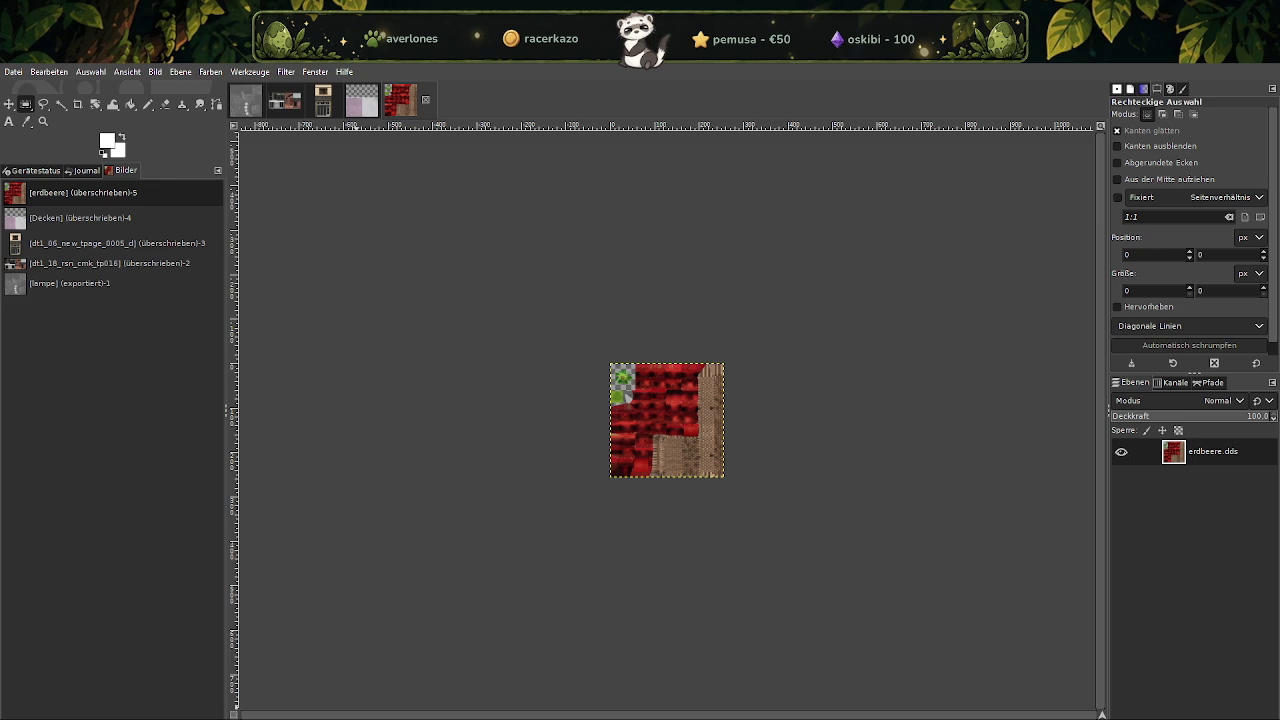
click(440, 690)
Search the summer folder (trying glasu and schoko, then glau) and select the glausurschoko texture.
click(940, 295)
text(glasu)
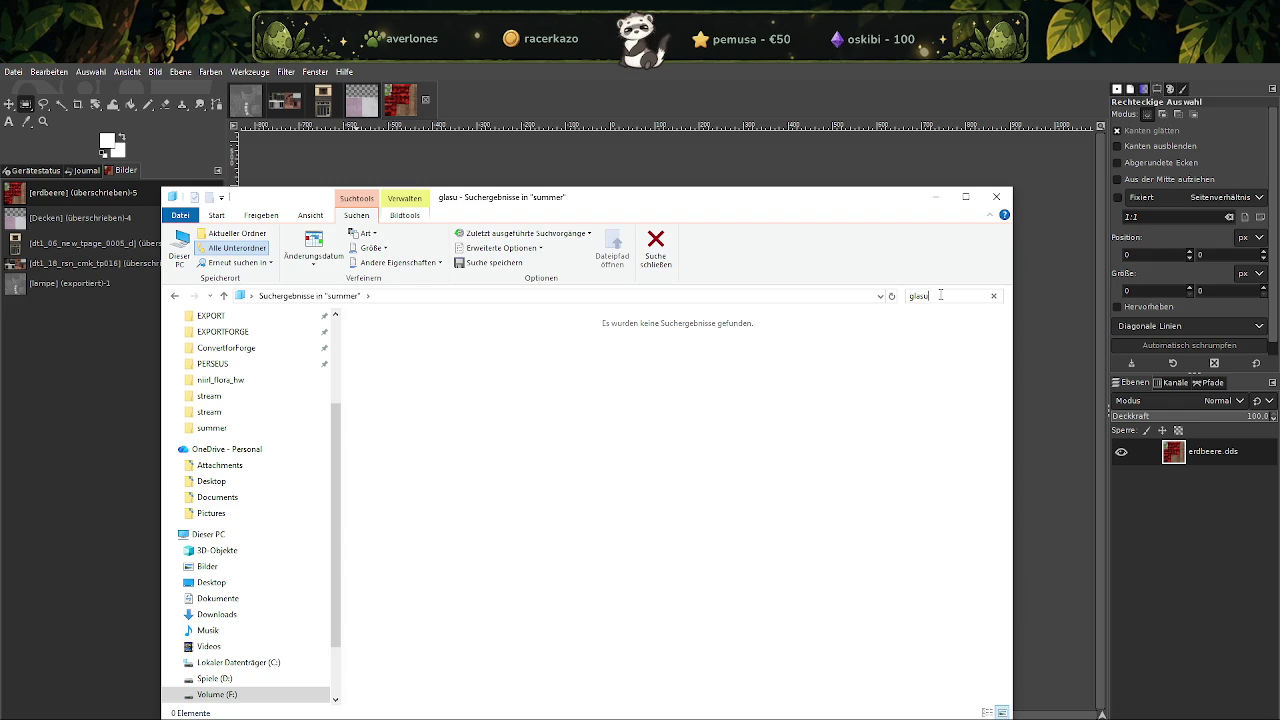
key(BackSpace)
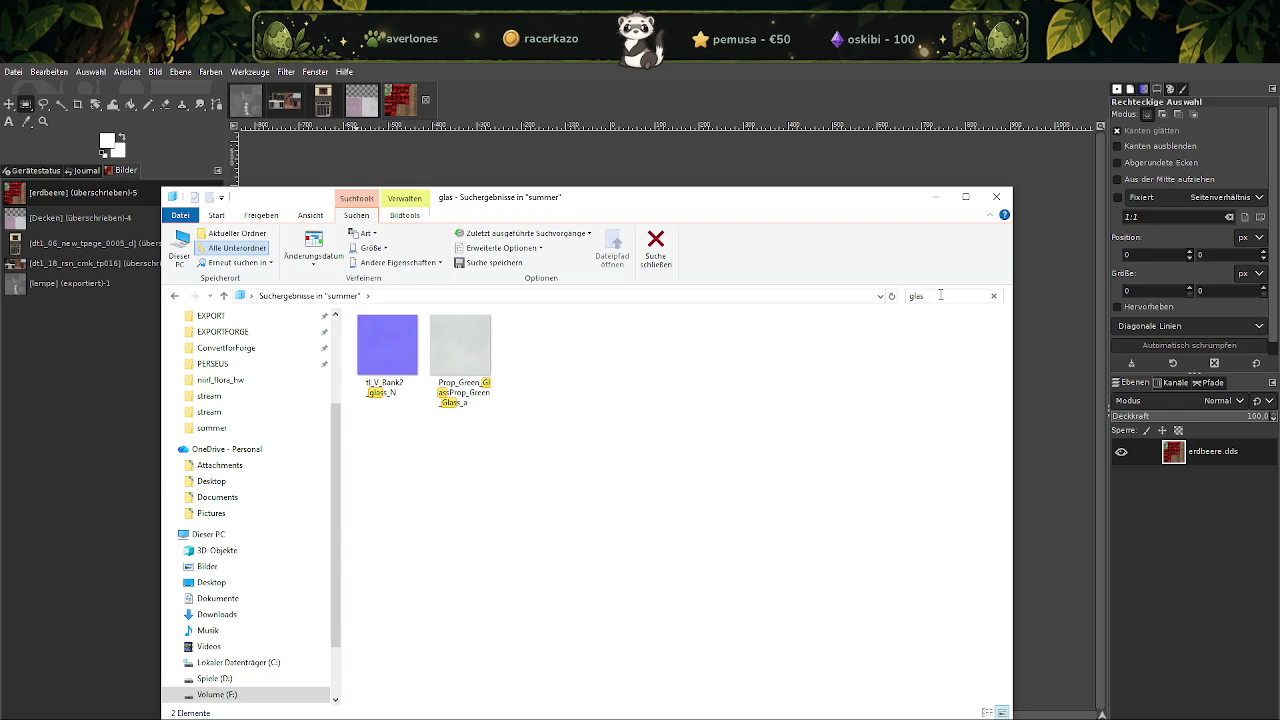
key(BackSpace)
key(BackSpace)
key(BackSpace)
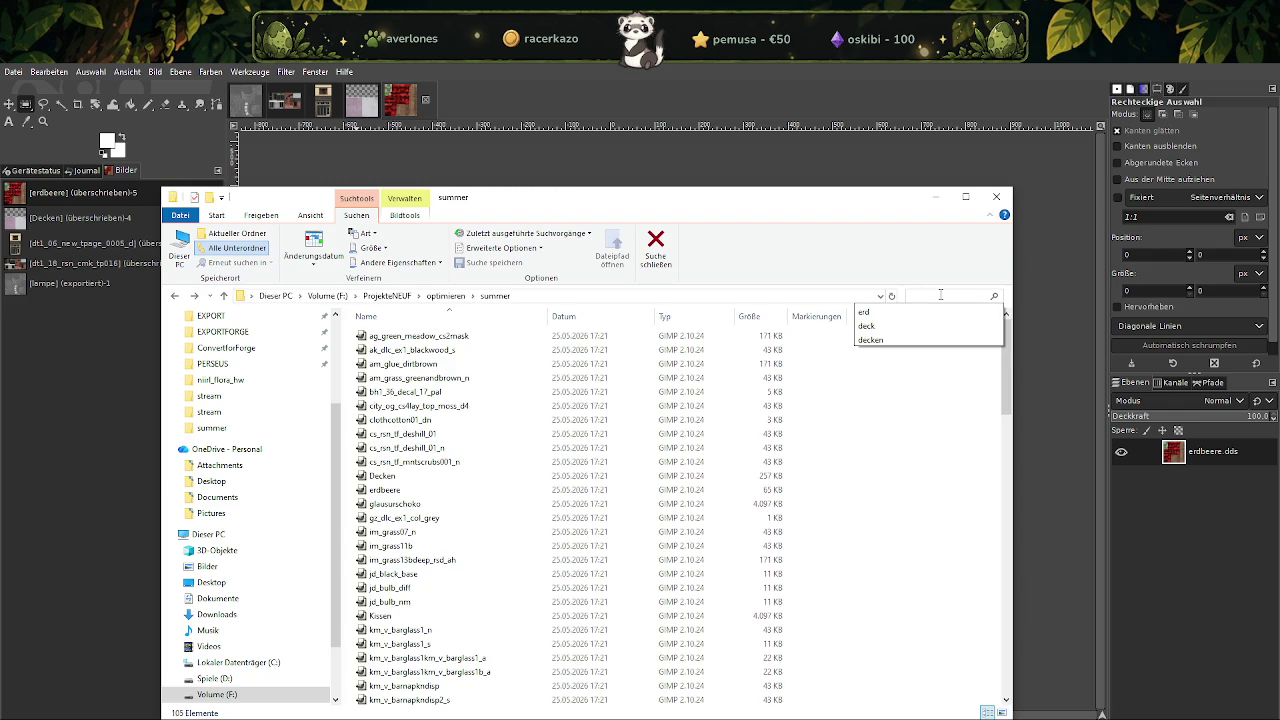
text(schoko)
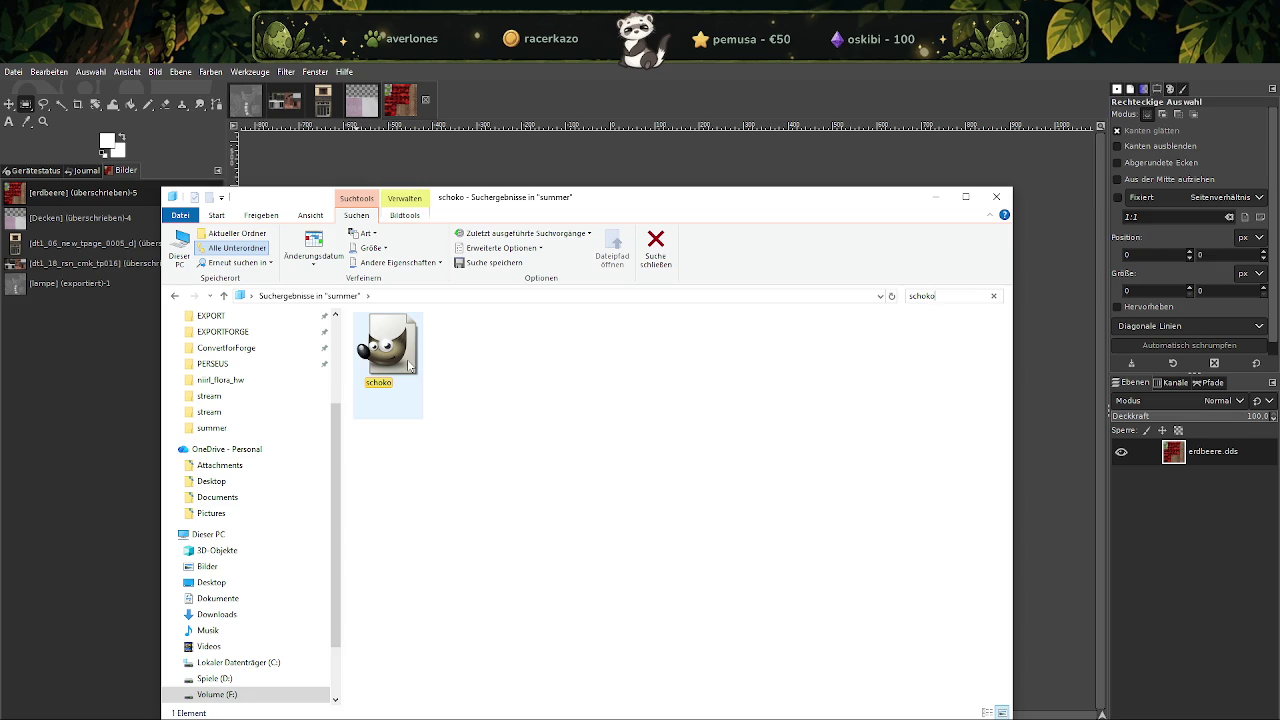
key(BackSpace)
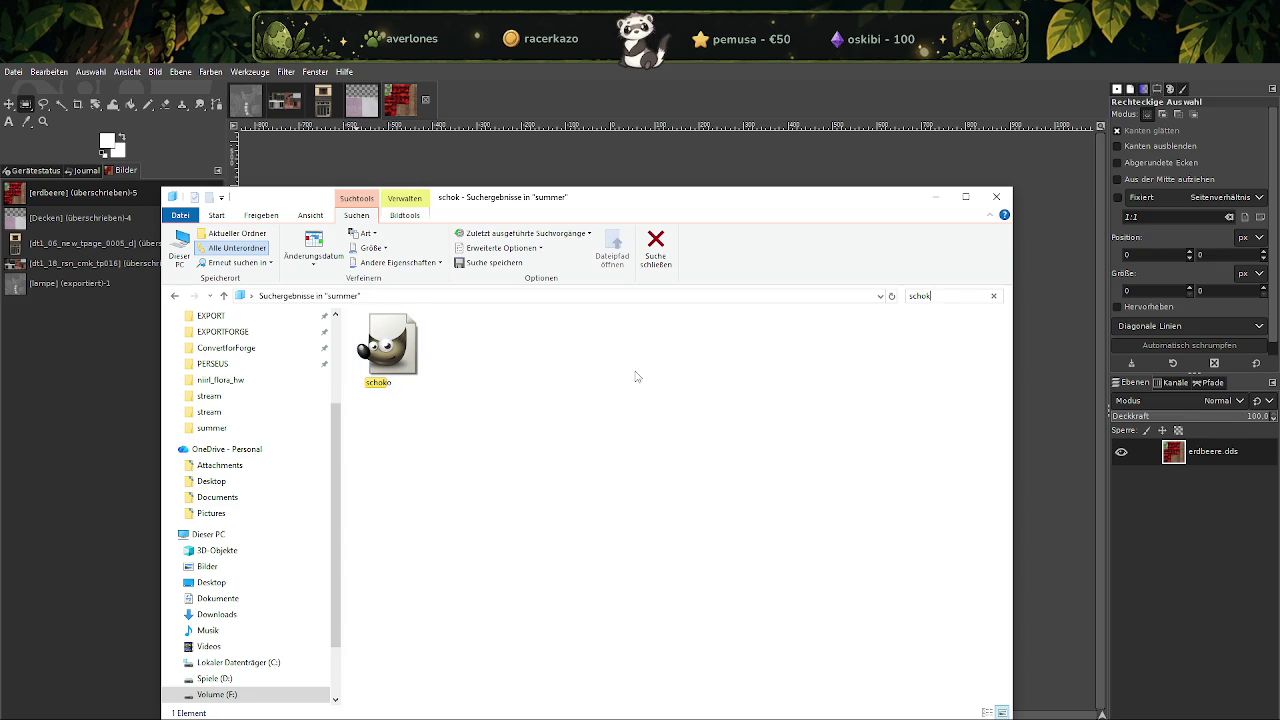
text(glau)
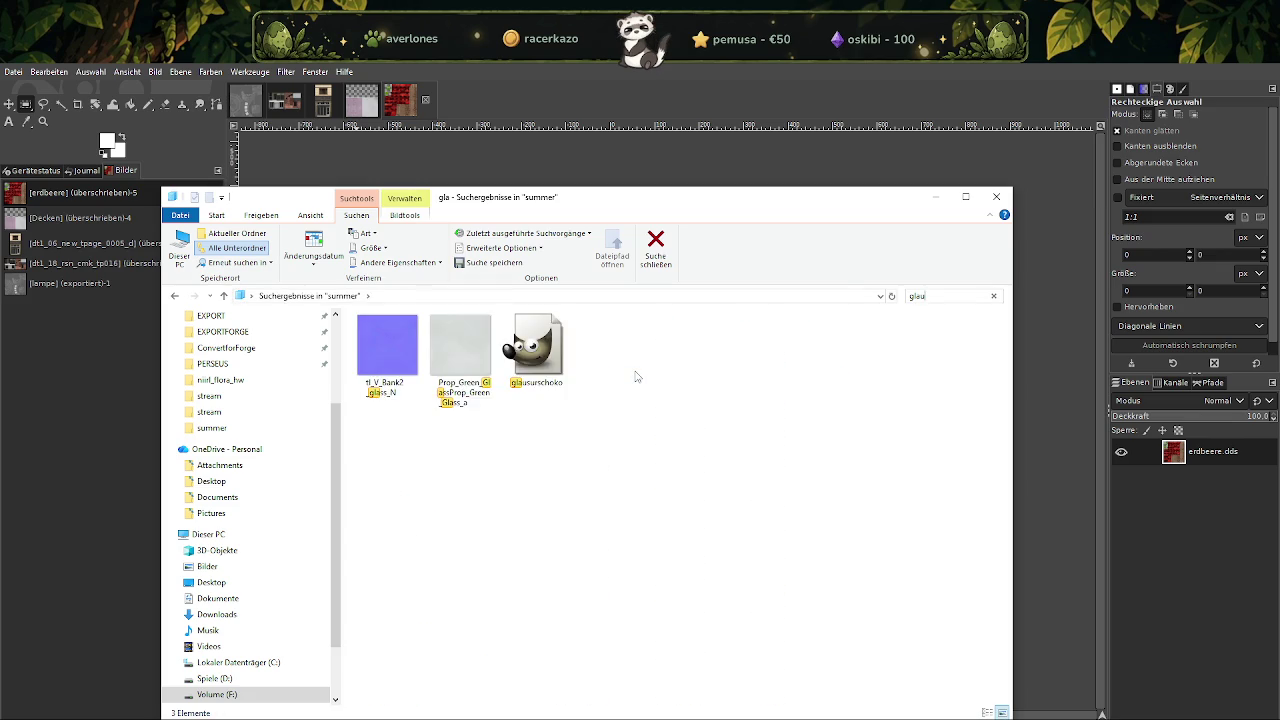
click(385, 340)
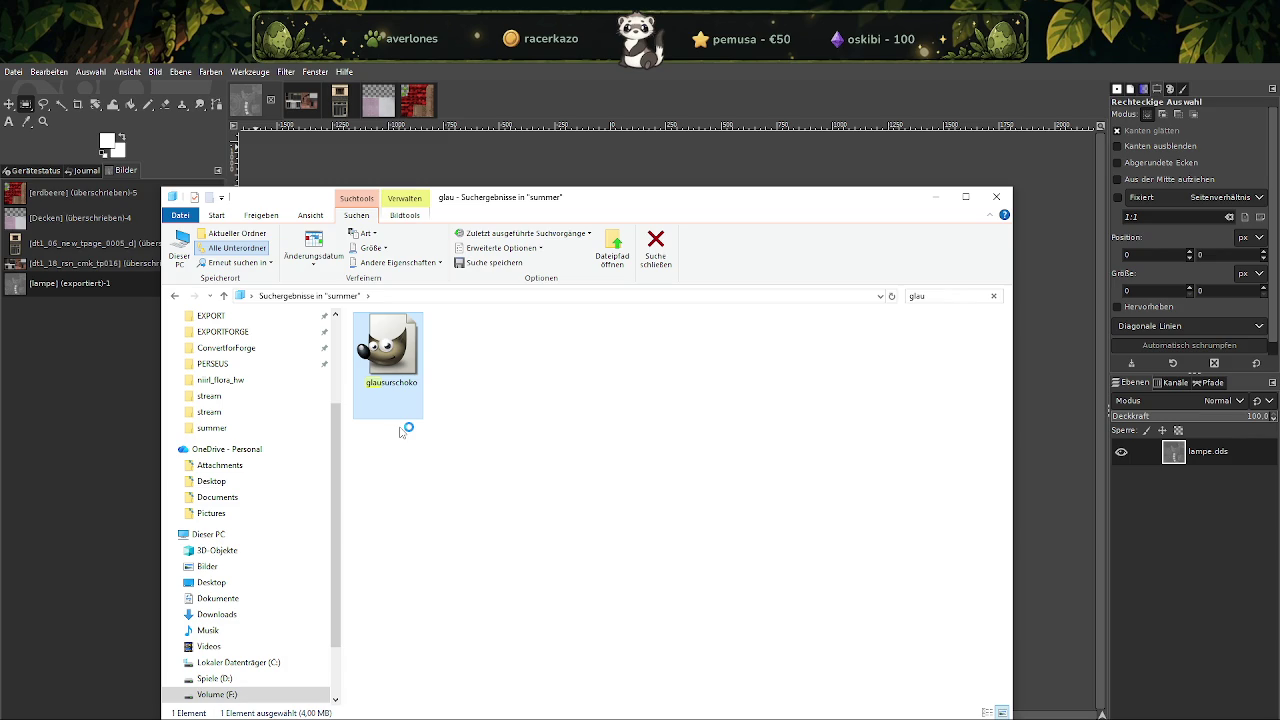
Load glausurschoko, scale it from 1024 to 256×256 and overwrite glausurschoko.dds.
click(296, 178)
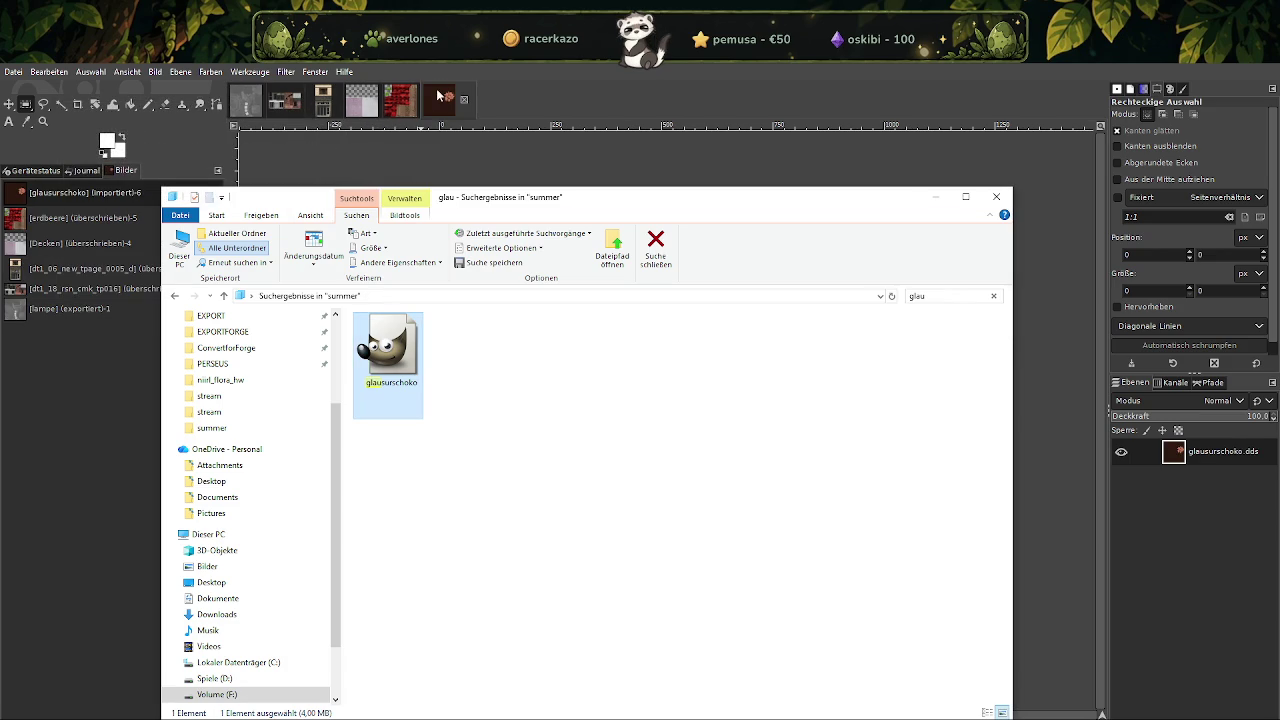
click(448, 98)
right_click(494, 380)
mouse_move(522, 462)
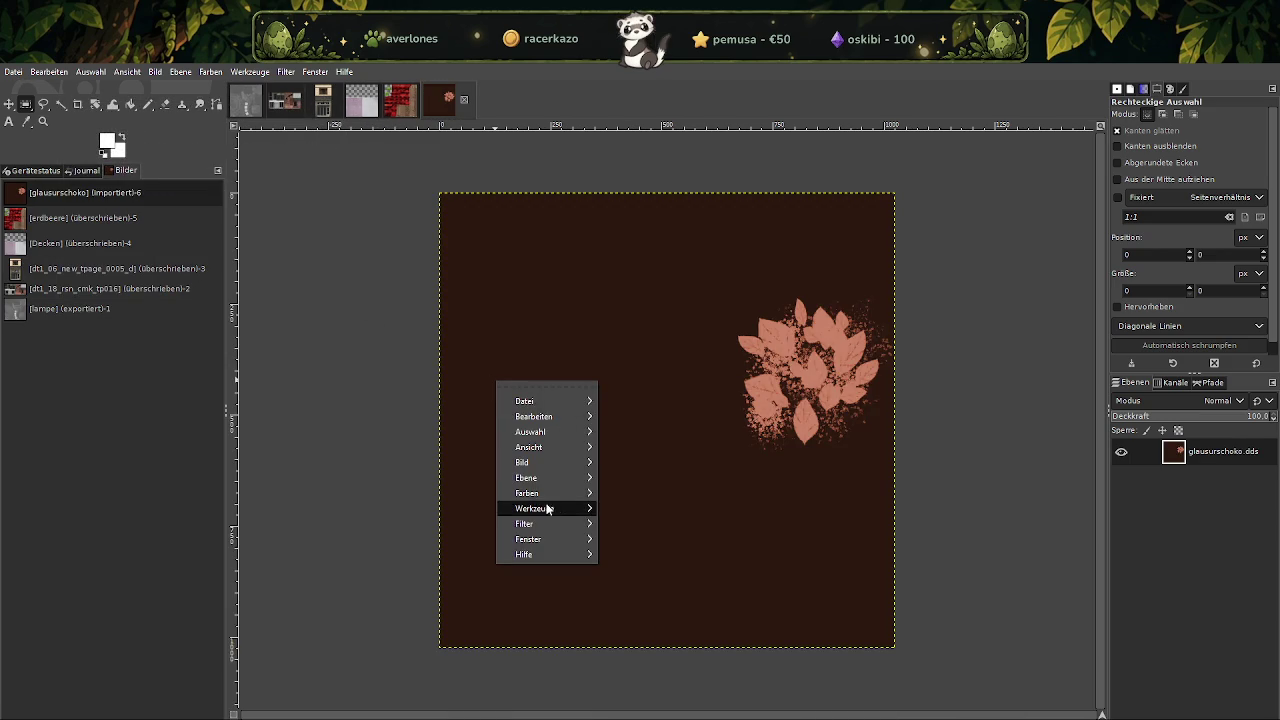
click(630, 548)
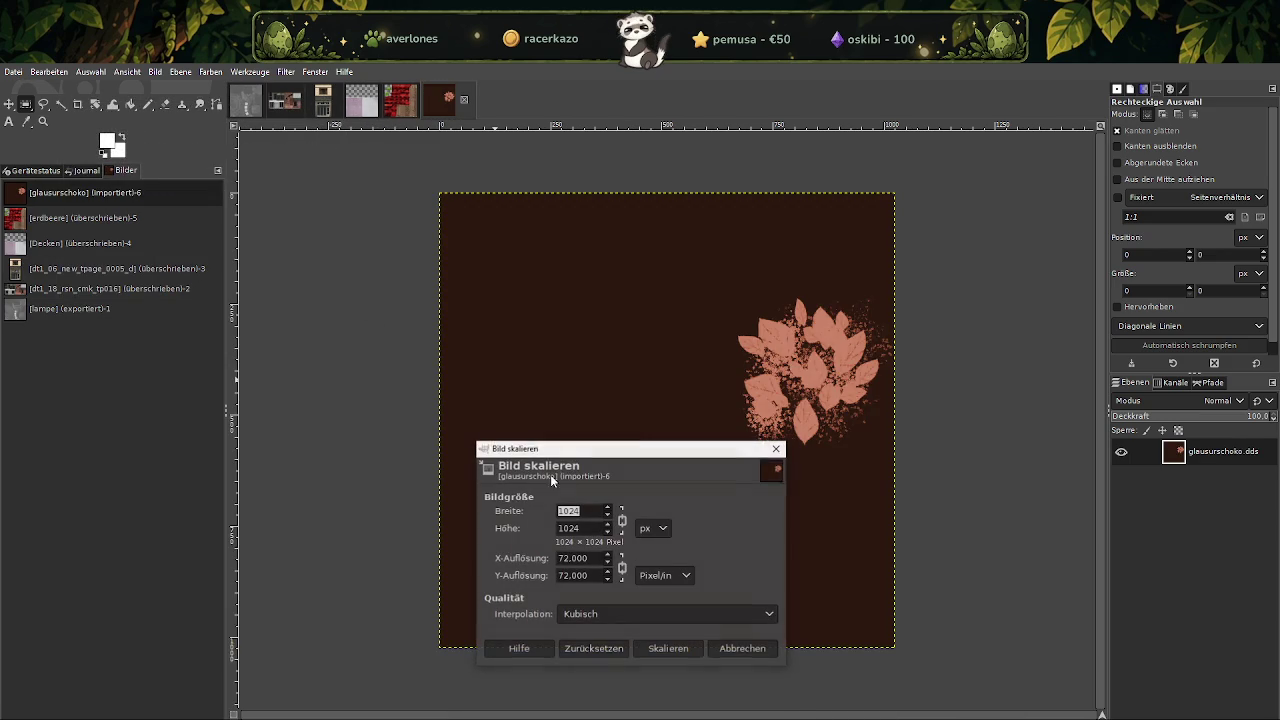
text(256)
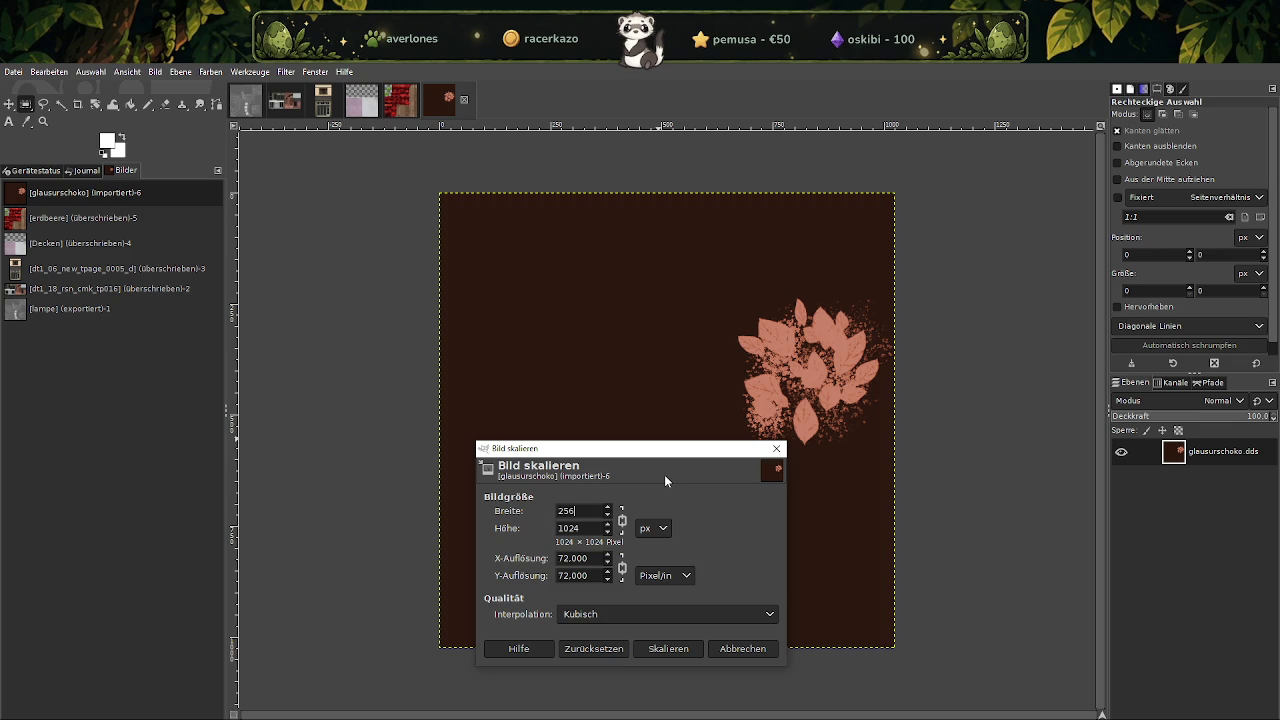
key(Tab)
click(680, 650)
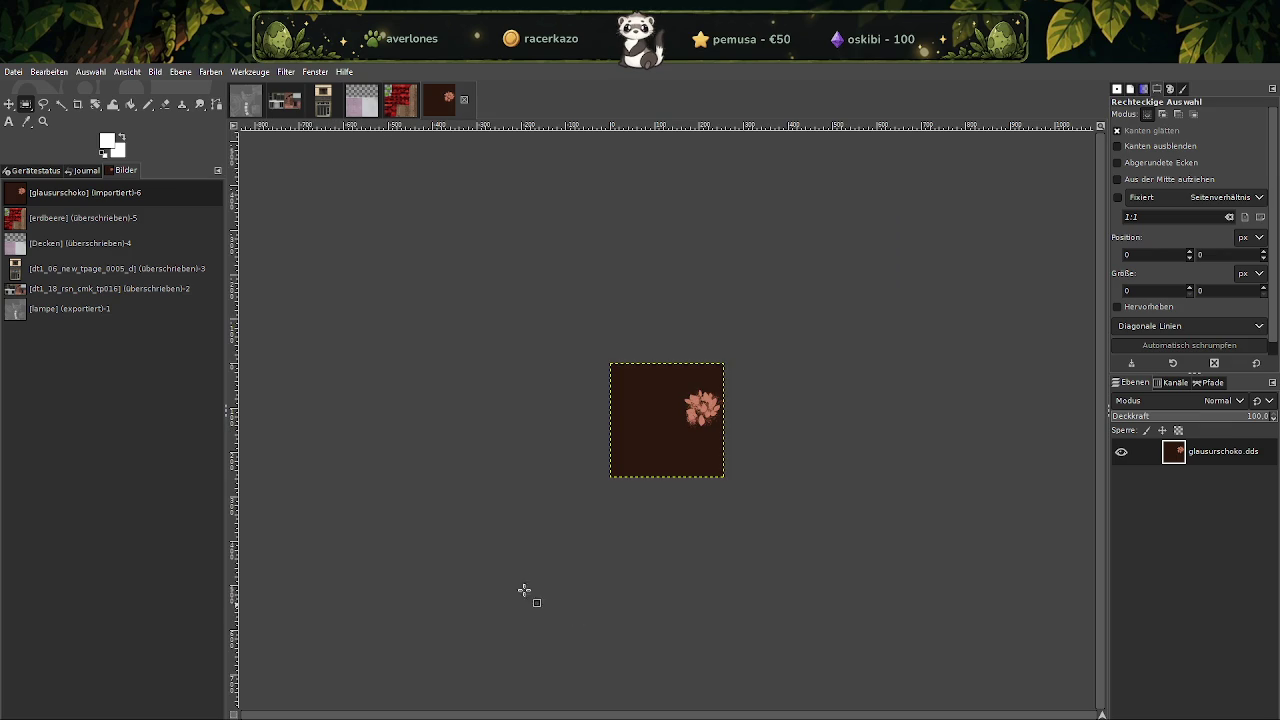
click(13, 72)
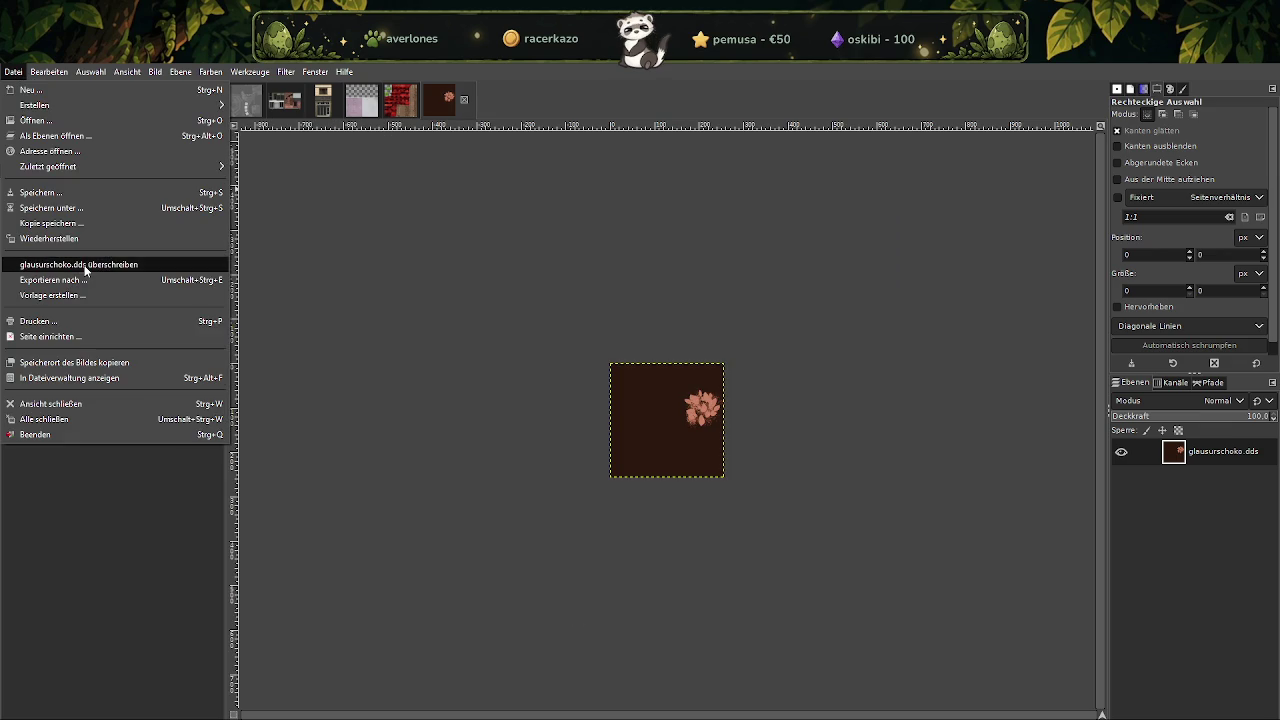
click(110, 263)
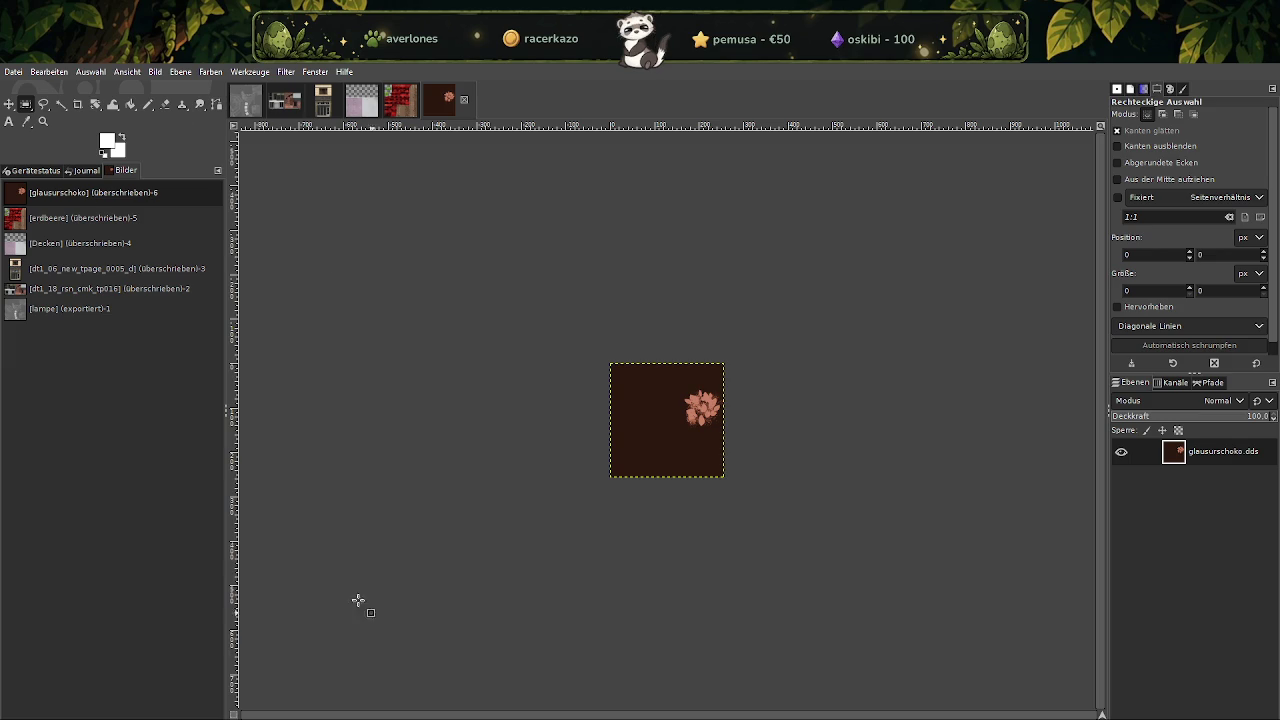
mouse_move(440, 688)
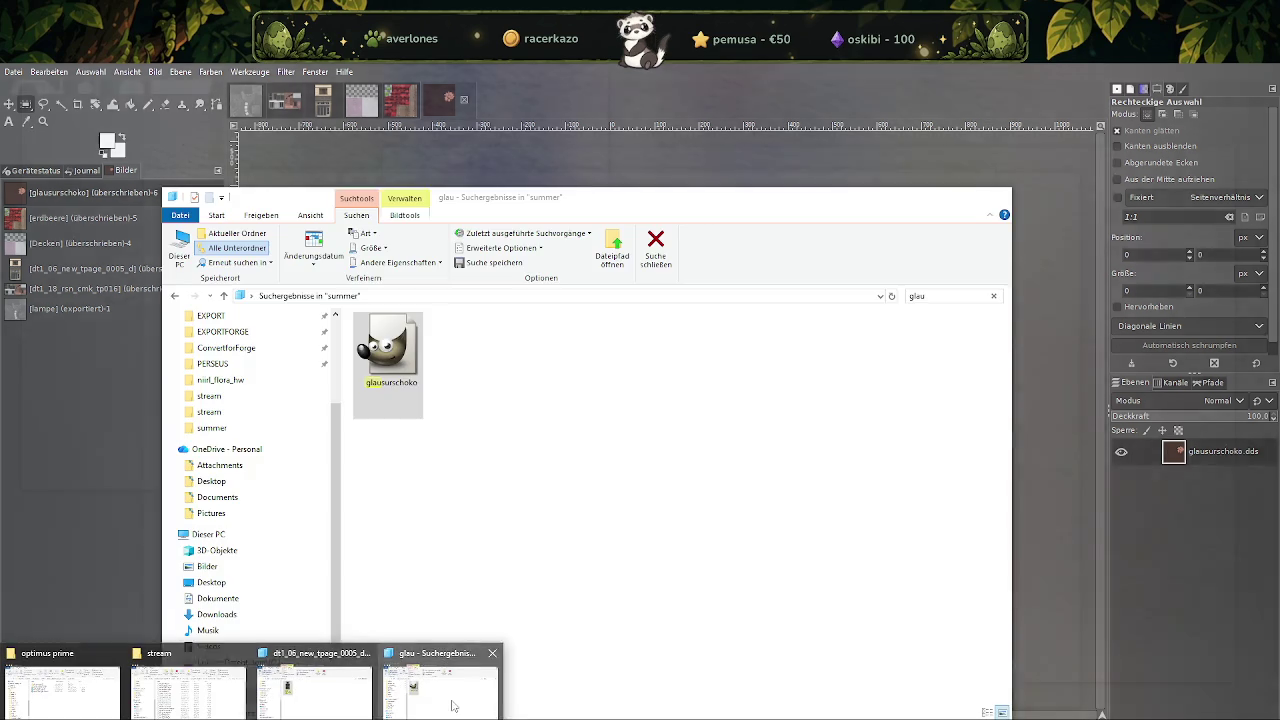
Search the summer folder for 'kissen' and load the Kissen DDS texture into GIMP.
click(452, 706)
click(950, 296)
text(k)
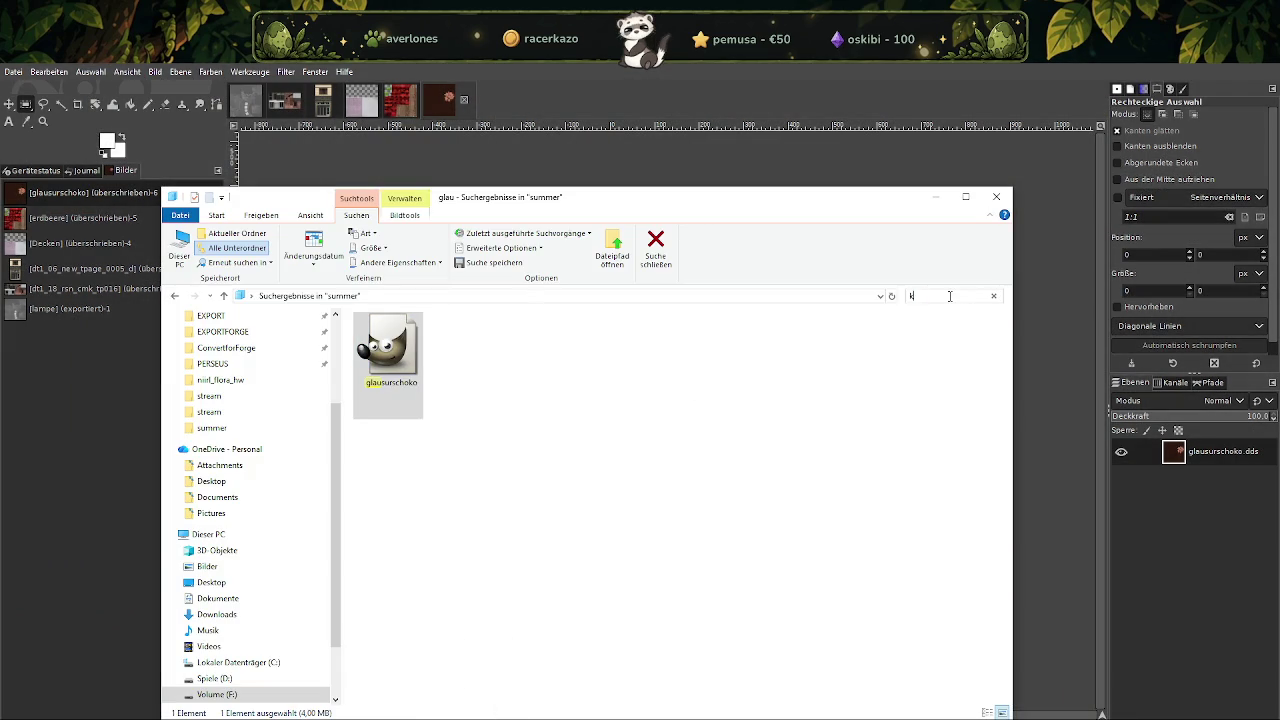
text(issen)
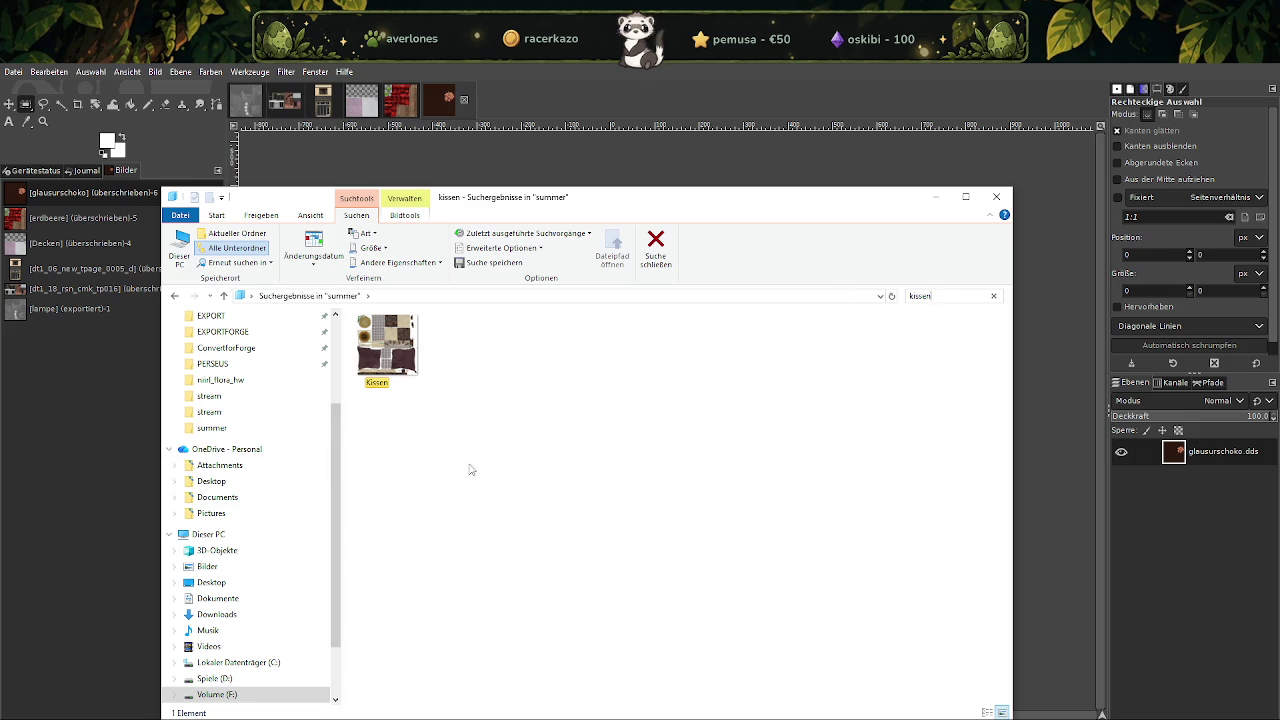
click(421, 385)
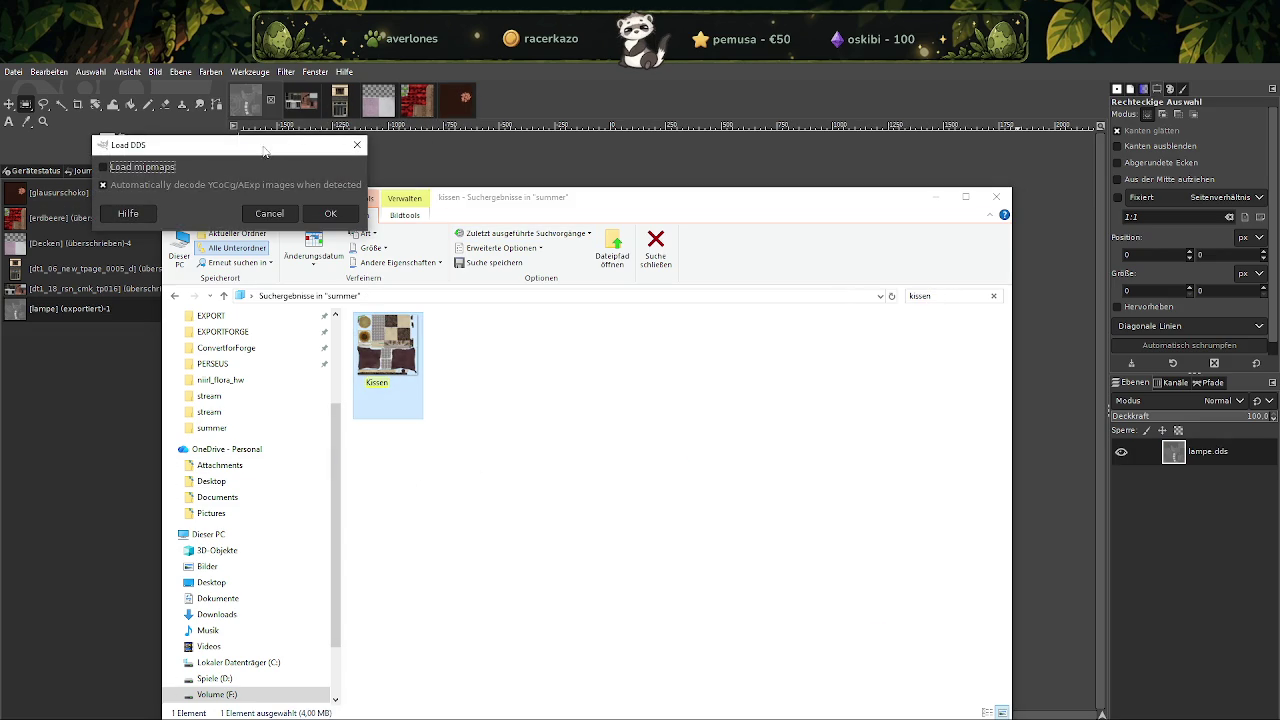
click(336, 214)
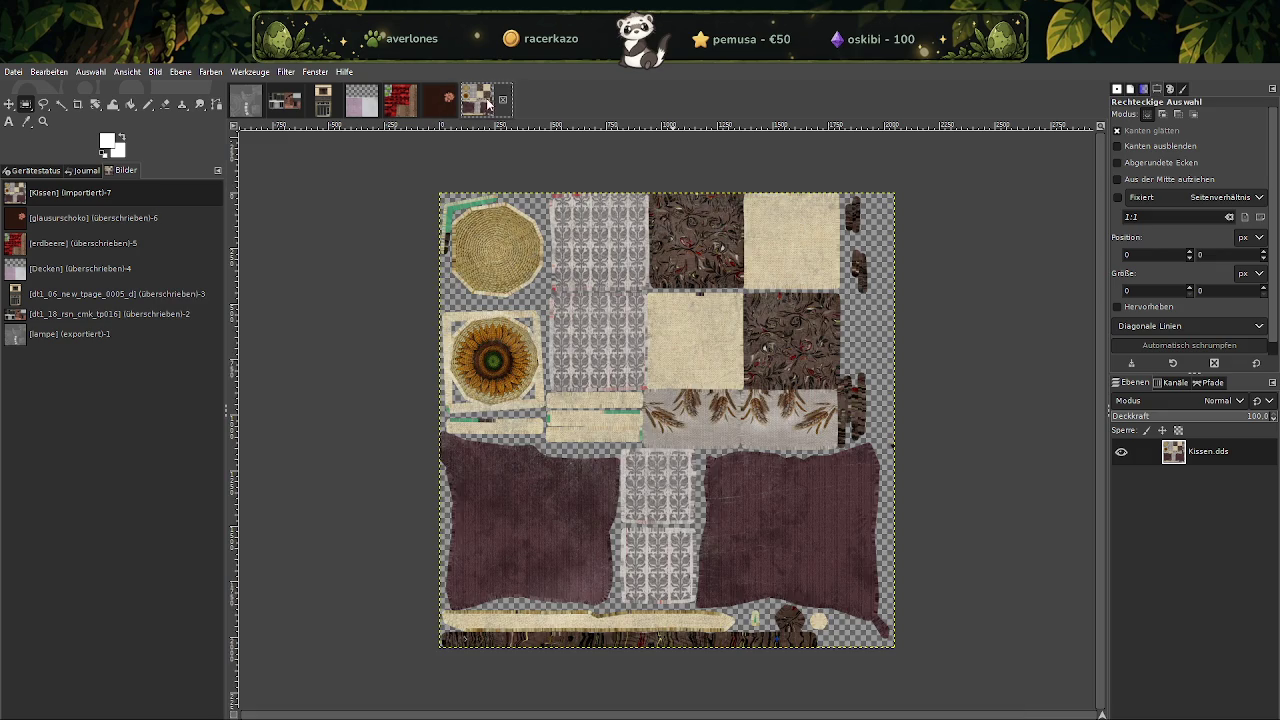
click(487, 105)
Scale Kissen down to 512×512 and overwrite Kissen.dds.
right_click(630, 368)
mouse_move(680, 448)
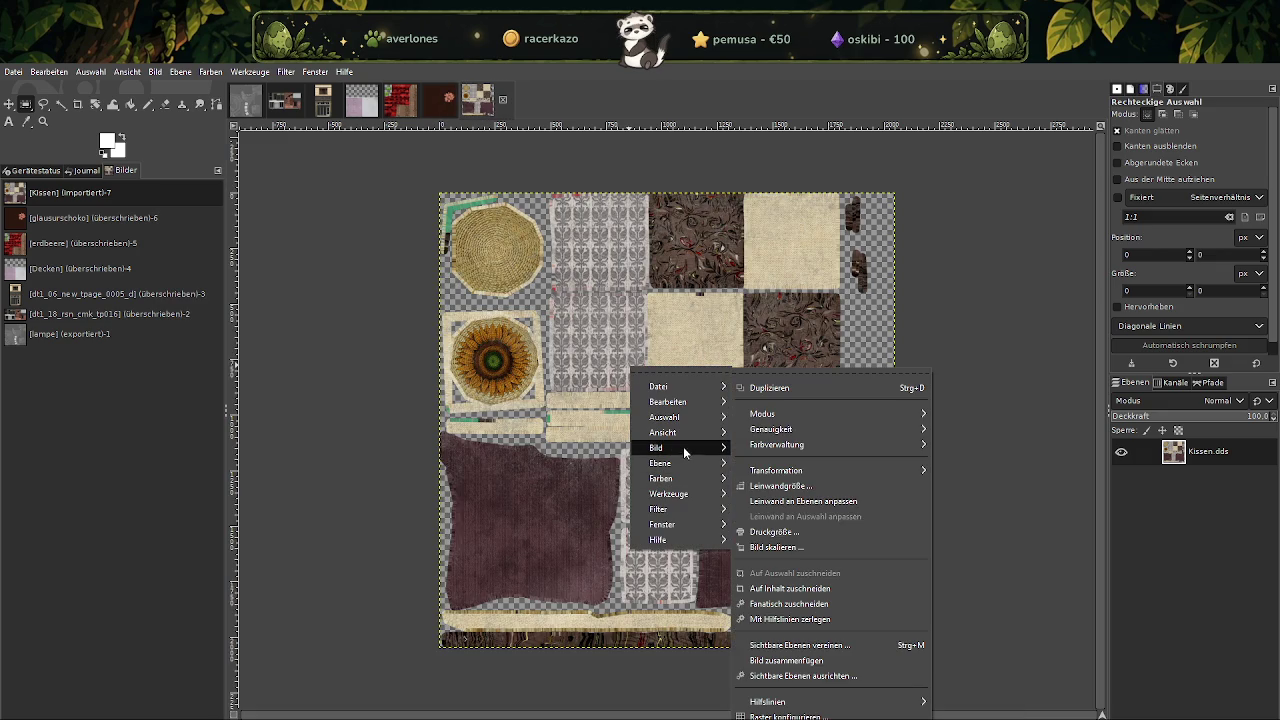
click(778, 548)
text(512)
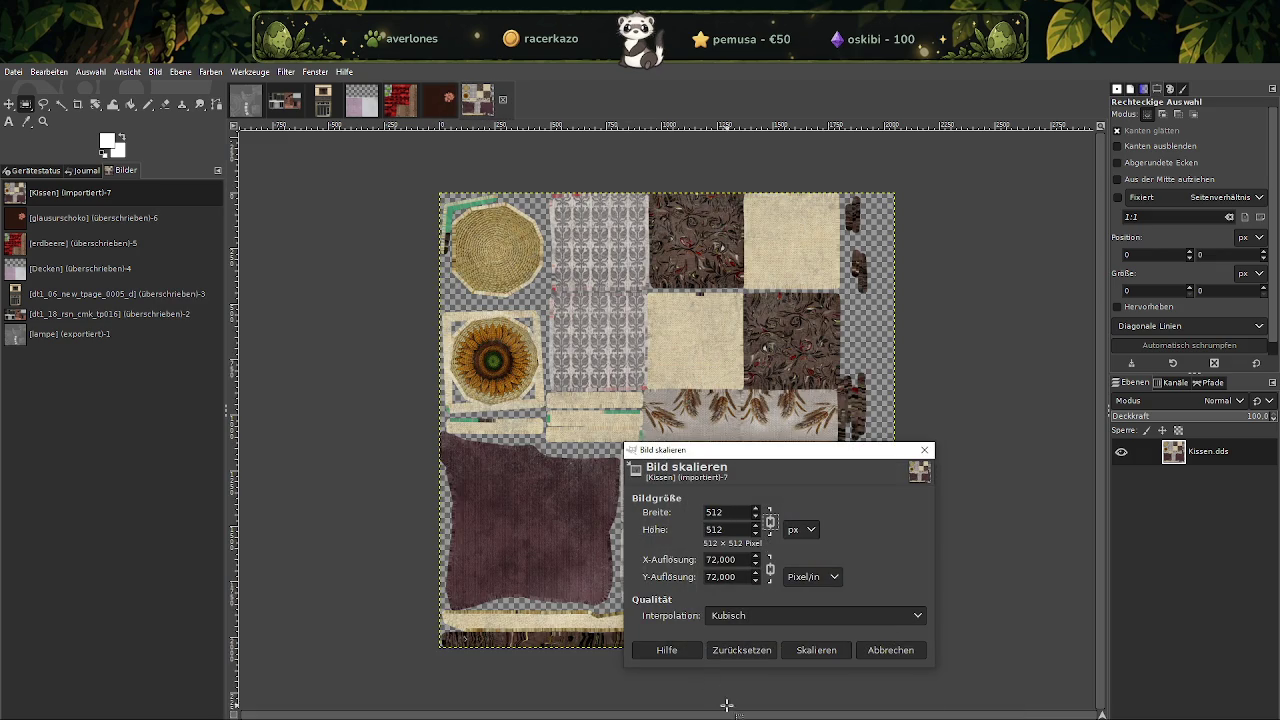
click(809, 650)
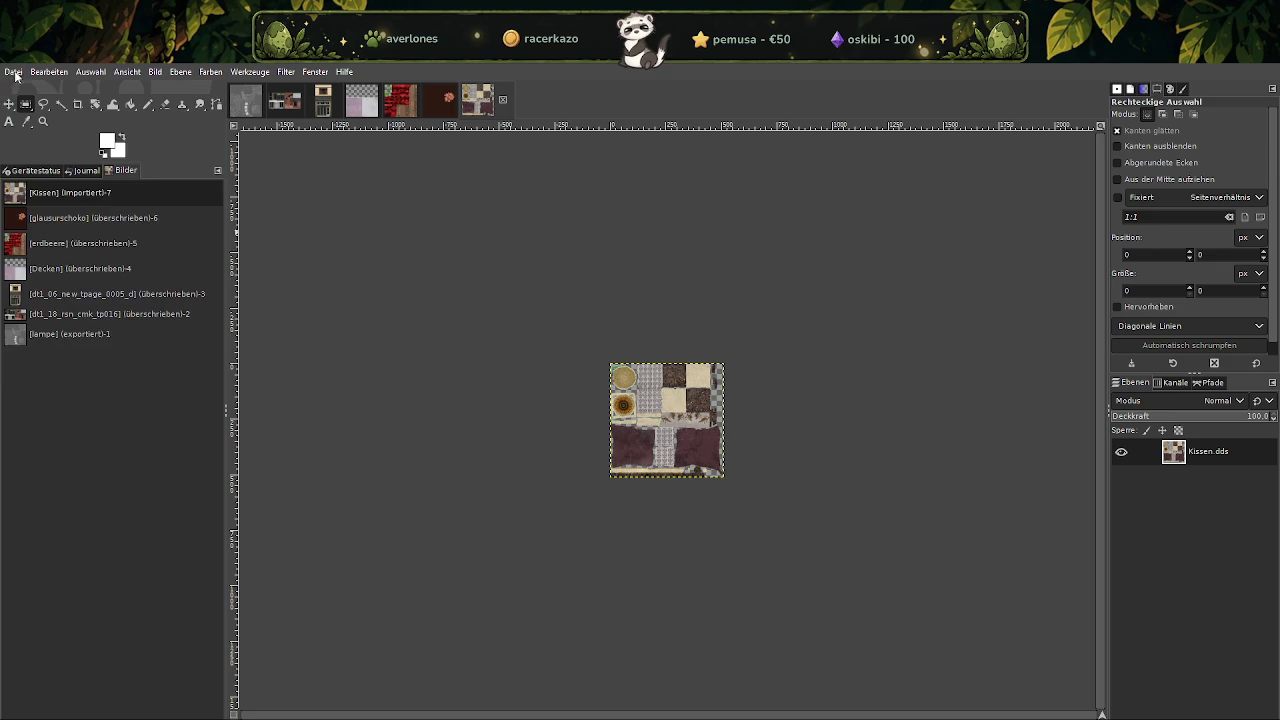
click(15, 76)
click(92, 265)
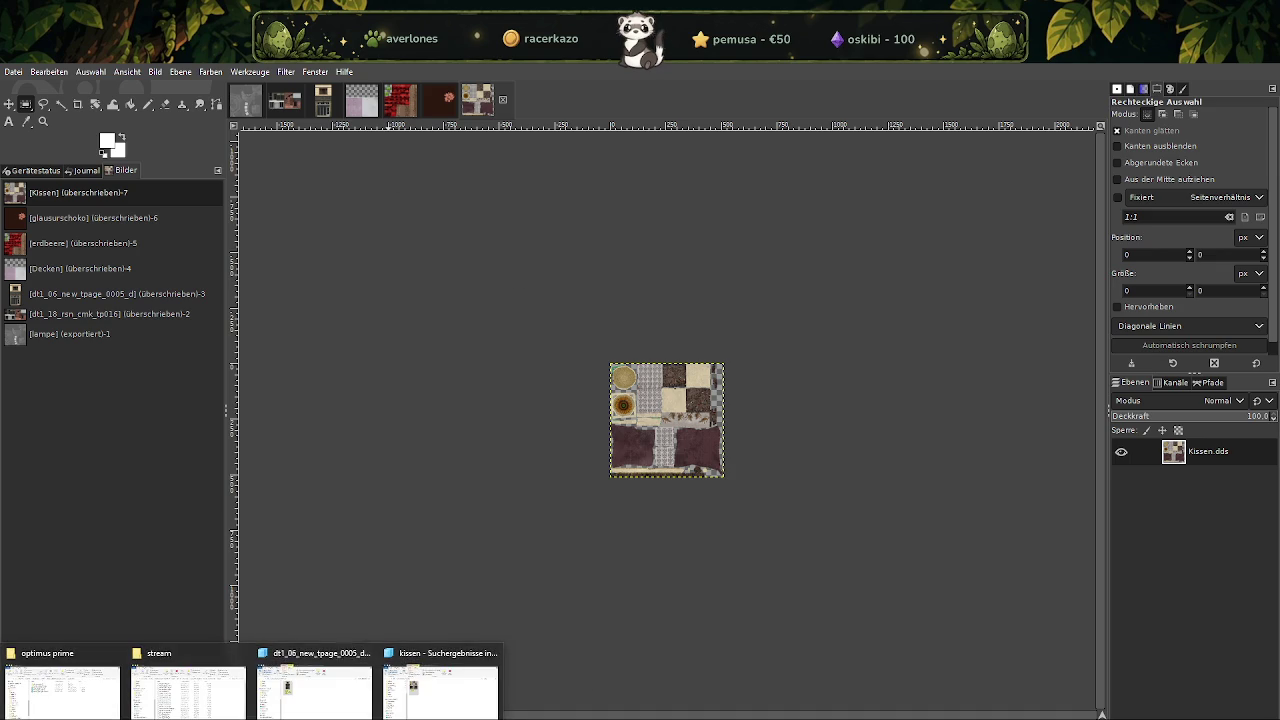
click(435, 710)
Search Explorer for 'latte' and load latte_diff into GIMP.
click(941, 295)
text(latte)
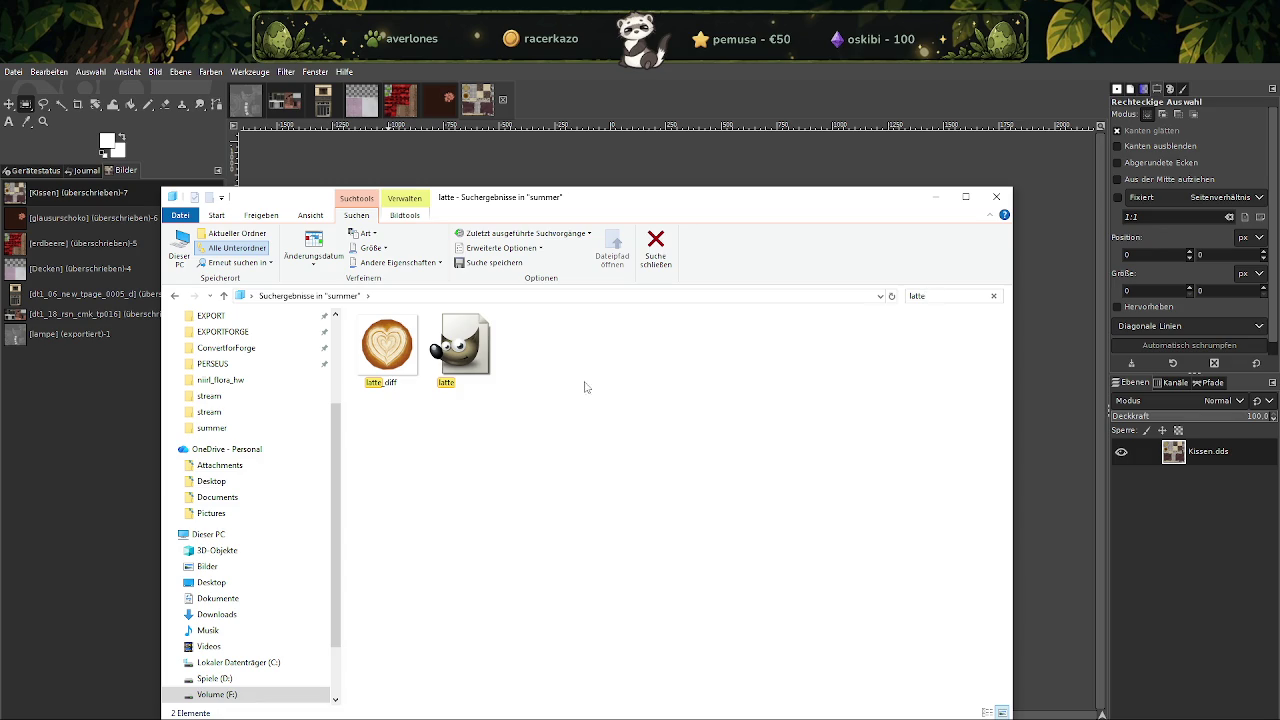
click(396, 366)
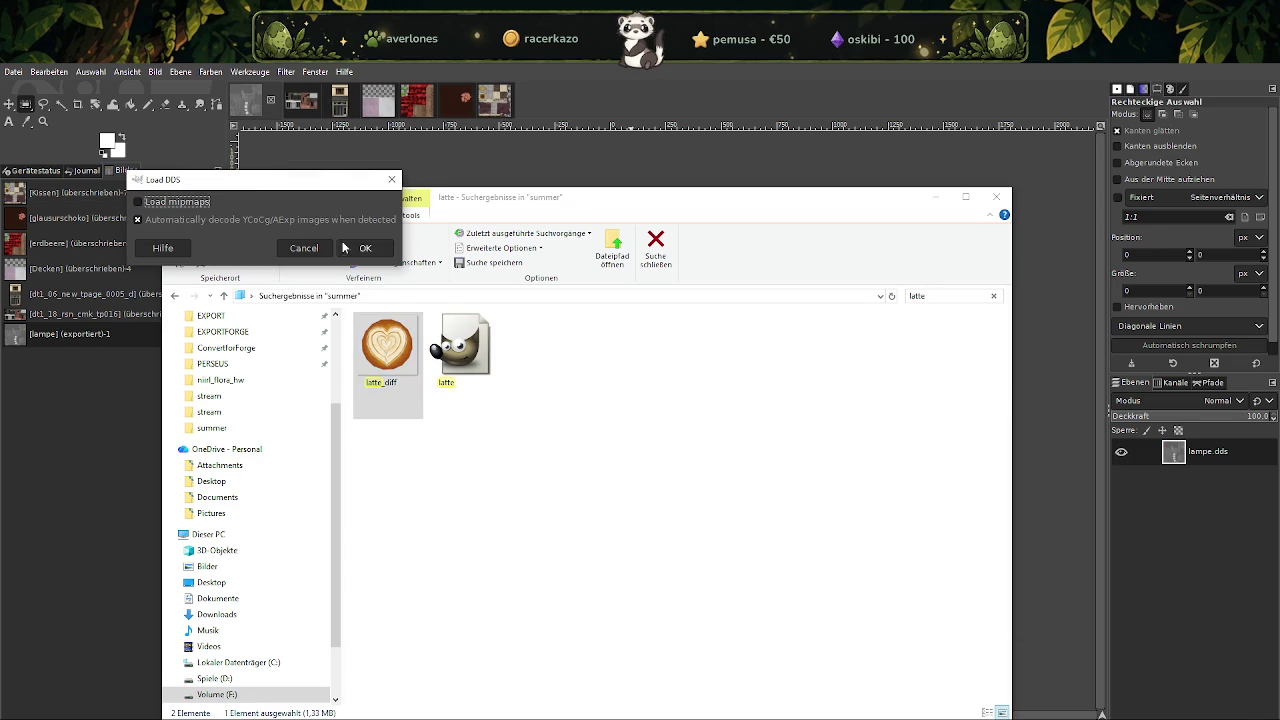
click(347, 249)
click(517, 120)
Scale latte_diff down to 256×256 pixels.
right_click(589, 415)
mouse_move(614, 496)
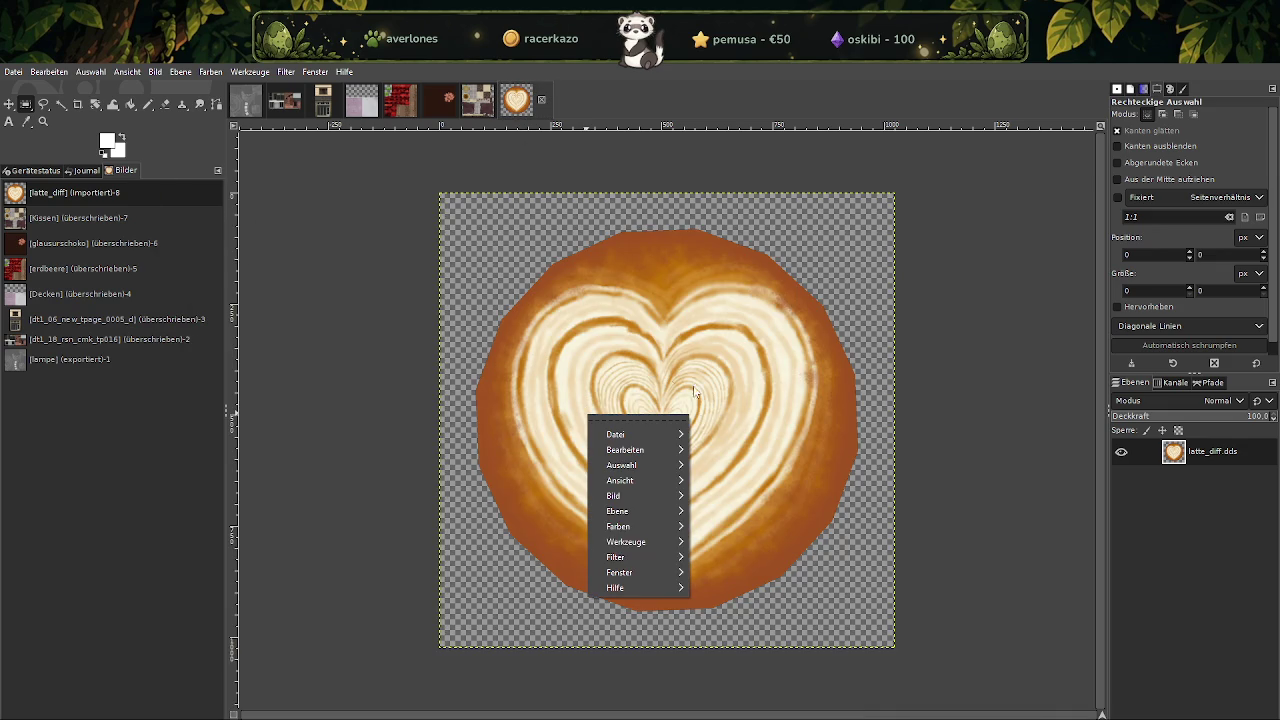
click(748, 546)
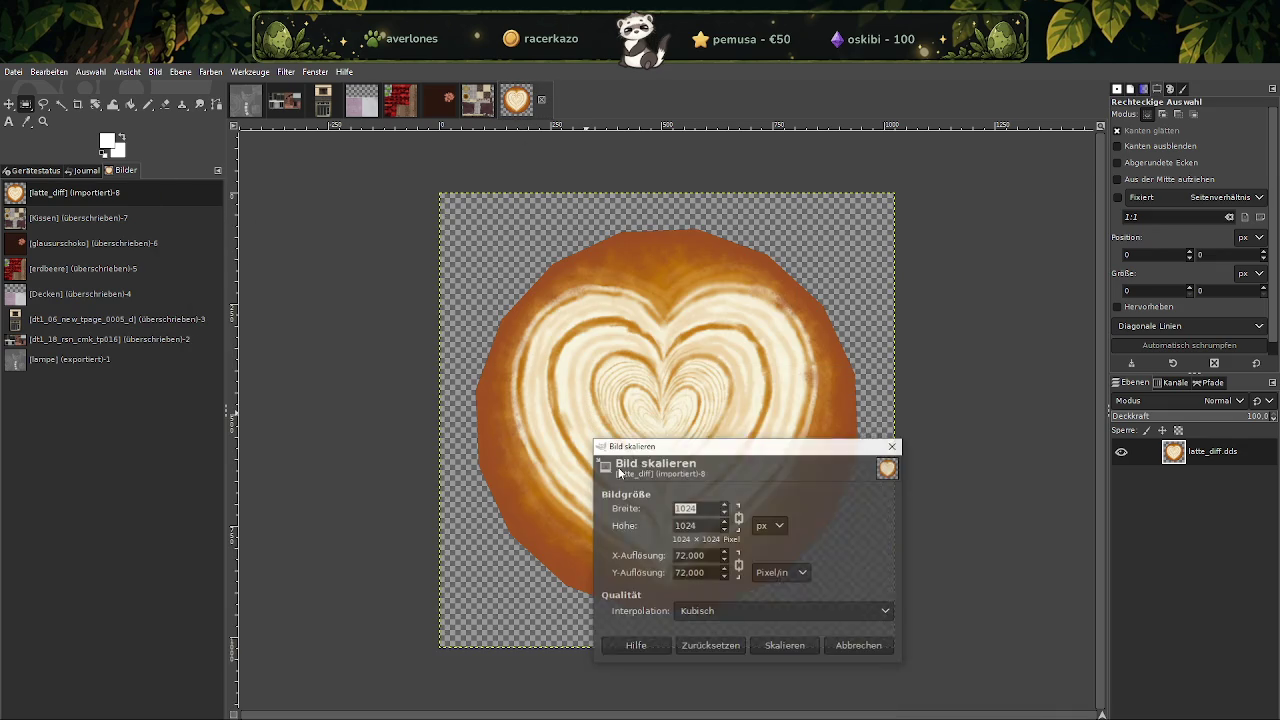
text(256)
click(785, 646)
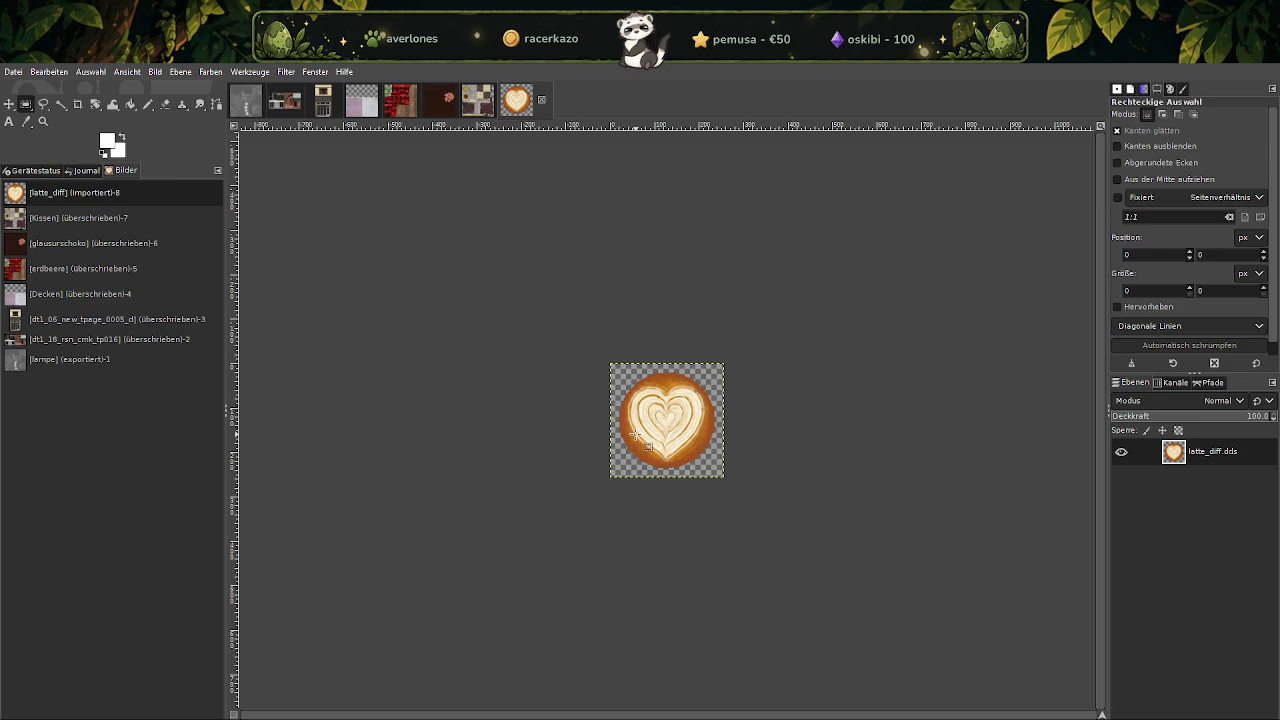
Scale latte_diff further to 128×128 pixels and overwrite latte_diff.dds.
right_click(643, 429)
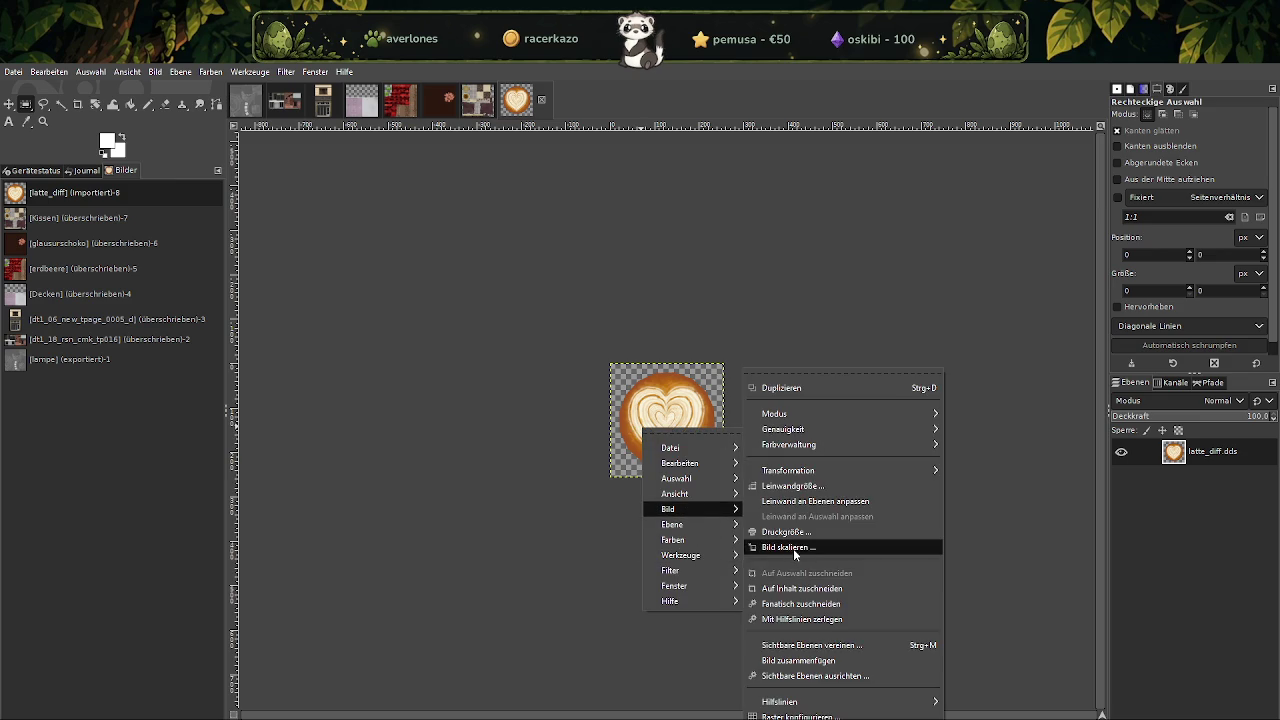
mouse_move(668, 509)
click(790, 545)
text(128)
key(Tab)
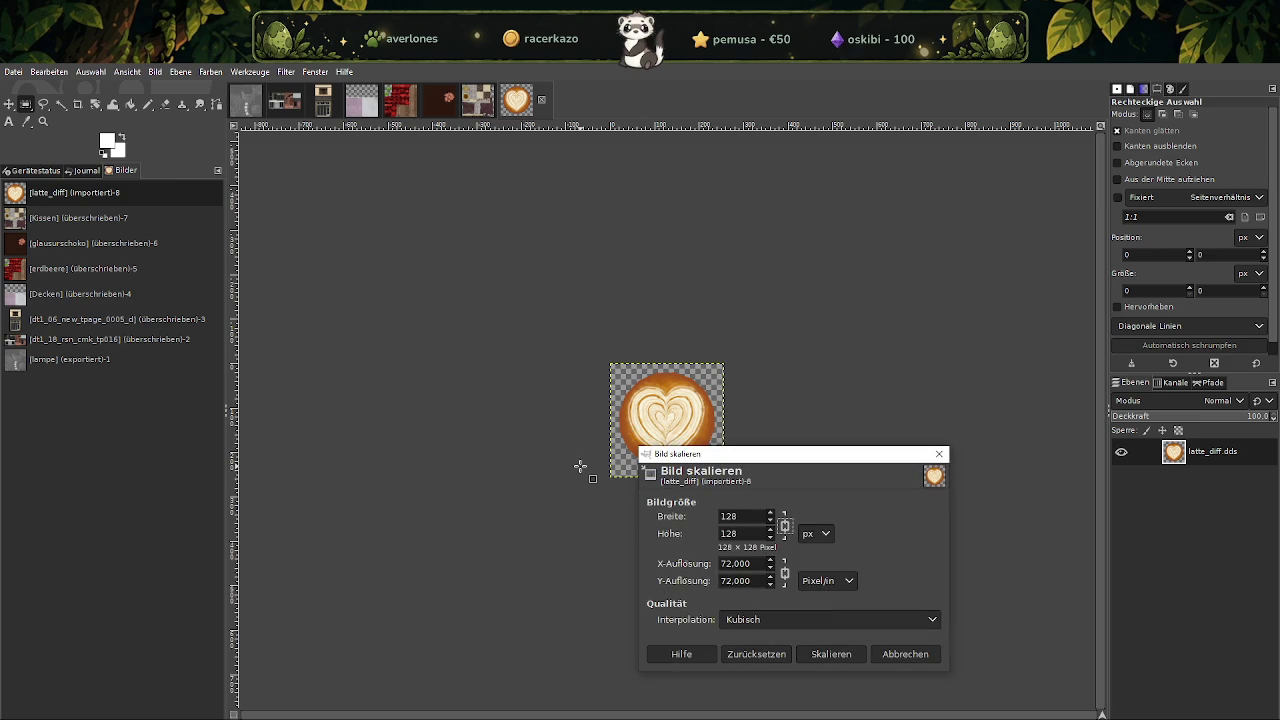
click(831, 654)
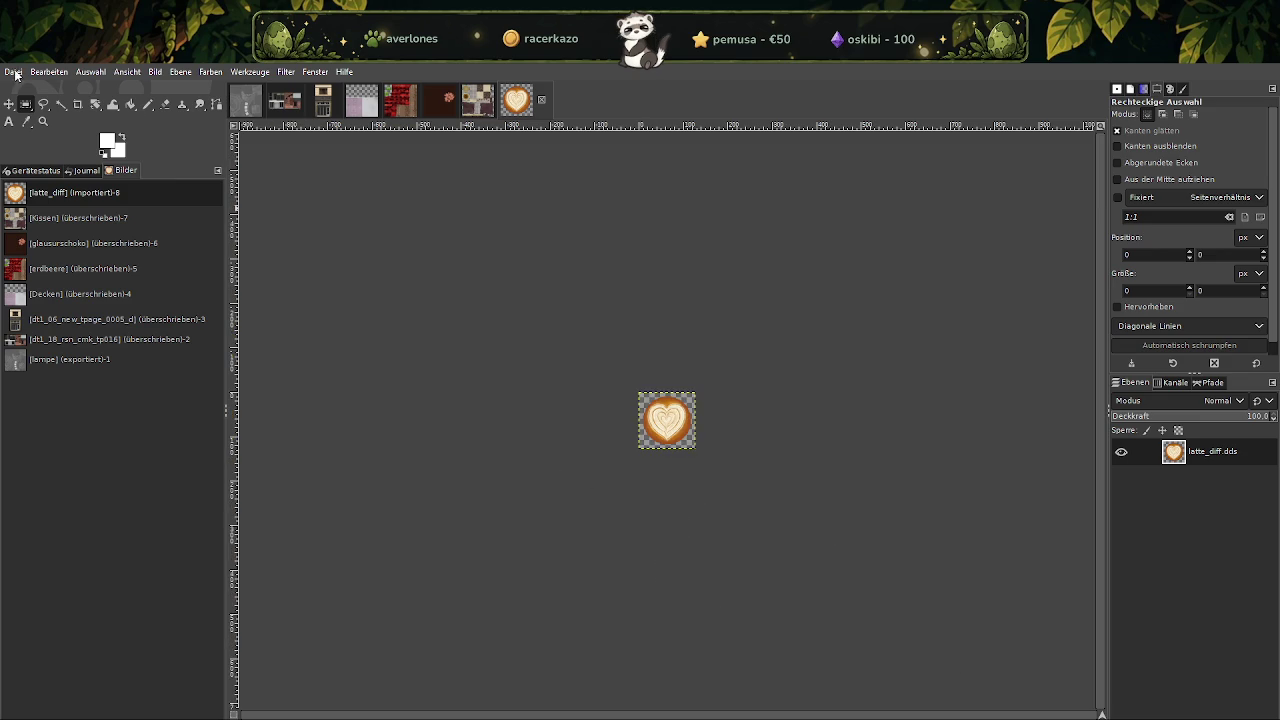
click(13, 71)
click(88, 265)
Search the summer folder for 'men' and load the menukarte texture into GIMP.
click(400, 690)
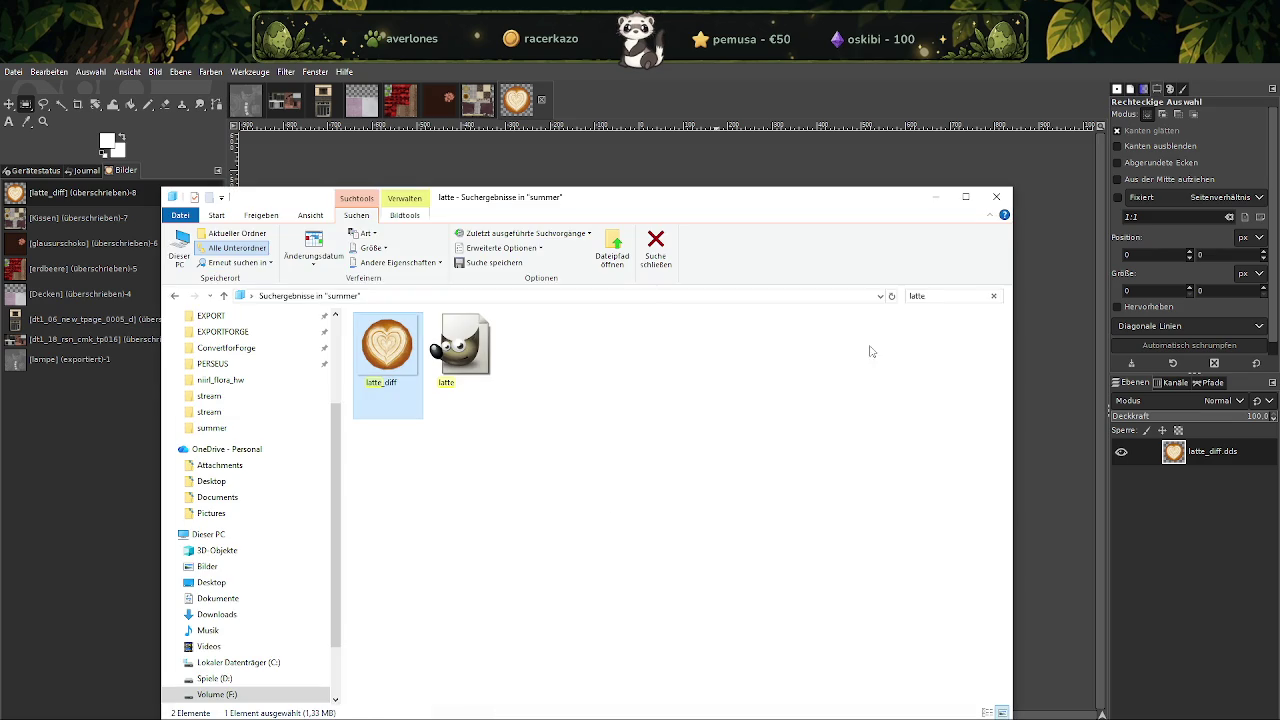
click(955, 296)
text(men)
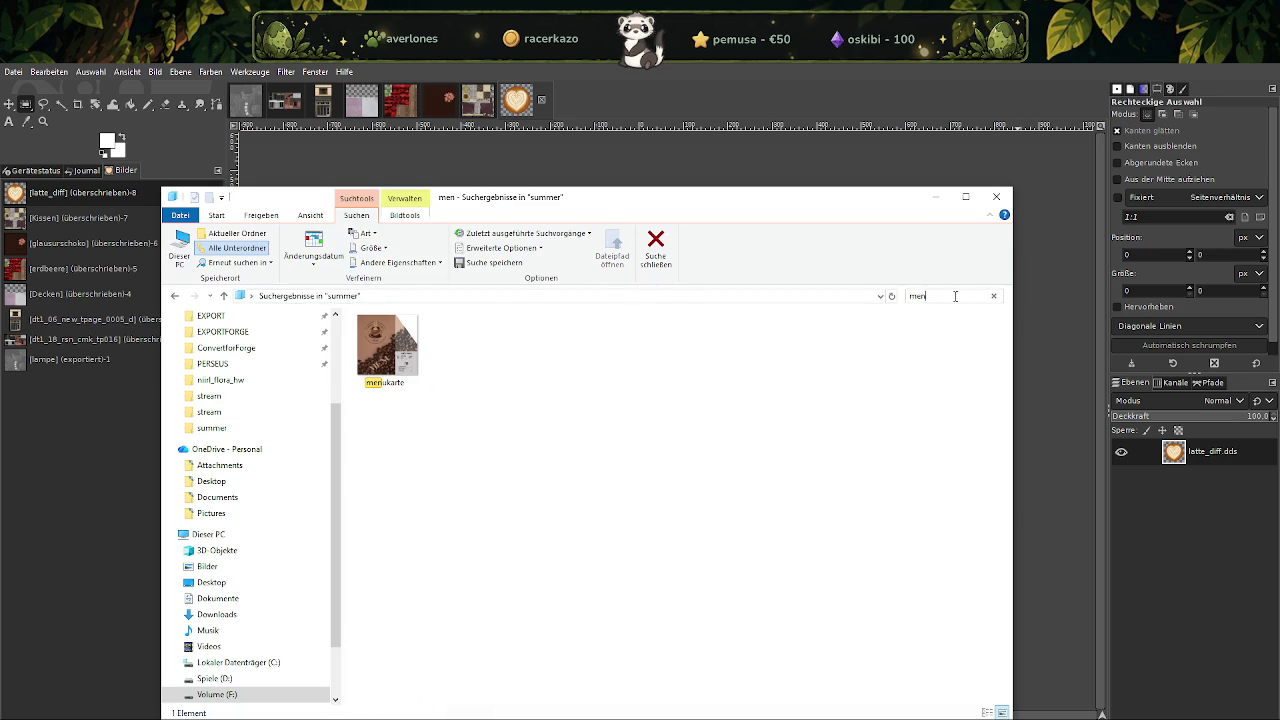
click(393, 348)
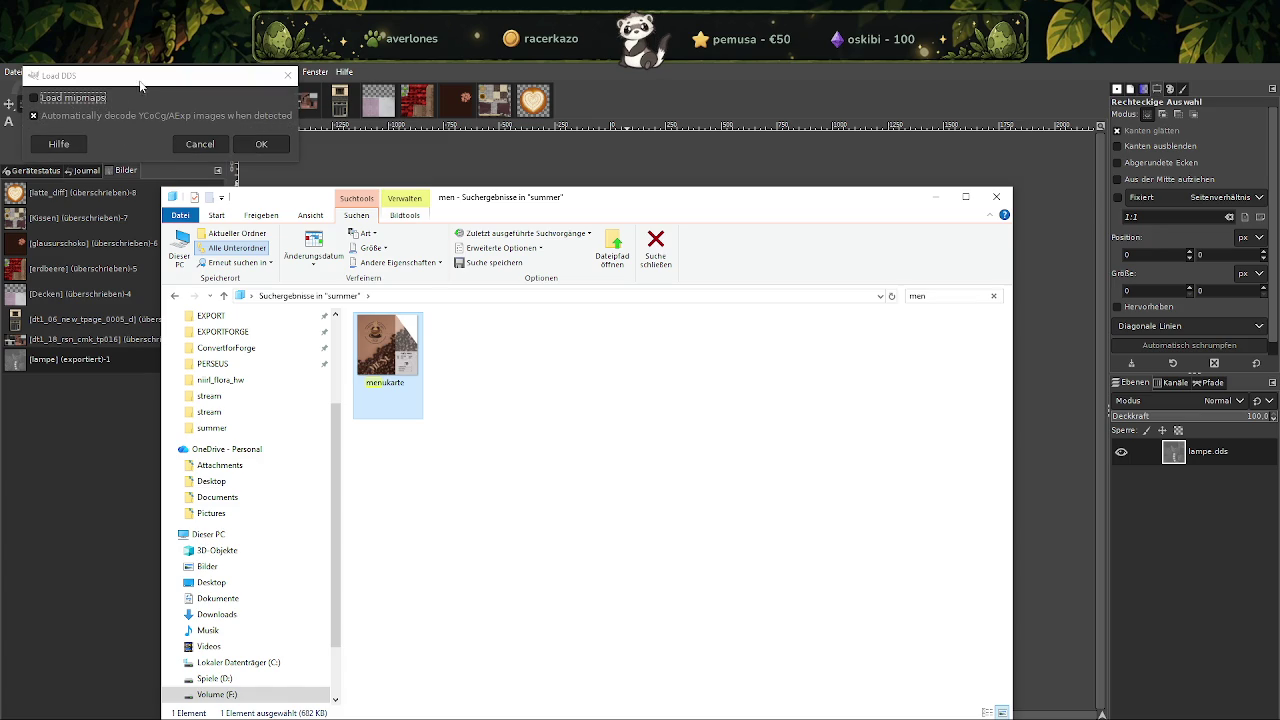
click(261, 145)
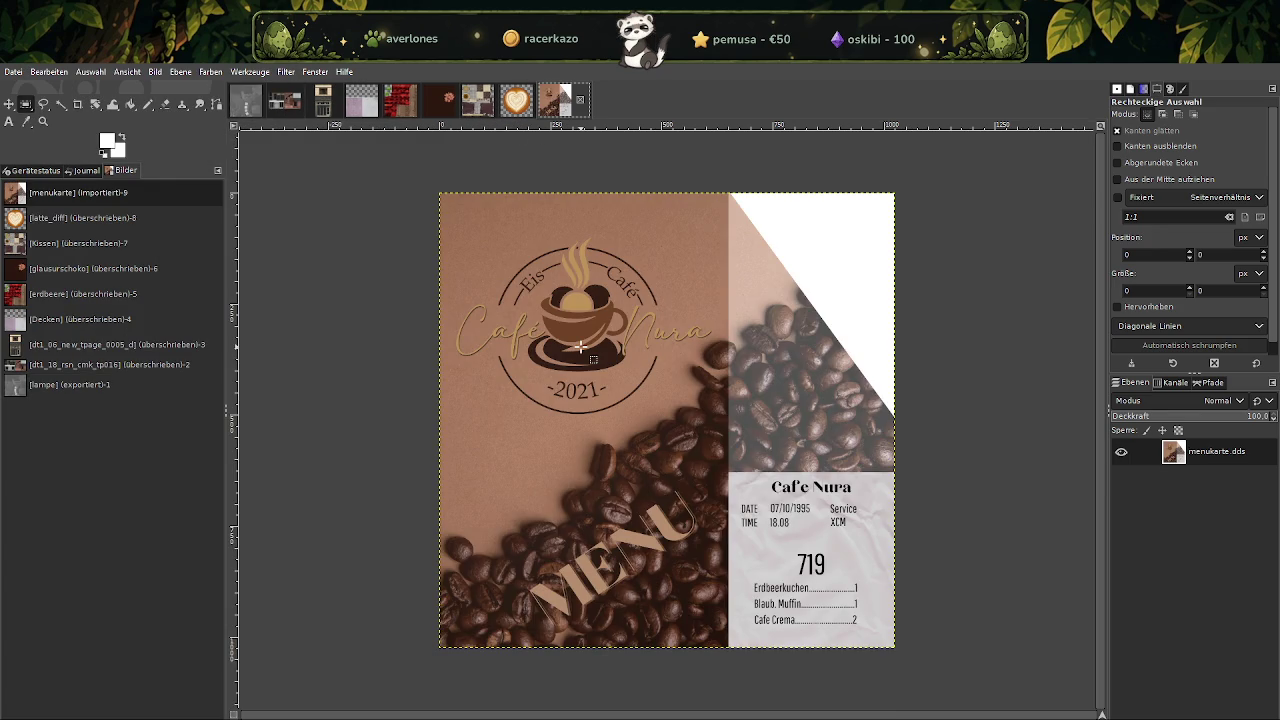
Scale menukarte to 512×512 pixels and overwrite menukarte.dds.
right_click(582, 350)
mouse_move(633, 429)
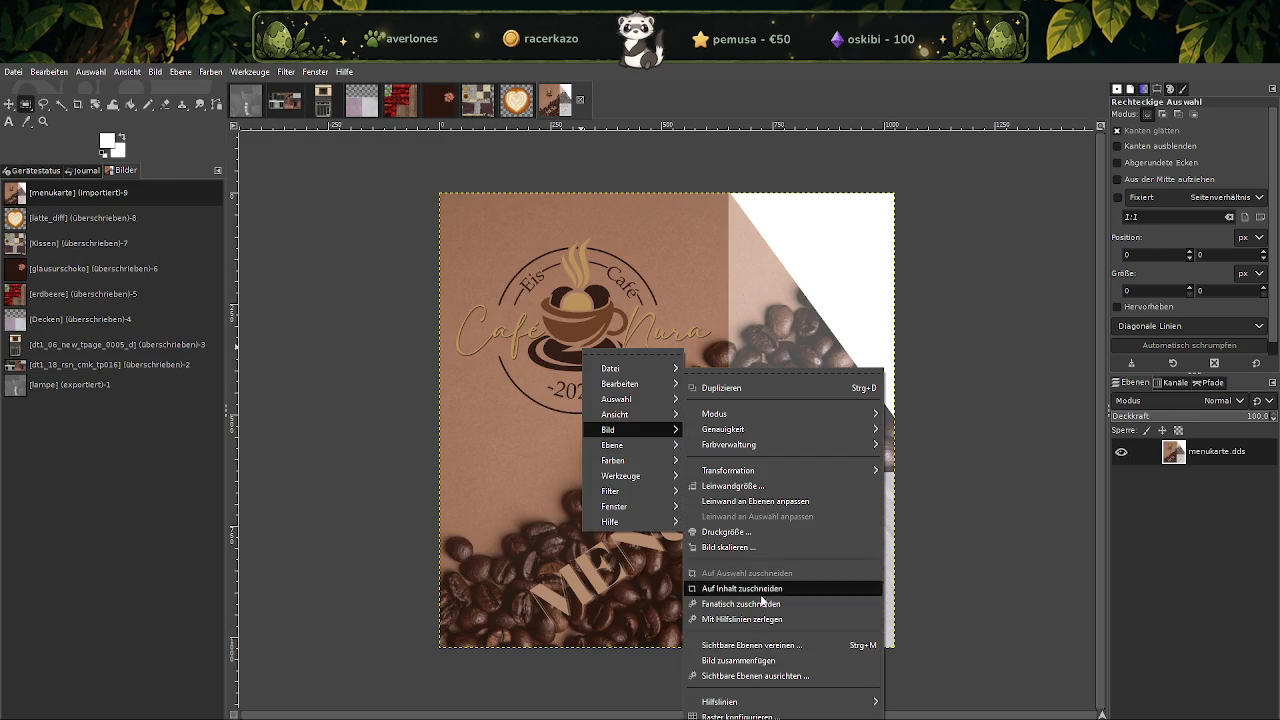
click(728, 552)
text(512)
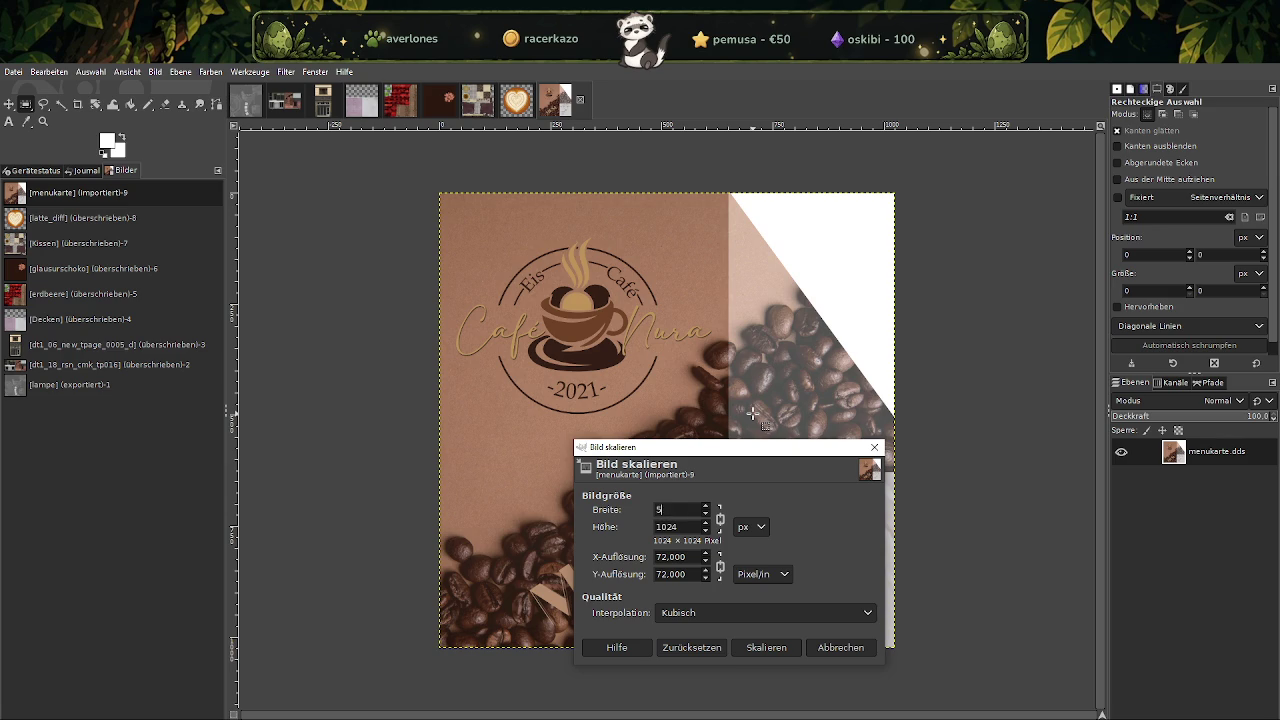
click(784, 642)
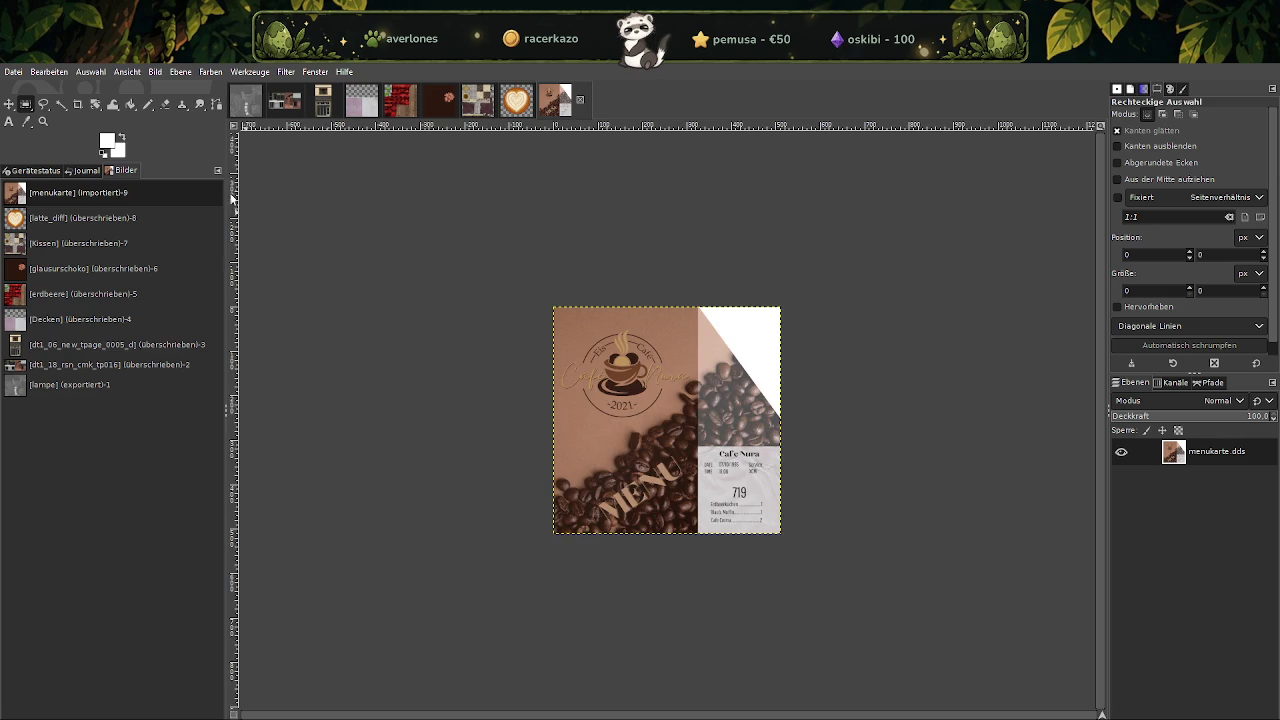
click(13, 72)
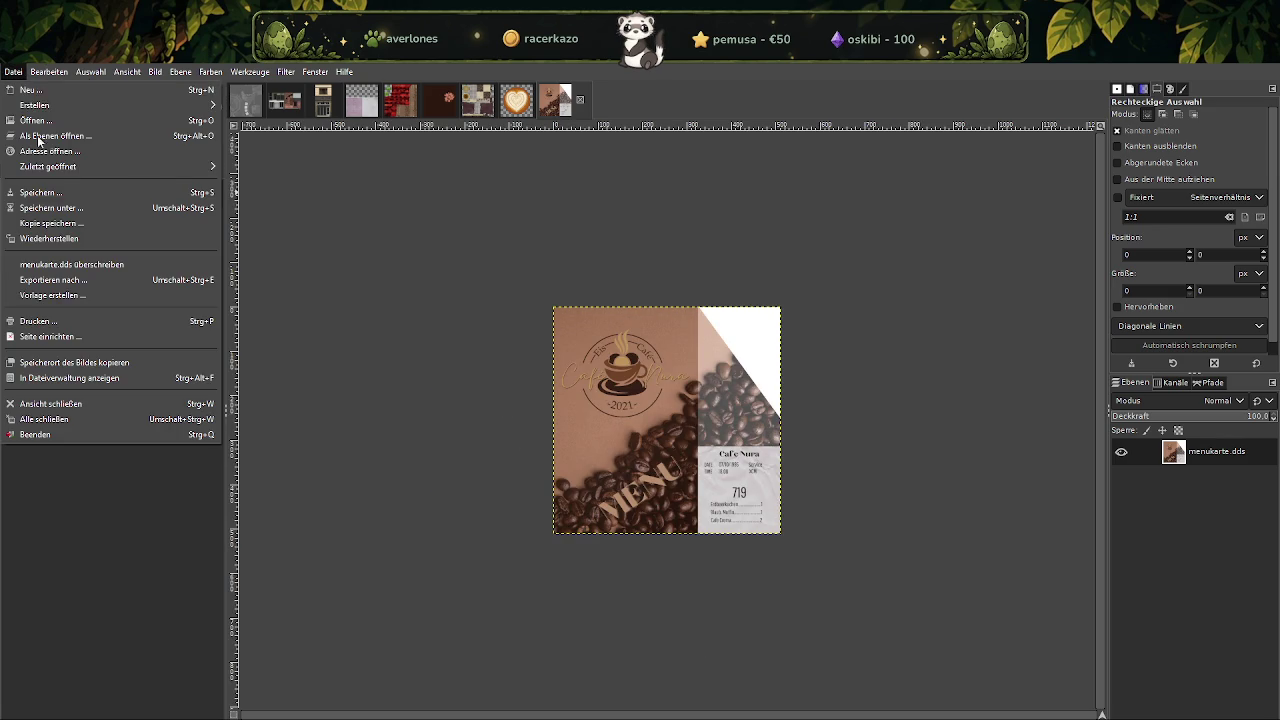
click(72, 264)
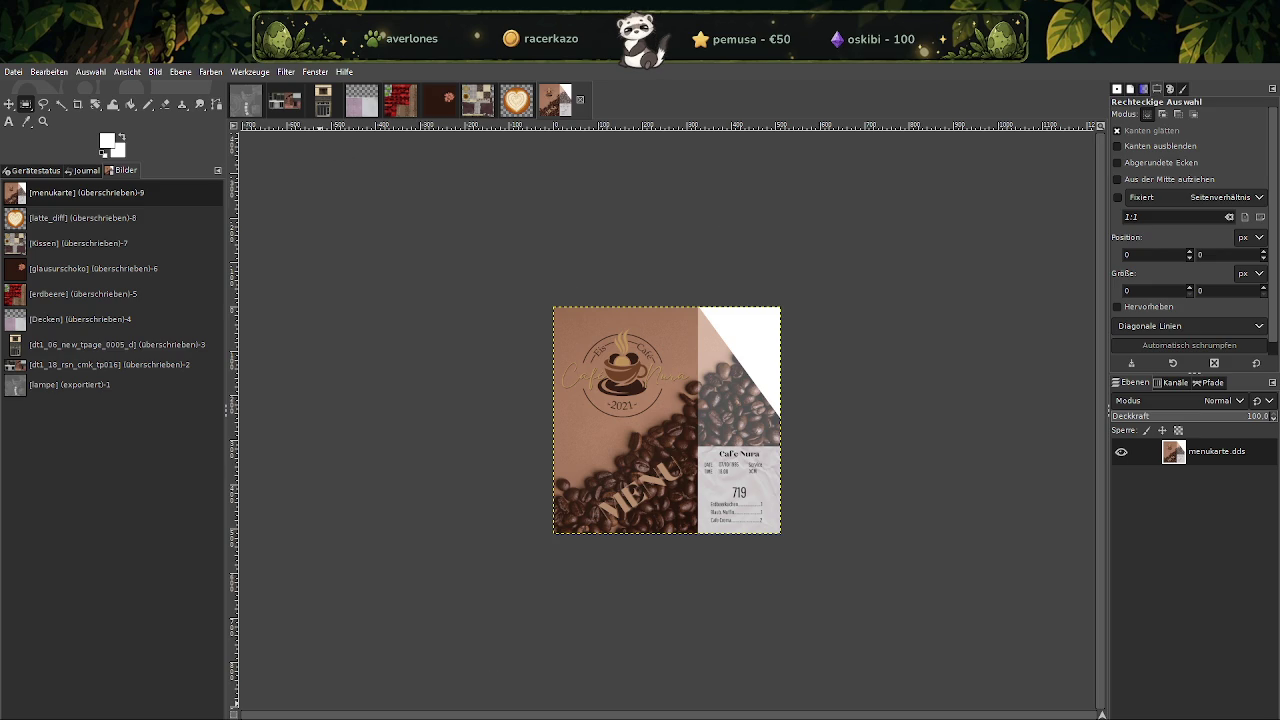
click(479, 690)
Search for 'schoko' and load the schoko texture into GIMP.
click(955, 295)
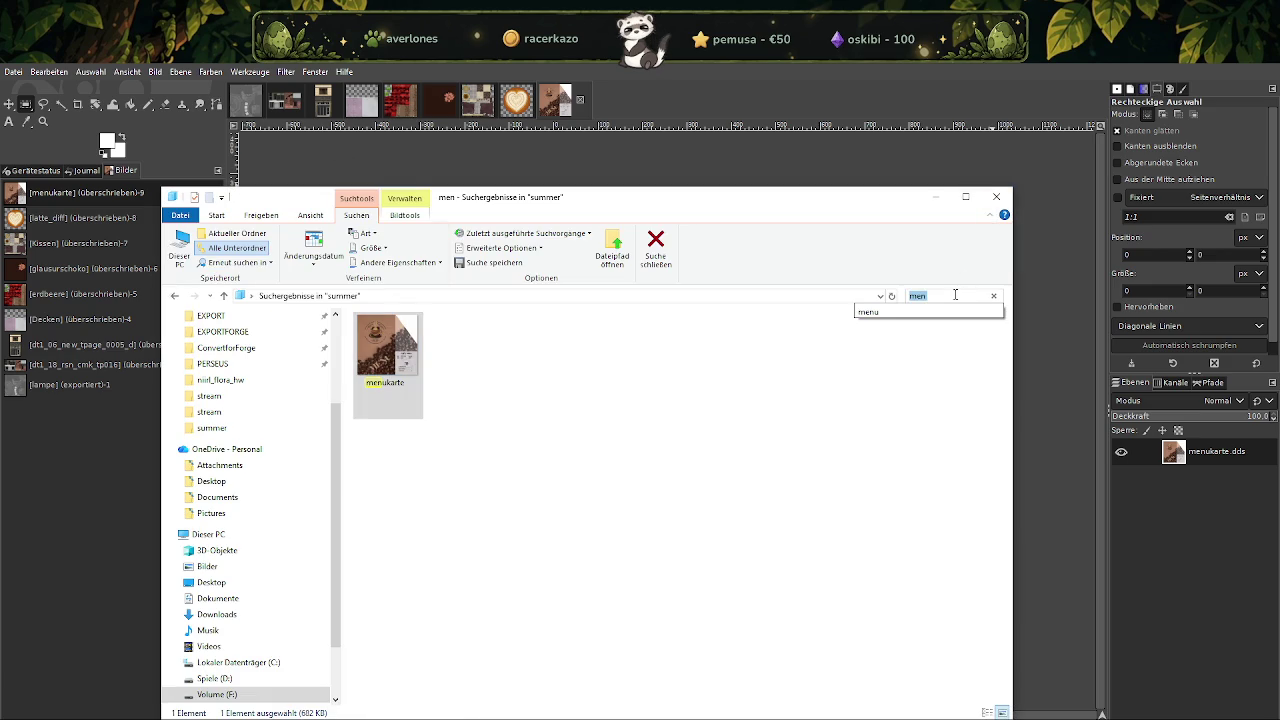
text(schoko)
click(405, 352)
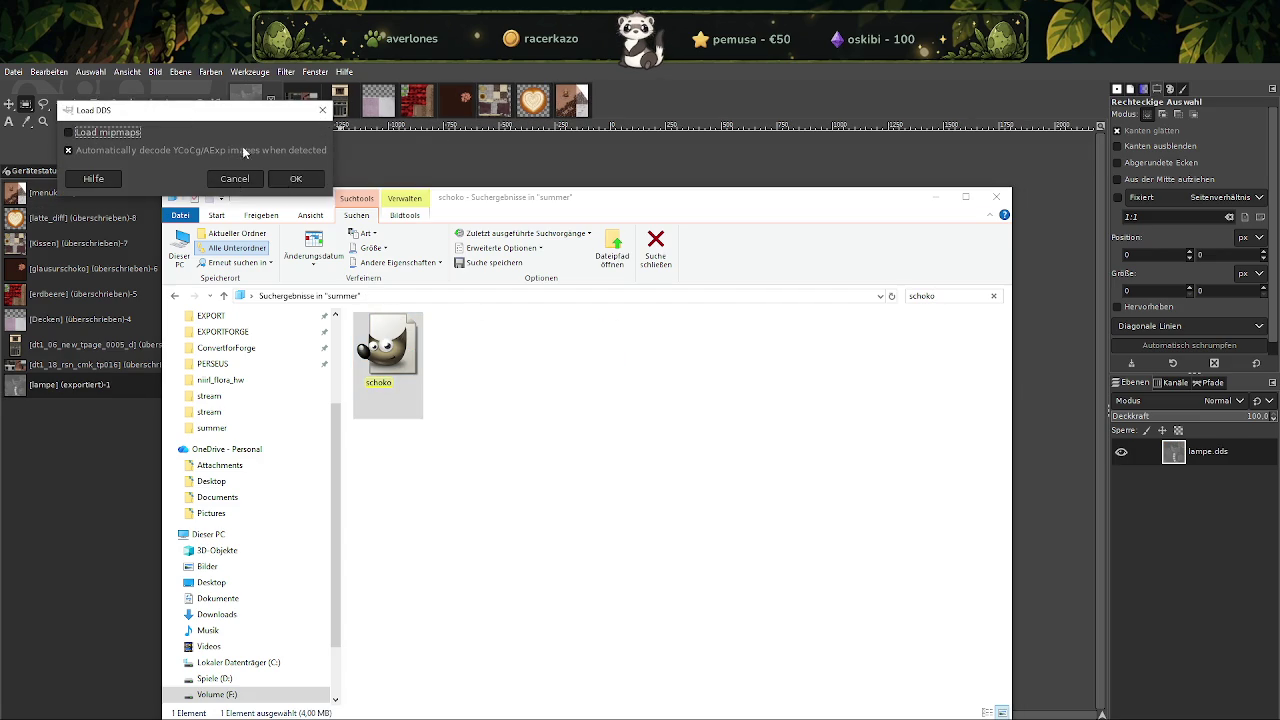
click(240, 150)
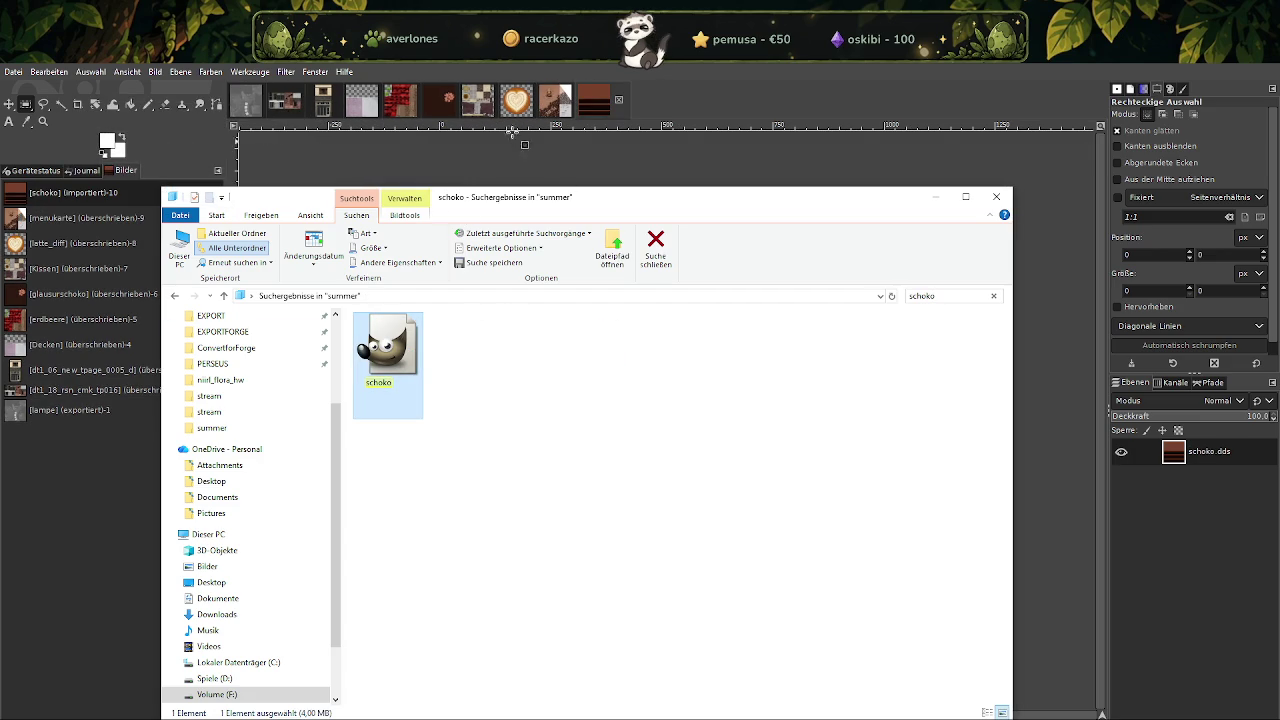
click(596, 110)
Scale schoko to 128×128 pixels and overwrite schoko.dds.
right_click(564, 397)
mouse_move(599, 480)
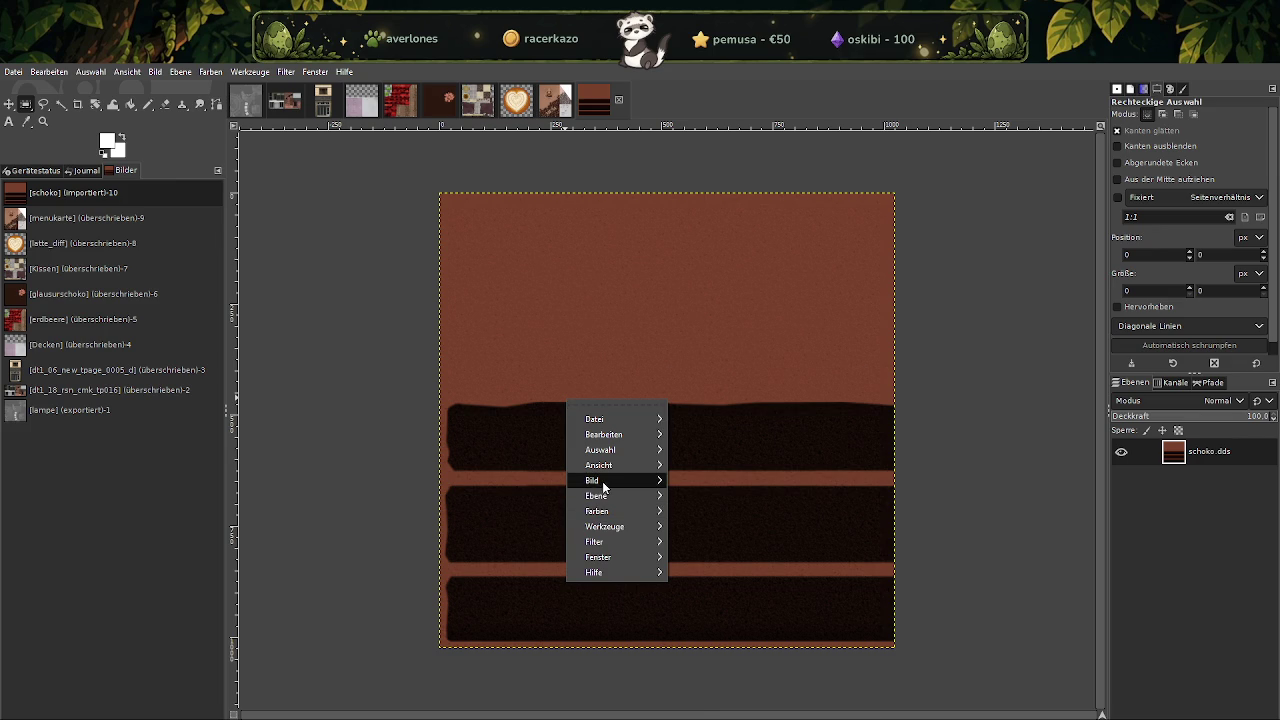
click(709, 545)
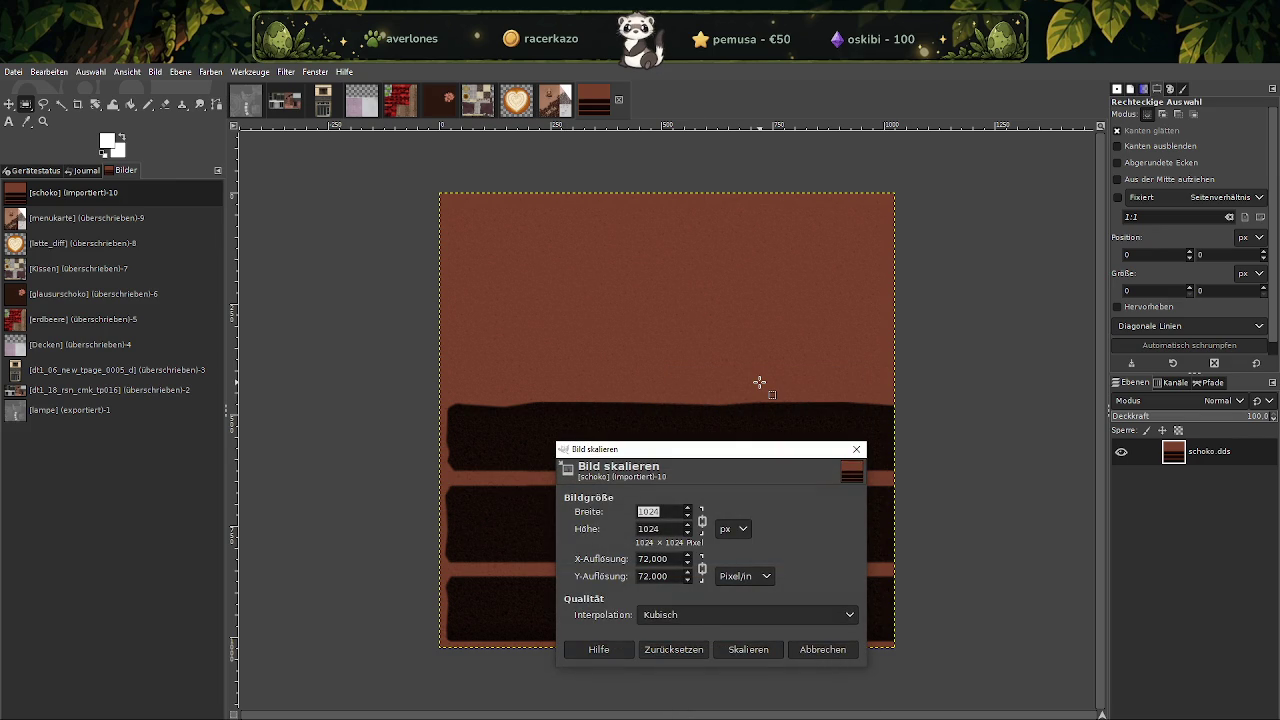
text(128)
key(Tab)
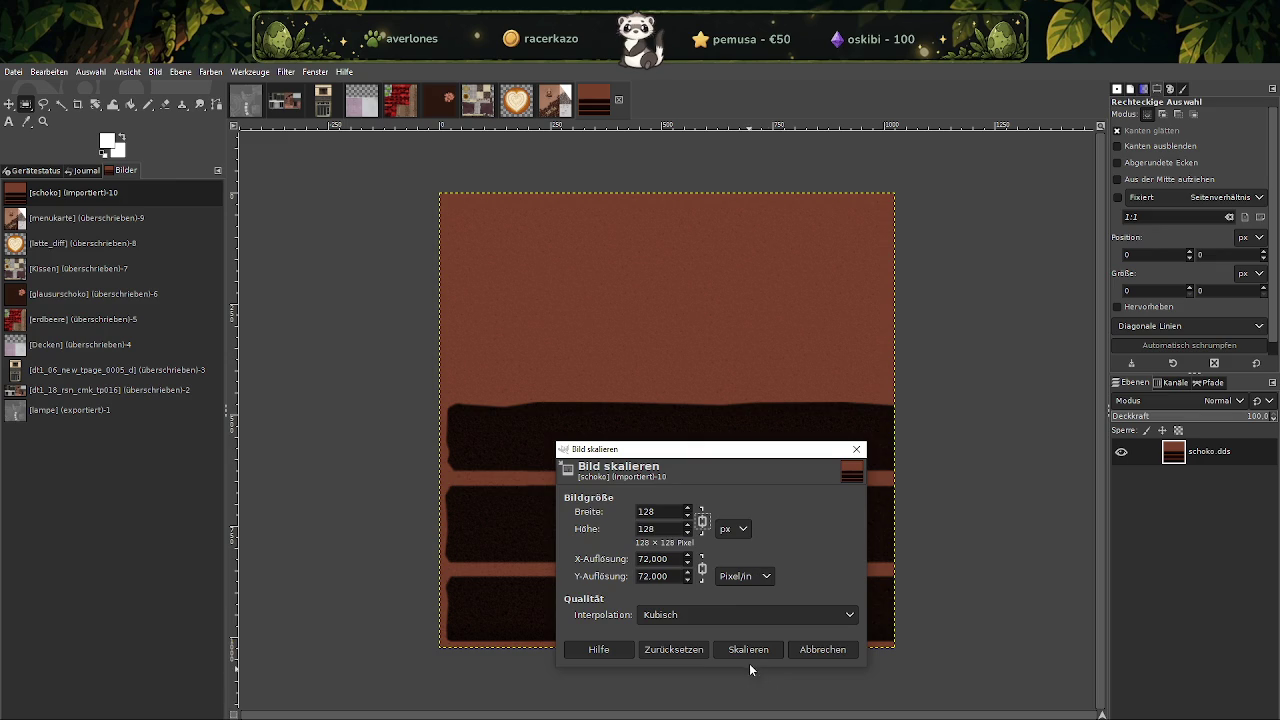
click(749, 652)
click(14, 72)
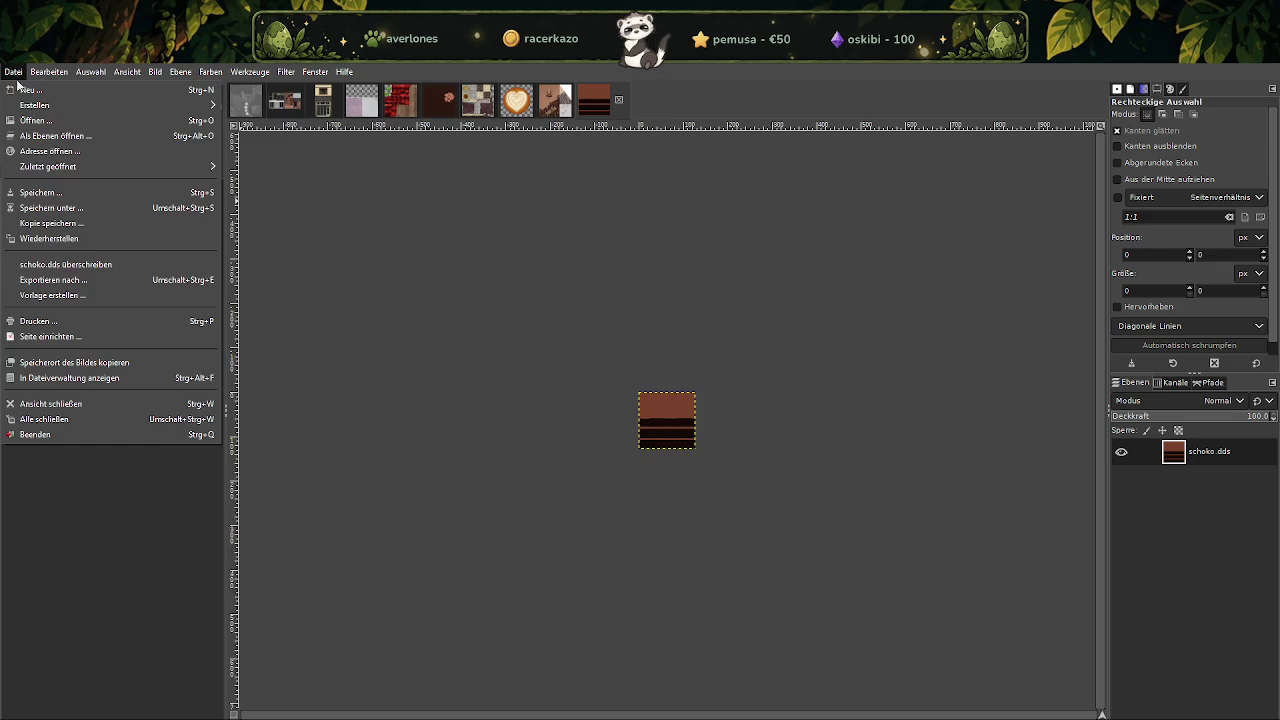
click(60, 264)
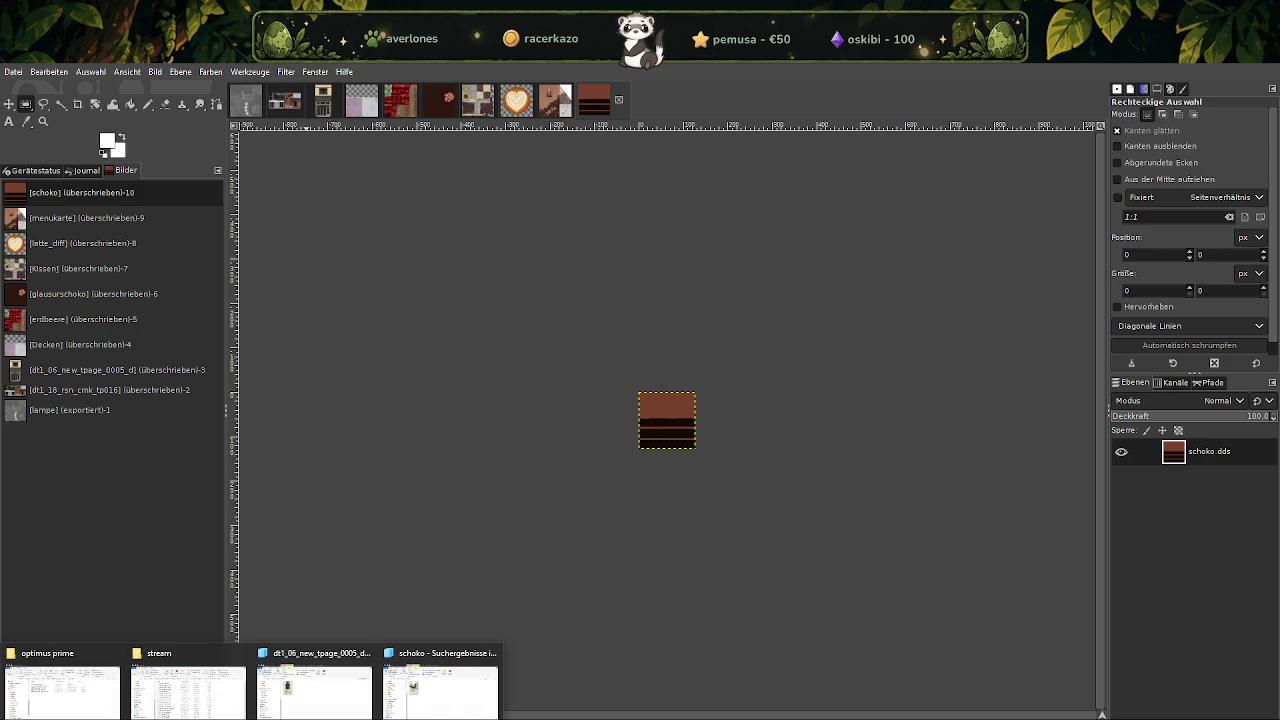
Try loading texture.dds from the summer folder and dismiss the unsupported DXGI format (98) error.
click(458, 700)
click(958, 297)
text(texture)
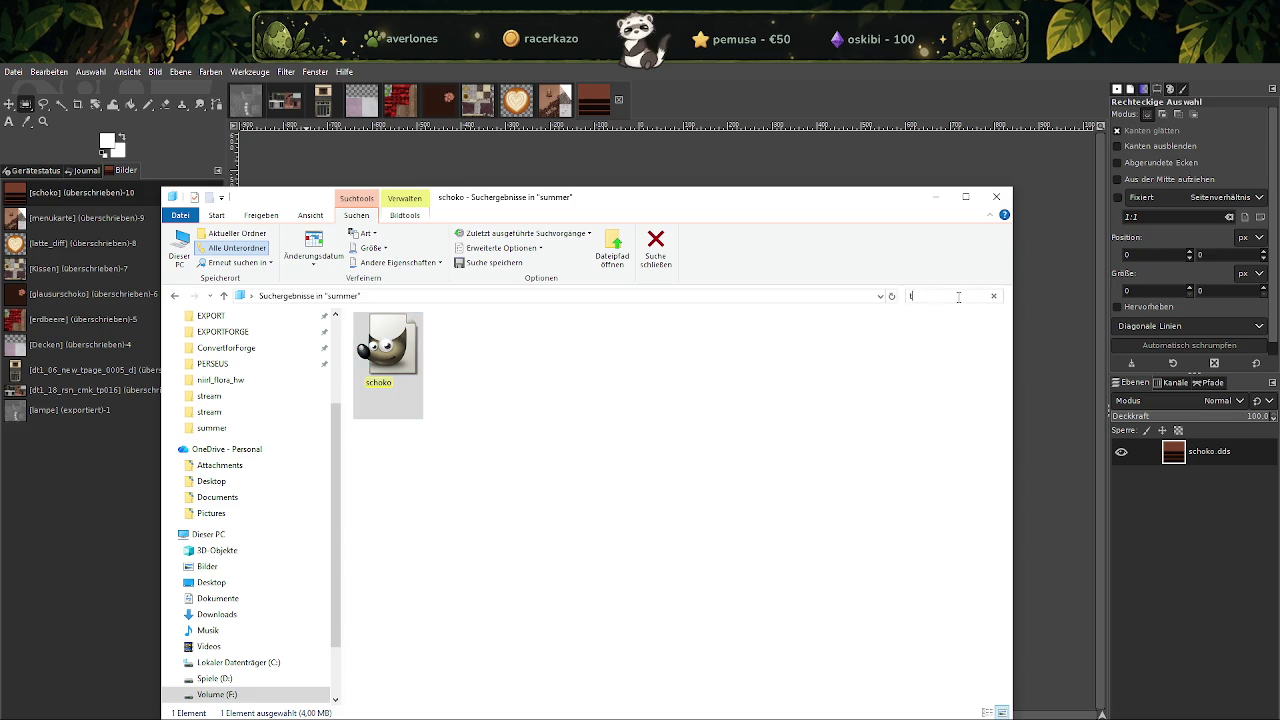
click(388, 348)
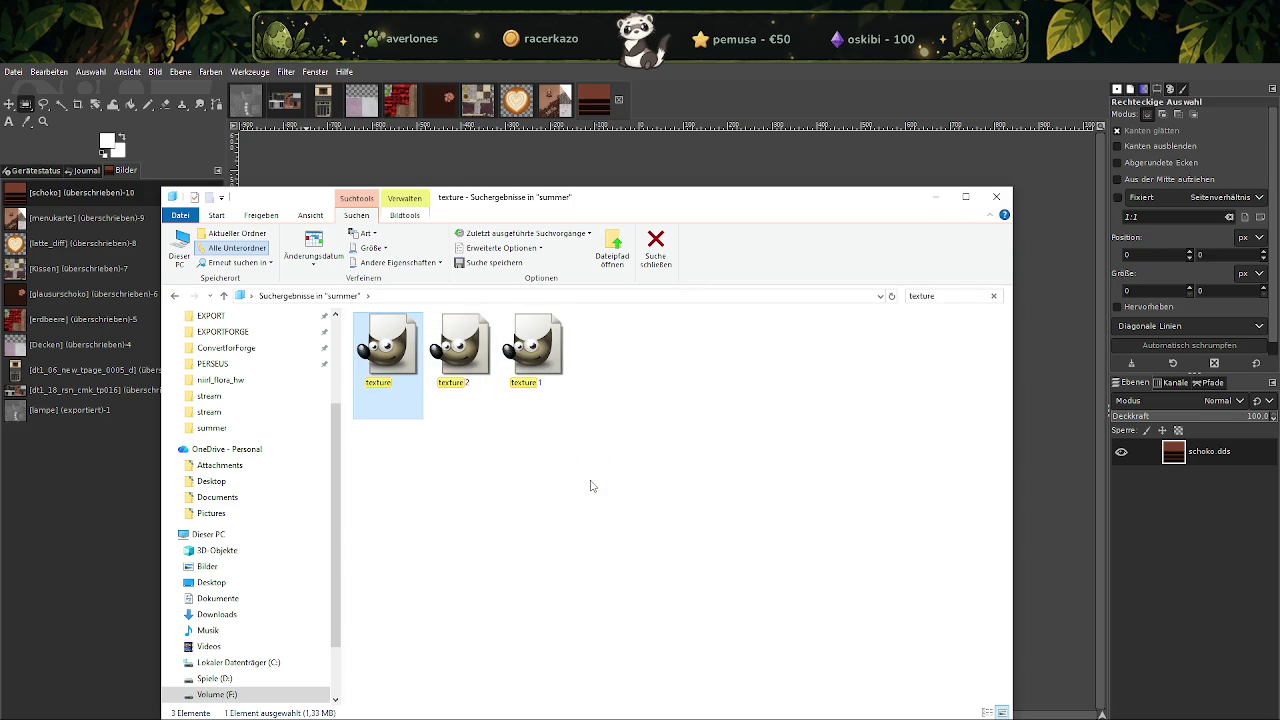
click(1043, 423)
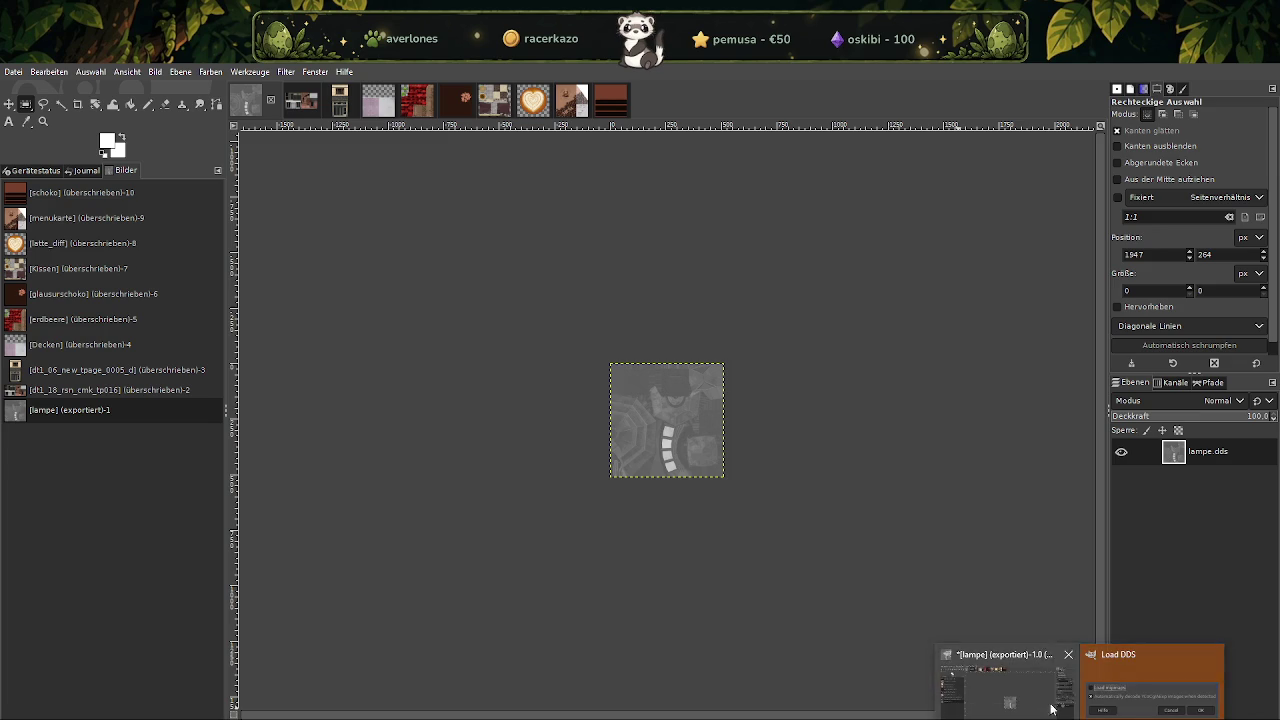
click(1150, 685)
click(330, 212)
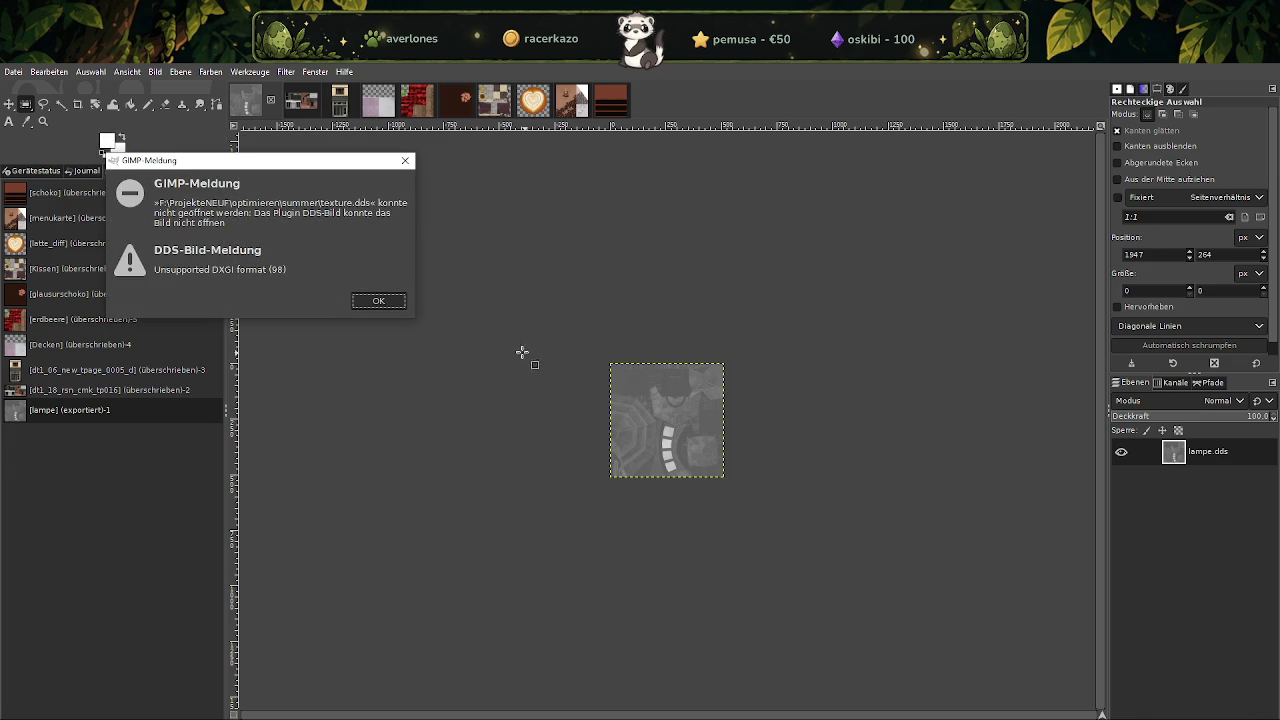
click(380, 301)
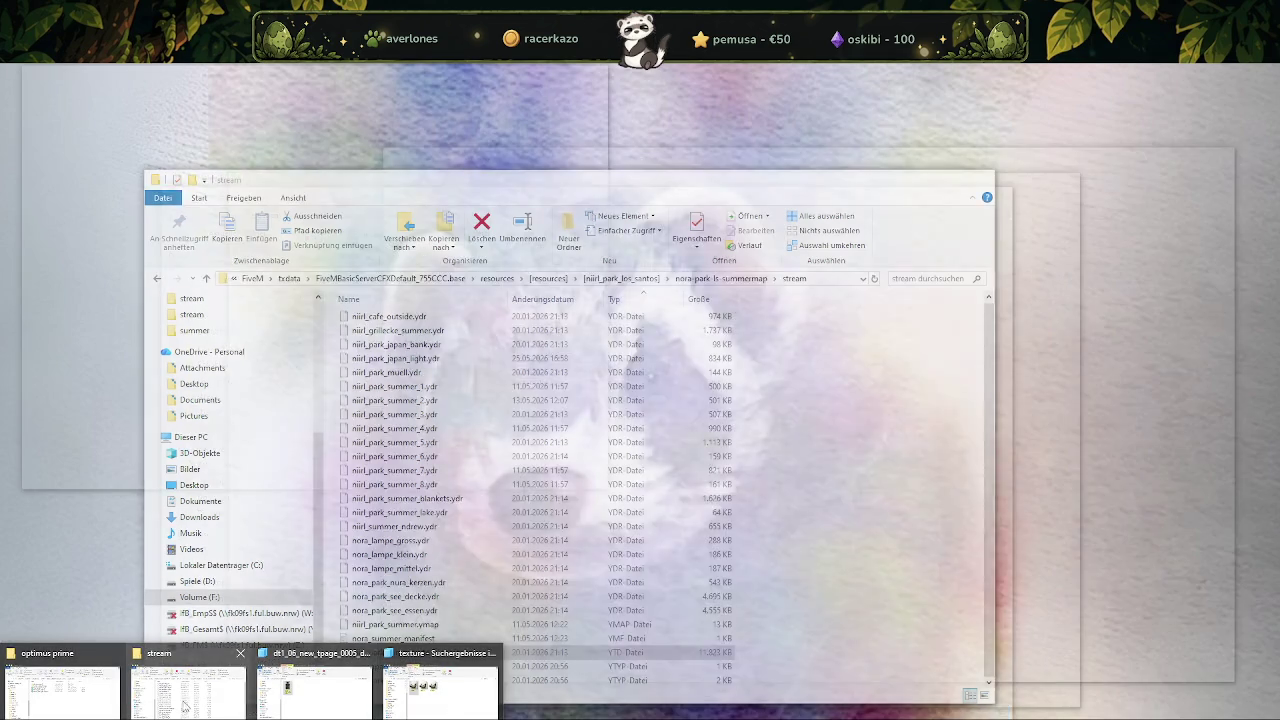
Replace niirl_park_summer.ytd in the stream folder with the optimized file, then connect to Testserver_Nora.
click(187, 690)
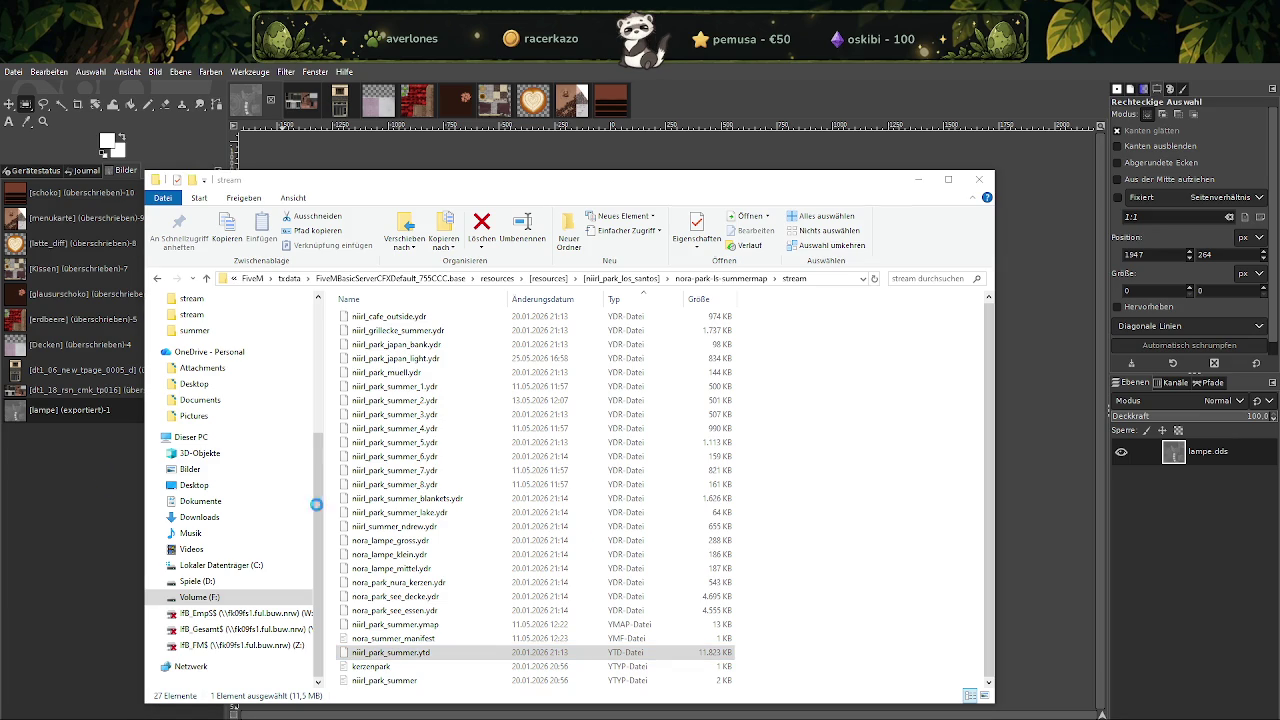
drag(493, 553, 495, 555)
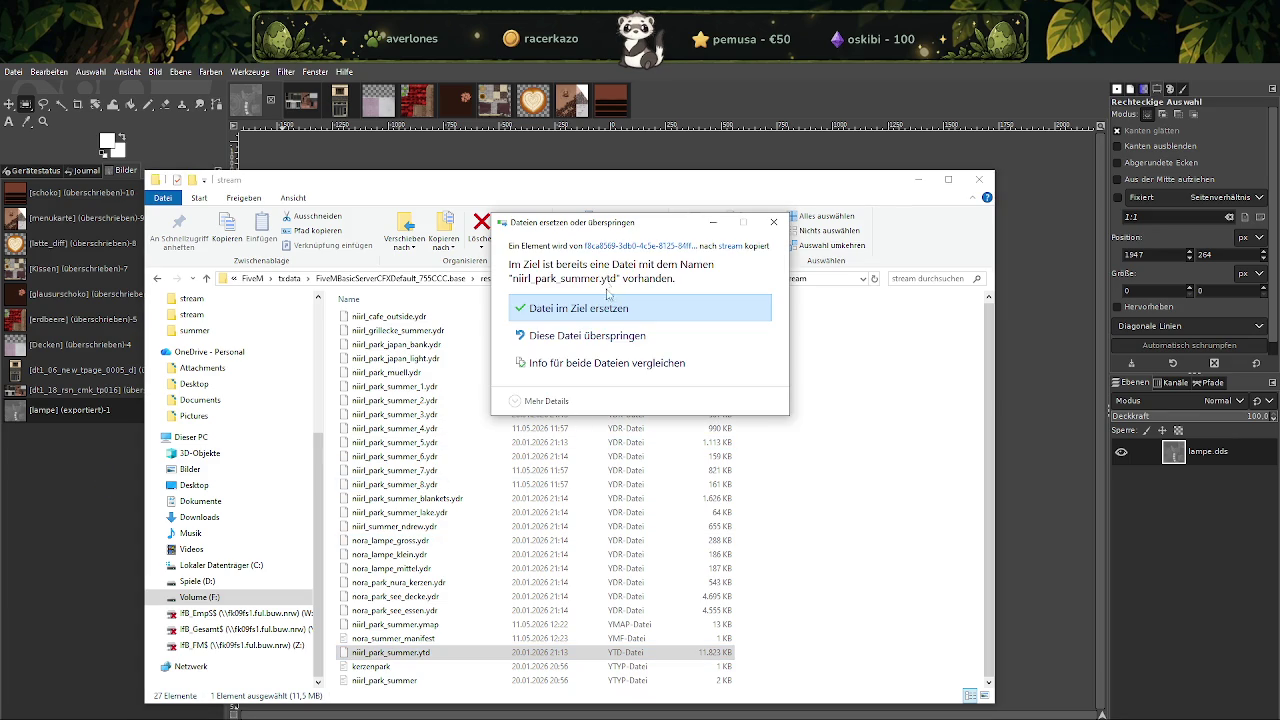
click(522, 312)
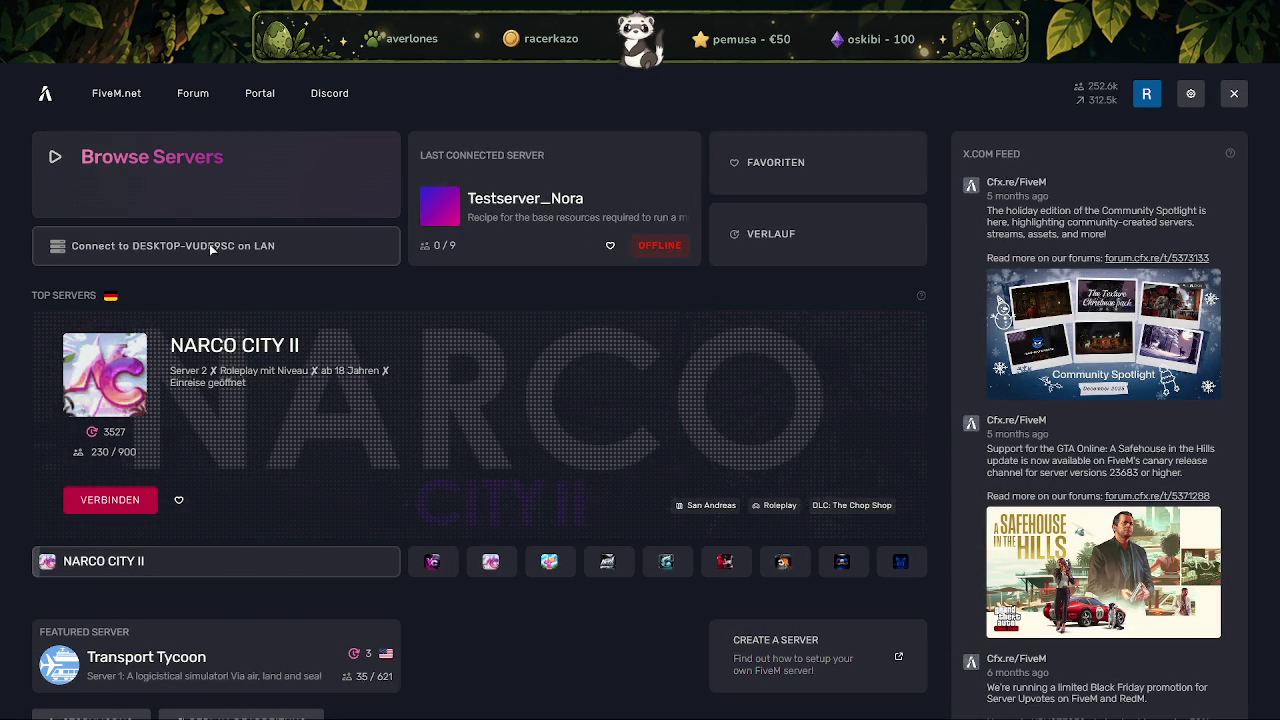
click(659, 248)
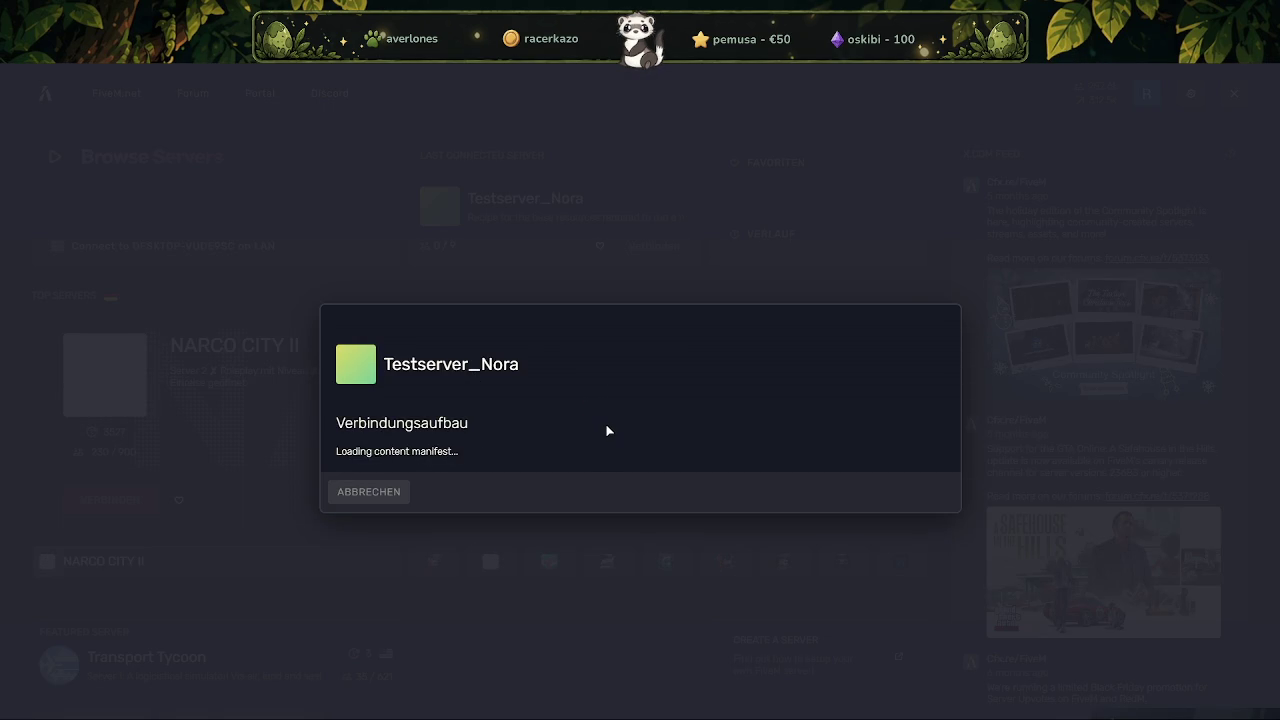